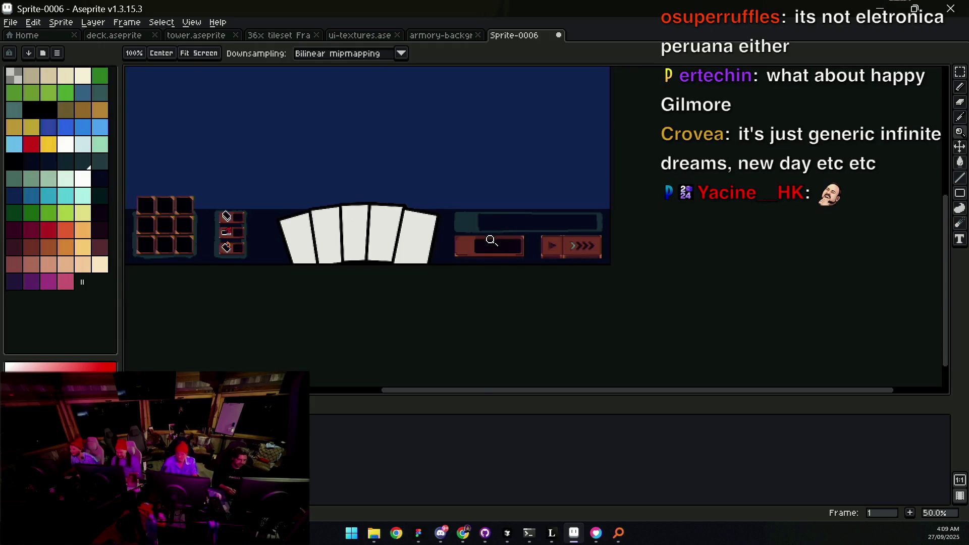
Step: Undo and redo recent strokes until the blue orb icon reappears at the bar panel's left end
key(ctrl+z)
key(z)
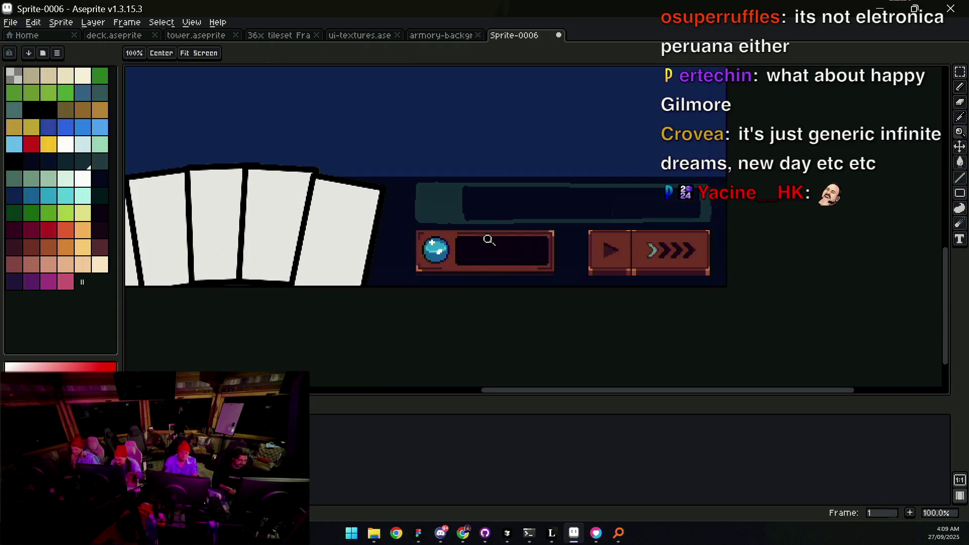
right_click(488, 241)
key(ctrl+z)
key(ctrl+z)
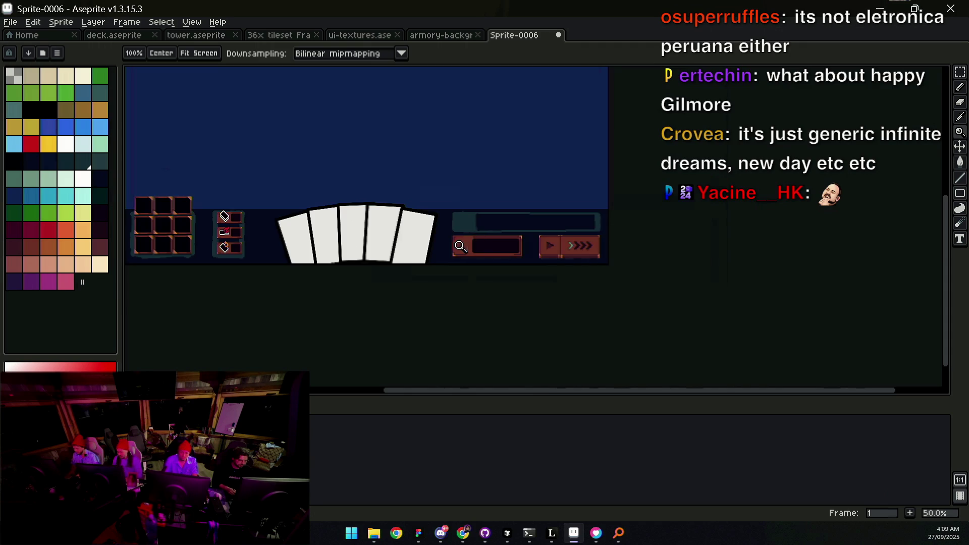
click(466, 245)
key(ctrl+y)
right_click(470, 228)
mouse_move(459, 213)
mouse_down()
mouse_move(461, 303)
mouse_move(460, 260)
mouse_up()
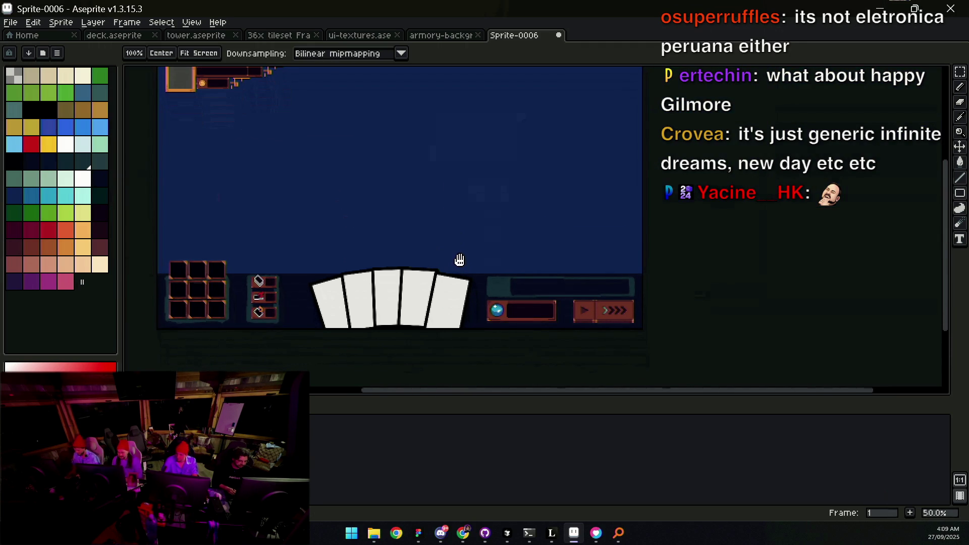
scroll(460, 260, up, 2)
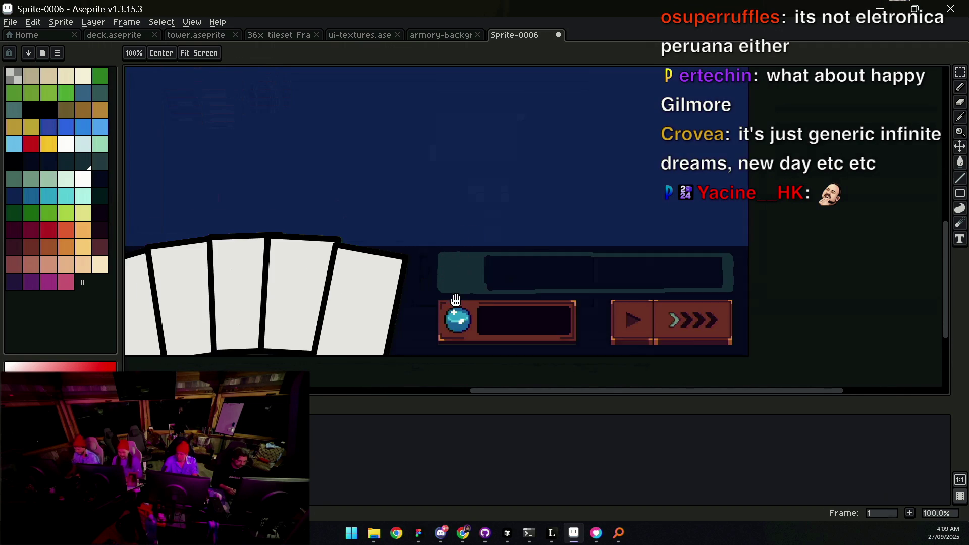
scroll(457, 301, up, 2)
Step: Draw the first six blue vertical segments in the mana bar, redrawing the messy sixth one
mouse_move(521, 231)
mouse_down()
mouse_move(513, 277)
mouse_move(461, 218)
mouse_move(422, 228)
mouse_move(393, 210)
mouse_move(392, 273)
mouse_up()
drag(417, 207, 416, 272)
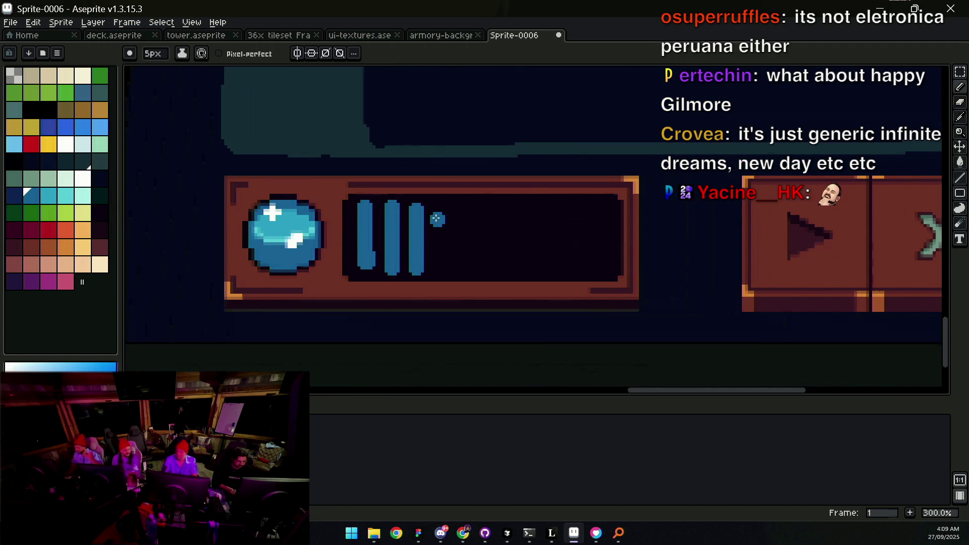
drag(436, 221, 440, 268)
drag(463, 204, 464, 267)
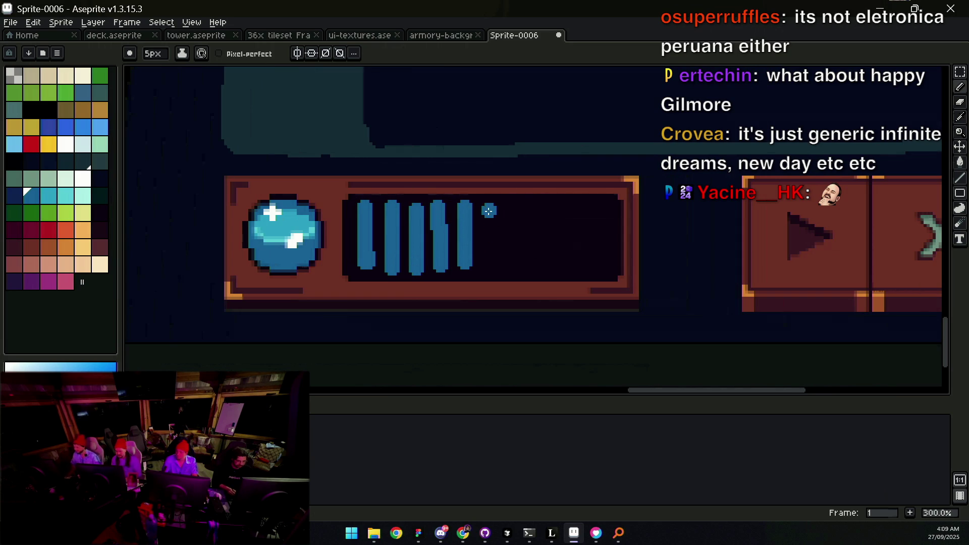
drag(491, 207, 488, 256)
key(ctrl+z)
drag(488, 205, 488, 262)
Step: Add the seventh through eleventh blue segments out to the bar's end, redoing ragged strokes
drag(510, 232, 511, 267)
key(ctrl+z)
drag(513, 205, 514, 268)
drag(533, 209, 537, 239)
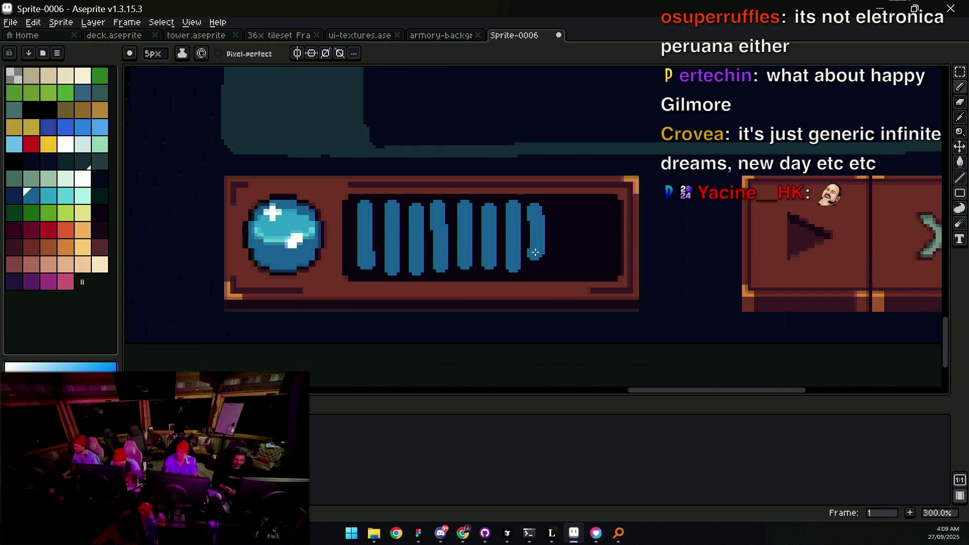
key(ctrl+z)
mouse_move(537, 202)
mouse_down()
mouse_move(537, 266)
mouse_move(559, 230)
mouse_move(559, 261)
mouse_up()
drag(581, 213, 583, 260)
drag(604, 214, 604, 260)
key(z)
key(1)
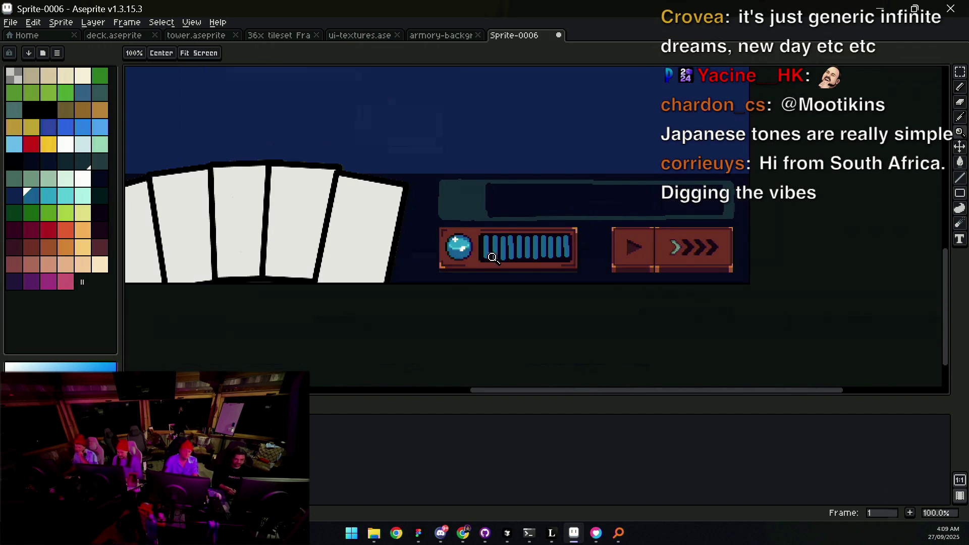
Step: Remove the extra rightmost blue segments from the mana bar
scroll(524, 265, left, 2)
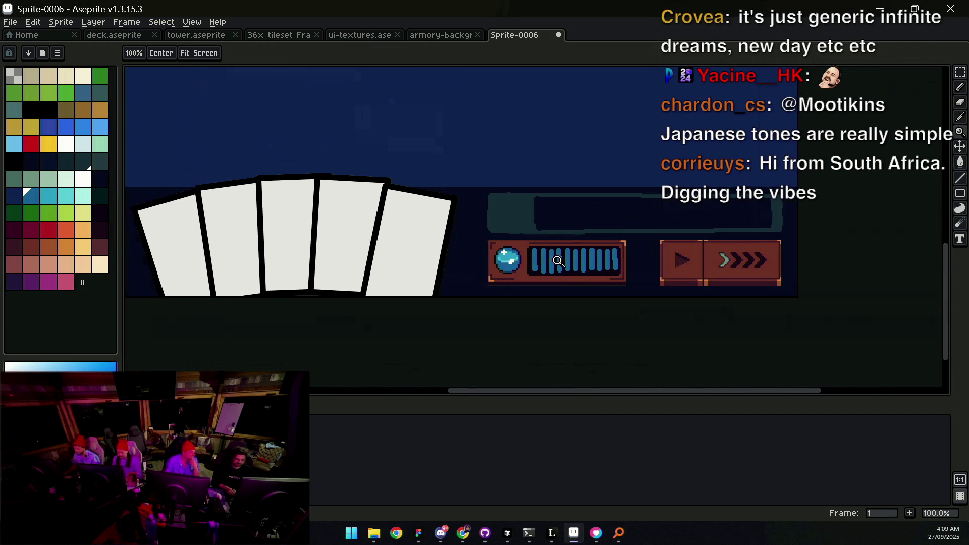
scroll(490, 258, down, 1)
scroll(490, 257, up, 2)
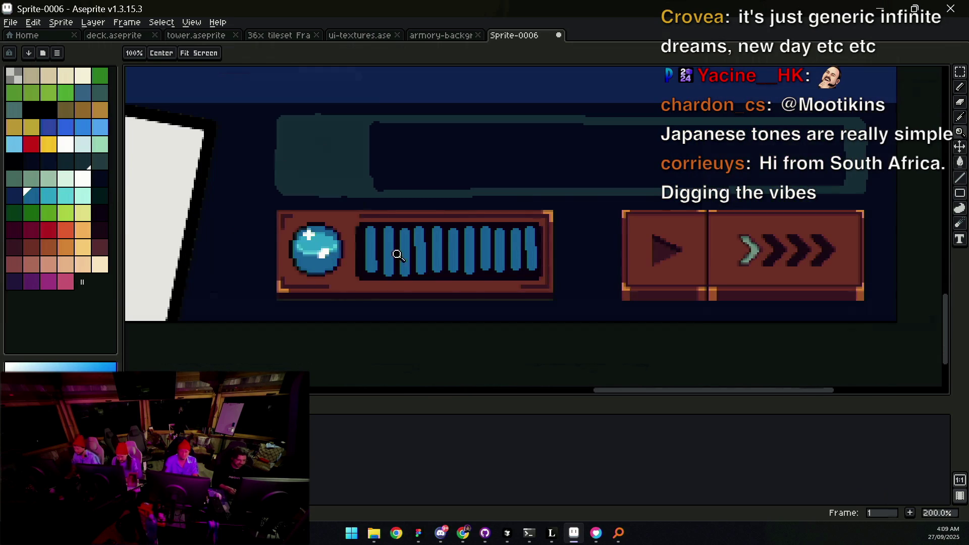
key(b)
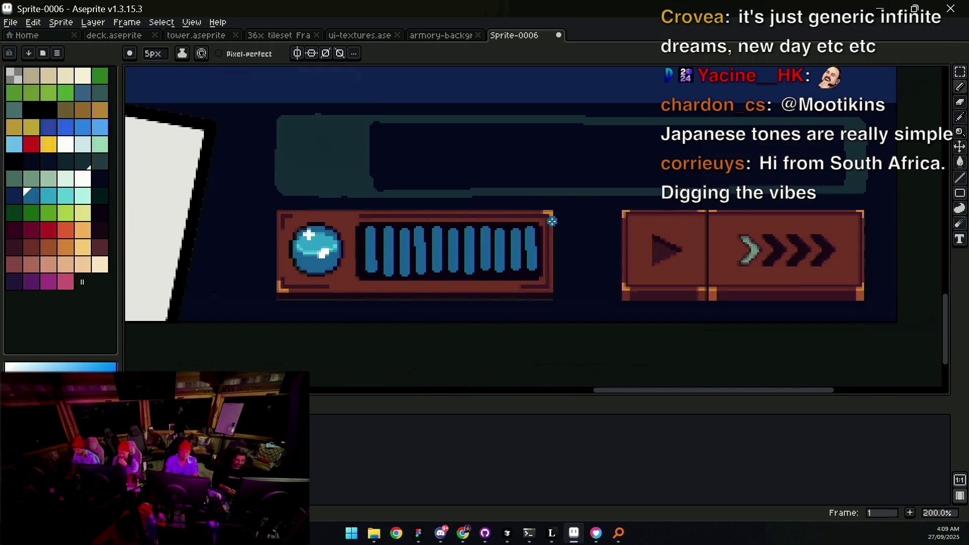
key(z)
scroll(531, 235, up, 1)
key(v)
mouse_move(536, 241)
mouse_down()
mouse_move(537, 223)
mouse_move(502, 225)
mouse_up()
key(z)
scroll(502, 227, down, 1)
key(v)
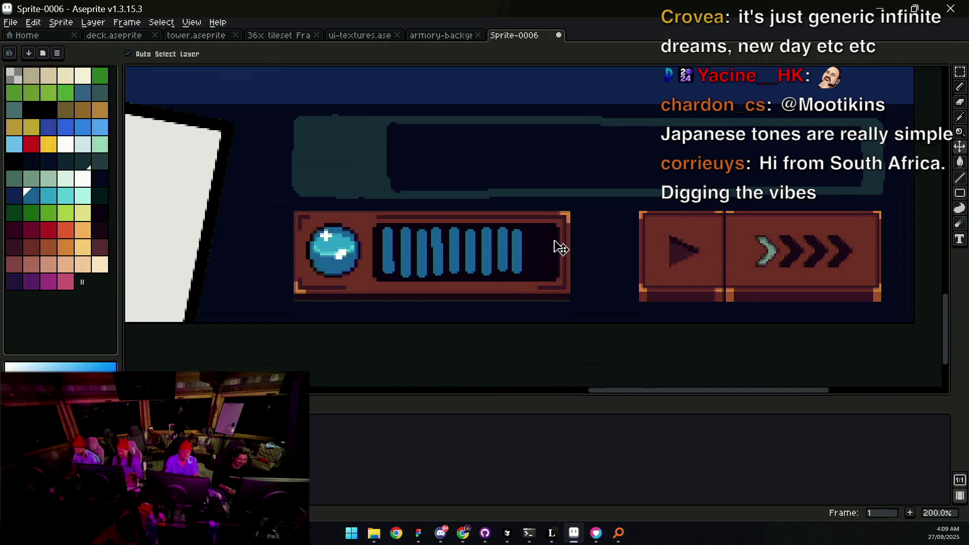
Step: Shorten the rightmost blue segment by painting over its top with dark paint
key(m)
drag(535, 312, 593, 201)
key(ctrl+z)
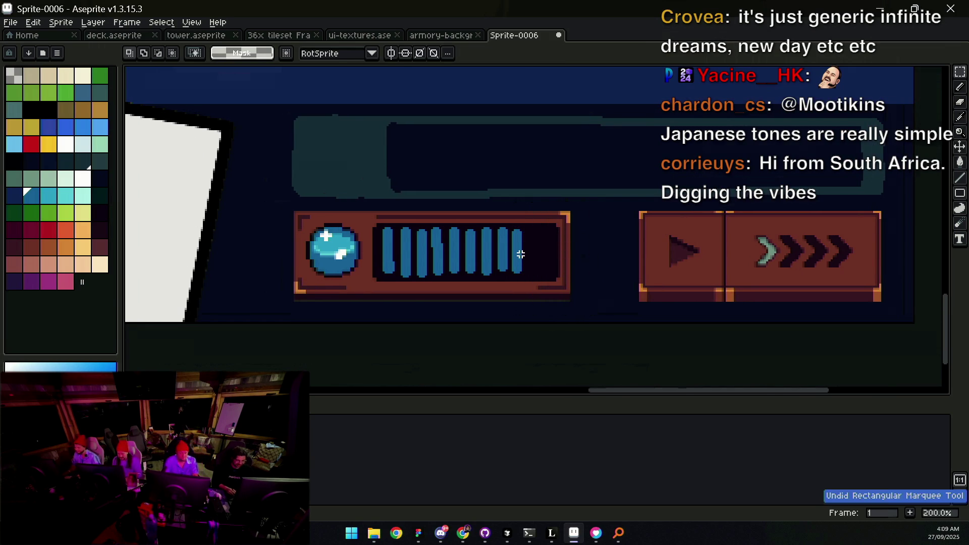
key(ctrl+y)
key(ctrl+d)
key(b)
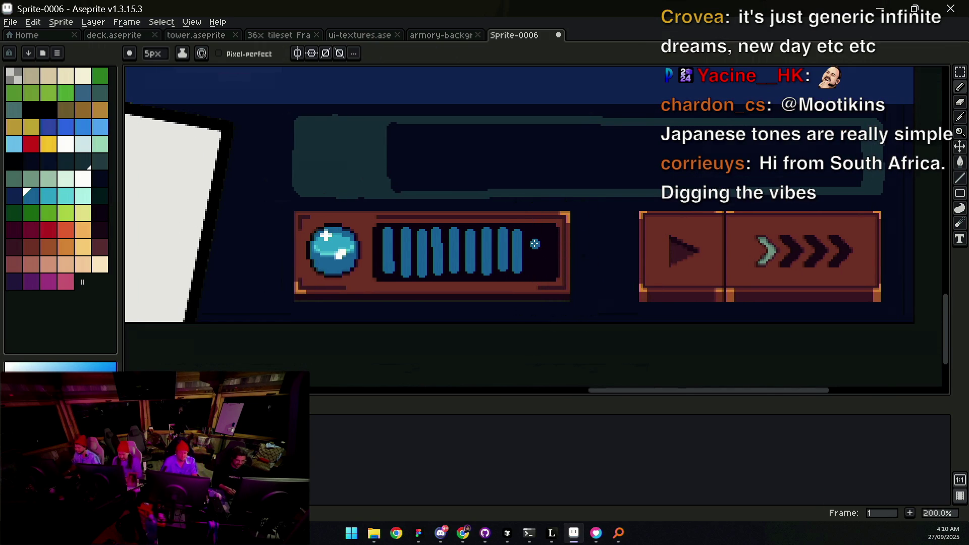
drag(533, 263, 533, 245)
Step: Select the bar's right end and shift it left to fit the segments, then view ui-textures
key(z)
scroll(537, 236, down, 3)
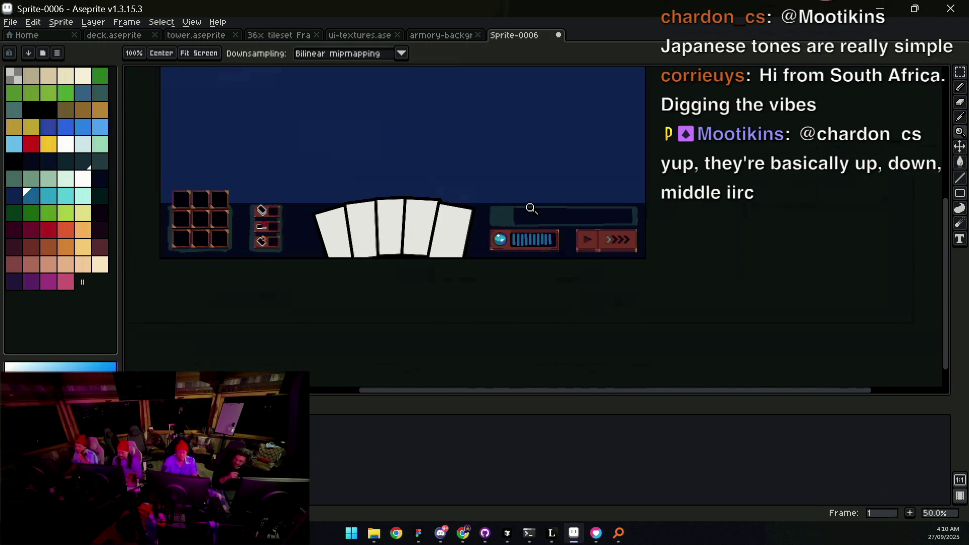
scroll(576, 227, up, 3)
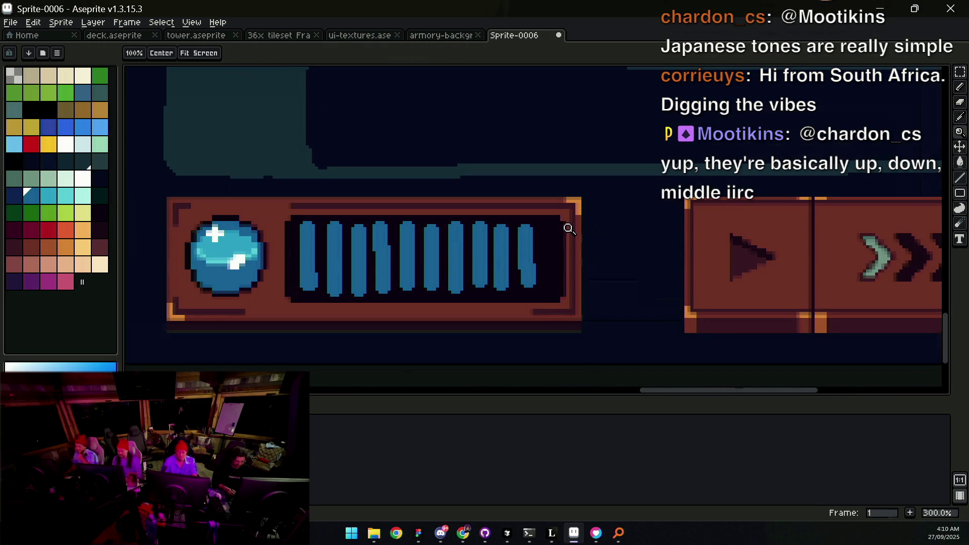
key(m)
drag(559, 192, 612, 339)
drag(593, 300, 572, 298)
key(z)
scroll(581, 265, down, 1)
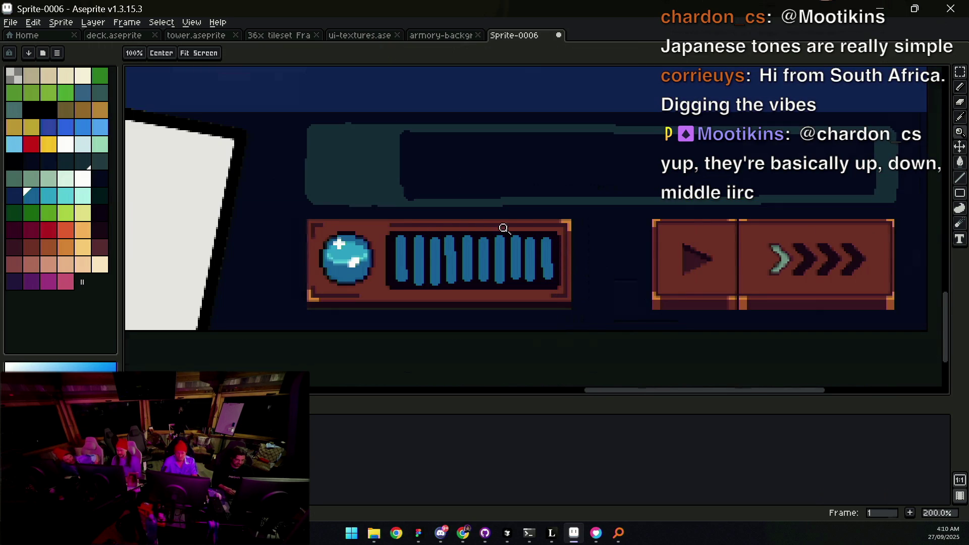
scroll(561, 235, down, 2)
mouse_move(550, 225)
mouse_down()
mouse_move(542, 239)
mouse_move(525, 237)
mouse_up()
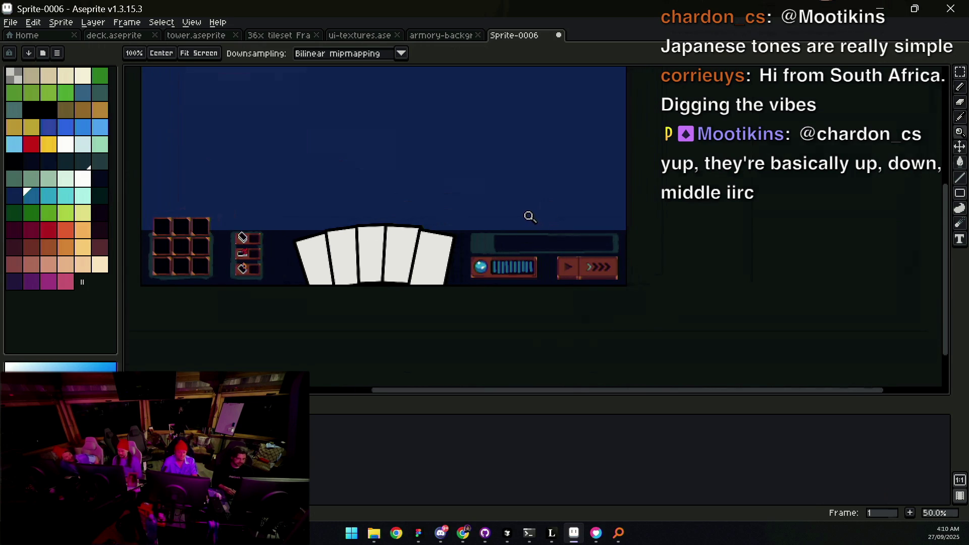
scroll(512, 262, up, 1)
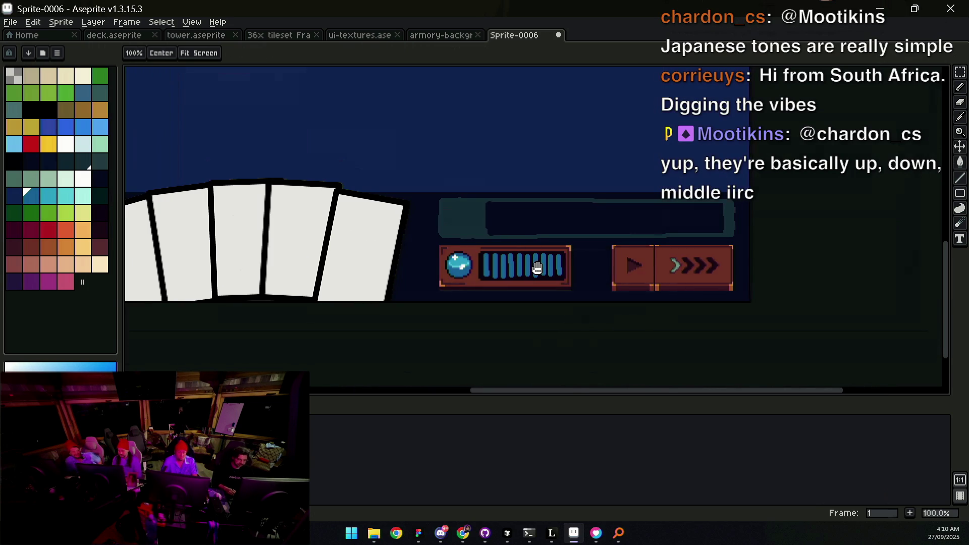
click(378, 41)
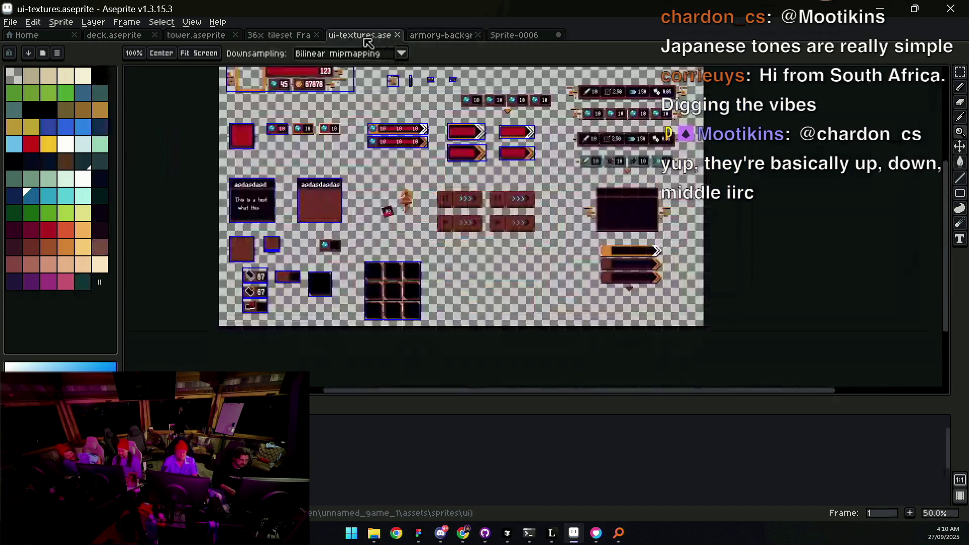
Step: Look through the Frame Mockup, tower and deck tabs, then reopen speed.aseprite from recent files
click(278, 35)
click(205, 36)
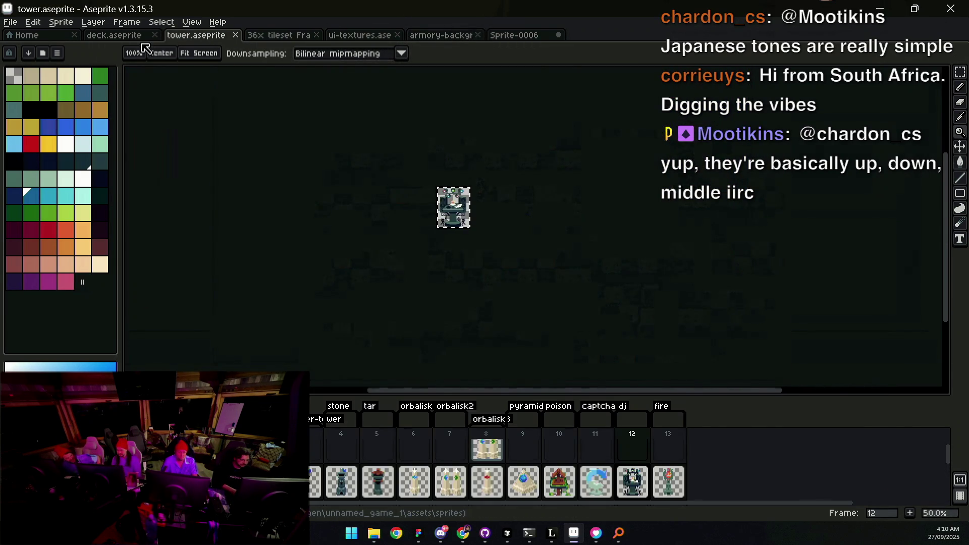
click(121, 36)
click(11, 22)
mouse_move(108, 59)
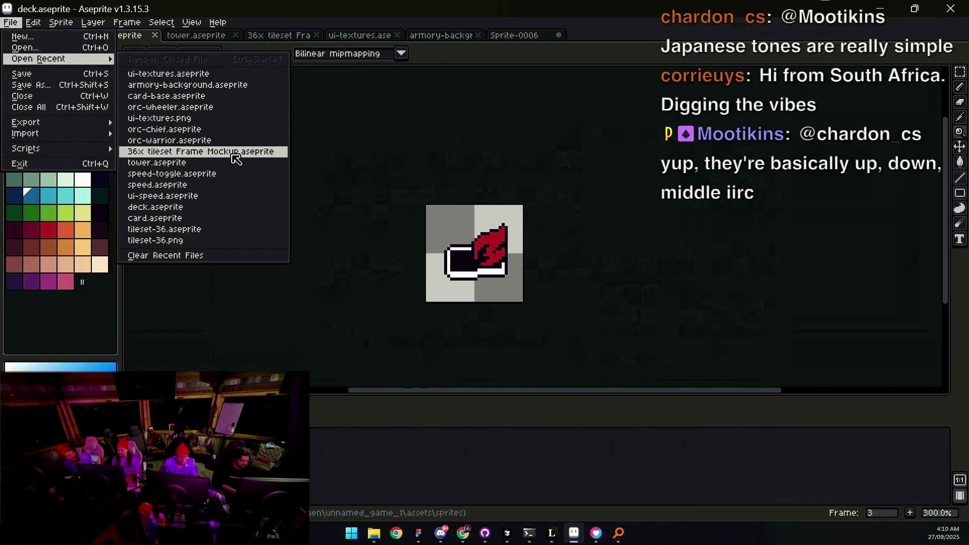
click(231, 185)
scroll(538, 229, up, 5)
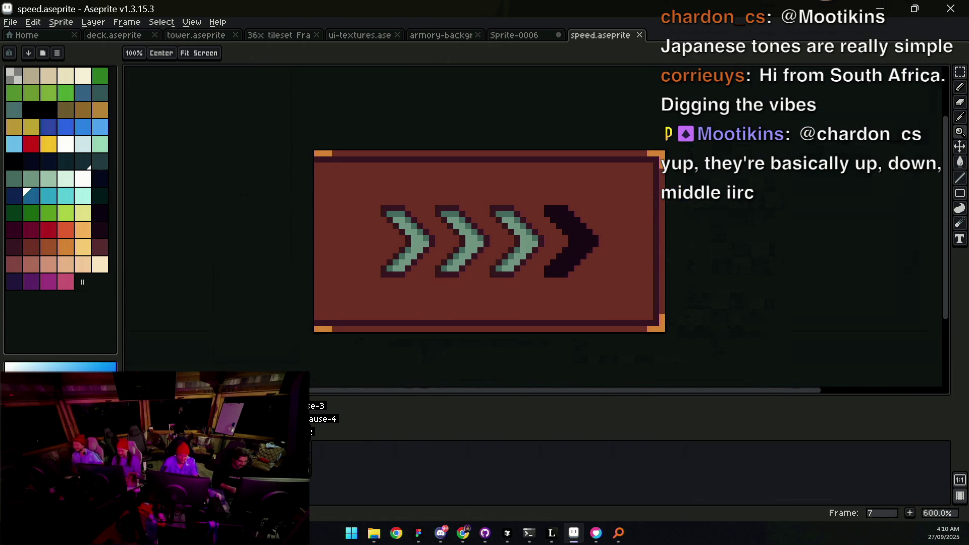
Step: Flood-fill the first chevron's outline pink and step through the animation frames
scroll(402, 245, up, 1)
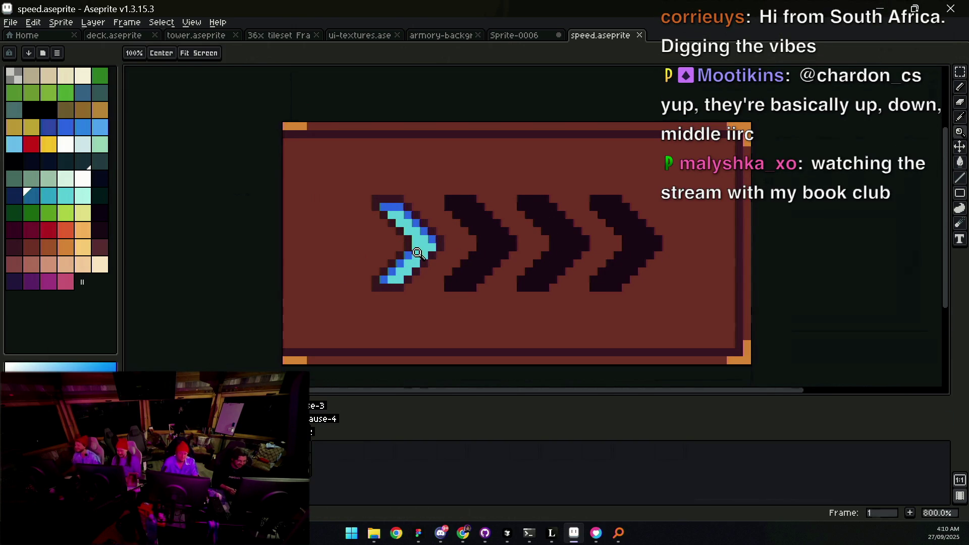
scroll(399, 253, down, 1)
scroll(396, 253, up, 1)
key(v)
key(g)
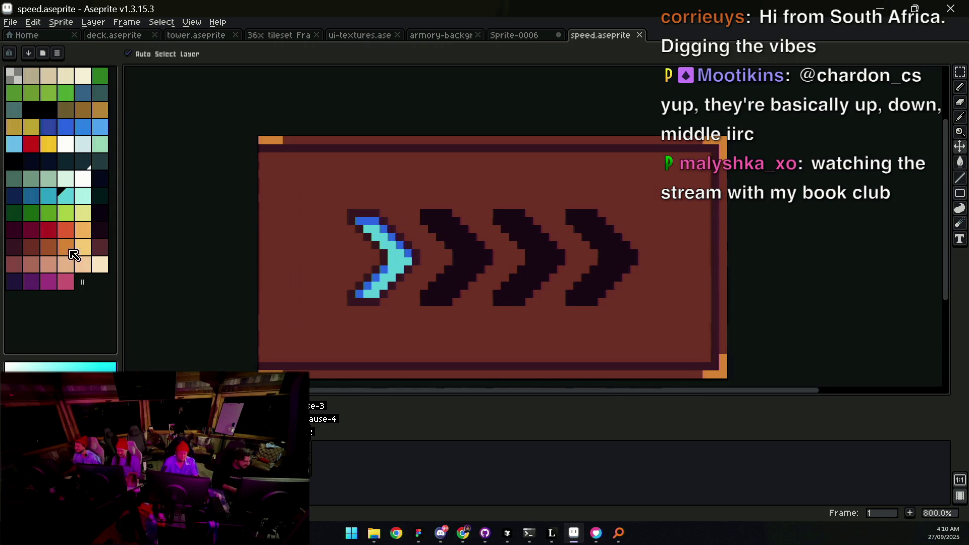
click(65, 282)
key(v)
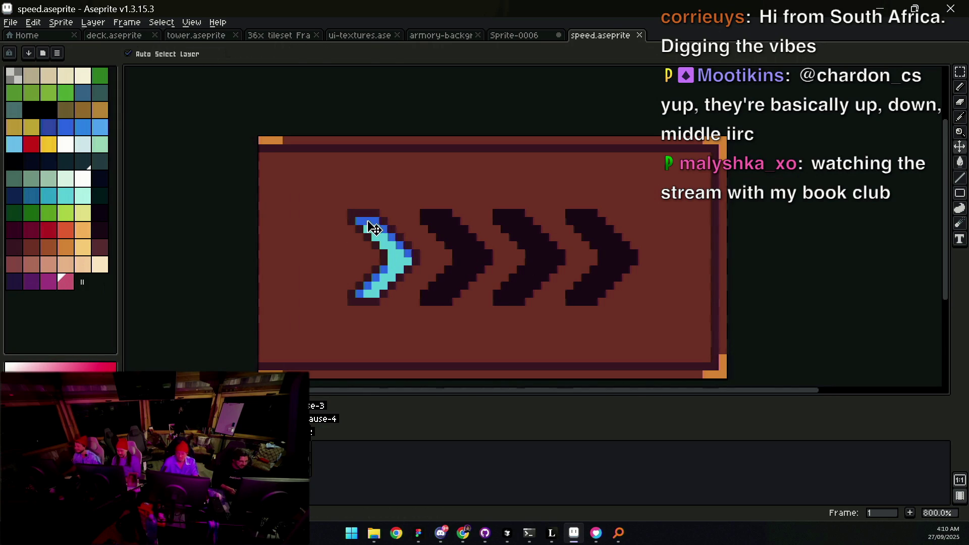
key(g)
click(375, 228)
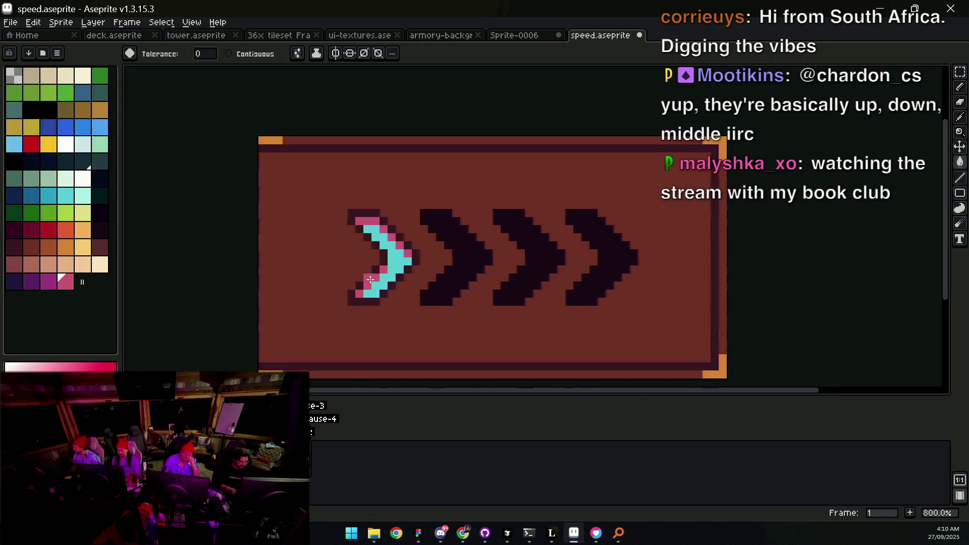
key(Right)
key(Right)
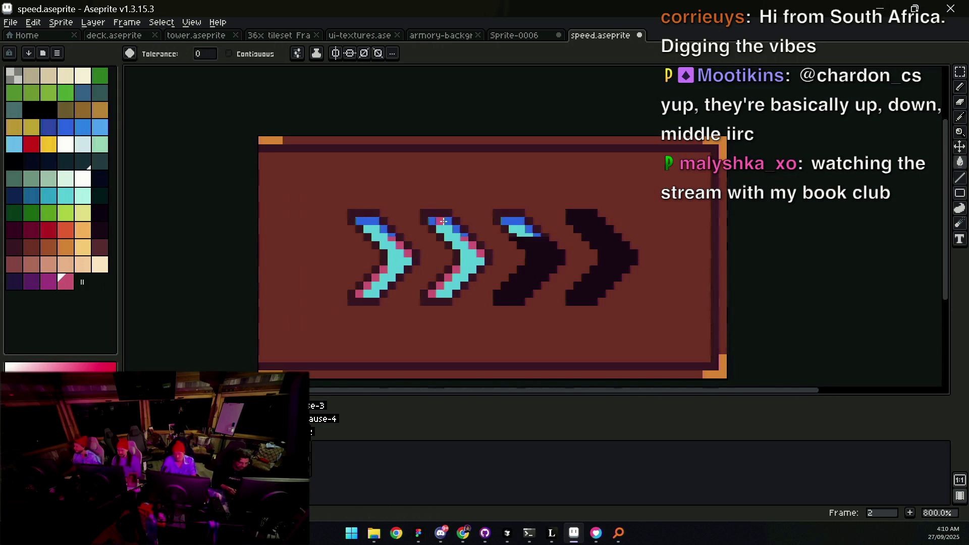
key(Right)
key(Right)
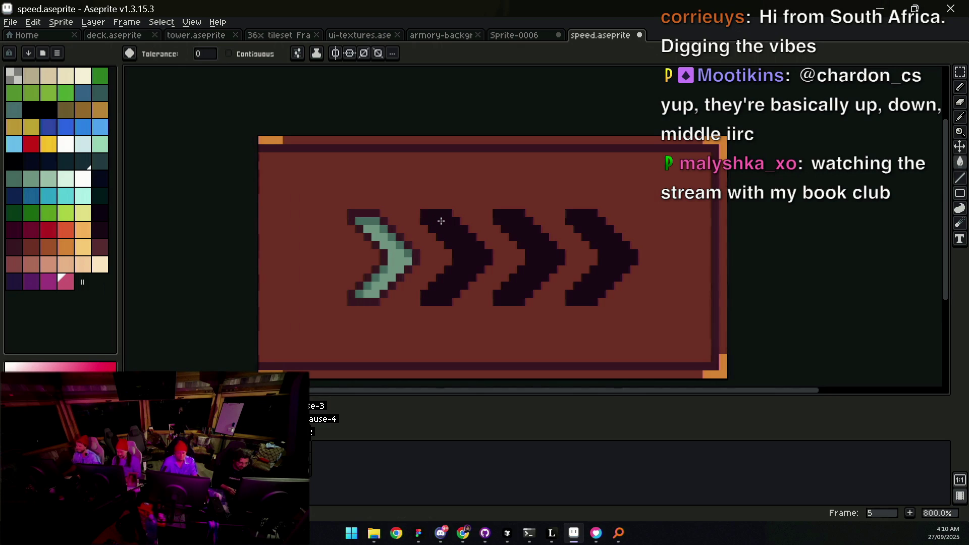
key(Return)
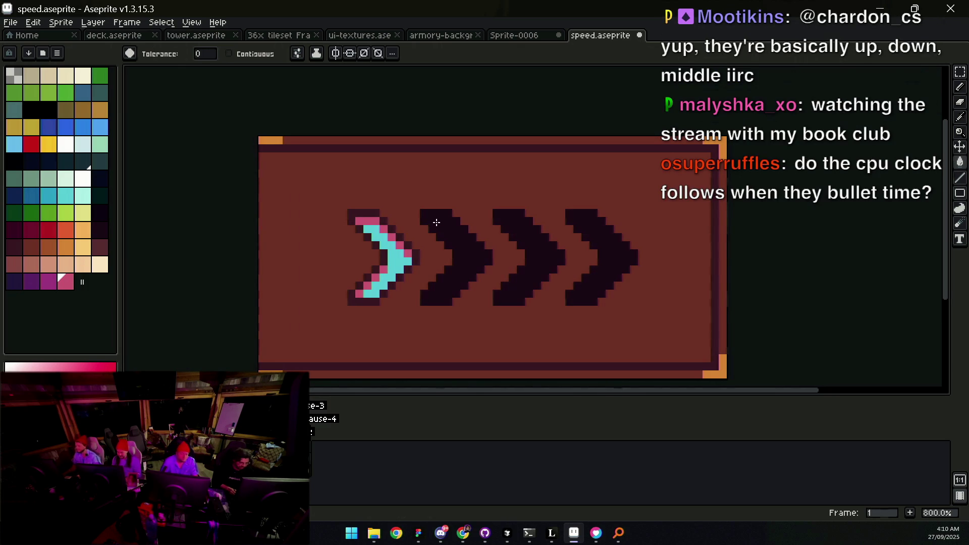
Step: Recolour the first chevron's outline dark purple and fill its interior pink, playing the animation
click(32, 282)
click(375, 219)
key(ctrl+z)
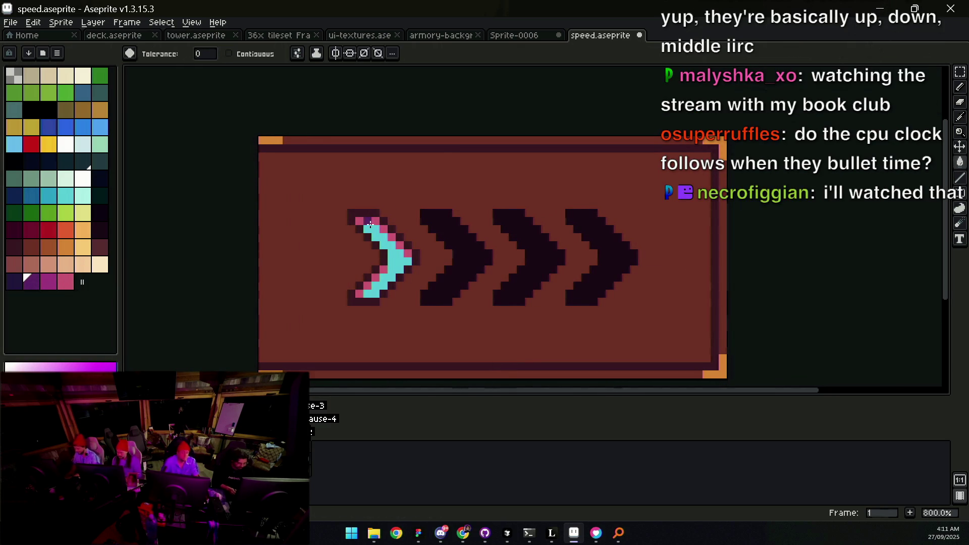
click(370, 222)
key(Return)
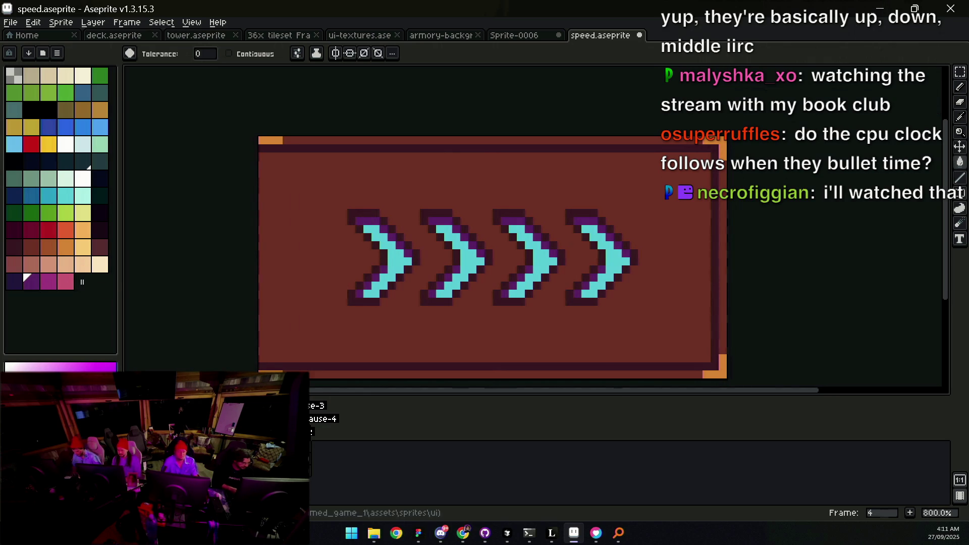
click(65, 281)
click(395, 259)
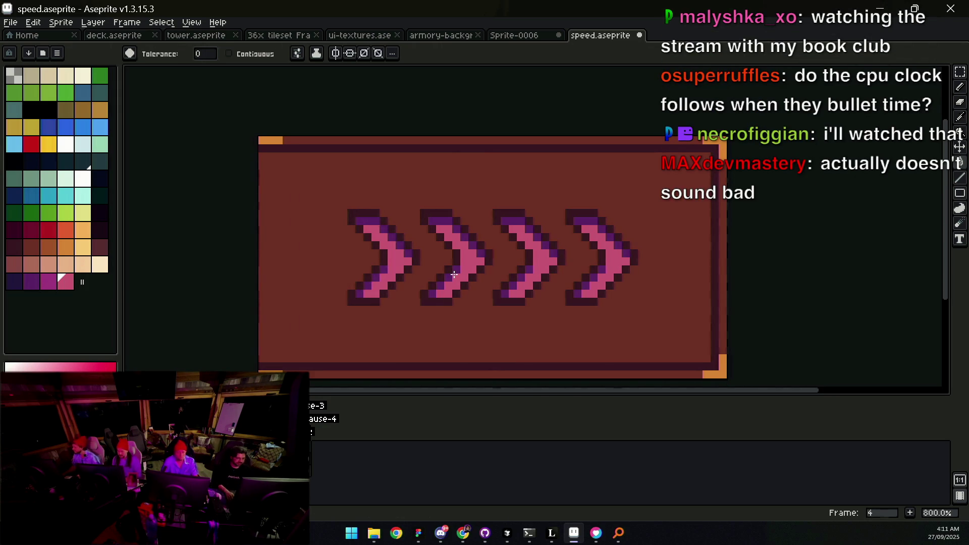
key(space)
scroll(492, 183, down, 4)
scroll(510, 222, down, 2)
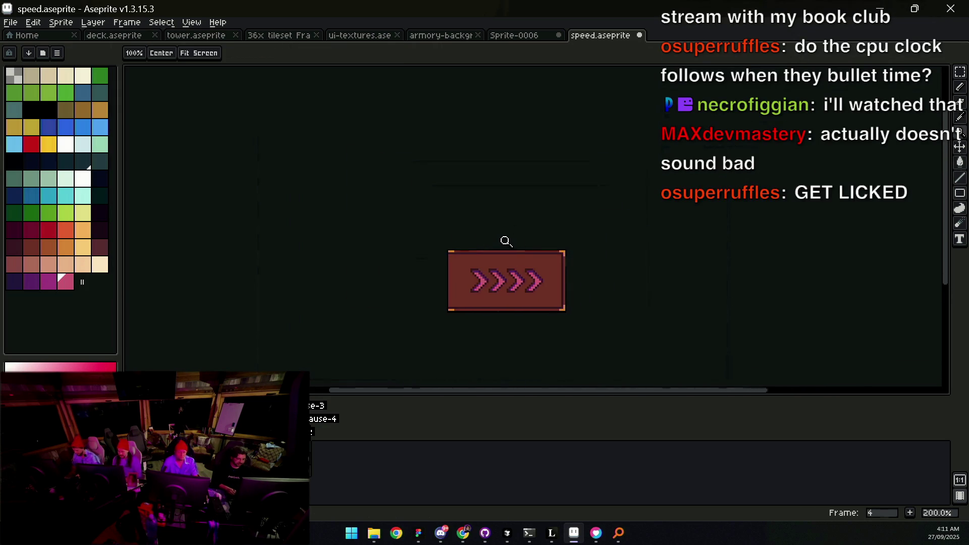
Step: Check the sprite's Color Mode unchanged, then bucket-fill the chevron interior with a brighter magenta
scroll(504, 250, up, 4)
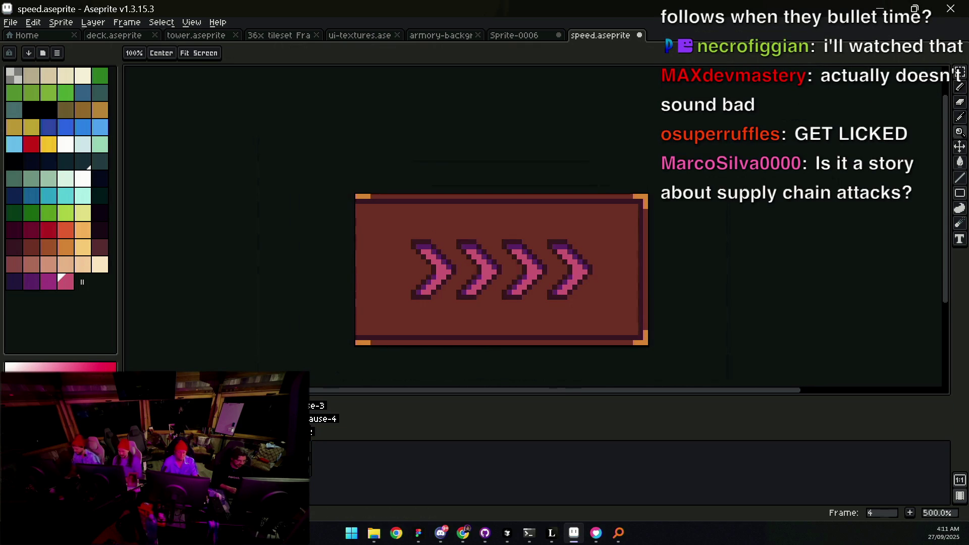
scroll(512, 260, up, 1)
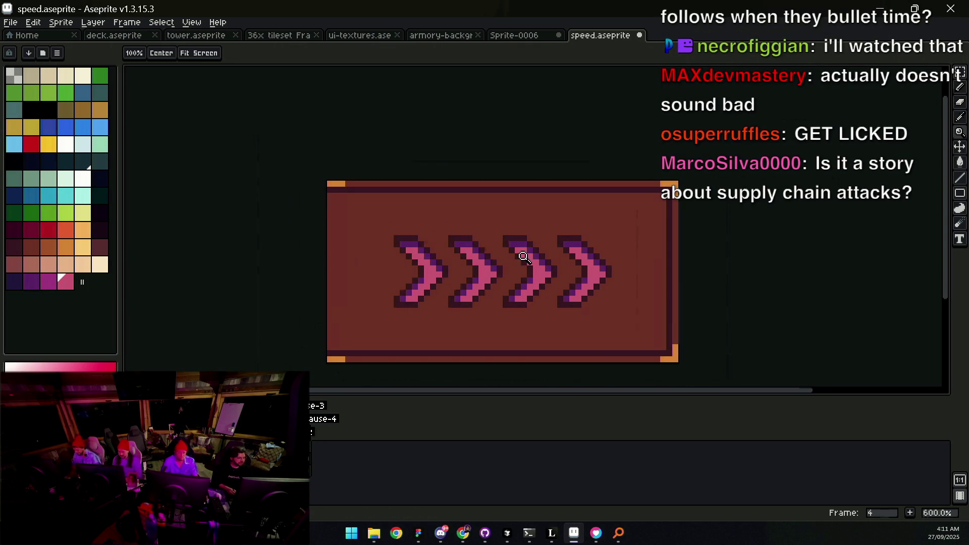
scroll(484, 264, up, 1)
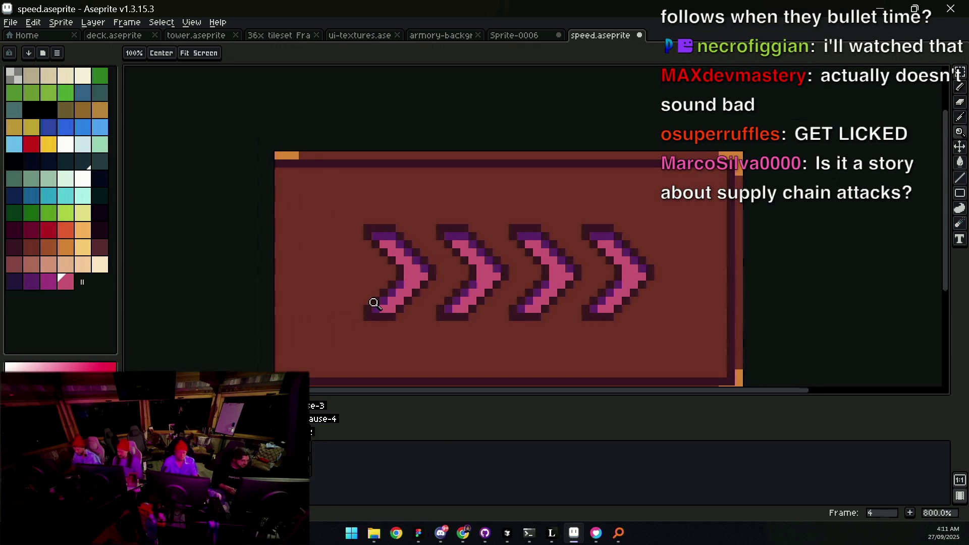
key(i)
key(z)
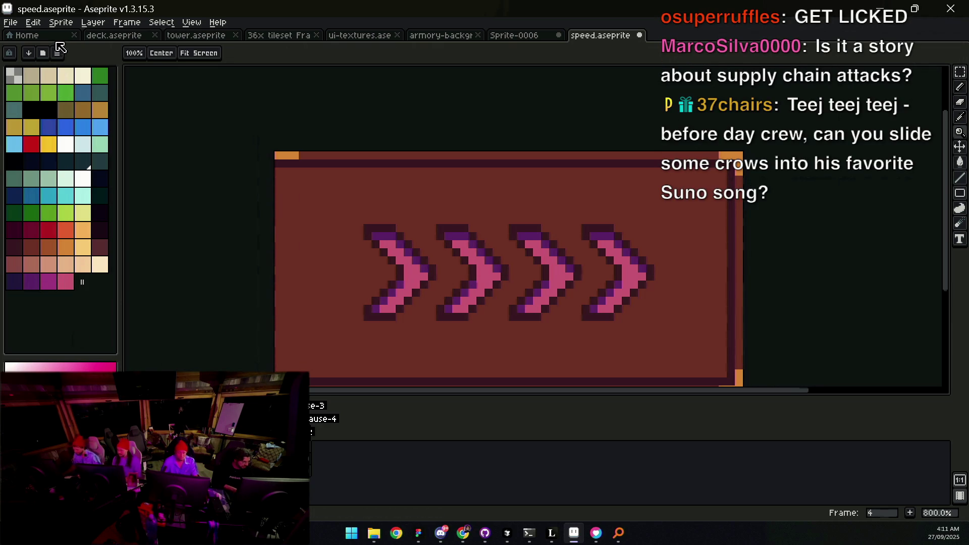
click(61, 22)
mouse_move(81, 48)
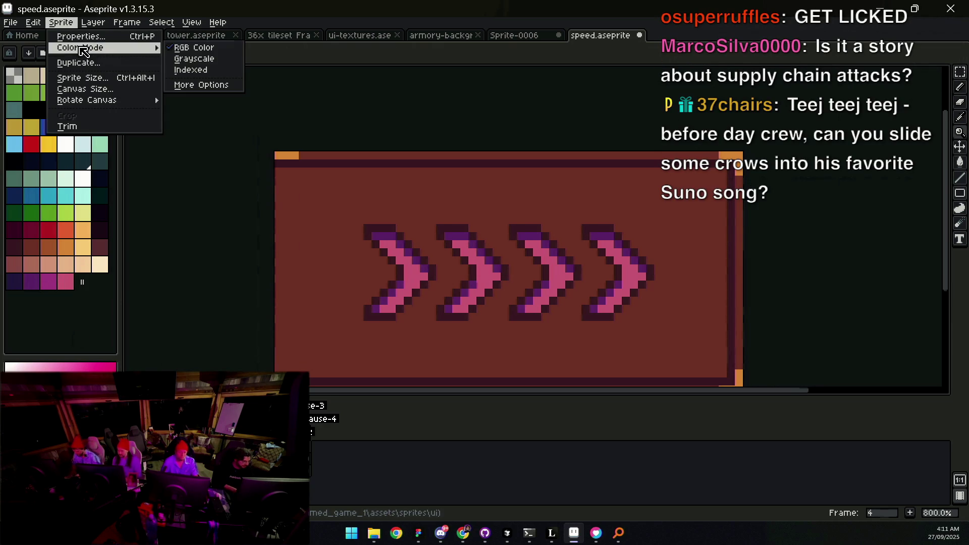
click(72, 368)
key(g)
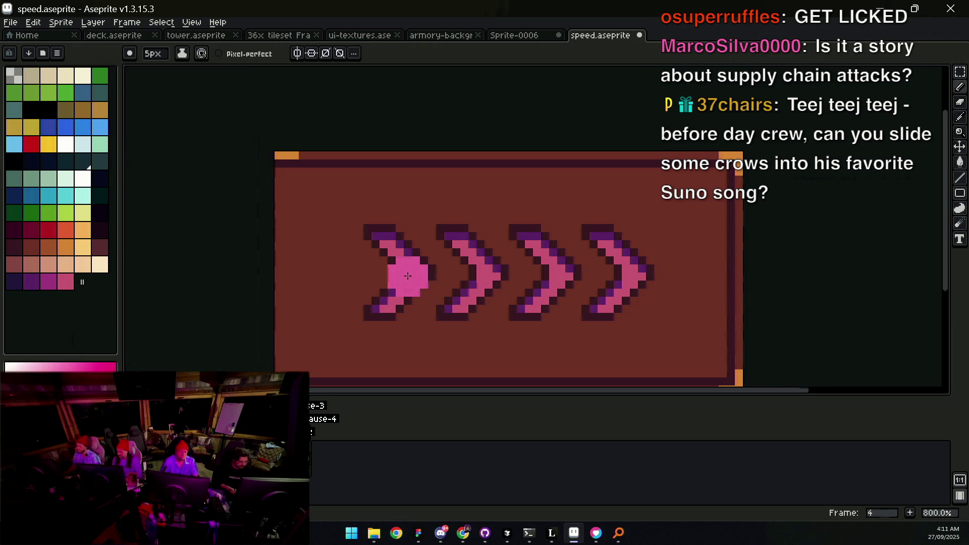
click(417, 278)
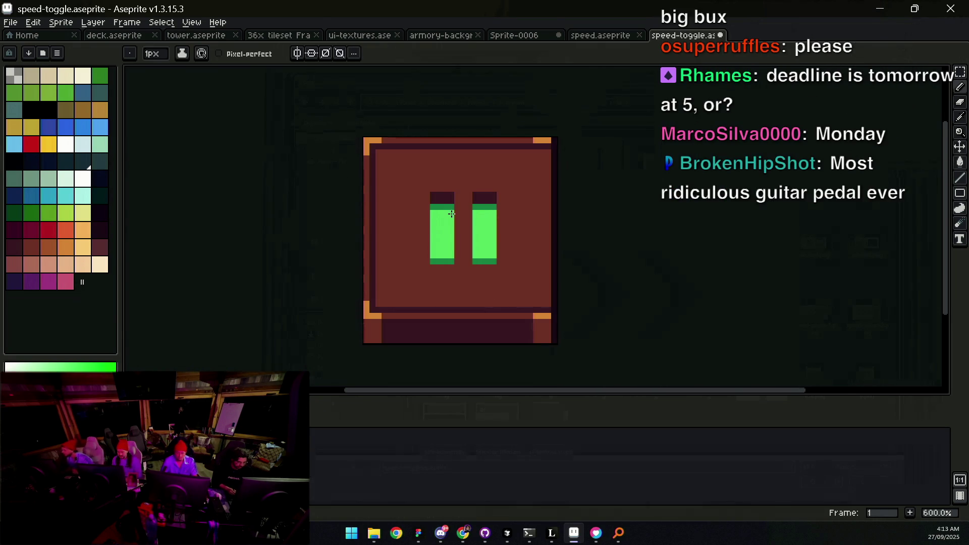
Step: Zoom in and out on the speed-toggle pause button, then step to its play-triangle frame
scroll(480, 243, down, 5)
scroll(481, 245, up, 5)
key(z)
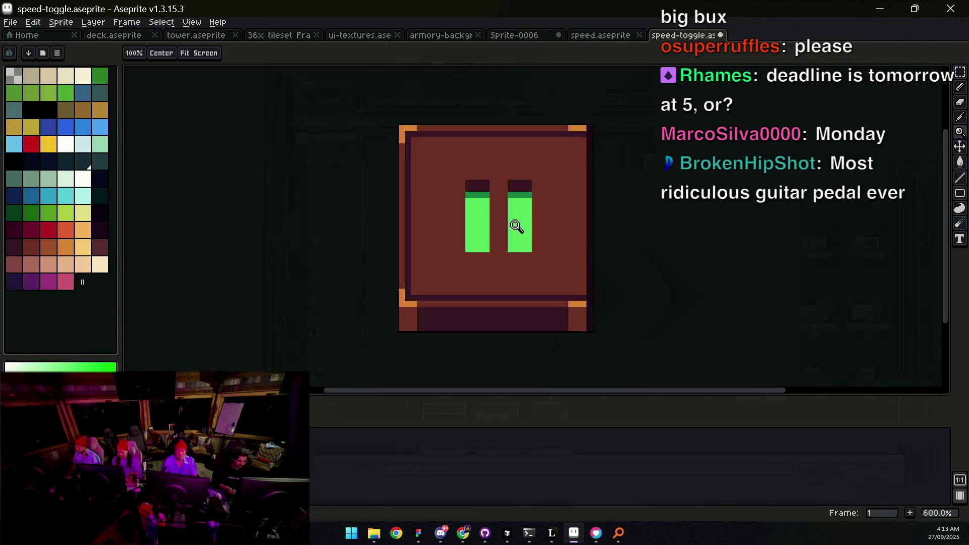
scroll(515, 217, down, 5)
scroll(520, 192, up, 3)
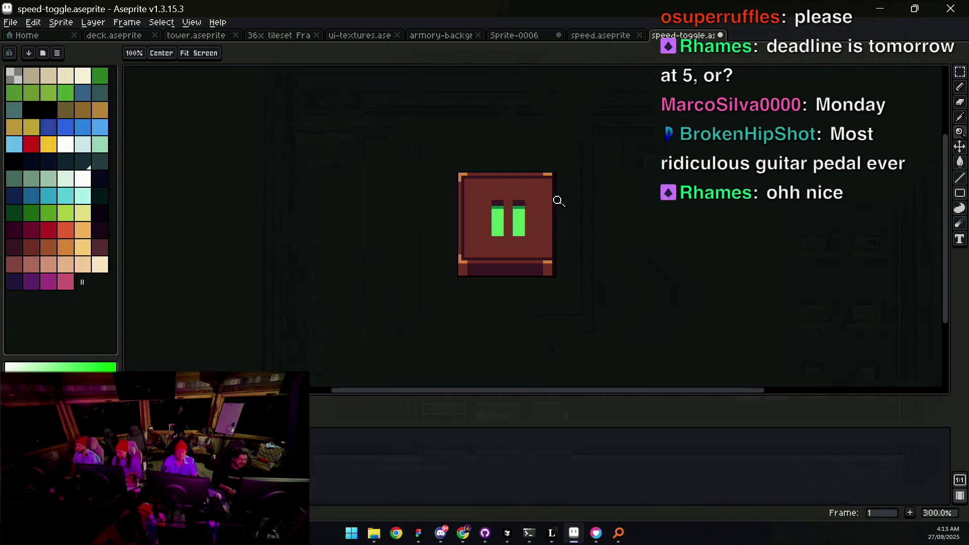
scroll(521, 208, down, 3)
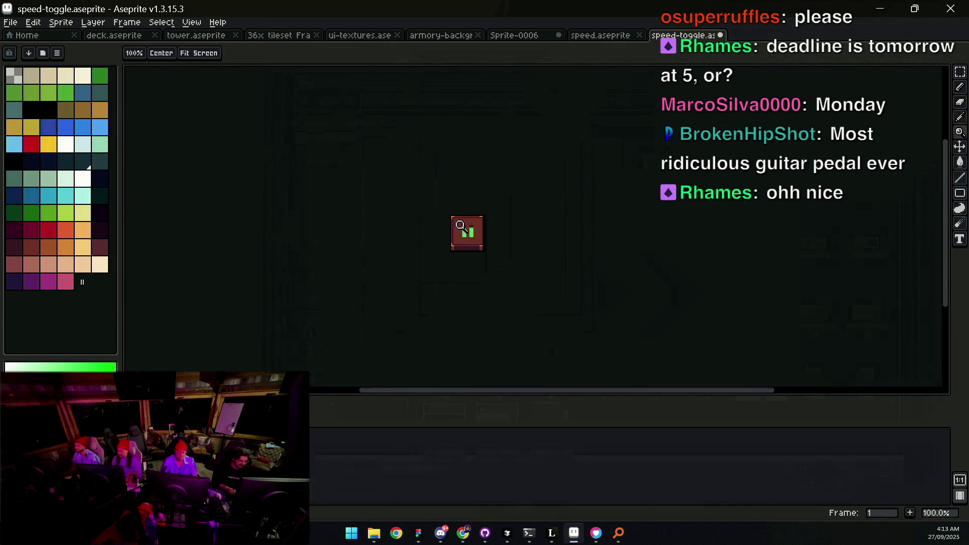
key(Right)
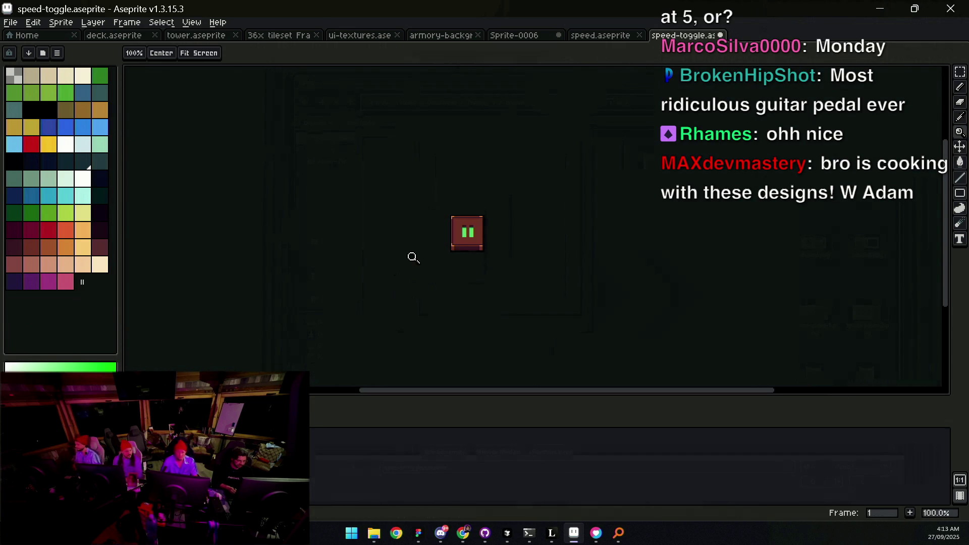
Step: Undo both green bar fills so the pause bars are dark again
scroll(497, 227, up, 2)
key(ctrl+z)
key(ctrl+z)
key(ctrl+z)
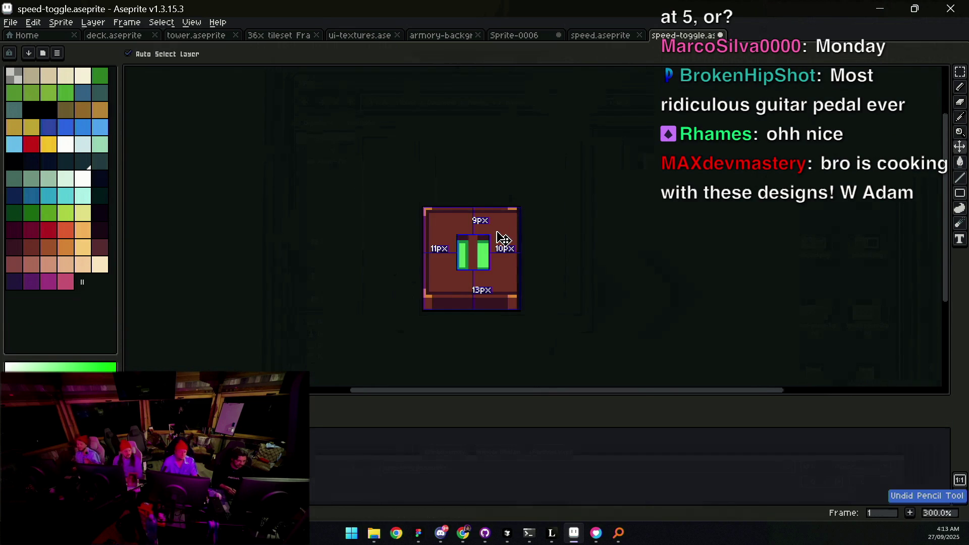
key(ctrl+z)
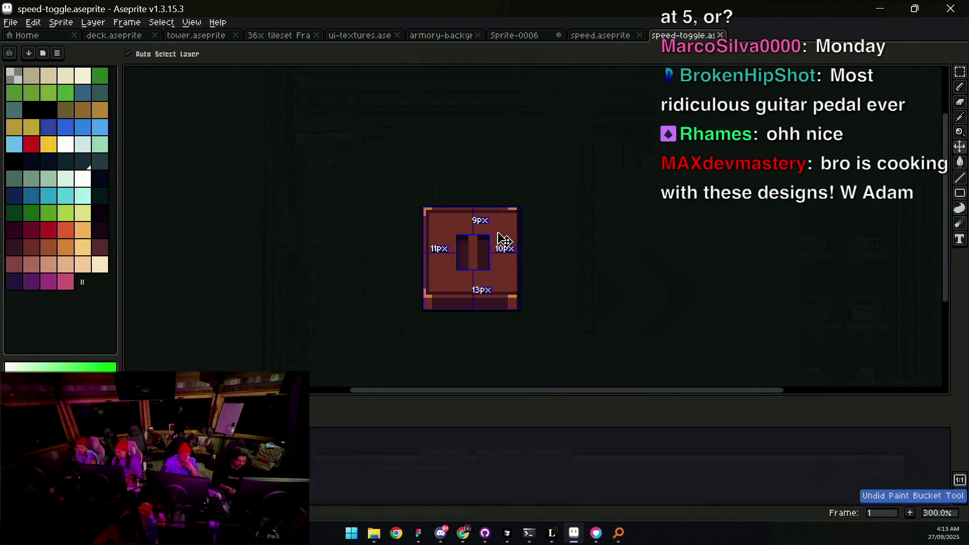
scroll(500, 237, up, 2)
Step: Try a green Pencil line along the button's edge, then undo it and zoom out
key(b)
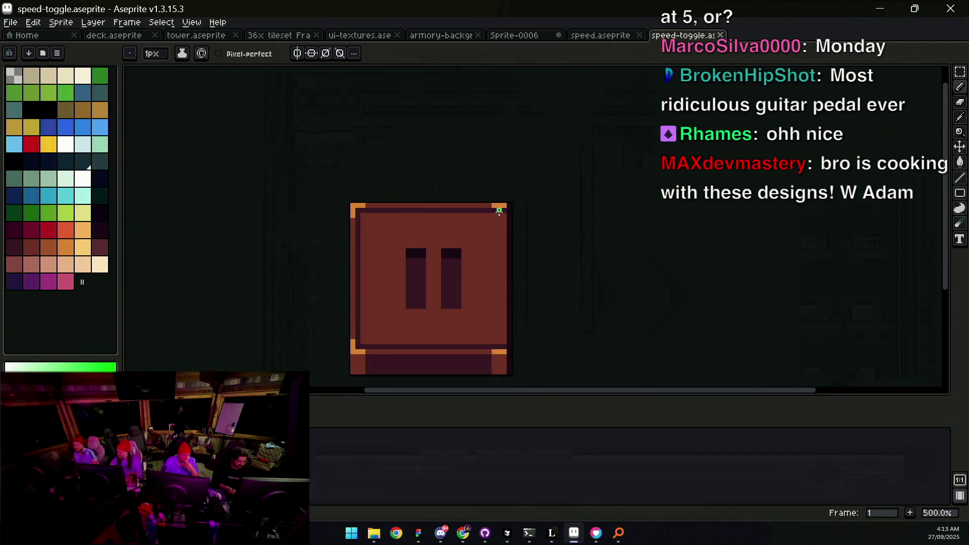
mouse_move(455, 210)
mouse_down()
mouse_move(357, 213)
mouse_move(357, 341)
mouse_move(504, 346)
mouse_up()
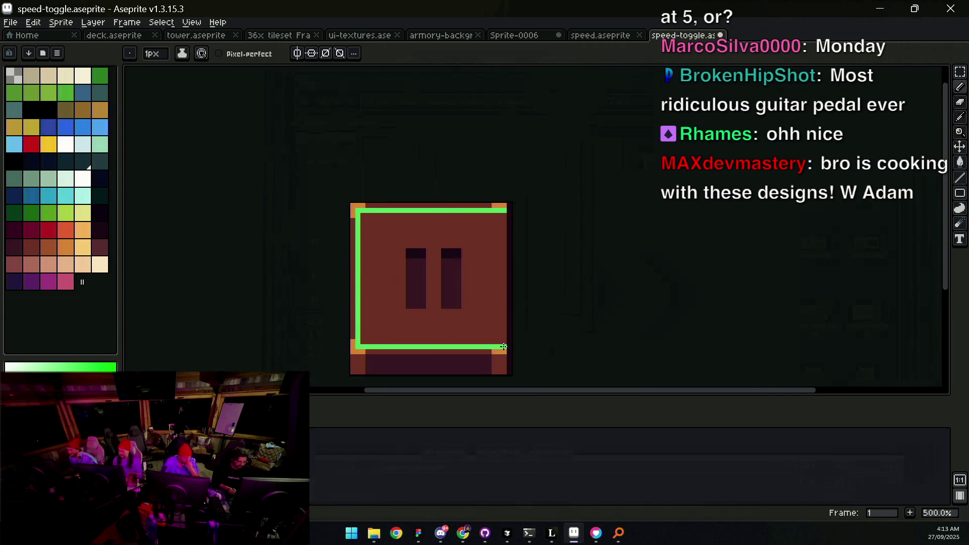
key(z)
scroll(446, 274, down, 4)
scroll(480, 268, up, 2)
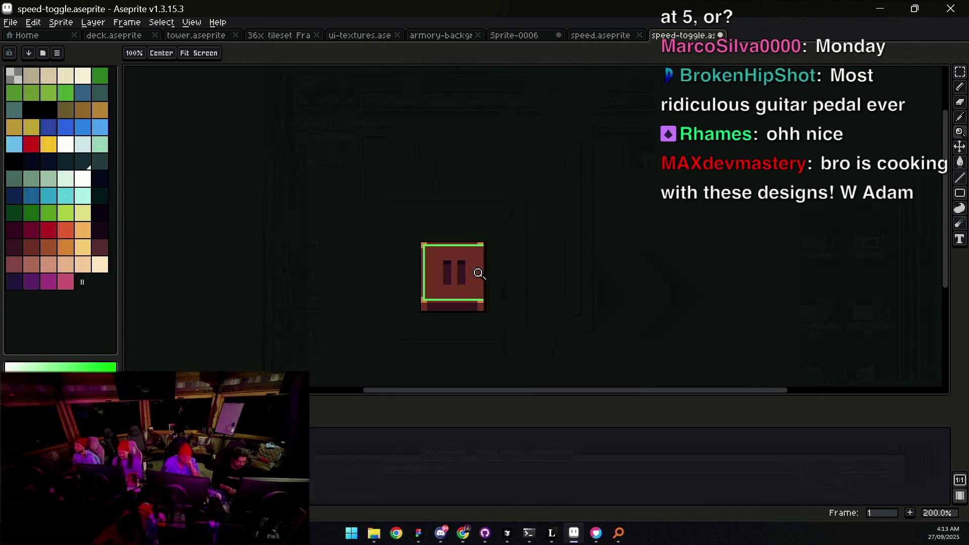
key(ctrl+z)
key(ctrl+z)
key(ctrl+z)
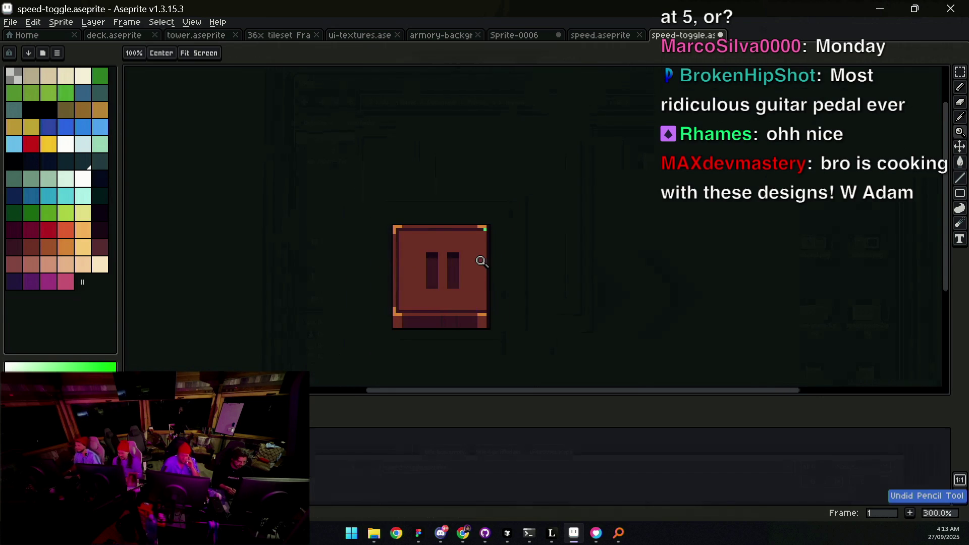
scroll(477, 251, up, 2)
scroll(465, 269, down, 1)
right_click(458, 249)
key(Escape)
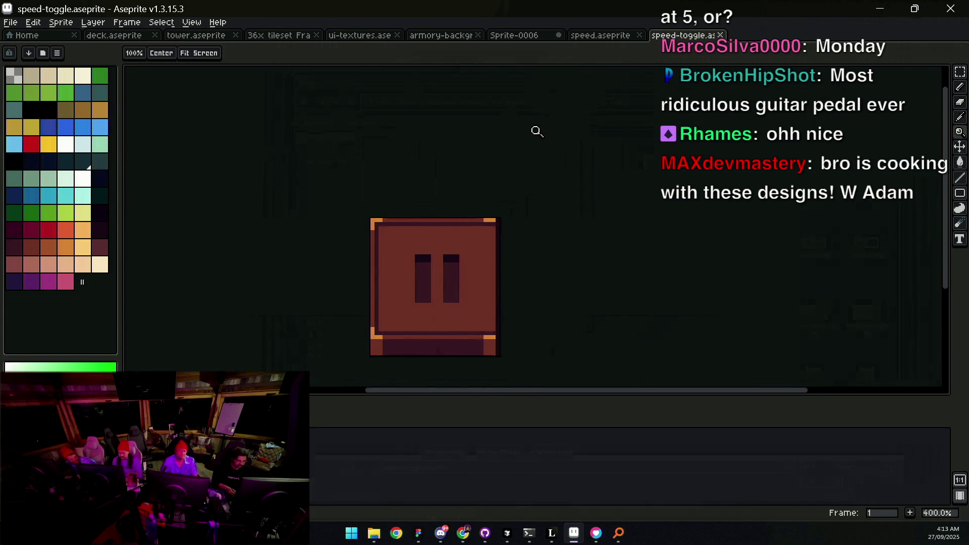
click(589, 50)
Step: Cancel the Replace Color dialog and export the speed chevron sprite
key(shift+r)
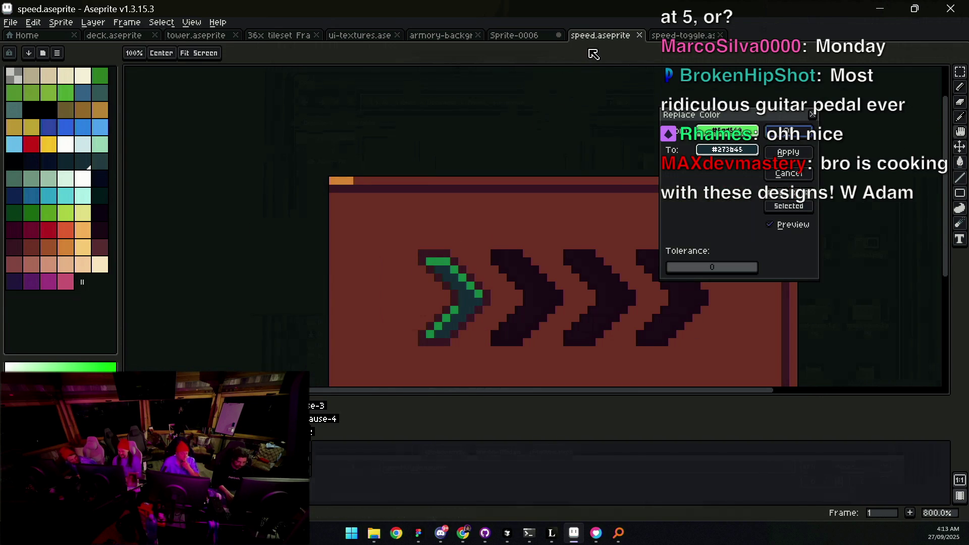
key(Escape)
key(ctrl+e)
key(Return)
key(z)
Step: Review the full UI mockup and check GitHub Desktop before returning to Aseprite
click(526, 37)
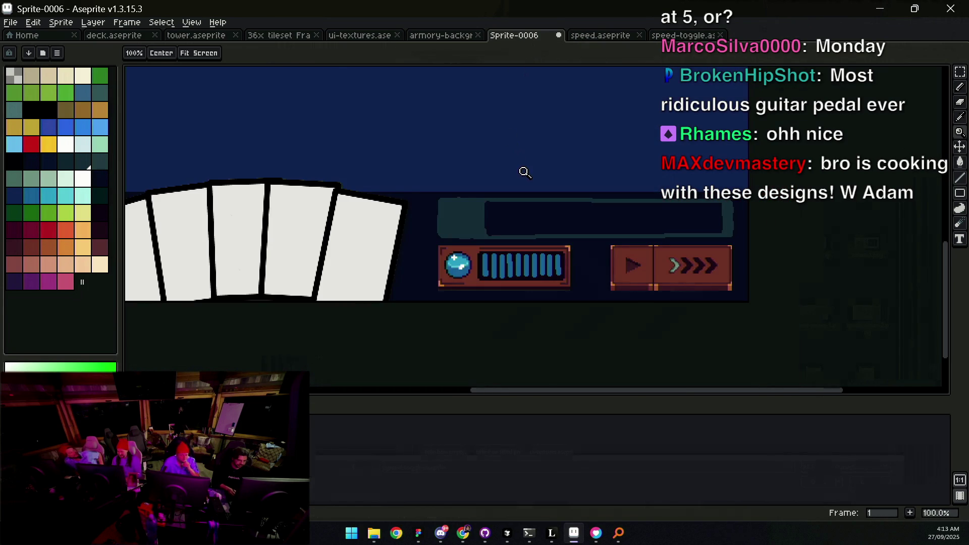
scroll(502, 197, down, 3)
scroll(485, 227, up, 1)
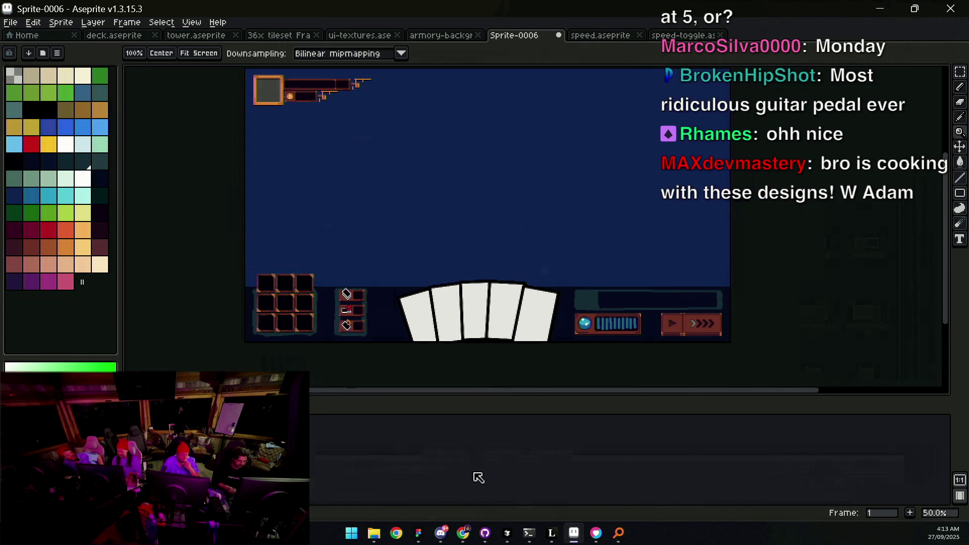
click(485, 533)
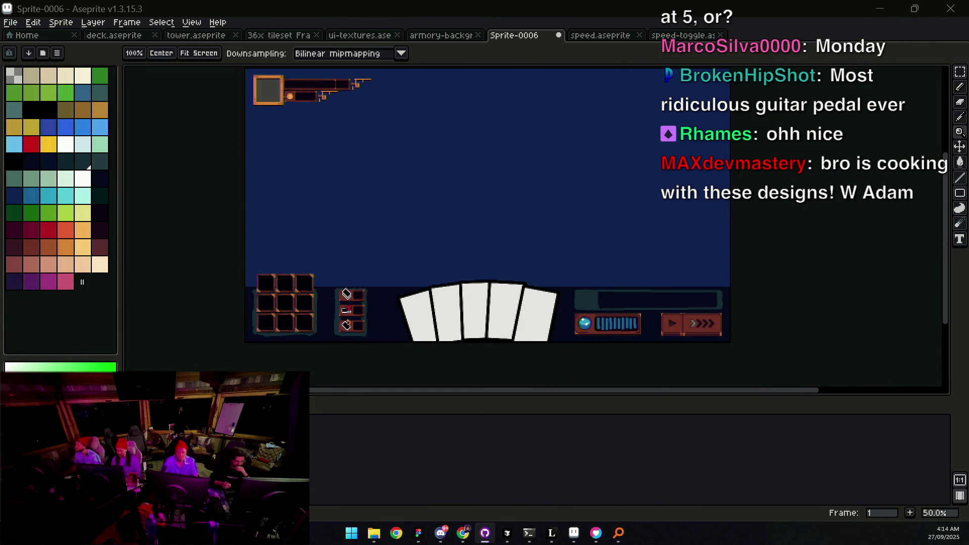
click(574, 533)
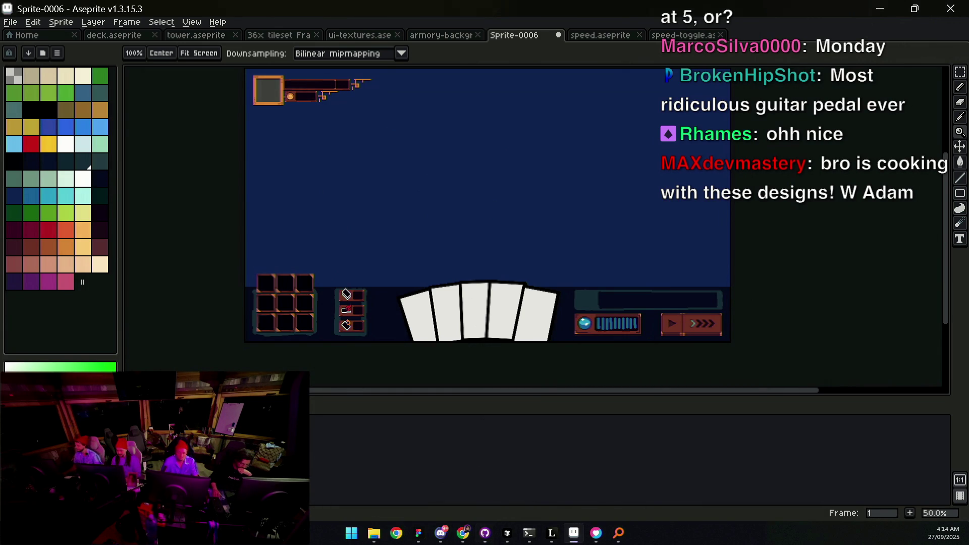
scroll(610, 332, up, 2)
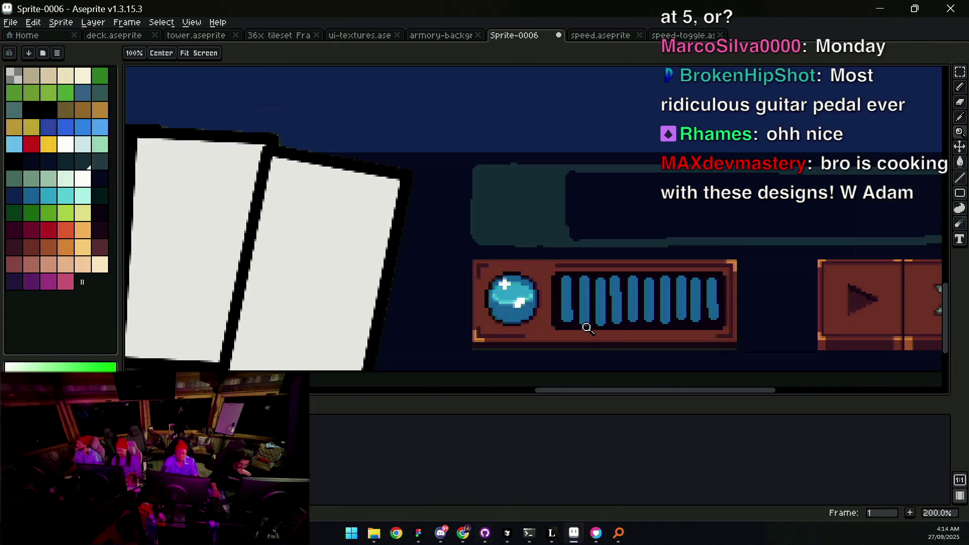
scroll(588, 329, down, 2)
Step: Close the speed and speed-toggle tabs, ending on the ui-textures.aseprite sheet
click(602, 36)
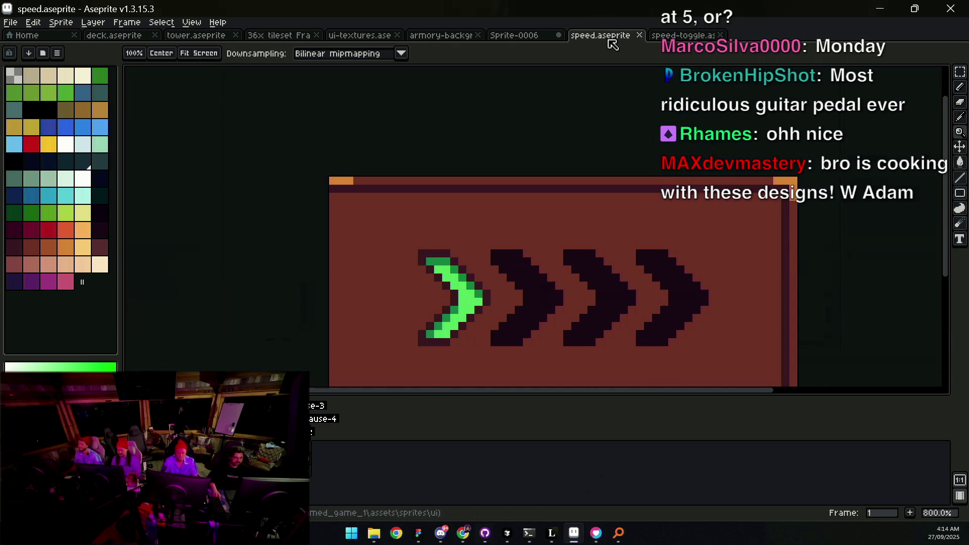
middle_click(612, 44)
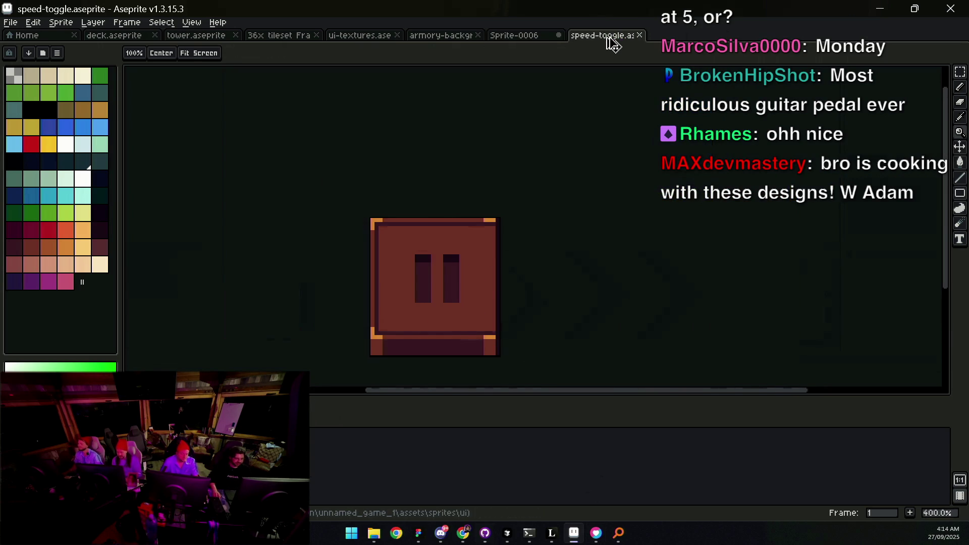
middle_click(612, 44)
click(433, 36)
click(343, 40)
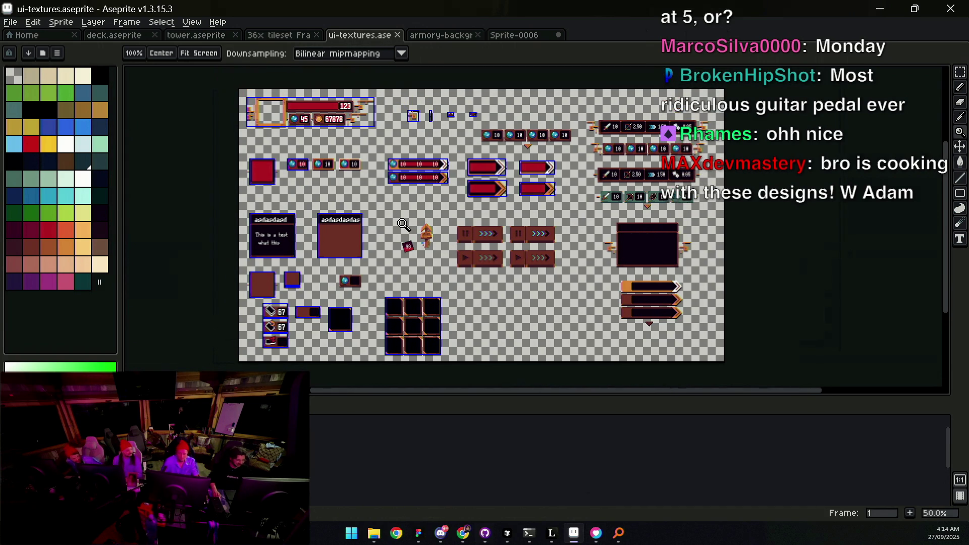
click(403, 221)
drag(398, 212, 581, 128)
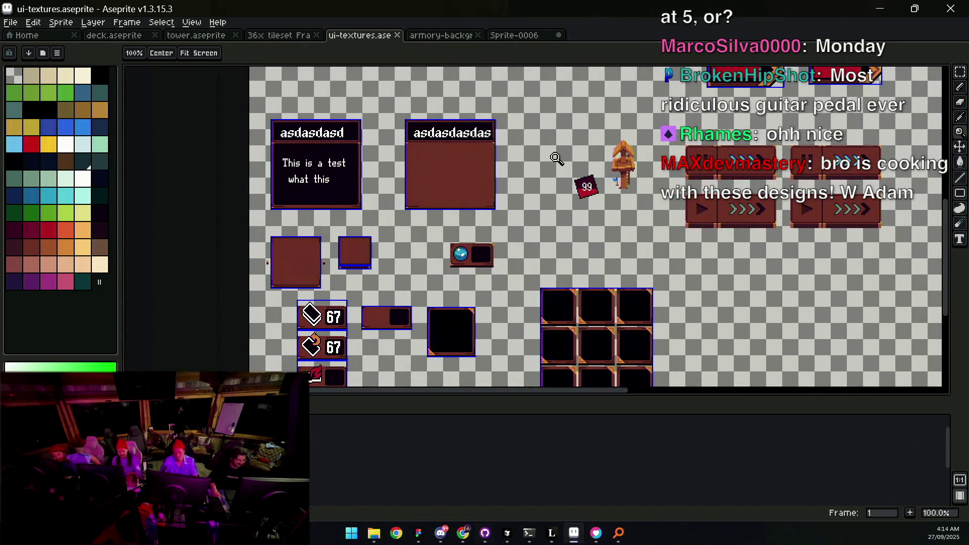
click(391, 258)
right_click(386, 264)
right_click(386, 264)
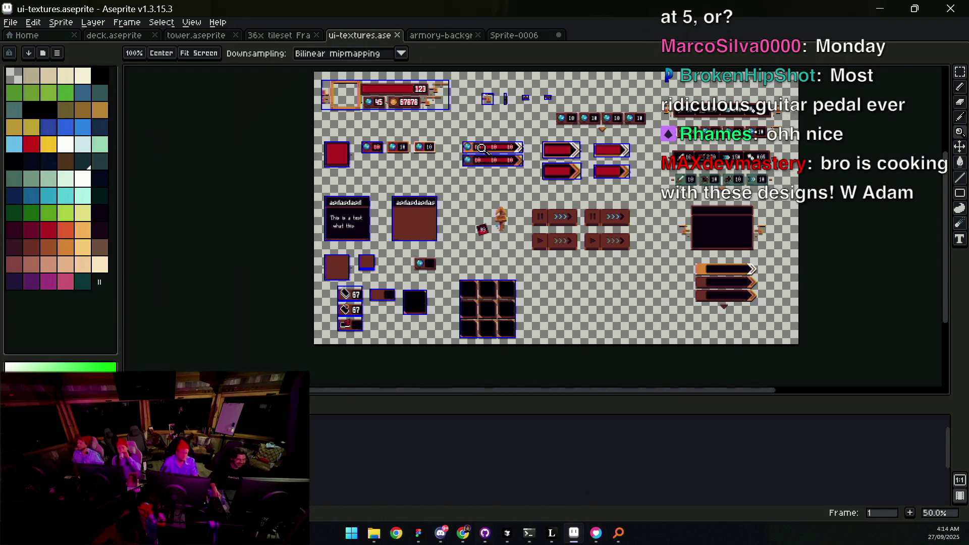
click(486, 151)
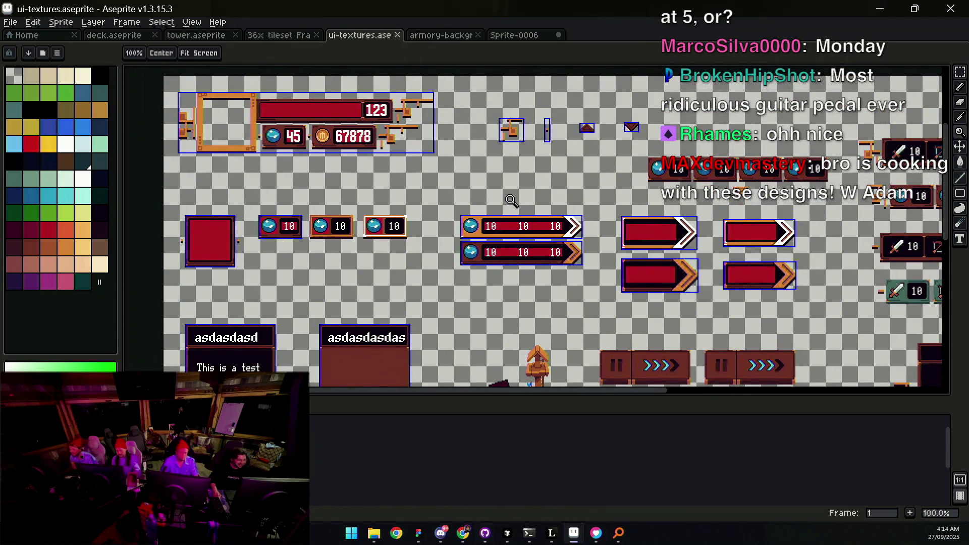
drag(616, 194, 423, 140)
right_click(475, 145)
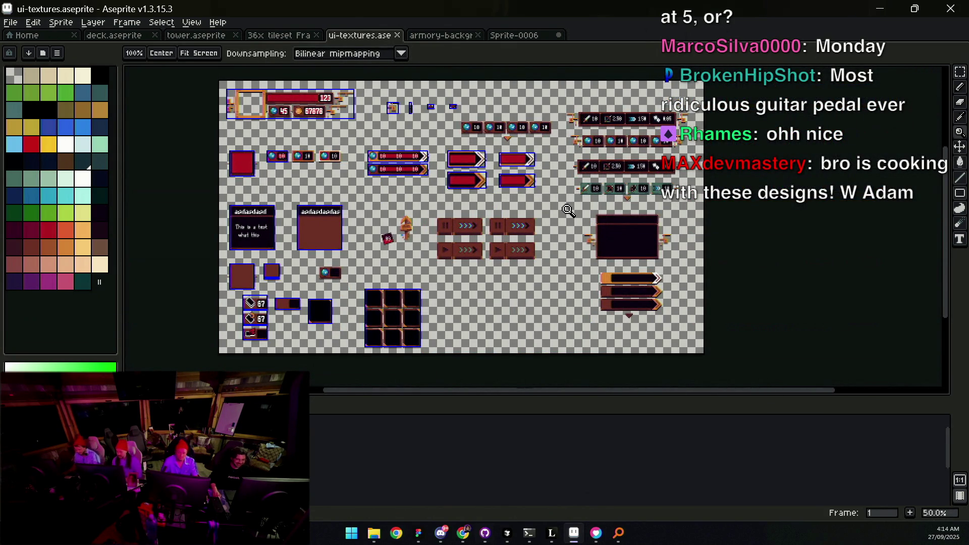
click(705, 170)
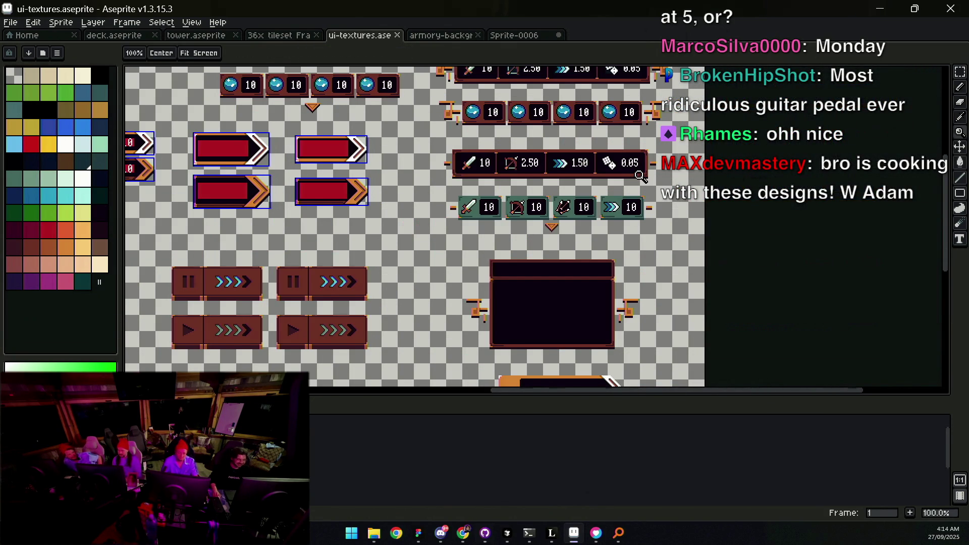
right_click(640, 176)
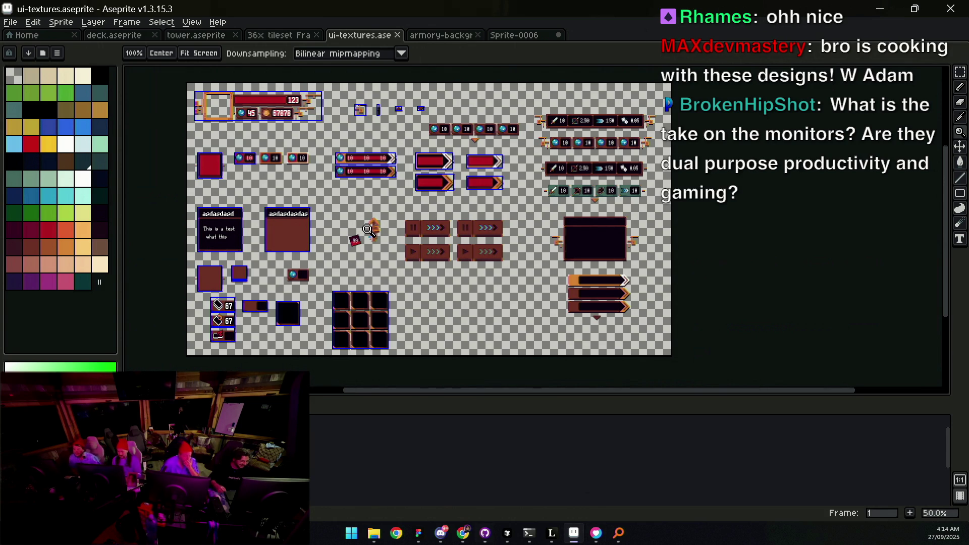
scroll(368, 226, up, 2)
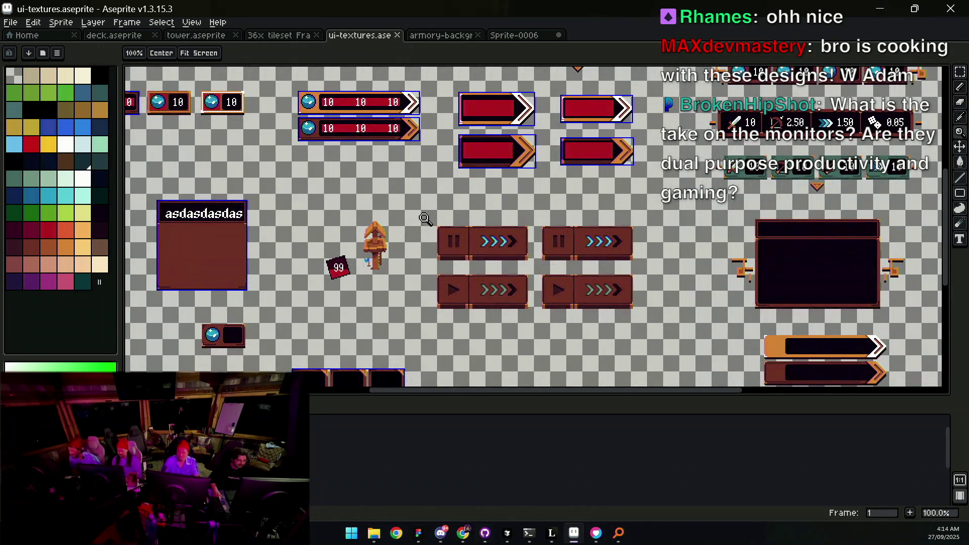
scroll(424, 225, down, 2)
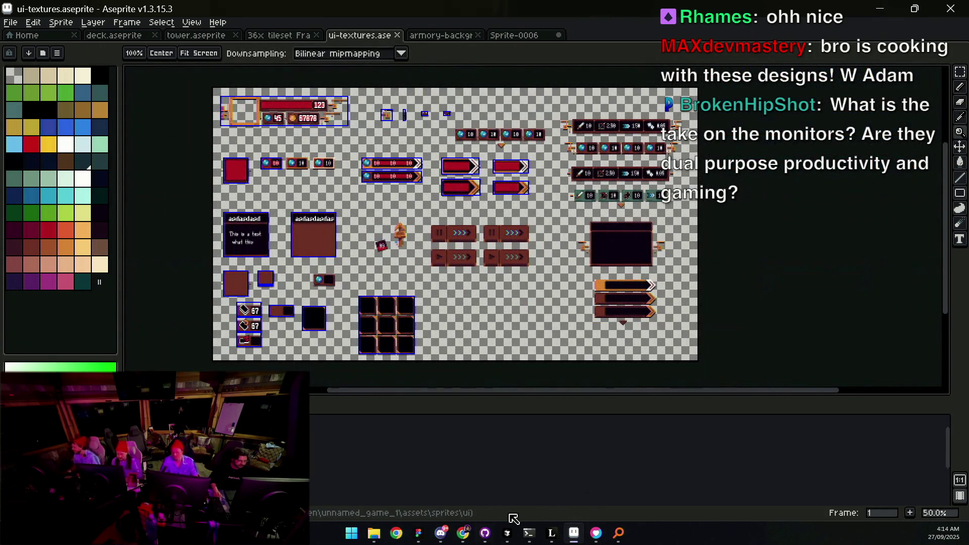
key(v)
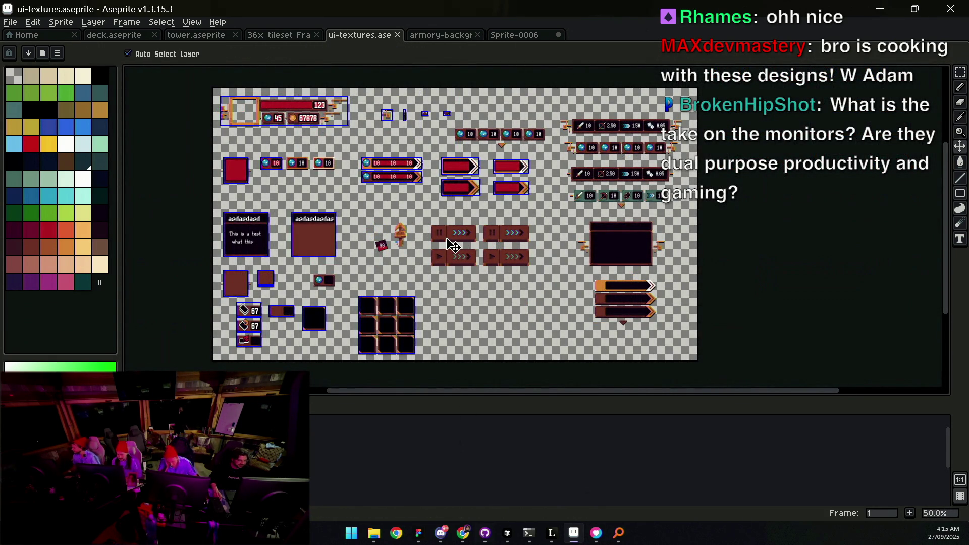
Step: Copy the pause-and-chevrons button from the UI textures sheet
scroll(454, 242, up, 2)
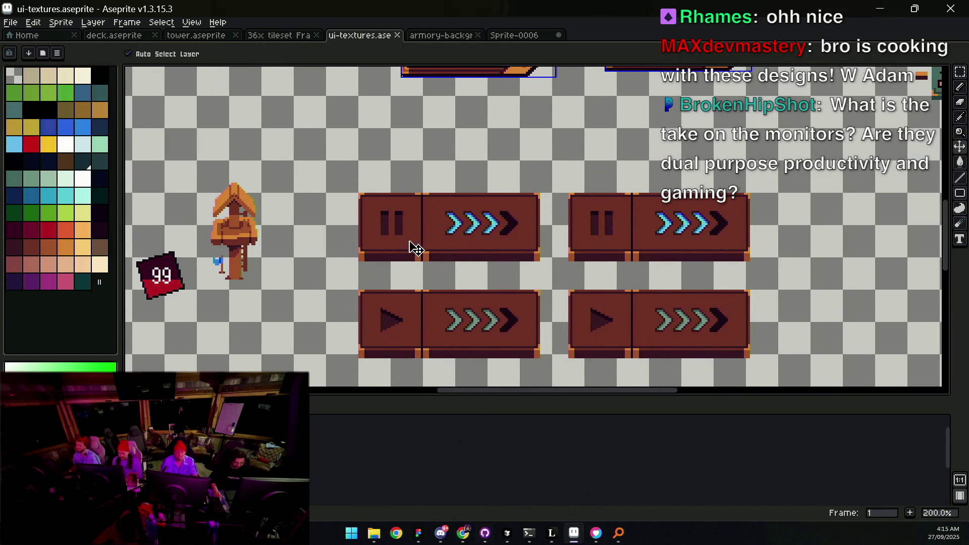
key(m)
drag(343, 276, 555, 157)
key(ctrl+x)
key(ctrl+z)
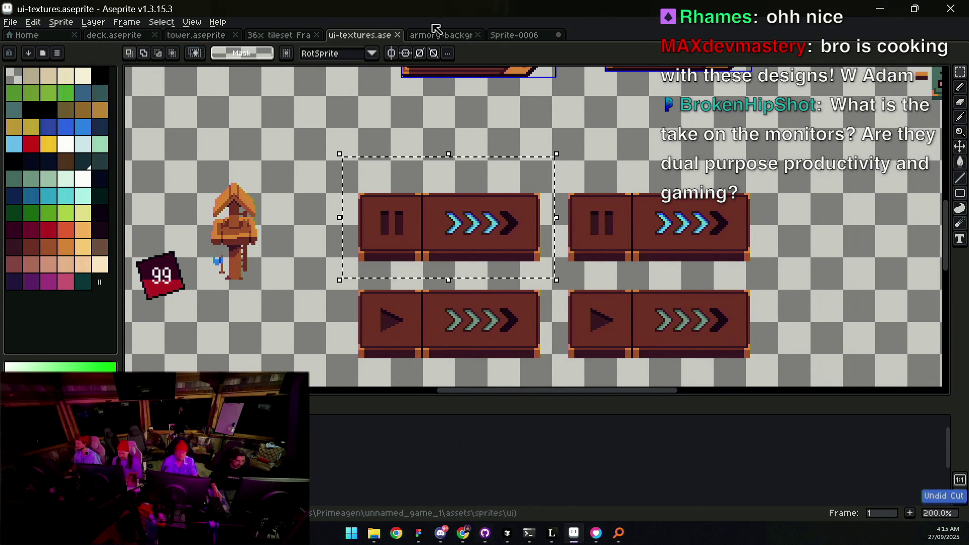
Step: In Sprite-0006, select the bottom-bar play button and paste the pause button over it
click(437, 34)
click(552, 31)
scroll(684, 350, up, 4)
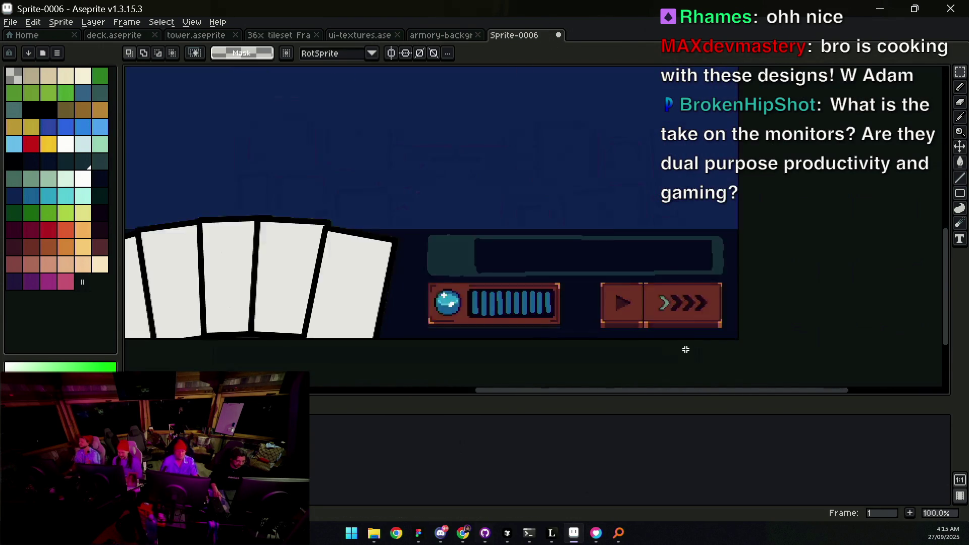
key(v)
key(m)
mouse_move(273, 326)
mouse_down()
mouse_move(699, 163)
mouse_move(703, 171)
mouse_up()
key(ctrl+v)
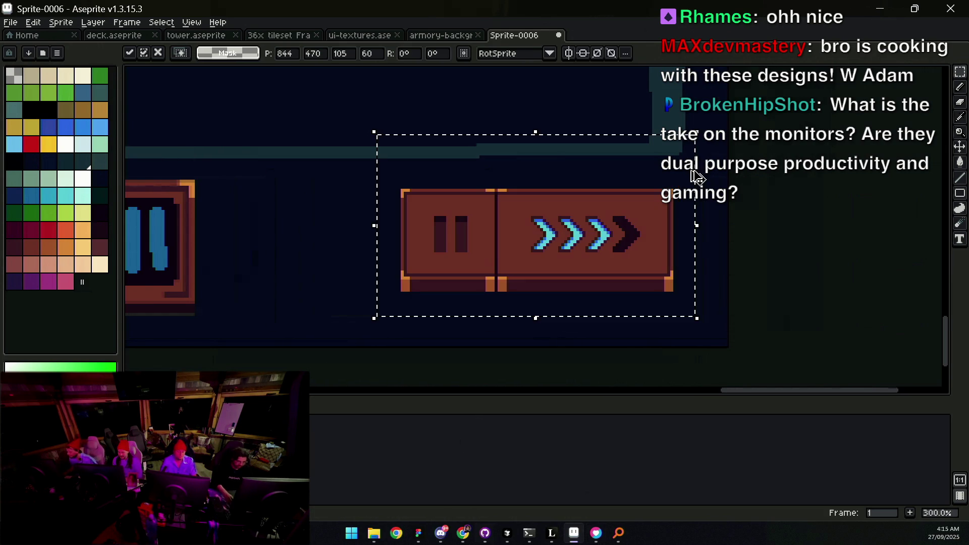
mouse_move(471, 213)
mouse_down()
mouse_move(418, 242)
mouse_move(506, 226)
mouse_up()
Step: Re-paste the pause button exactly over the play button, commit it, and compare with Figma
scroll(507, 226, down, 2)
key(Delete)
key(ctrl+z)
scroll(507, 226, up, 2)
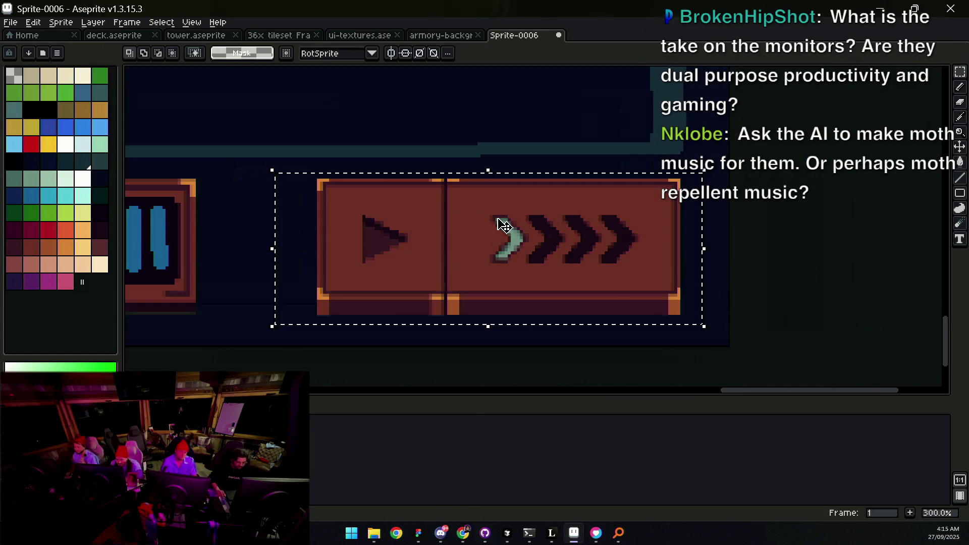
key(ctrl+v)
scroll(546, 214, down, 4)
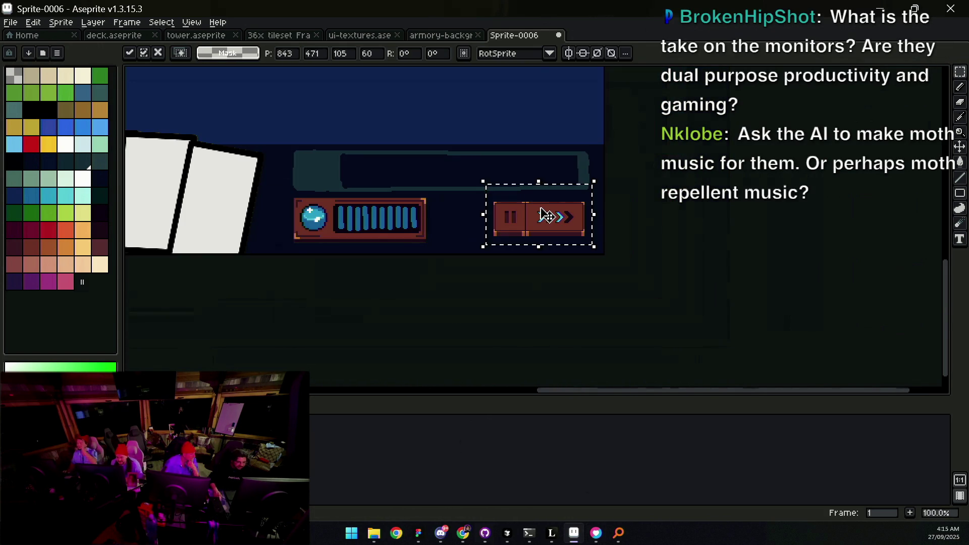
key(Return)
drag(448, 186, 584, 281)
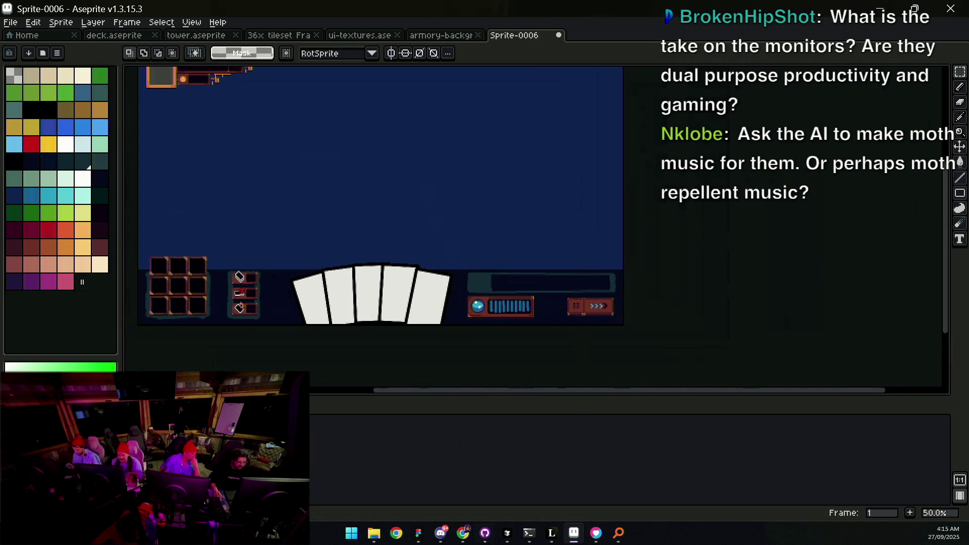
click(419, 534)
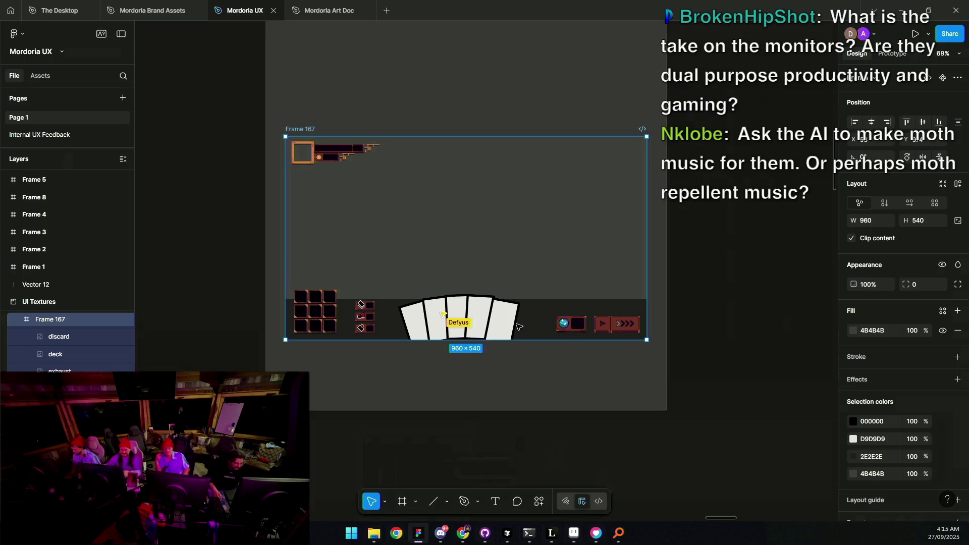
click(574, 533)
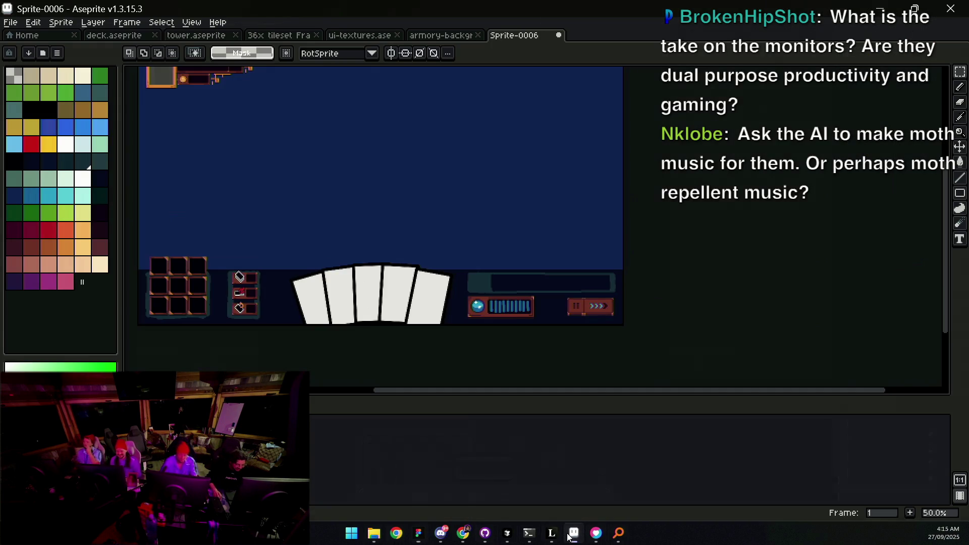
Step: In ui-textures, turn the top panel's red fills dark and remove the 45 and 67878 numbers
key(ctrl+shift+Tab)
key(ctrl+shift+Tab)
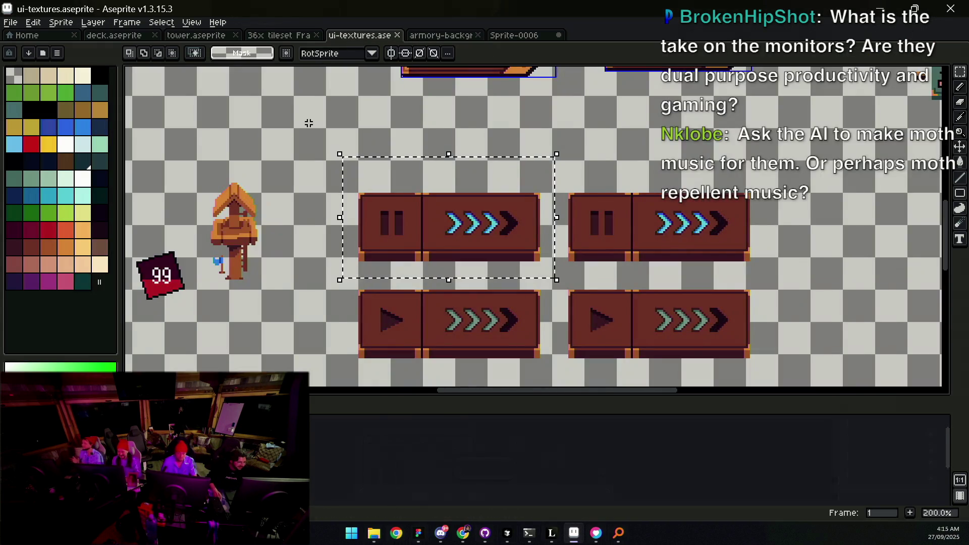
scroll(443, 337, down, 5)
scroll(443, 336, up, 4)
scroll(443, 336, up, 3)
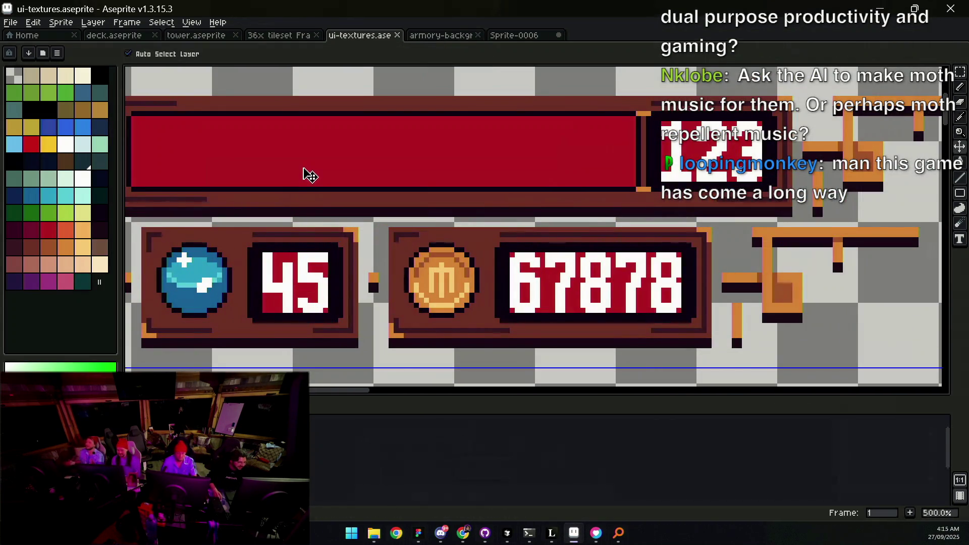
key(ctrl+z)
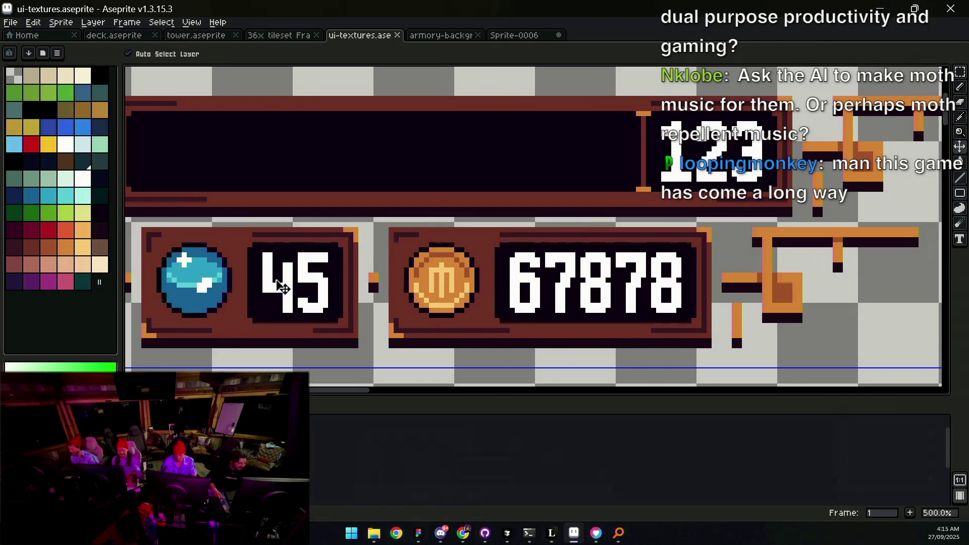
key(ctrl+z)
scroll(412, 277, down, 5)
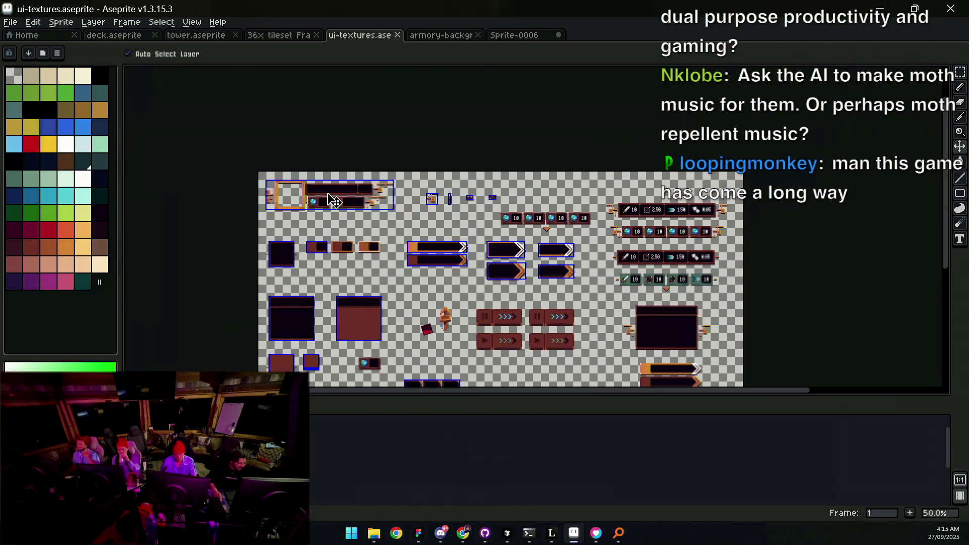
scroll(411, 277, down, 5)
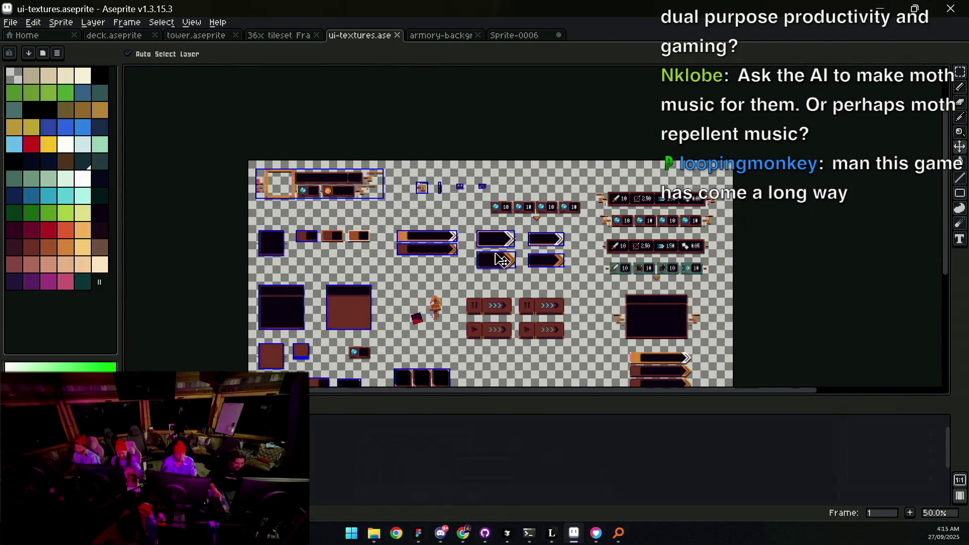
click(11, 23)
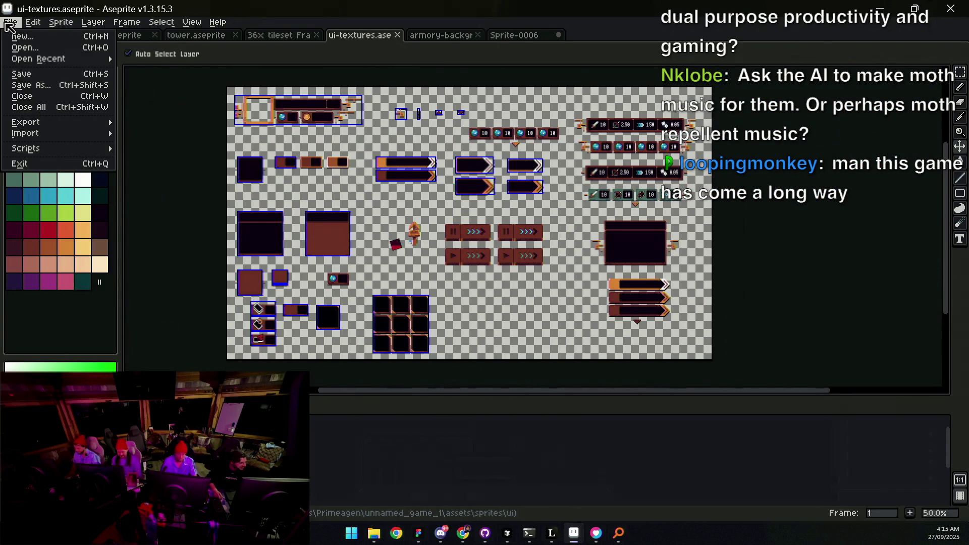
Step: Export all 24 ui-textures slices with the adam-slice-export script, then undo the button move
mouse_move(81, 149)
mouse_move(182, 151)
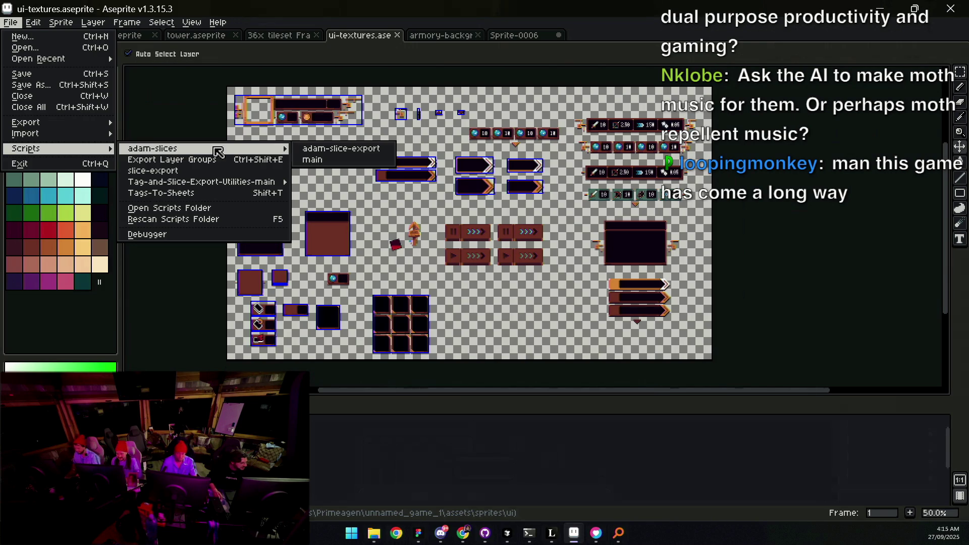
click(370, 149)
click(497, 322)
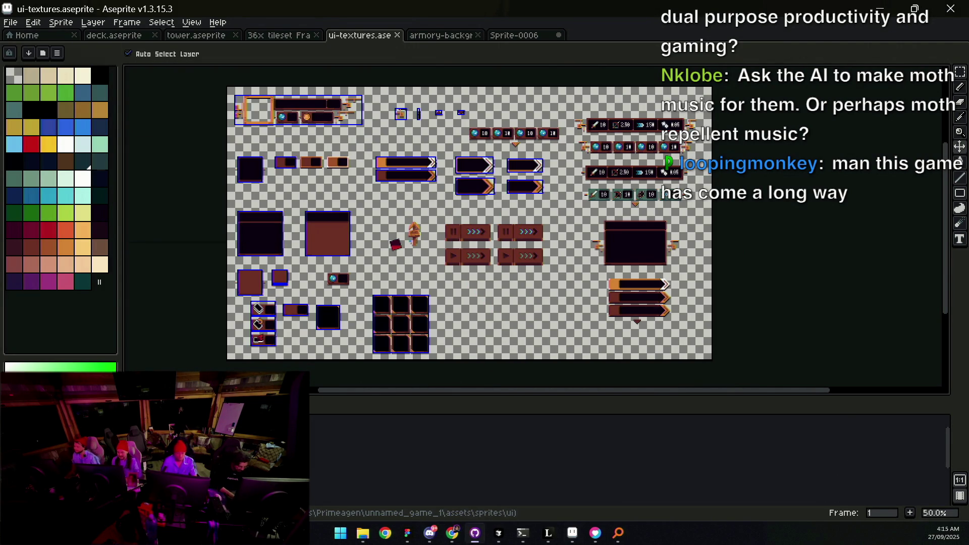
key(ctrl+e)
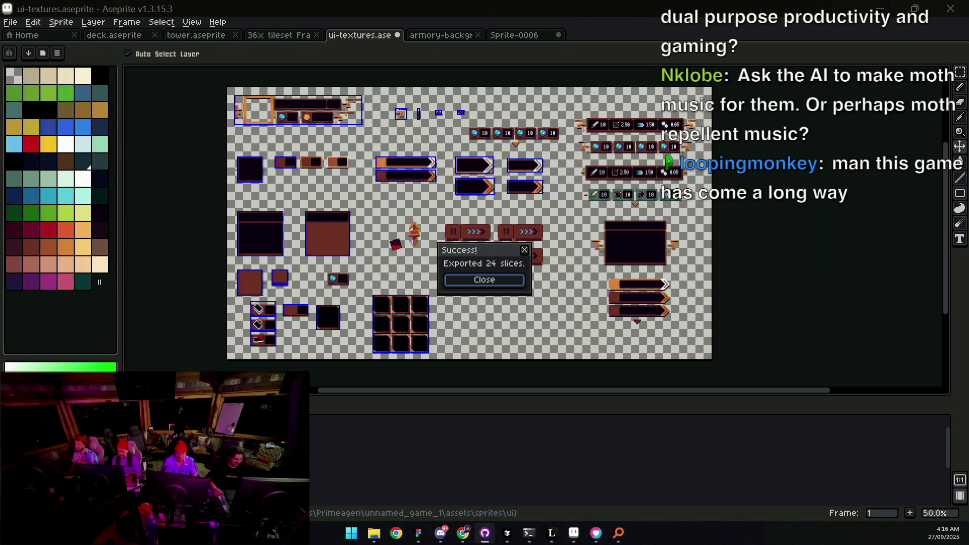
click(497, 281)
scroll(497, 280, up, 2)
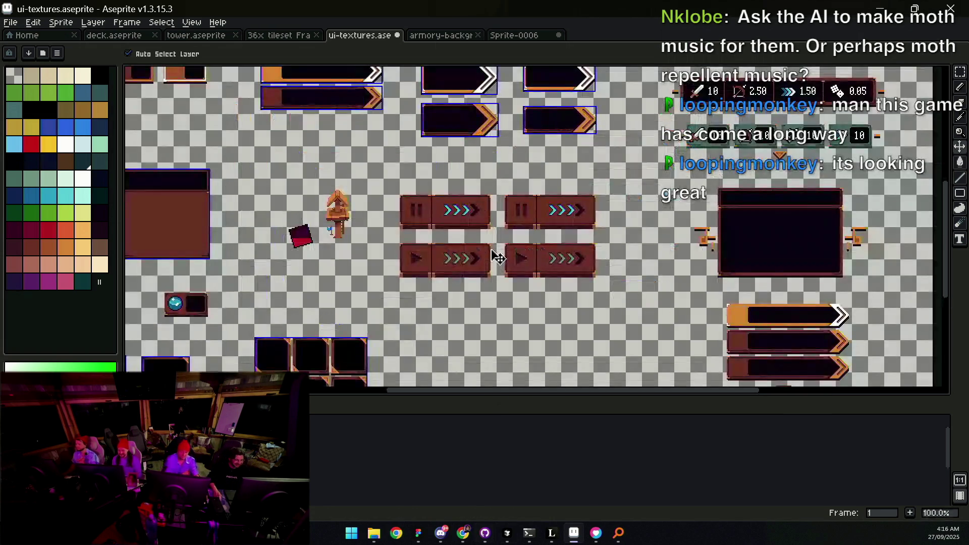
key(ctrl+z)
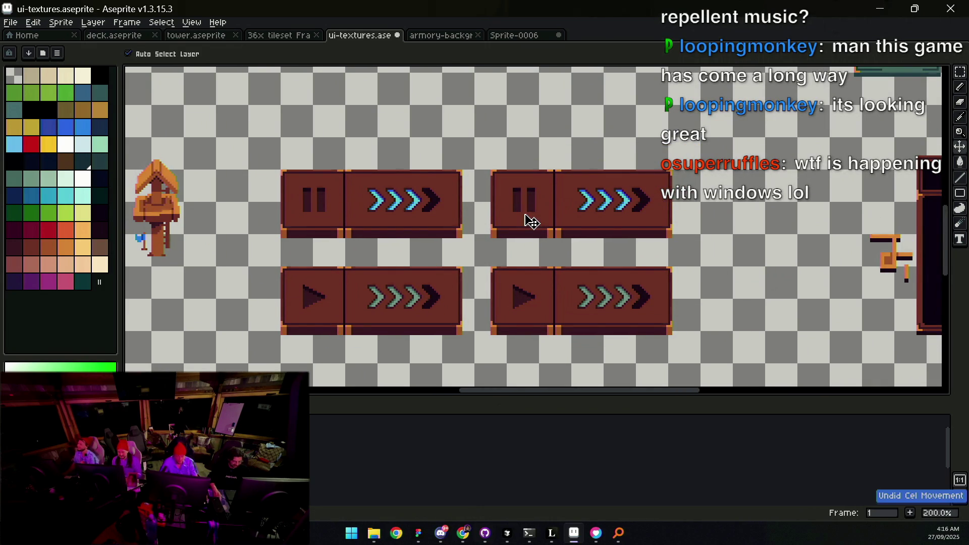
Step: Restore the cut pause button in ui-textures and return to the Sprite-0006 mockup
key(m)
key(ctrl+z)
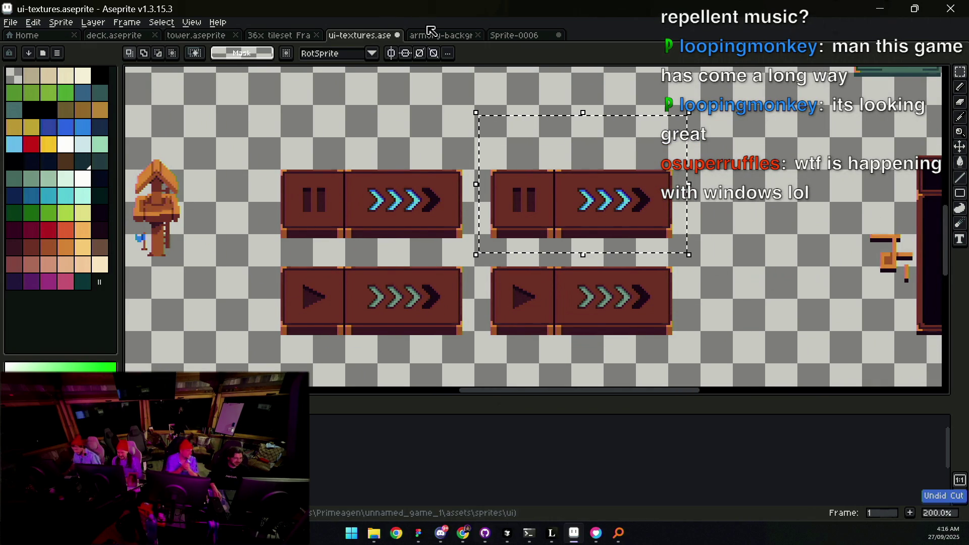
click(514, 35)
click(442, 35)
click(515, 36)
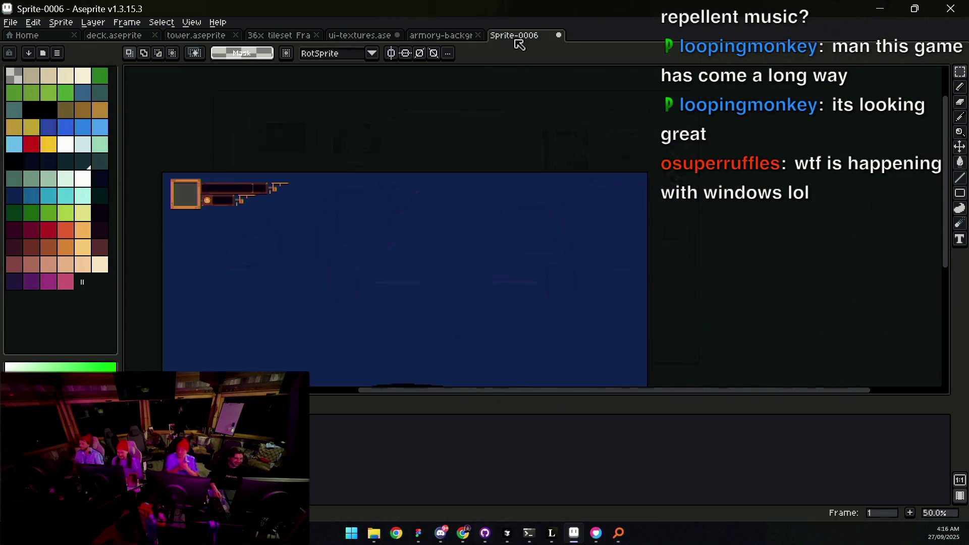
scroll(443, 124, down, 1)
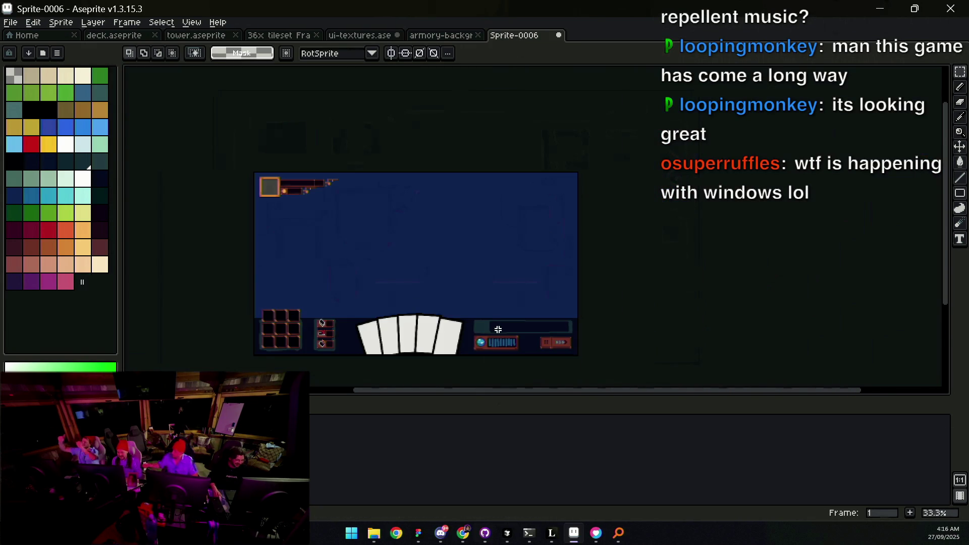
scroll(499, 329, up, 3)
scroll(530, 282, down, 1)
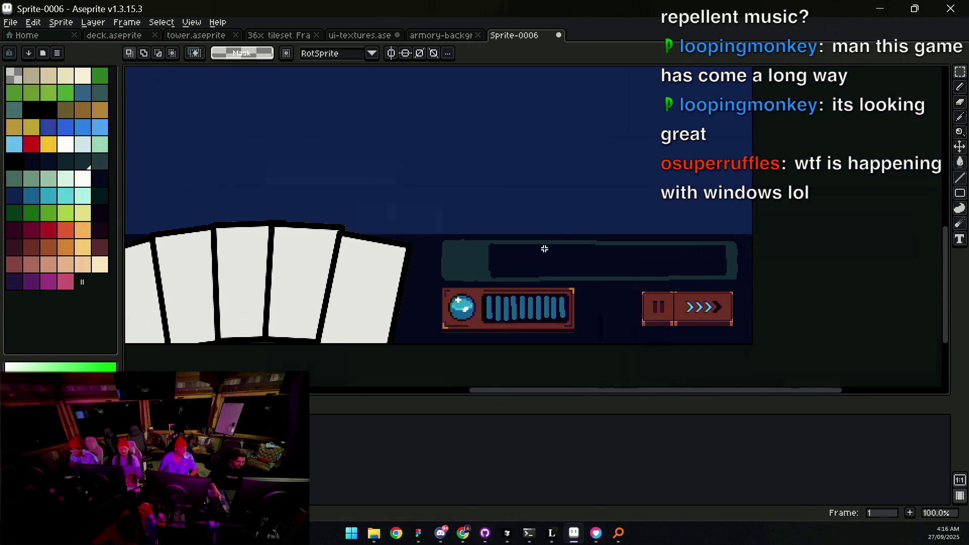
Step: Inspect Frame 167's bottom bar in Figma, then return to Aseprite
click(419, 534)
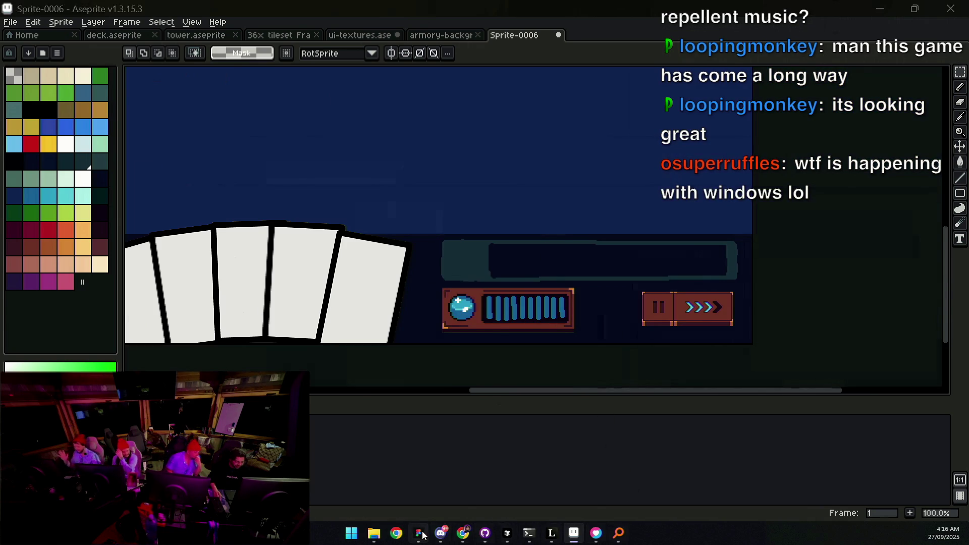
key(Escape)
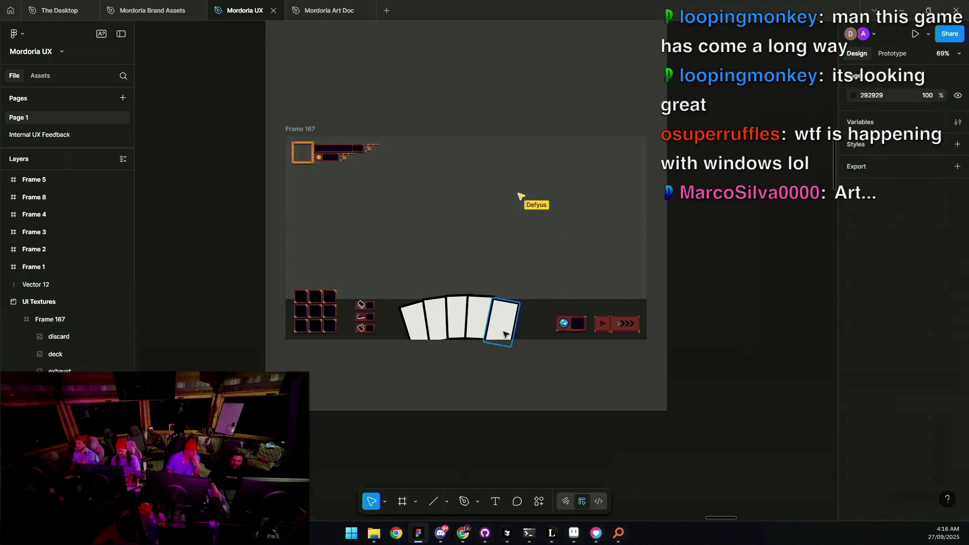
click(586, 313)
key(Escape)
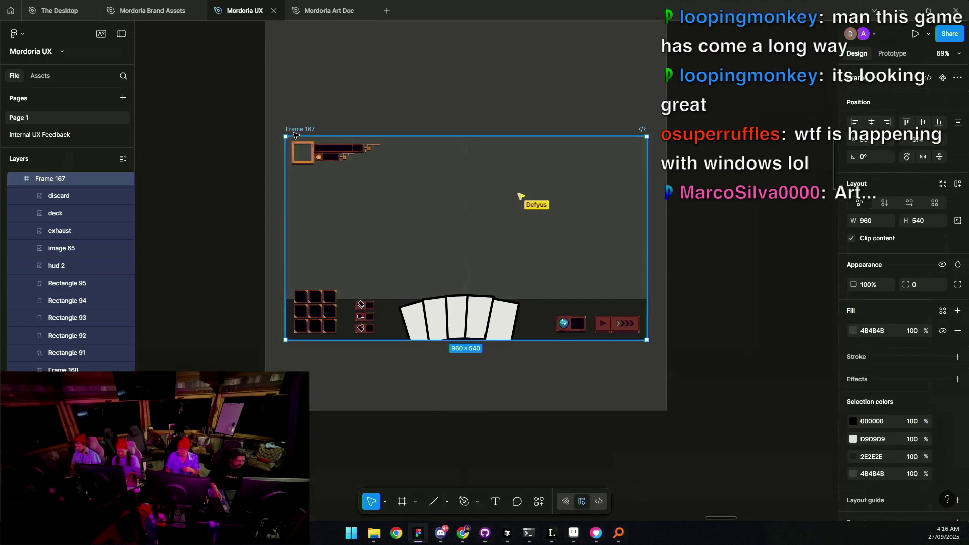
scroll(586, 313, up, 10)
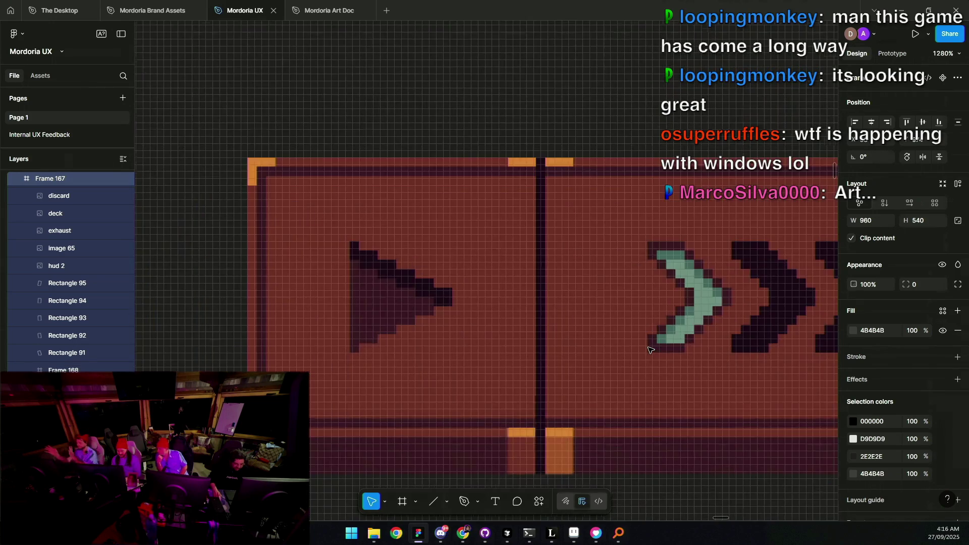
scroll(650, 350, down, 7)
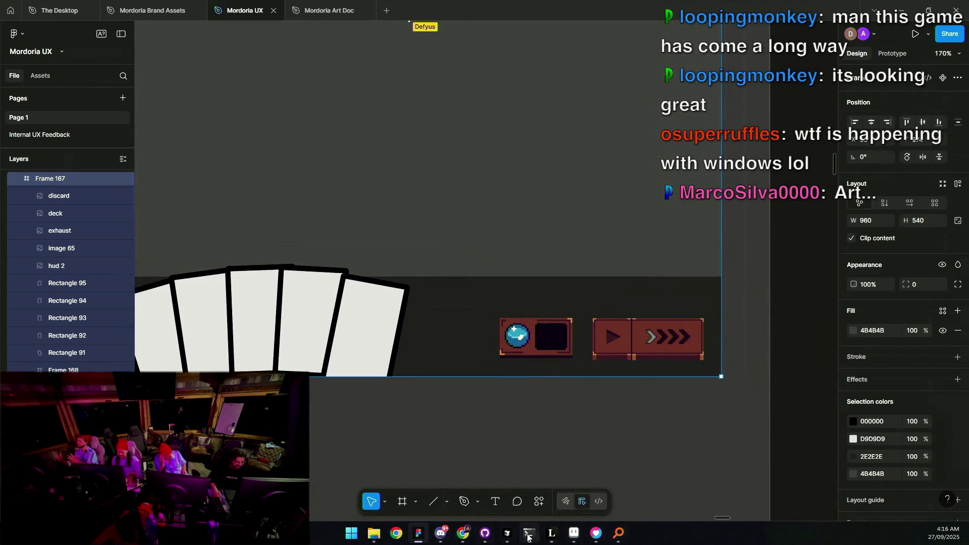
click(574, 534)
Step: Undo the stray pasted speed button floating in the mockup's blue area
key(ctrl+z)
key(ctrl+z)
key(ctrl+z)
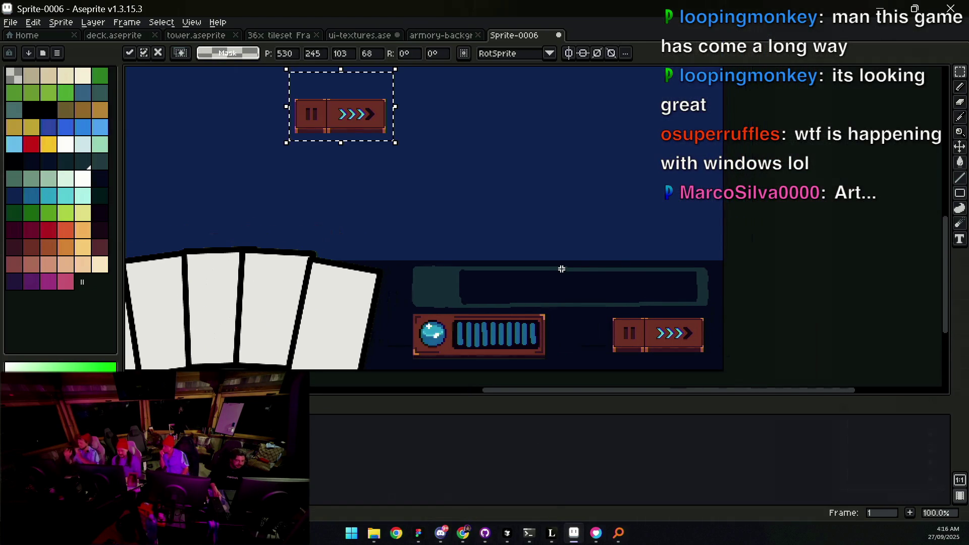
scroll(584, 273, down, 1)
scroll(568, 303, up, 1)
scroll(569, 308, down, 1)
scroll(606, 323, up, 1)
Step: Hide the interface so only the canvas shows, and pan across the bottom bar
key(ctrl+f)
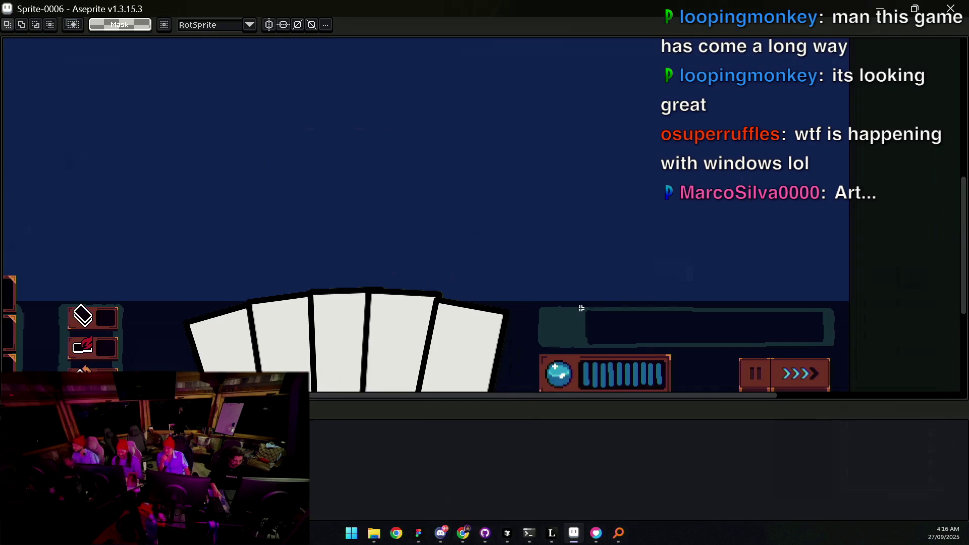
scroll(576, 309, up, 1)
scroll(577, 303, down, 1)
drag(578, 303, 714, 421)
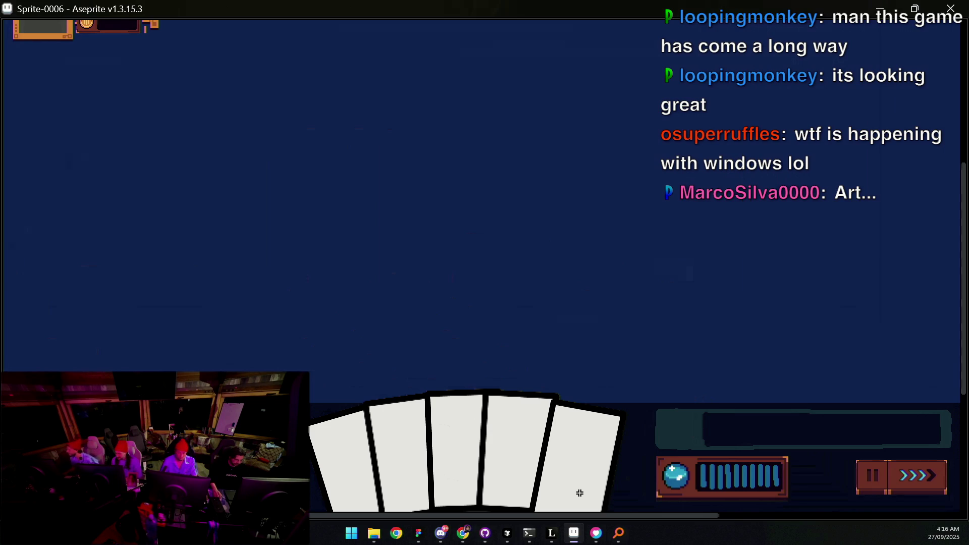
mouse_move(552, 534)
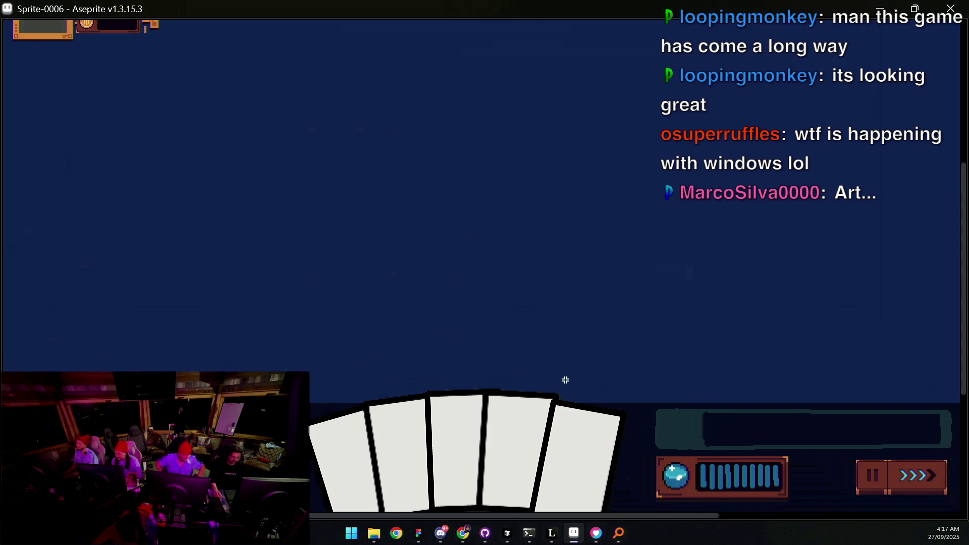
scroll(556, 314, down, 2)
scroll(642, 377, up, 2)
scroll(612, 397, down, 2)
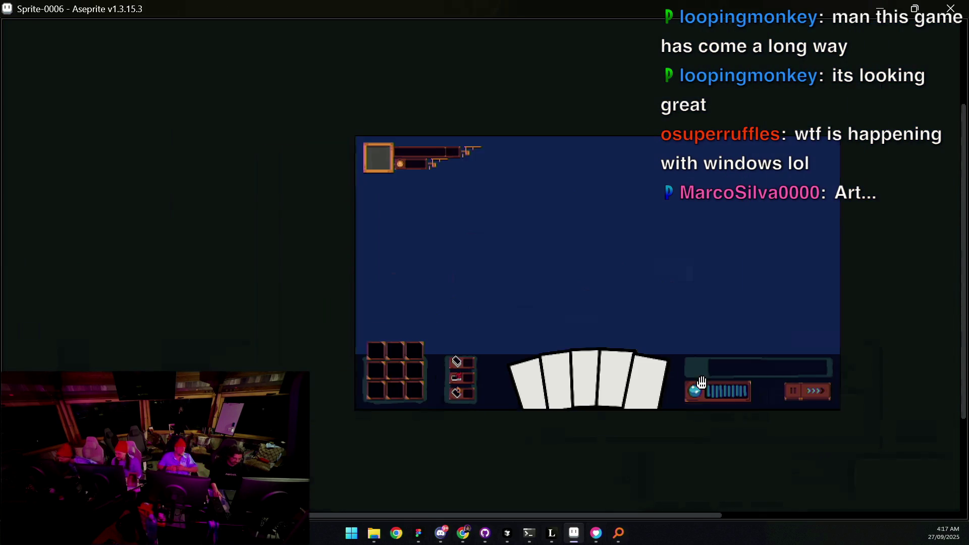
Step: Move the three deck button icons slightly left and drop them
scroll(413, 351, up, 3)
drag(414, 352, 419, 352)
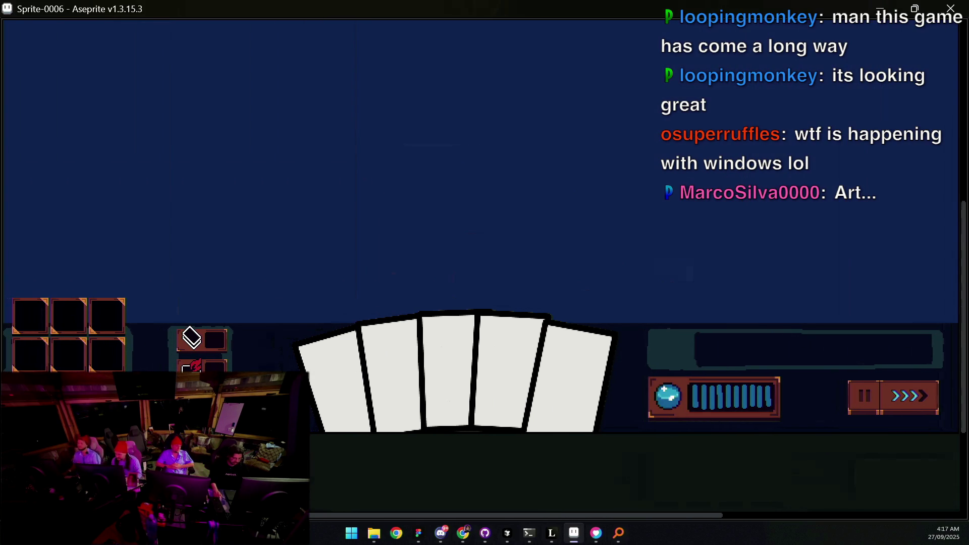
drag(217, 363, 264, 291)
drag(208, 349, 197, 349)
key(ctrl+d)
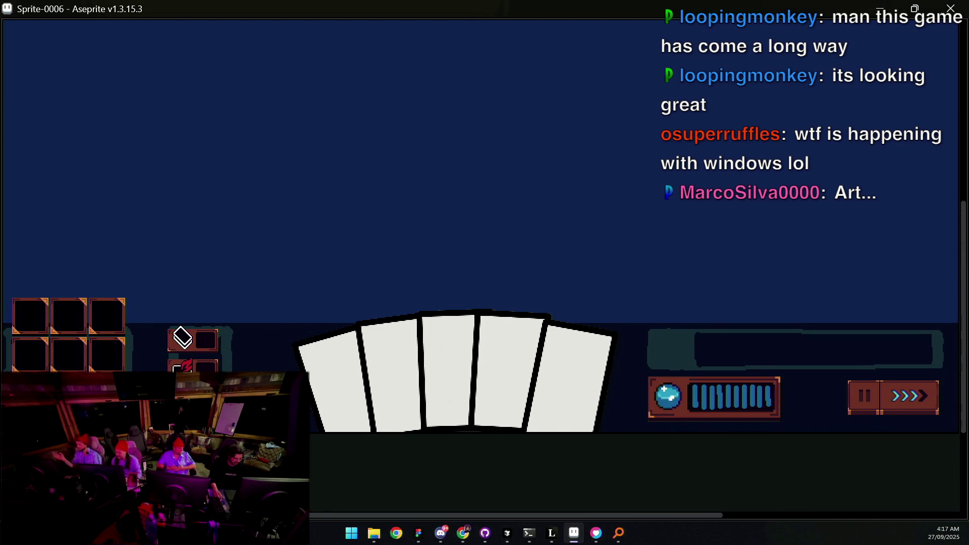
Step: Reselect the deck icons, recentre the sprite, and restore the full interface
drag(255, 307, 255, 301)
drag(221, 360, 227, 351)
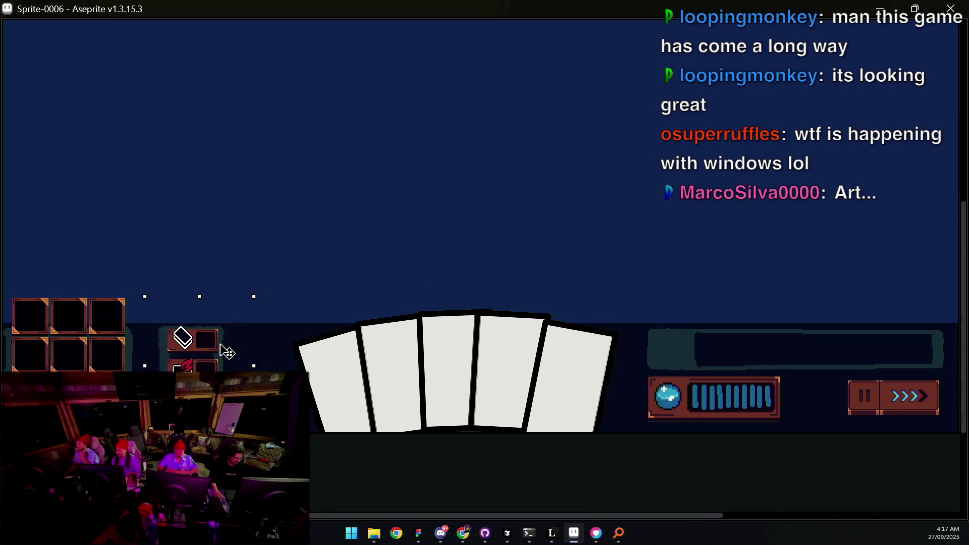
scroll(316, 322, down, 2)
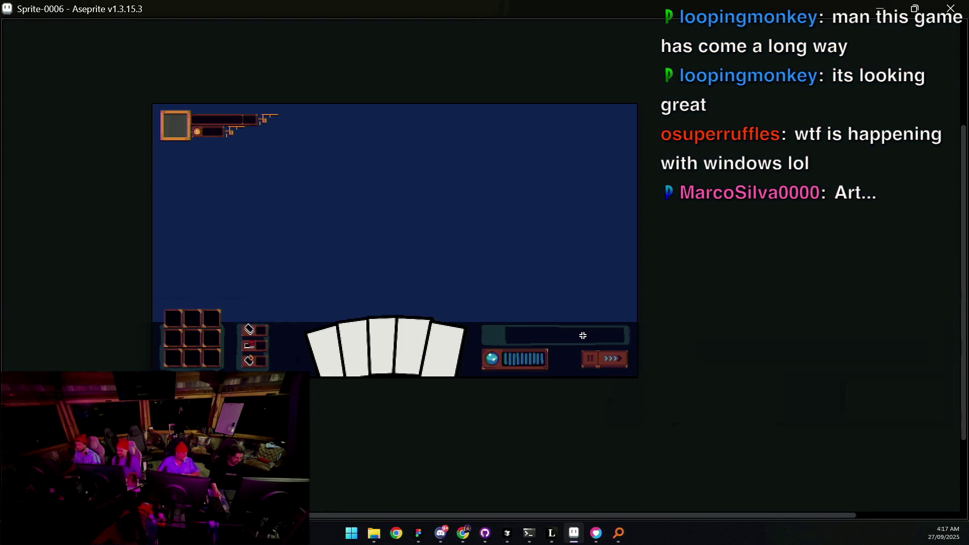
scroll(576, 344, up, 1)
scroll(505, 352, down, 1)
drag(454, 353, 515, 360)
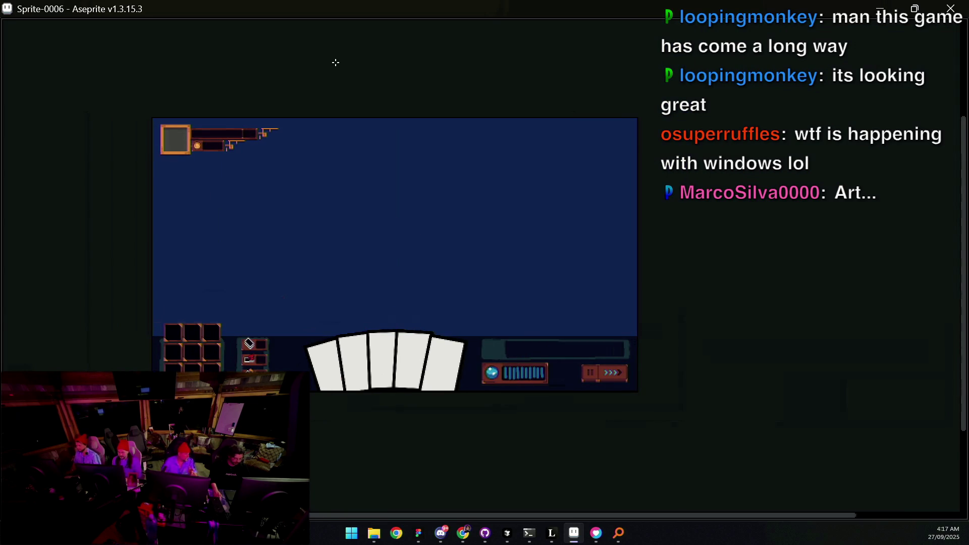
key(ctrl+f)
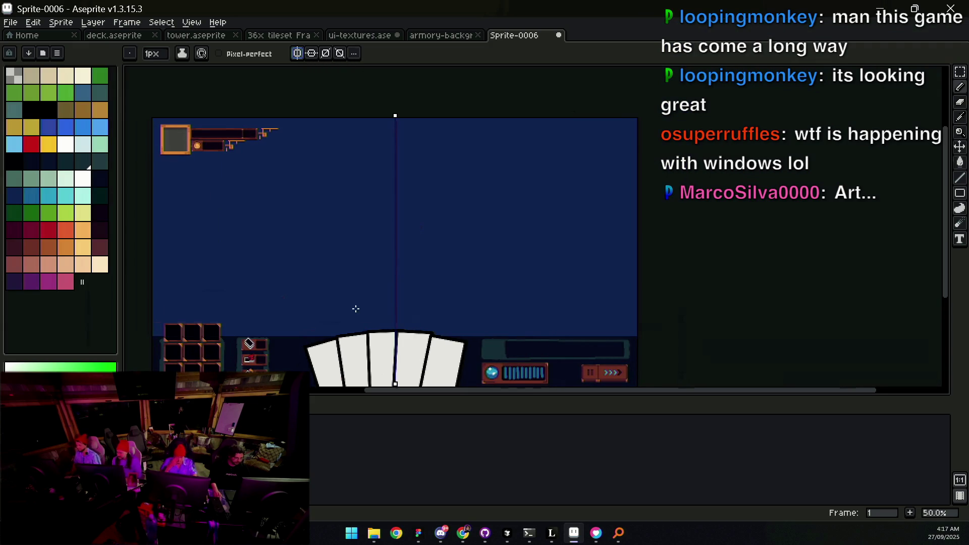
Step: Try a 7px brush with symmetry and undo the mirrored white strokes
drag(367, 318, 373, 227)
scroll(388, 266, up, 1)
scroll(389, 266, down, 1)
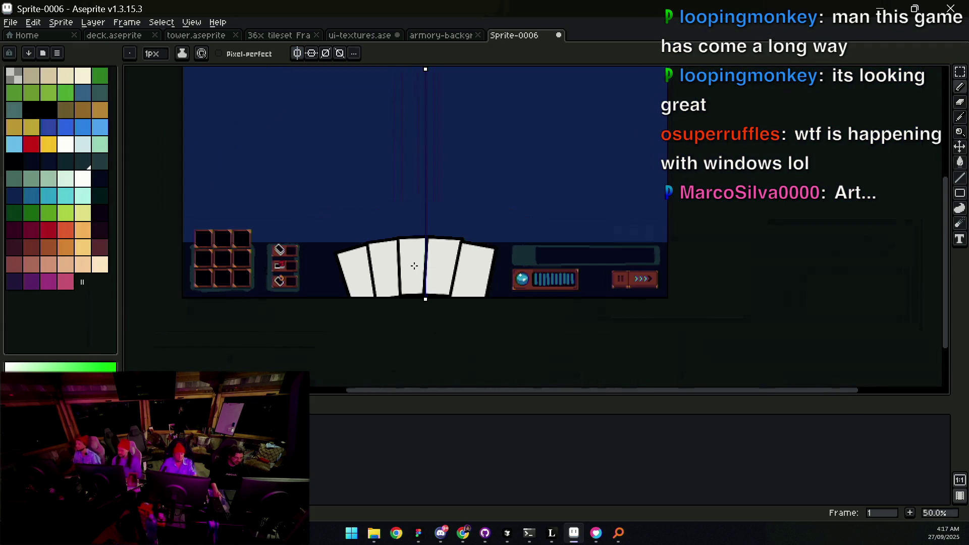
scroll(391, 273, down, 1)
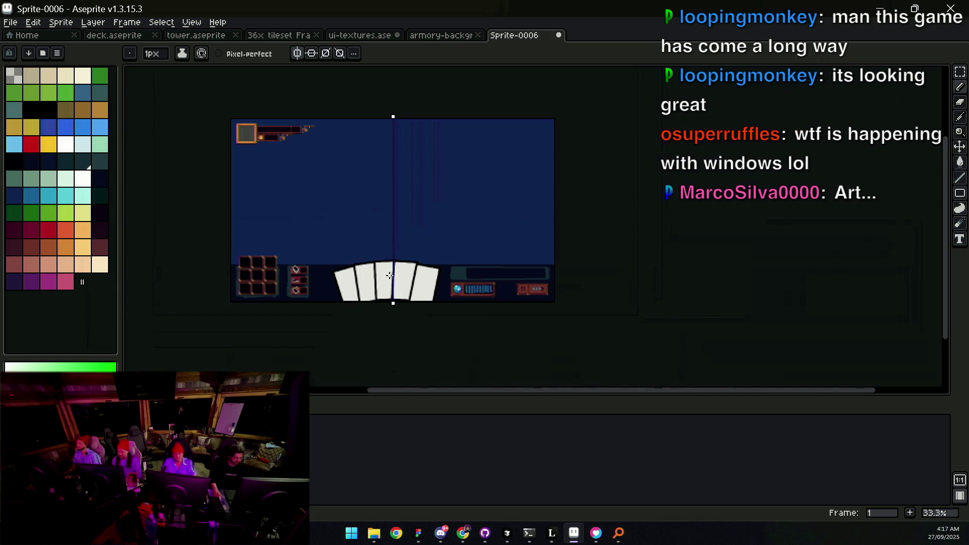
scroll(389, 275, up, 1)
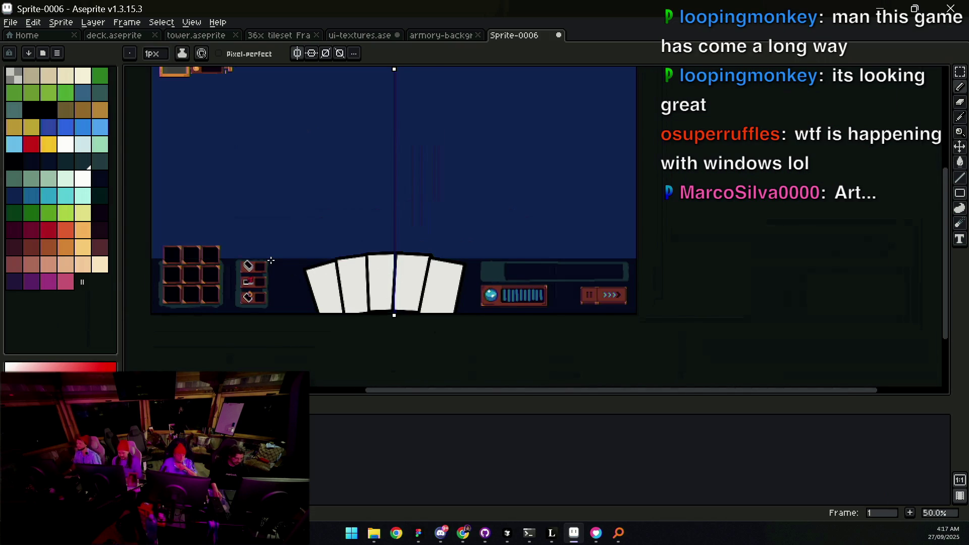
key(e)
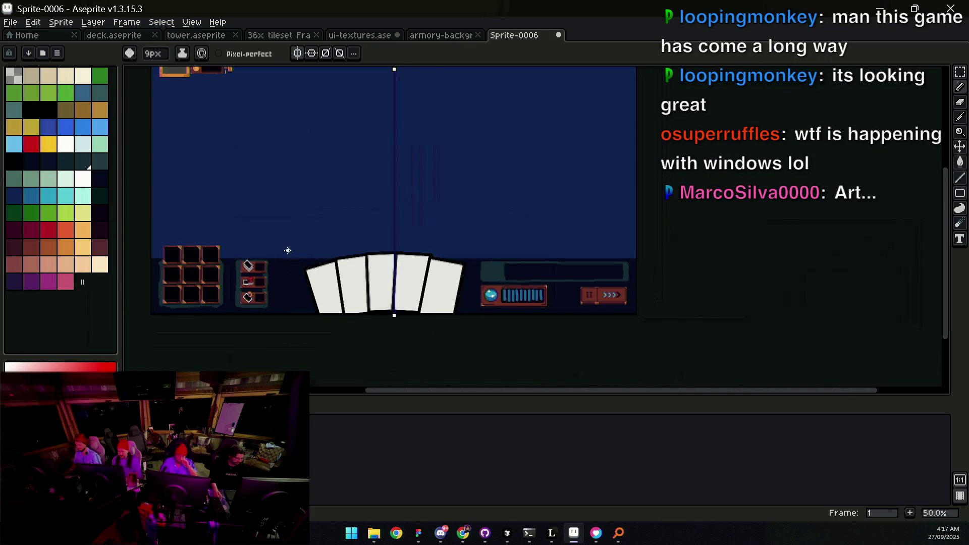
click(395, 69)
click(370, 74)
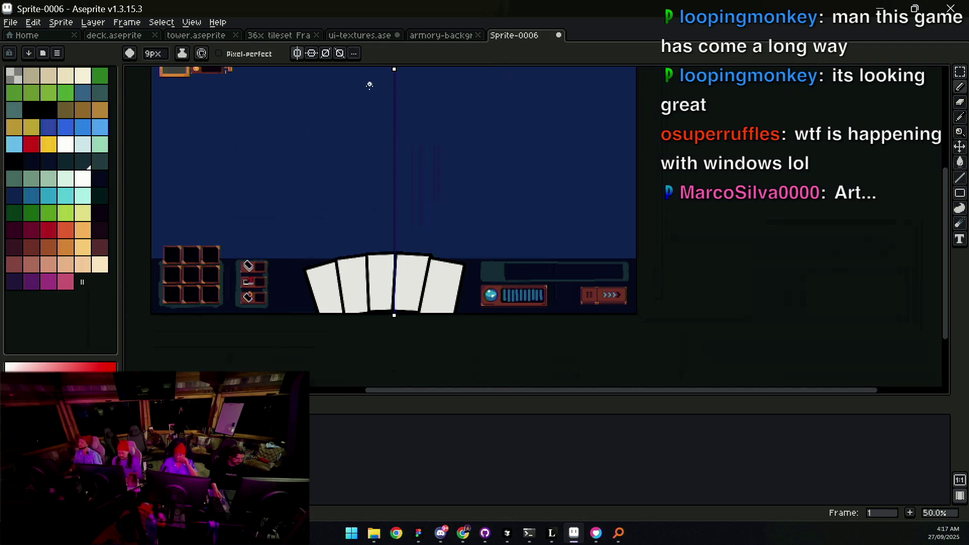
key(ctrl+z)
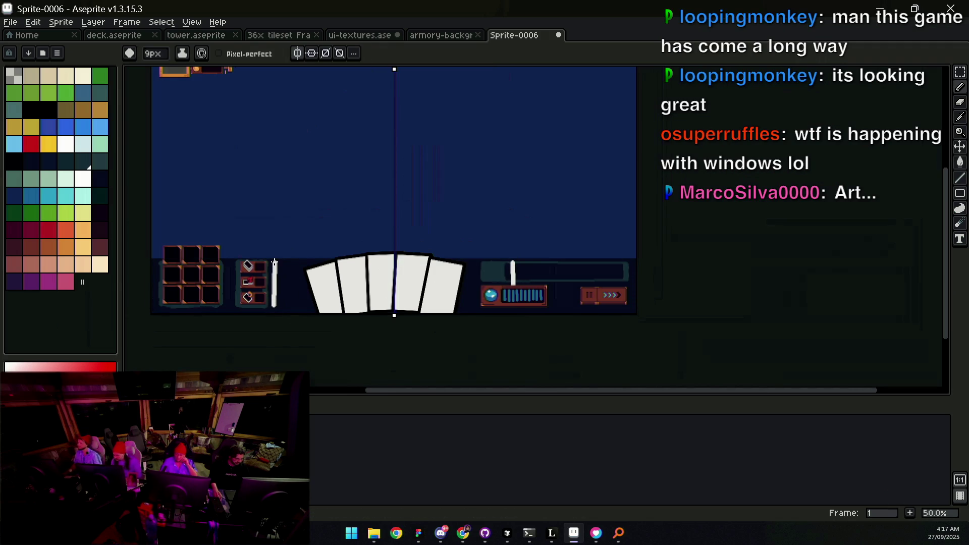
Step: Select the blue-orb mana bar and drag it right toward the speed buttons
scroll(562, 255, up, 1)
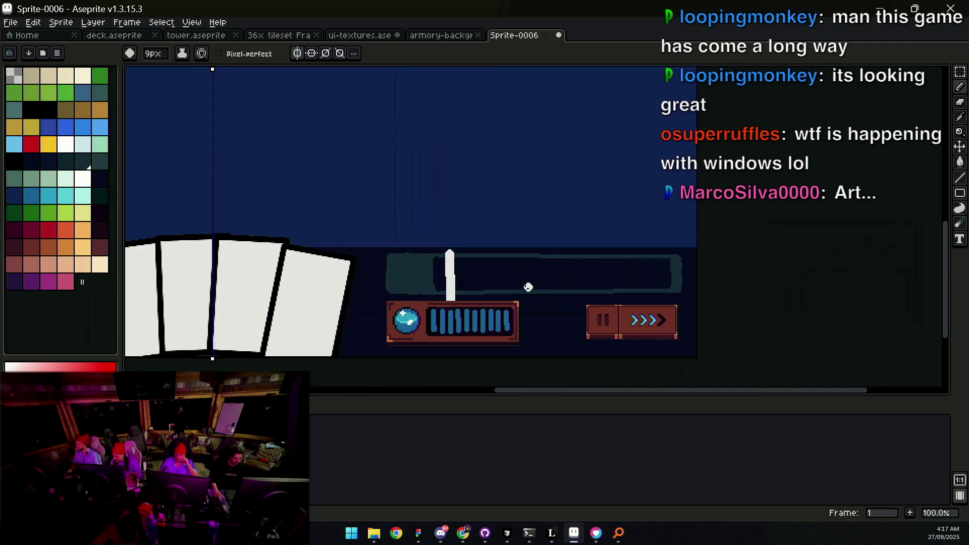
key(v)
key(m)
drag(353, 292, 512, 236)
drag(417, 273, 472, 272)
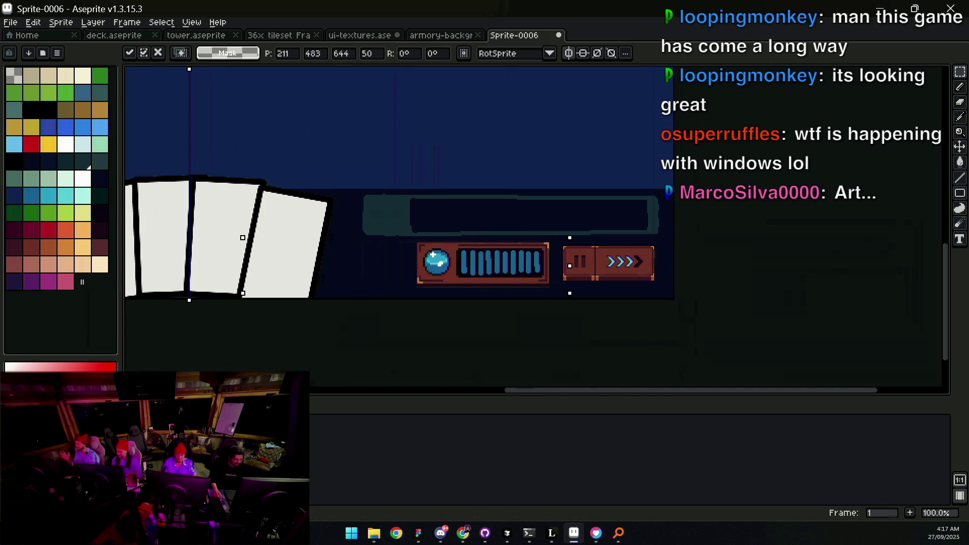
Step: Commit the mana bar's new position and undo a misplaced selection move
click(359, 242)
drag(507, 191, 520, 188)
click(444, 222)
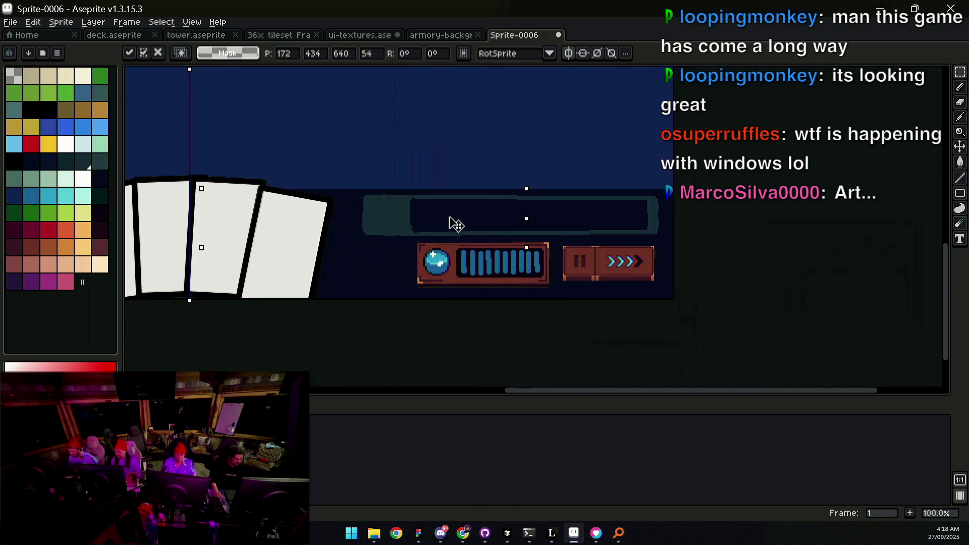
drag(472, 222, 439, 222)
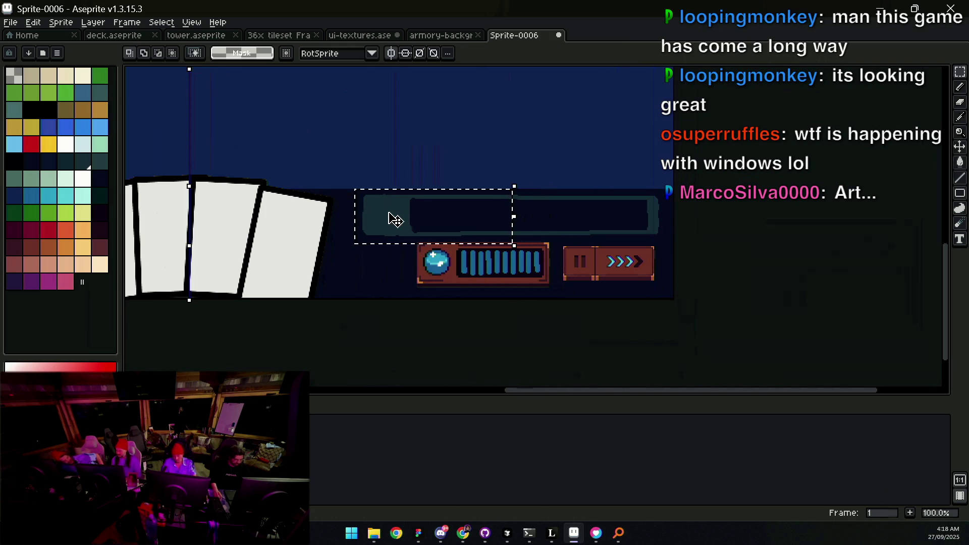
scroll(506, 136, down, 3)
key(ctrl+z)
key(ctrl+z)
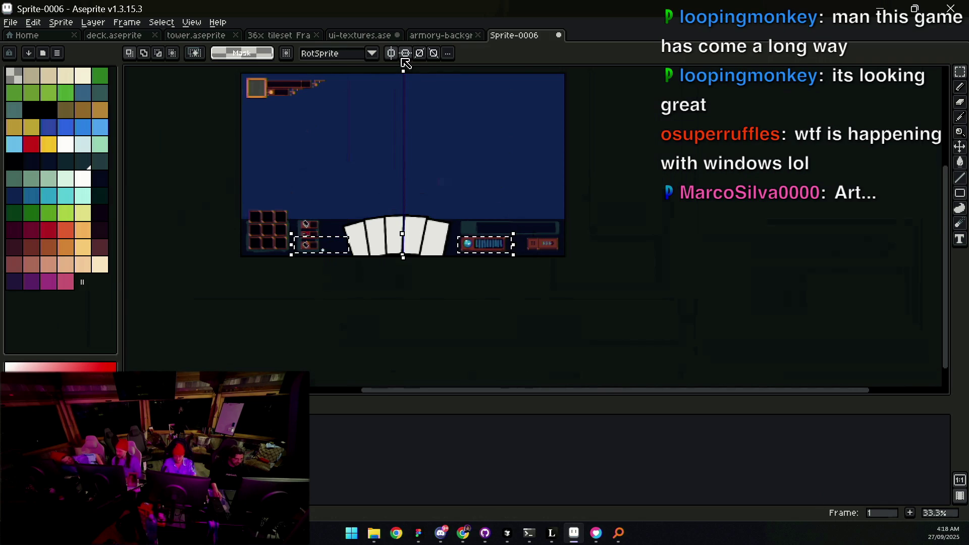
Step: Select the bar area and move its contents right, committing the pixels
scroll(485, 279, up, 1)
scroll(485, 279, up, 1)
mouse_move(405, 248)
mouse_down()
mouse_move(558, 151)
mouse_move(550, 135)
mouse_up()
drag(463, 184, 520, 183)
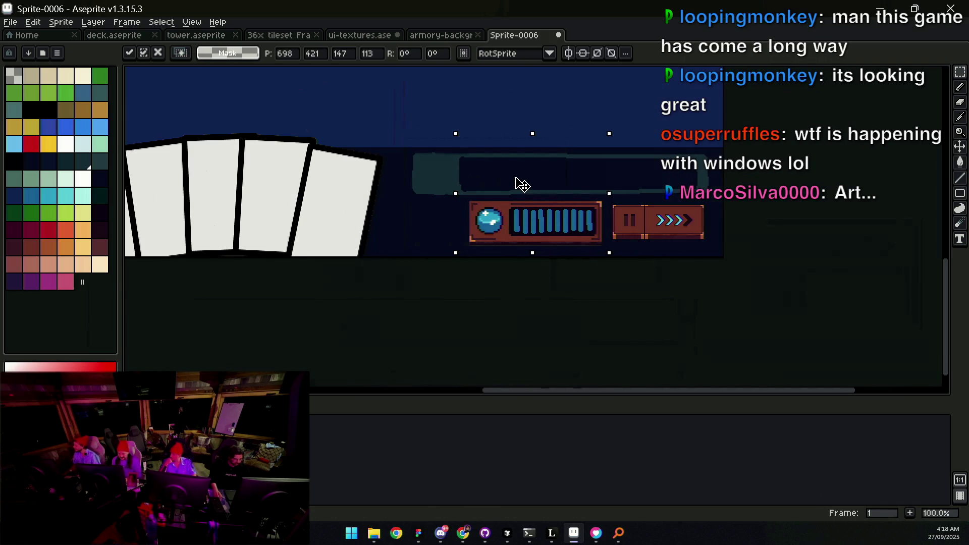
key(ctrl+d)
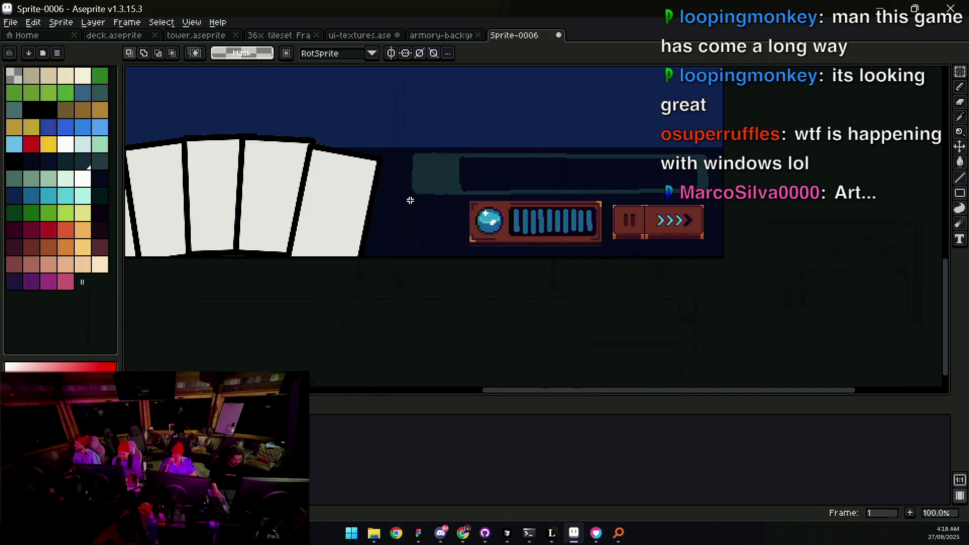
Step: Move the text box above the mana bar and stretch background strips over the gap
drag(497, 161, 569, 120)
mouse_move(459, 184)
mouse_down()
mouse_move(519, 182)
mouse_move(450, 175)
mouse_move(498, 183)
mouse_up()
drag(393, 145, 407, 231)
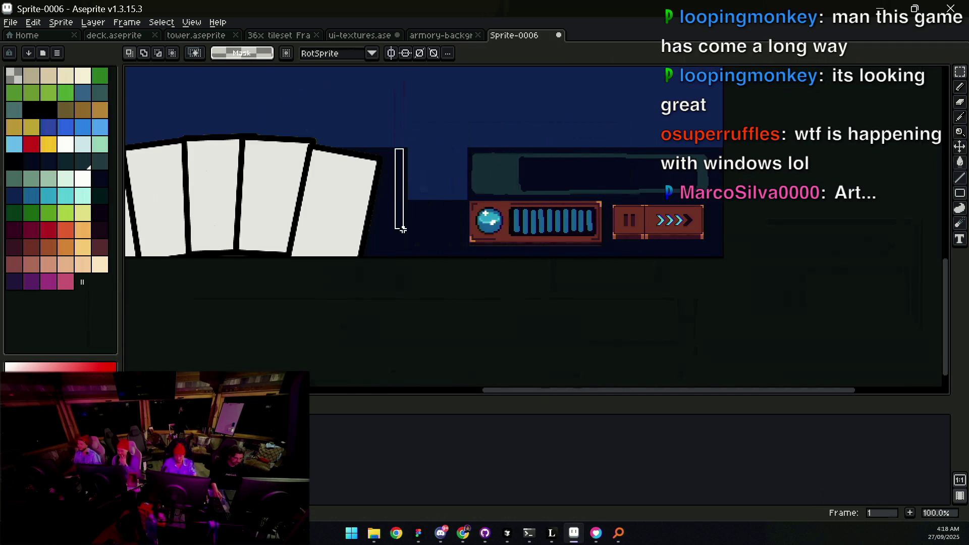
drag(407, 183, 471, 194)
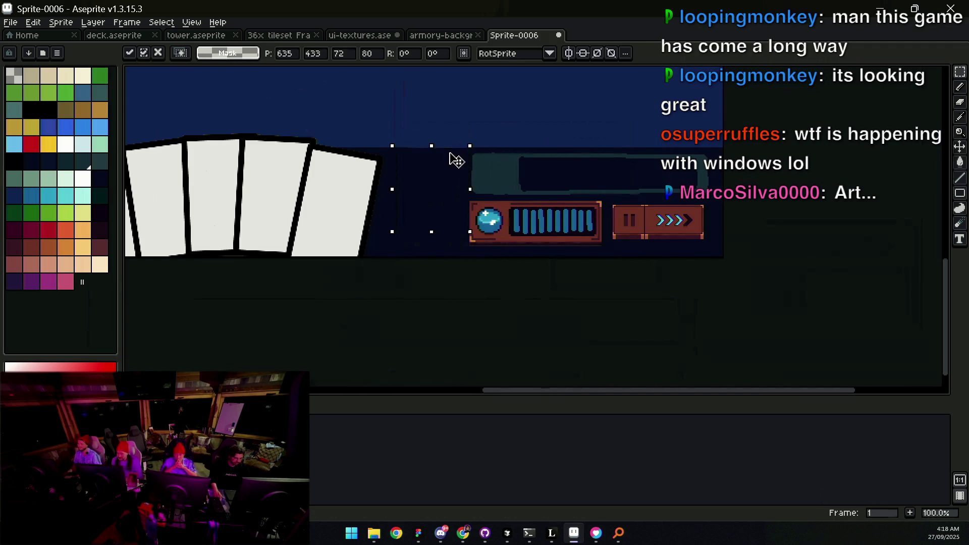
scroll(456, 160, up, 2)
key(Return)
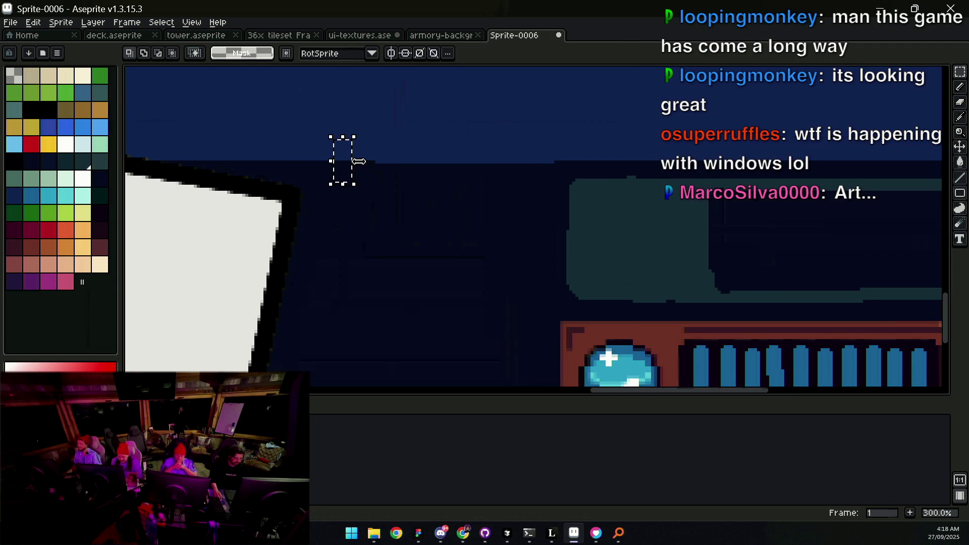
drag(359, 161, 535, 173)
scroll(562, 174, down, 3)
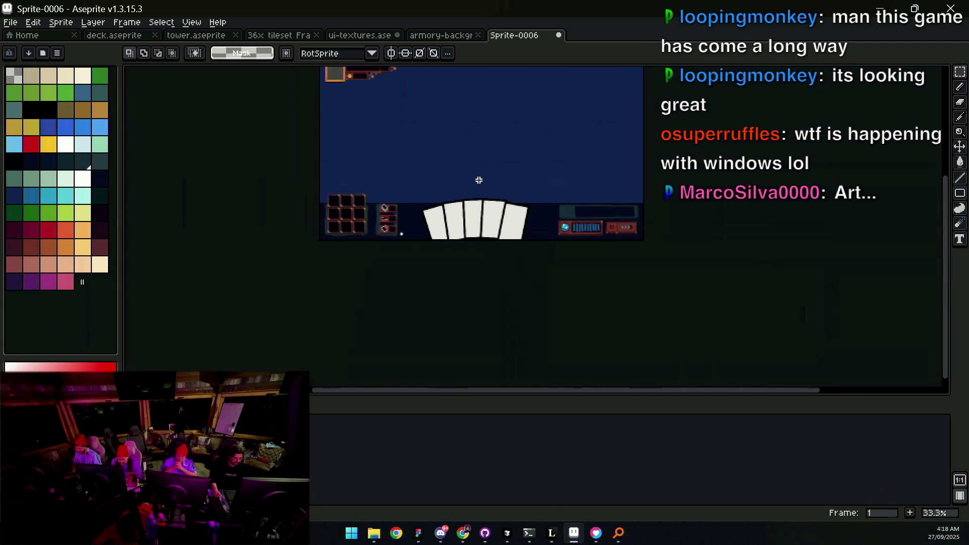
Step: Commit the patch and shift the fan of five cards right
key(Return)
key(m)
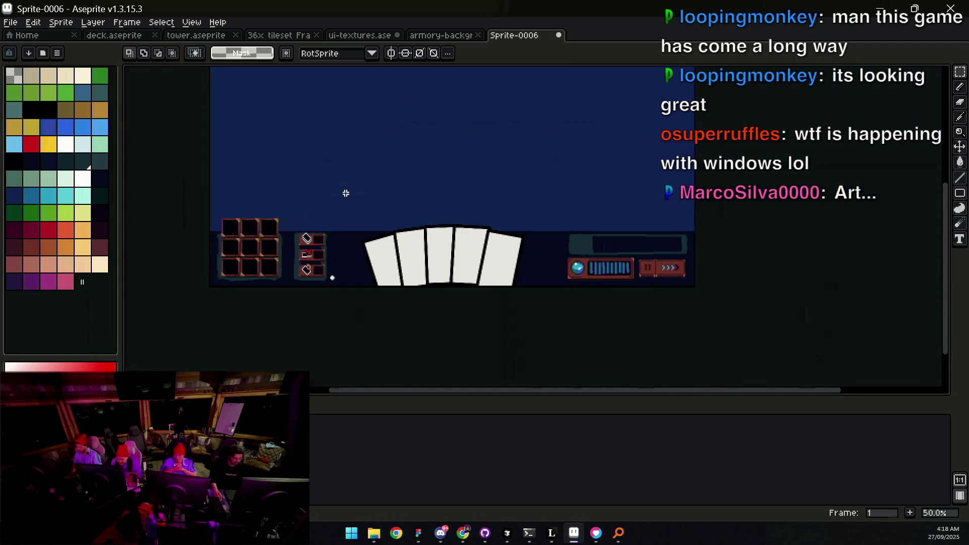
drag(528, 296, 528, 287)
mouse_move(407, 242)
mouse_down()
mouse_move(435, 258)
mouse_move(426, 257)
mouse_up()
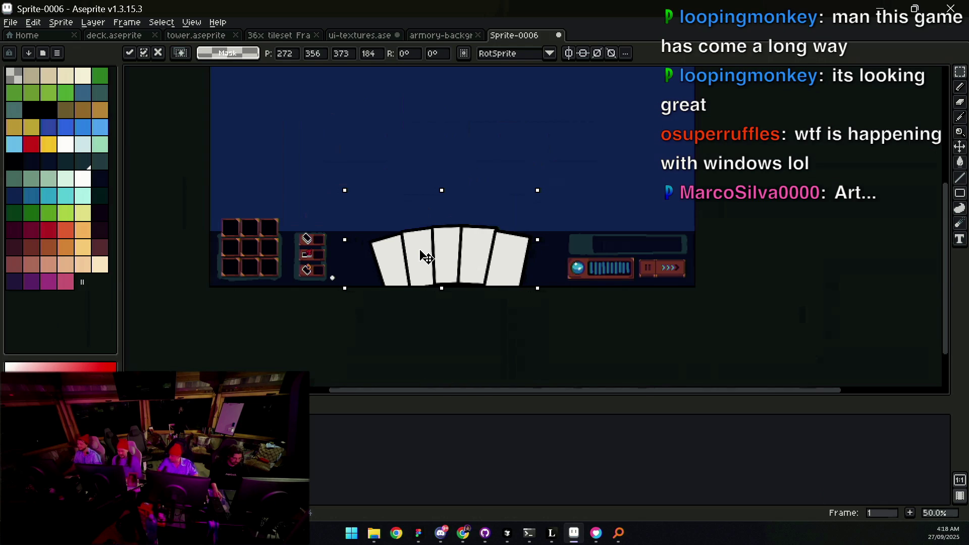
Step: Check the cards' centring with vertical symmetry, undo the stray pencil stroke, and deselect
key(b)
click(297, 53)
key(ctrl+z)
key(v)
key(ctrl+d)
key(ctrl+z)
key(ctrl+d)
scroll(435, 255, down, 1)
scroll(435, 255, up, 1)
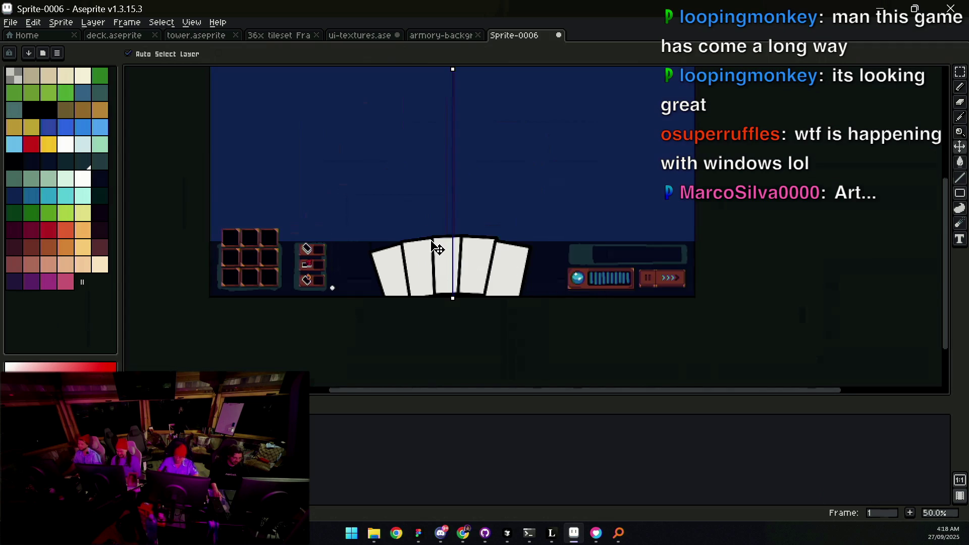
scroll(435, 258, up, 3)
scroll(310, 346, up, 2)
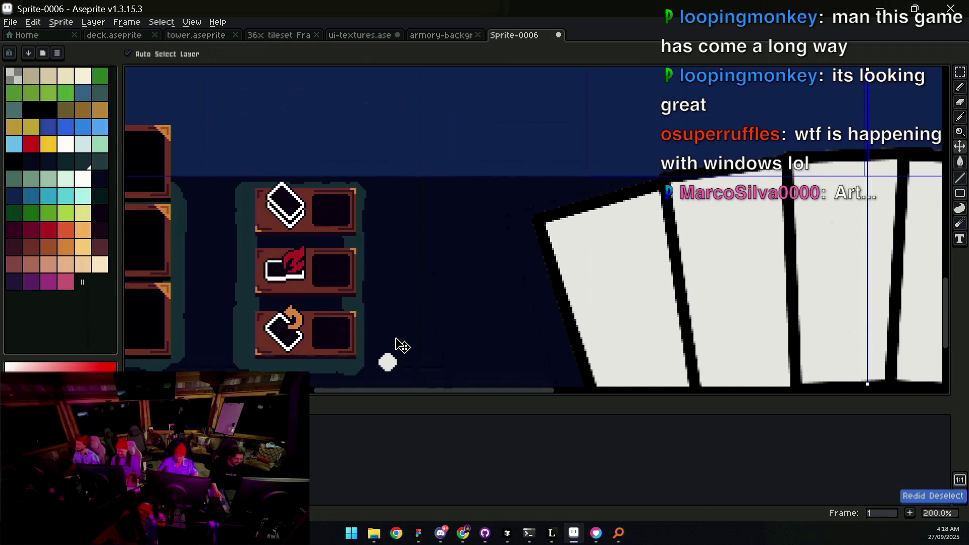
key(b)
key(e)
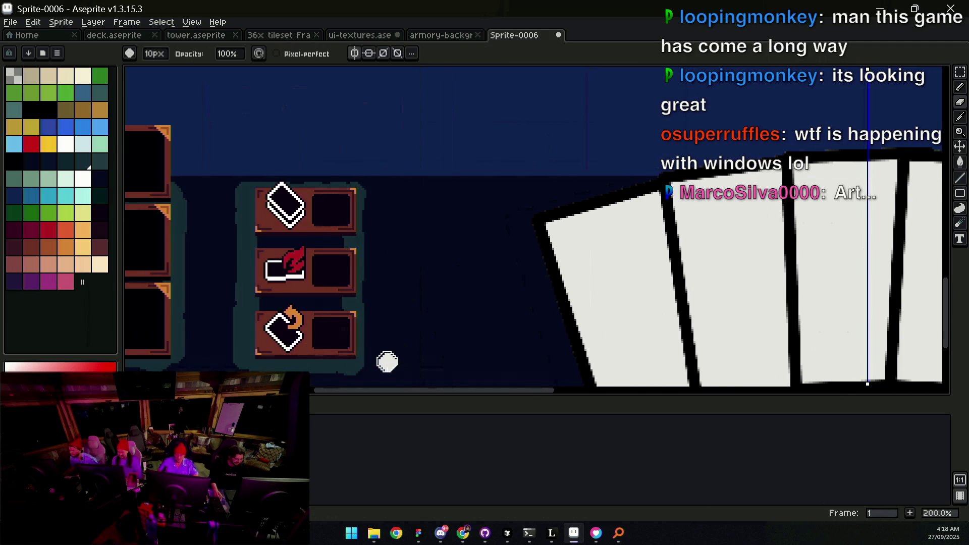
scroll(419, 342, down, 1)
key(g)
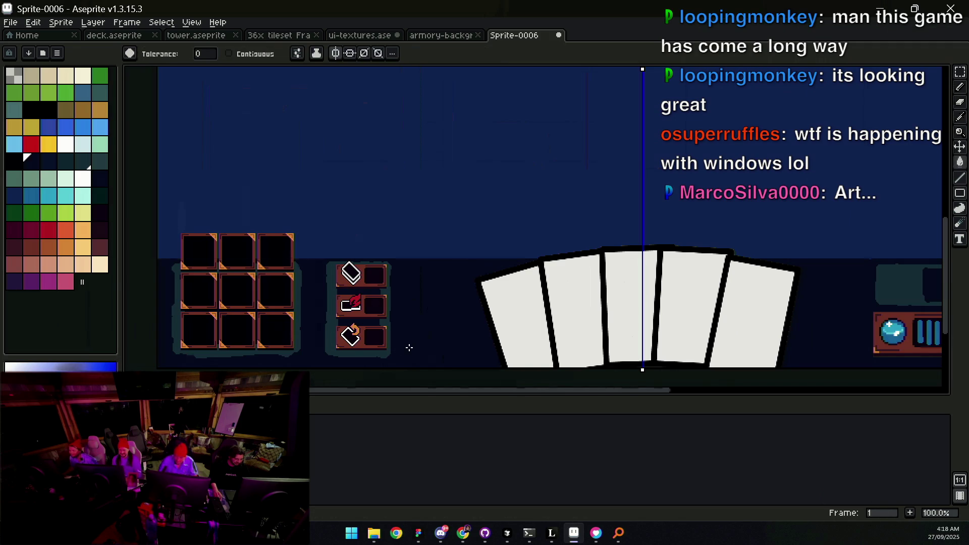
scroll(409, 348, down, 1)
key(b)
mouse_move(560, 181)
mouse_down()
mouse_move(538, 219)
mouse_move(499, 206)
mouse_up()
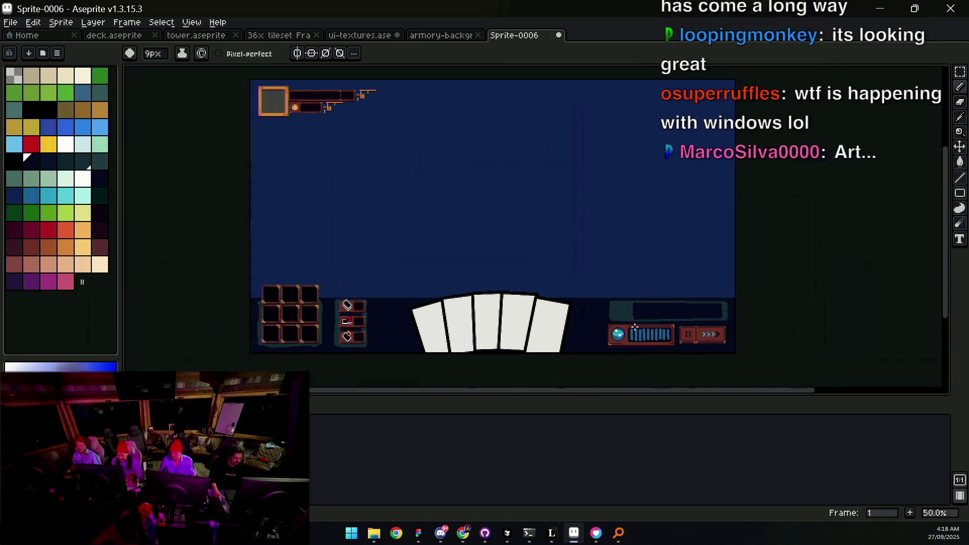
scroll(626, 326, up, 1)
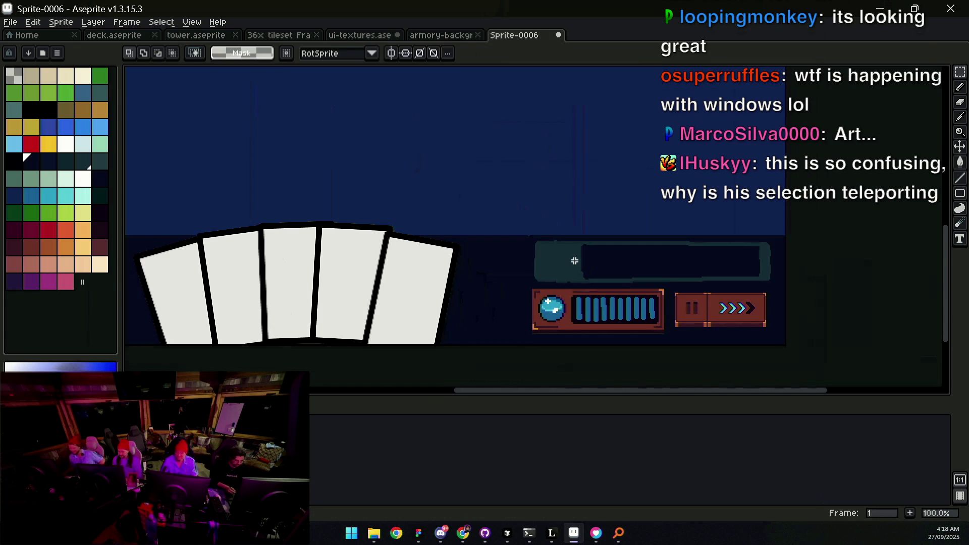
Step: Nudge the text box above the mana bar up a few pixels
key(z)
scroll(530, 274, down, 2)
scroll(530, 274, up, 2)
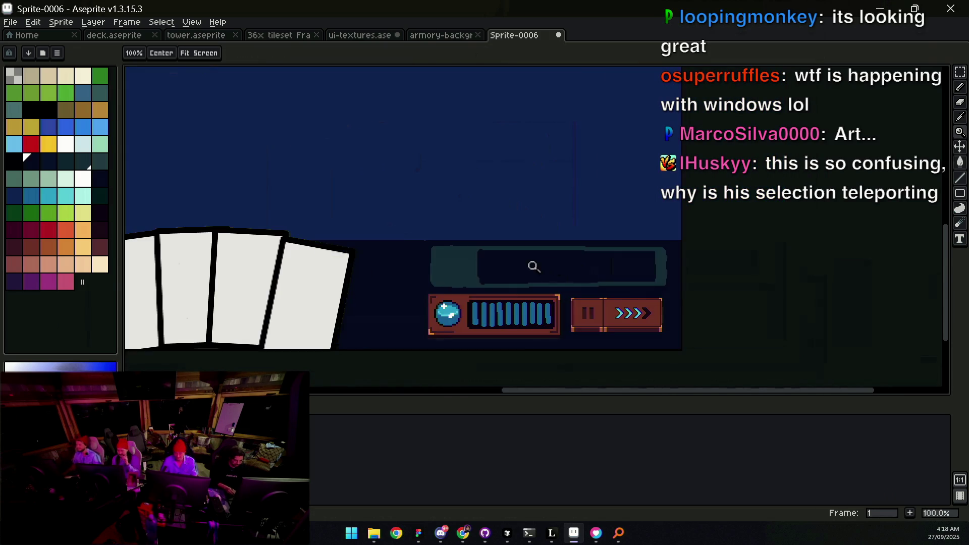
key(v)
scroll(537, 266, up, 1)
key(Up)
key(Up)
Step: Lower the text box's top half a few pixels to make it shorter
key(m)
mouse_move(301, 263)
mouse_down()
mouse_move(732, 217)
mouse_move(803, 218)
mouse_up()
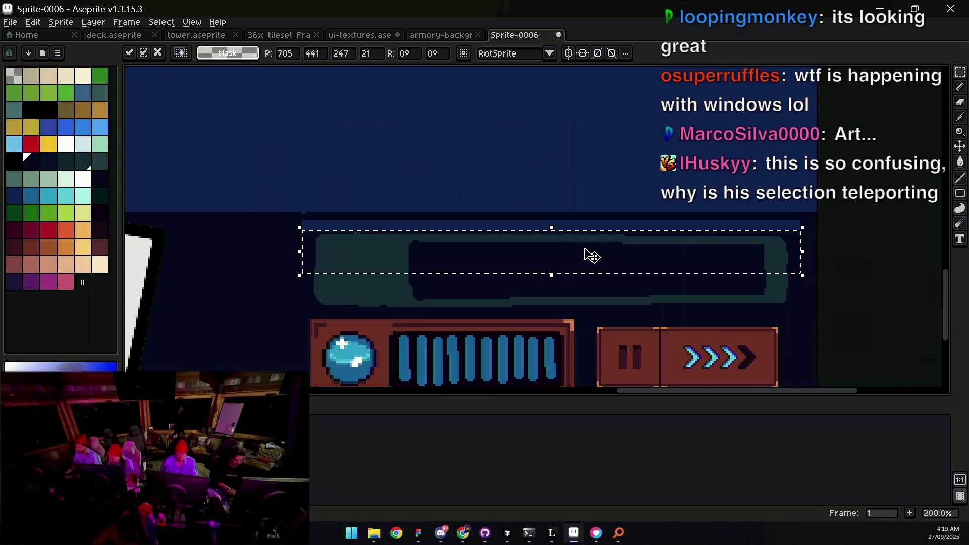
key(ctrl+d)
drag(311, 221, 796, 266)
key(Down)
drag(547, 248, 547, 252)
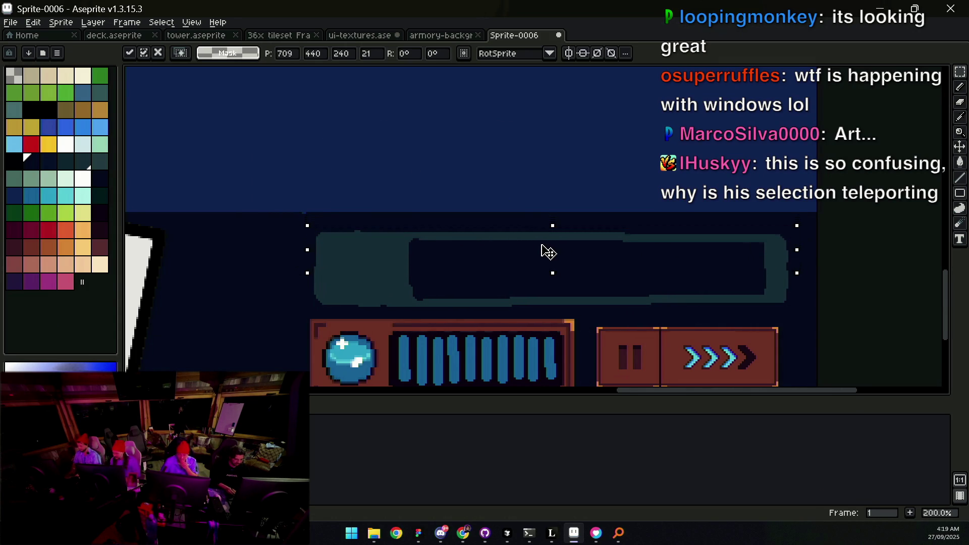
scroll(550, 243, down, 2)
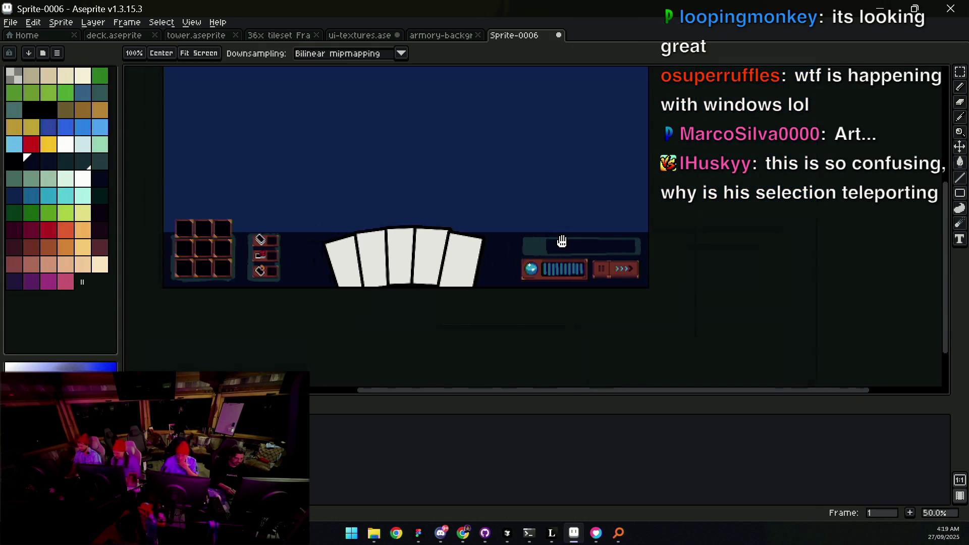
Step: Marquee-select the top deck button panel, drag it down one pixel and deselect
scroll(404, 247, up, 6)
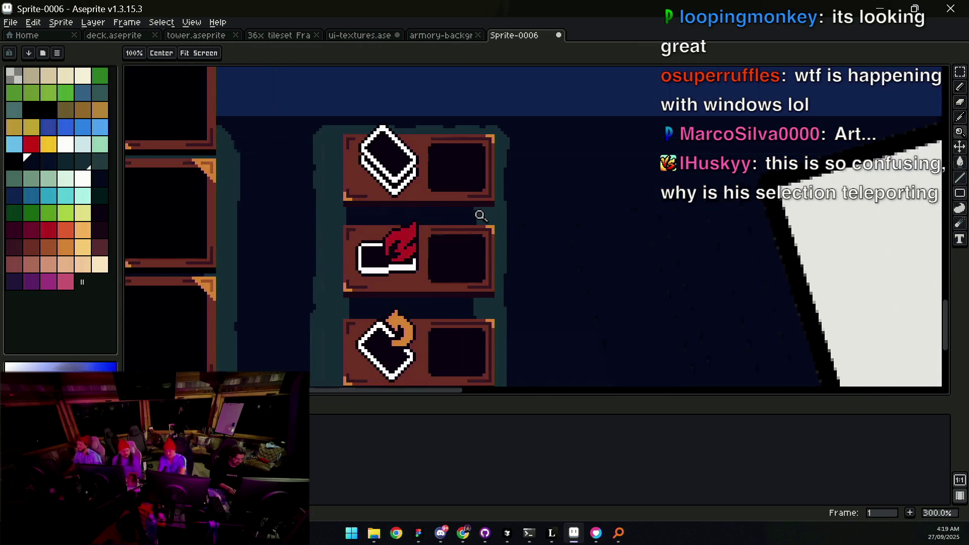
scroll(454, 223, down, 1)
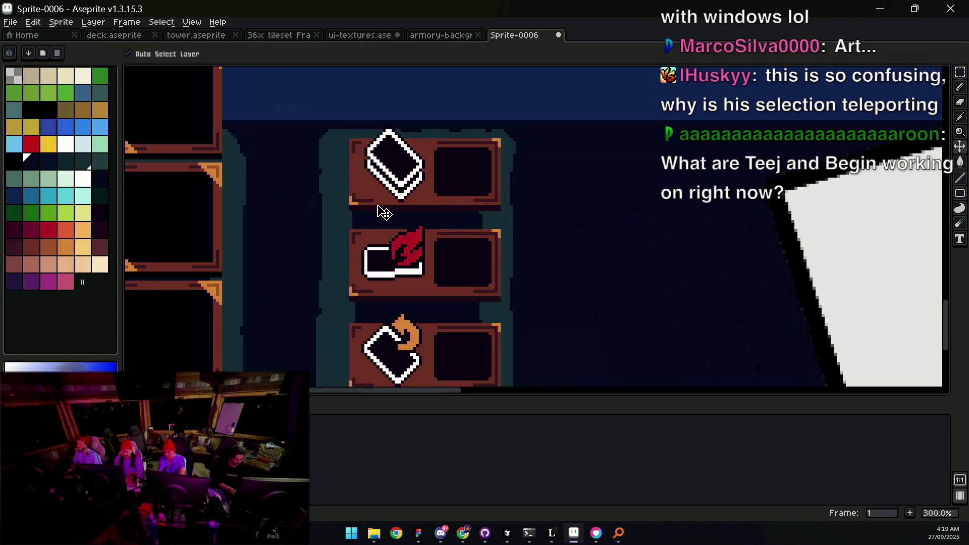
drag(314, 219, 553, 115)
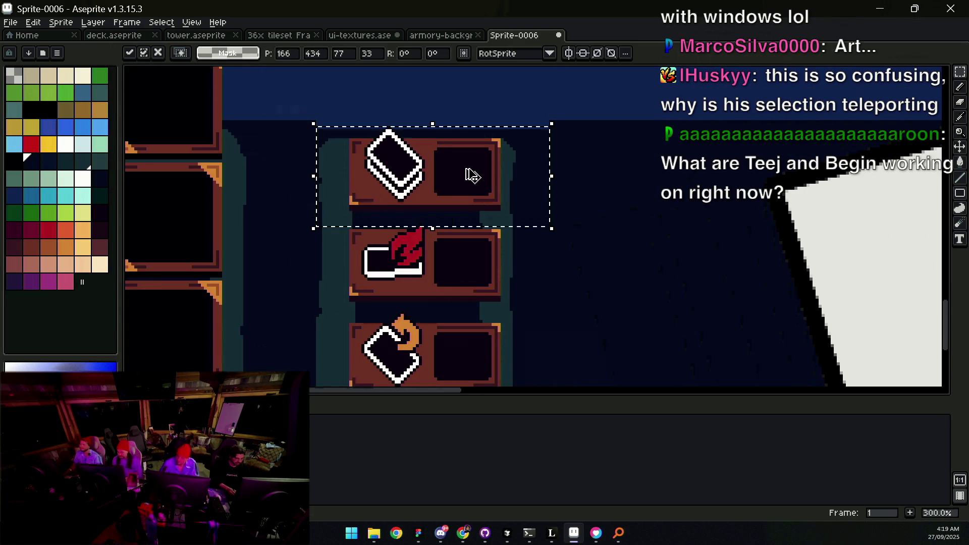
click(470, 171)
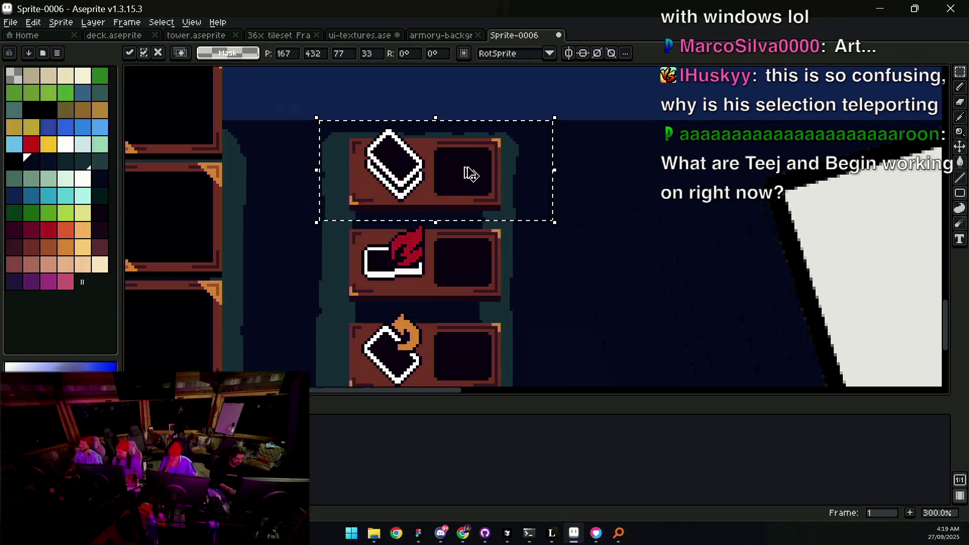
drag(470, 175, 468, 179)
scroll(457, 179, down, 2)
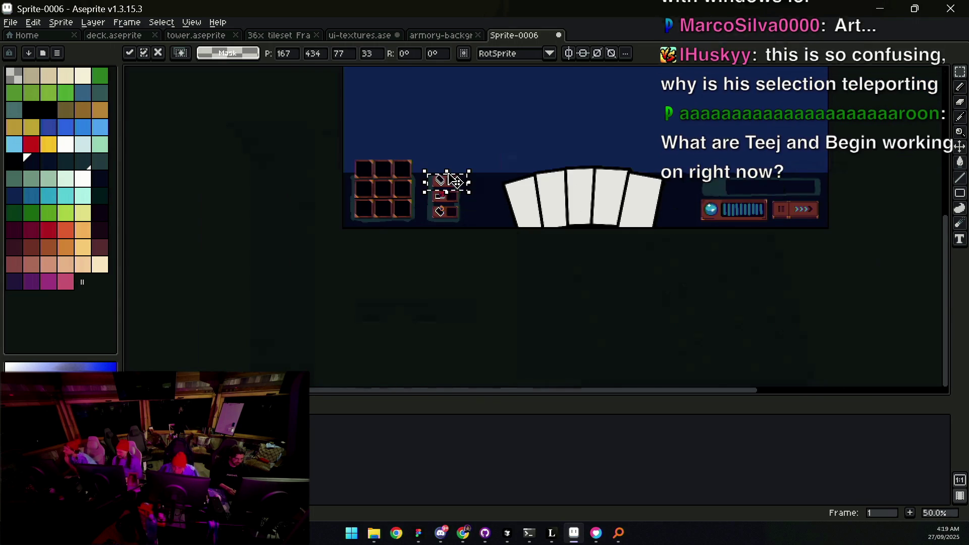
scroll(452, 182, up, 2)
key(ctrl+d)
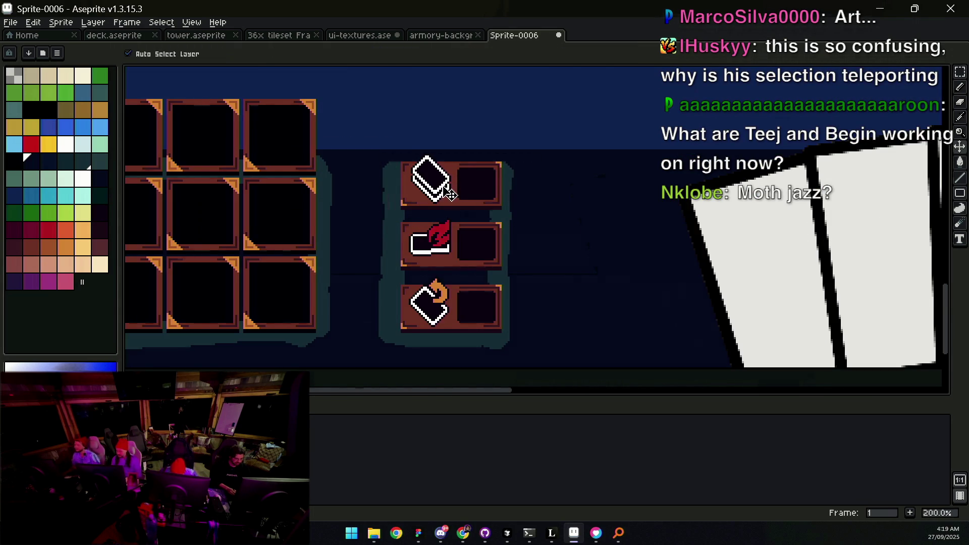
key(ctrl+z)
key(ctrl+y)
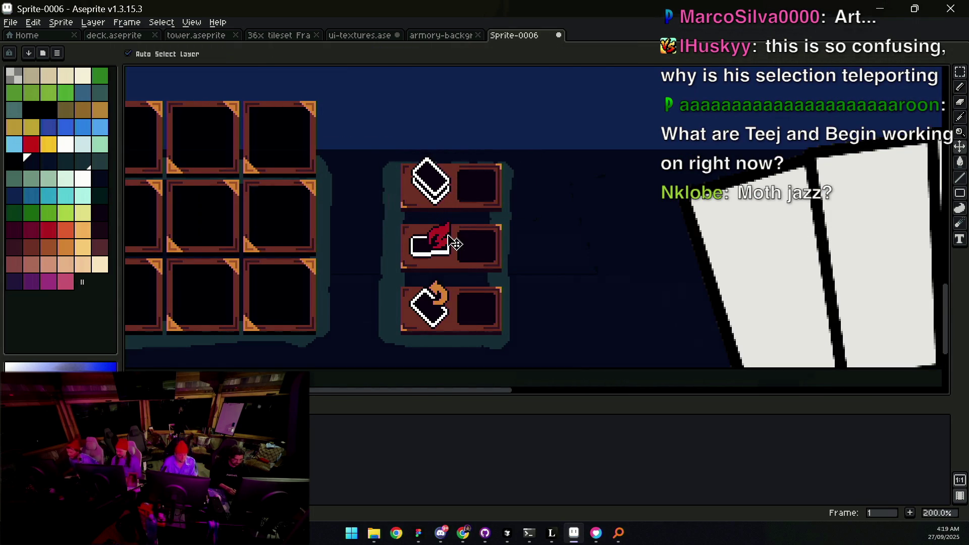
Step: Reselect only the top deck button panel, nudge it slightly lower and commit the move
key(m)
mouse_move(385, 341)
mouse_down()
mouse_move(449, 268)
mouse_move(522, 152)
mouse_up()
drag(385, 279, 521, 139)
drag(476, 206, 475, 207)
key(ctrl+z)
click(394, 221)
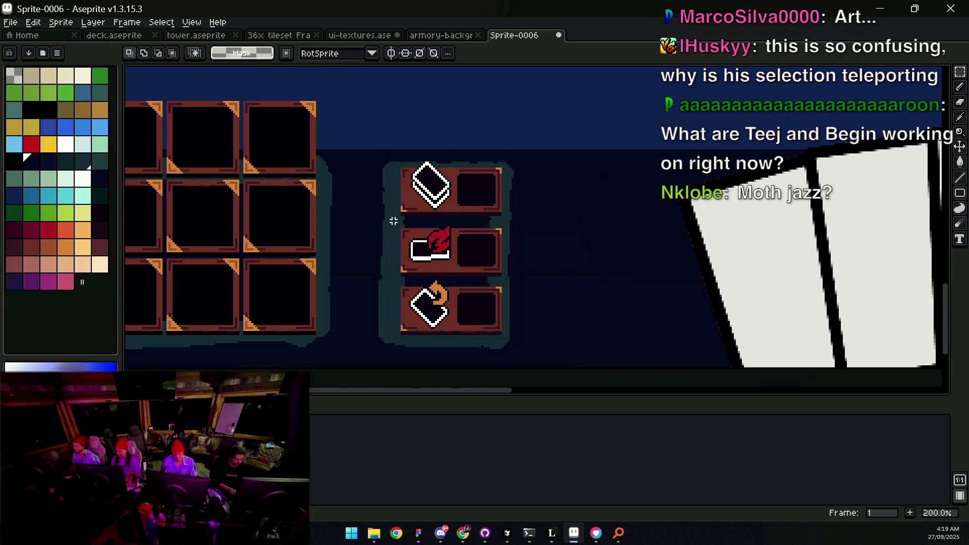
drag(392, 226, 519, 151)
drag(479, 179, 475, 186)
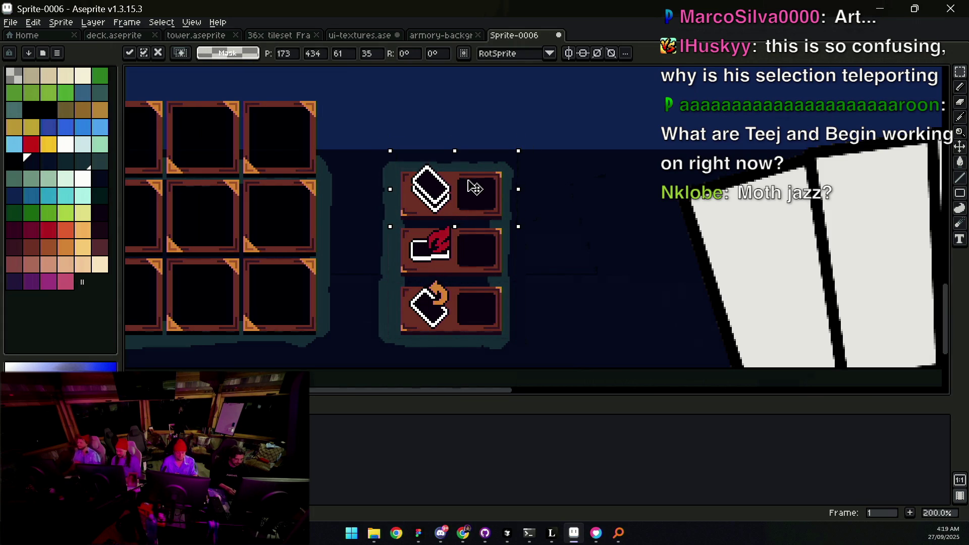
key(ctrl+d)
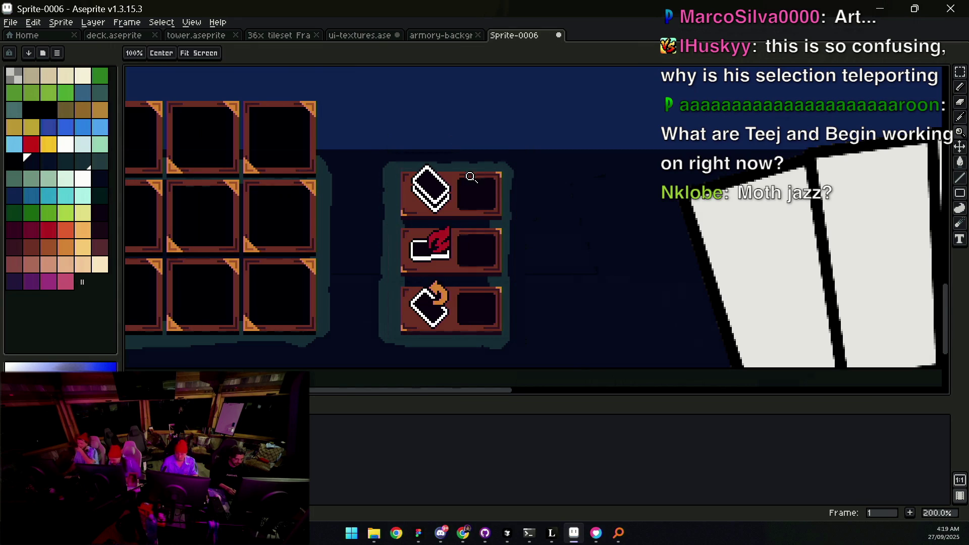
scroll(472, 181, down, 1)
scroll(455, 216, up, 1)
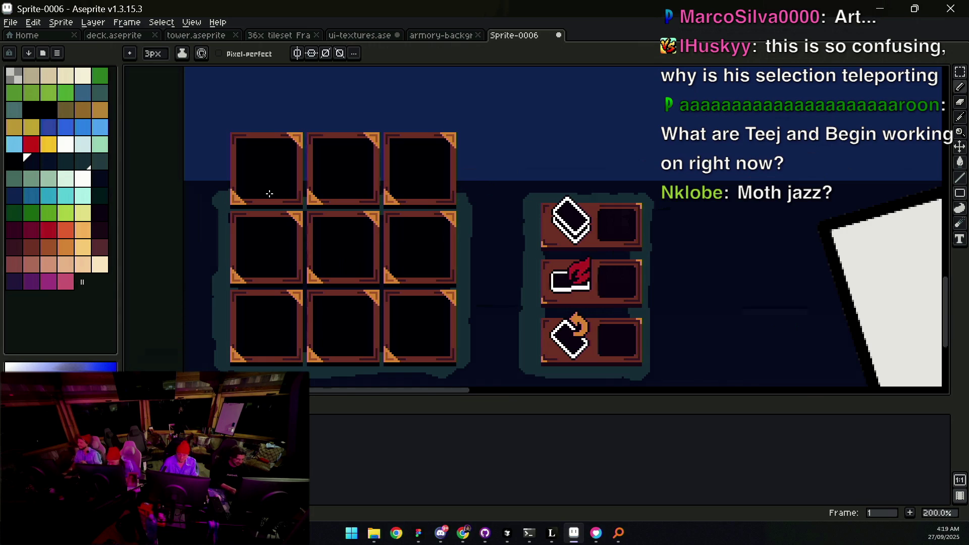
Step: Marquee-select the mana gem bar, undoing an accidental layer move
scroll(461, 192, down, 3)
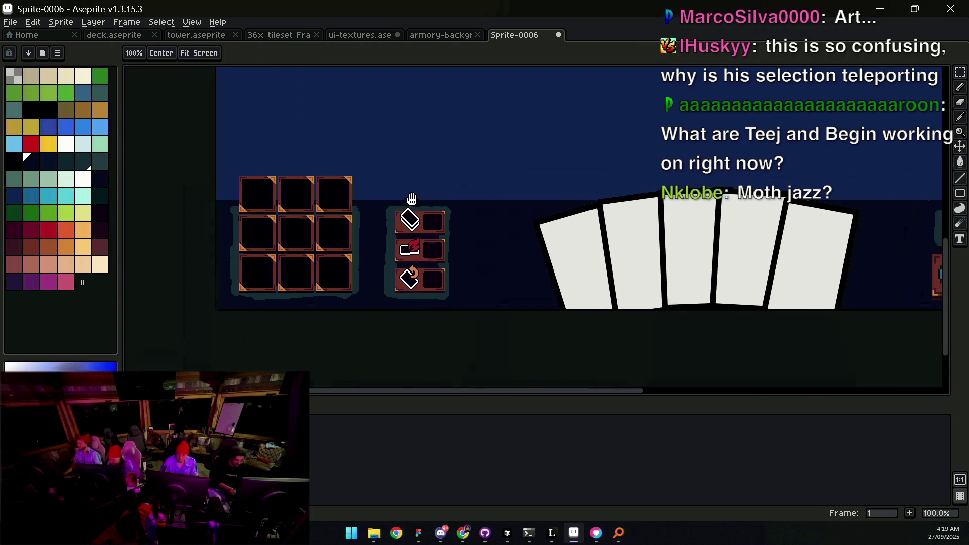
scroll(494, 197, up, 4)
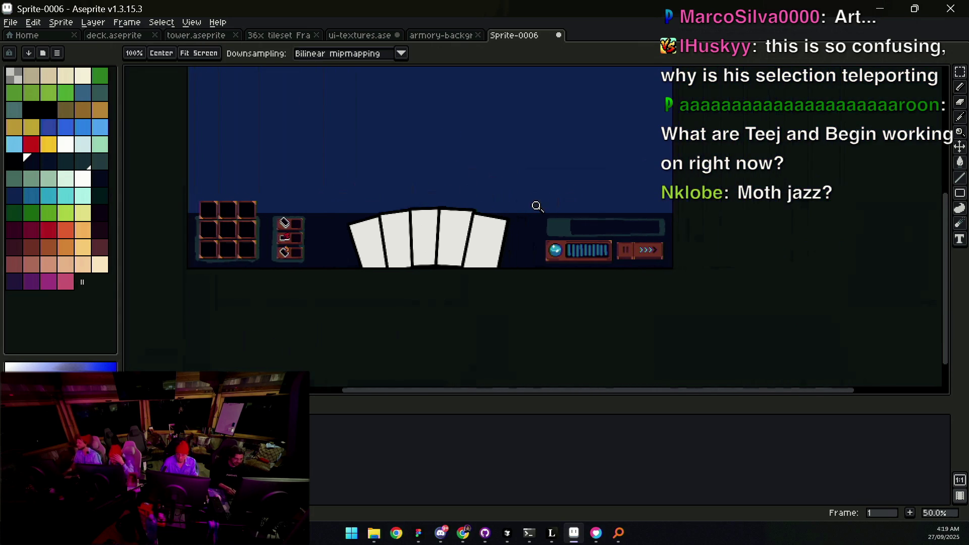
scroll(497, 227, down, 2)
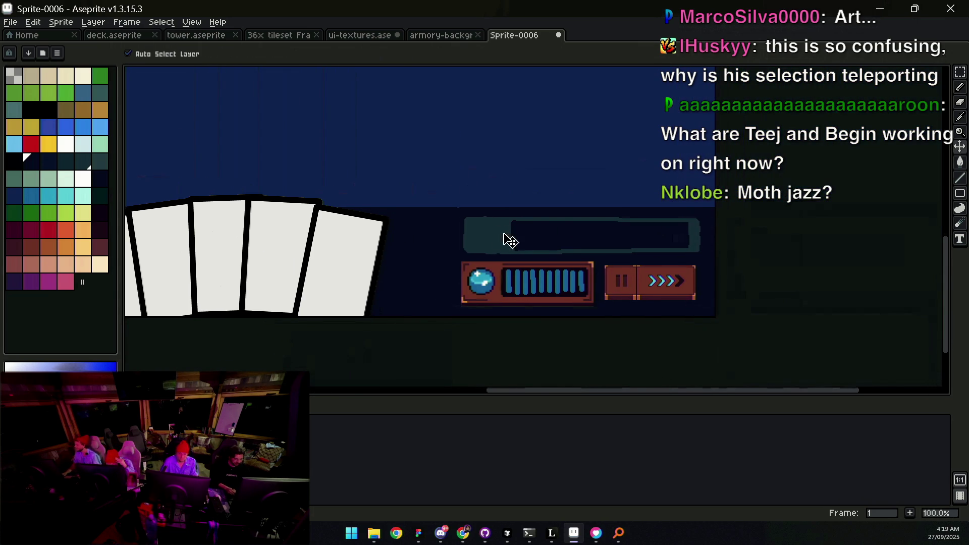
drag(457, 258, 711, 209)
click(598, 229)
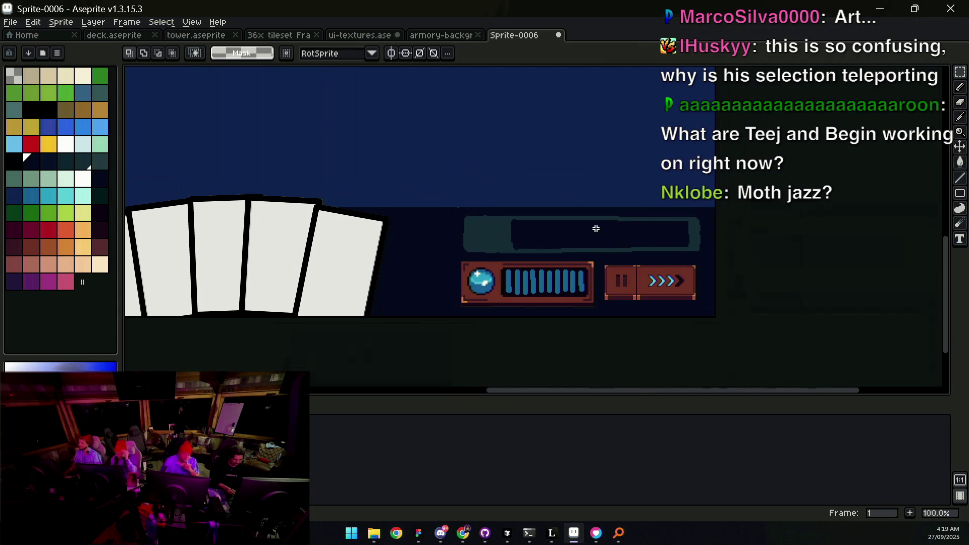
scroll(599, 243, up, 1)
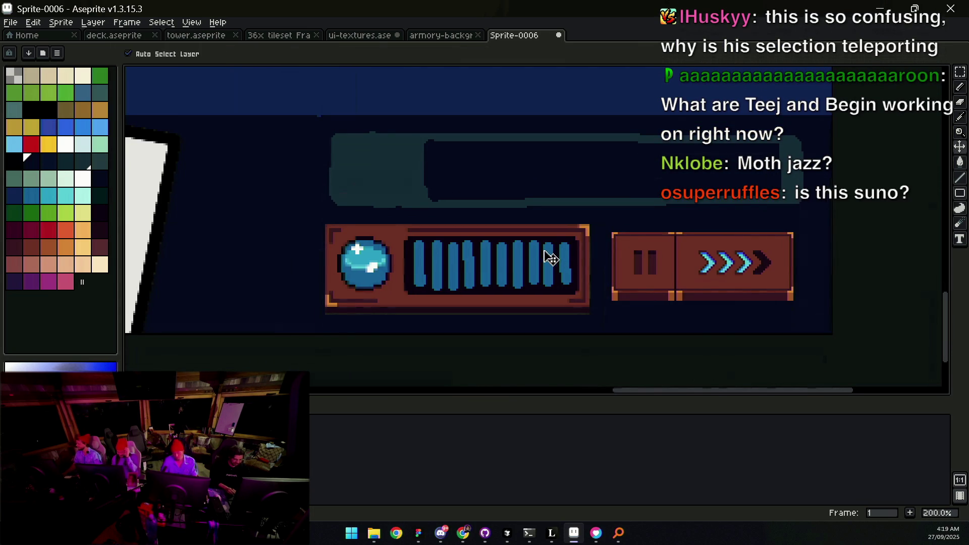
mouse_move(326, 225)
mouse_down()
mouse_move(543, 244)
mouse_move(598, 260)
mouse_up()
drag(315, 322, 601, 277)
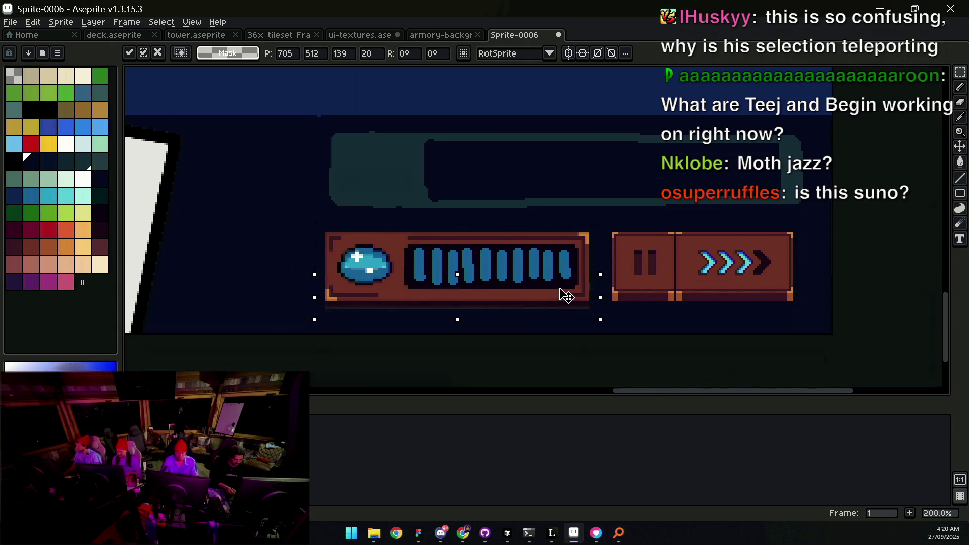
scroll(564, 293, down, 1)
key(z)
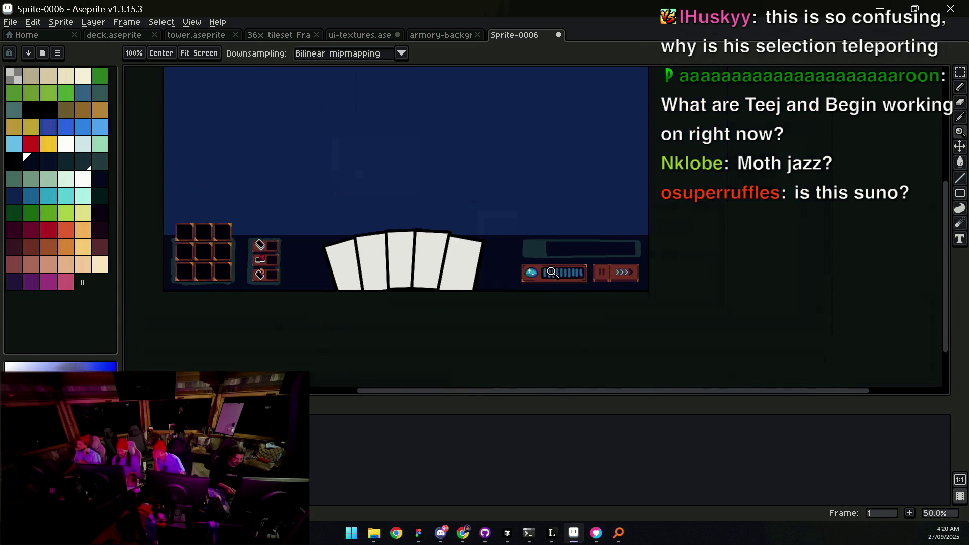
key(v)
key(ctrl+z)
scroll(557, 281, up, 1)
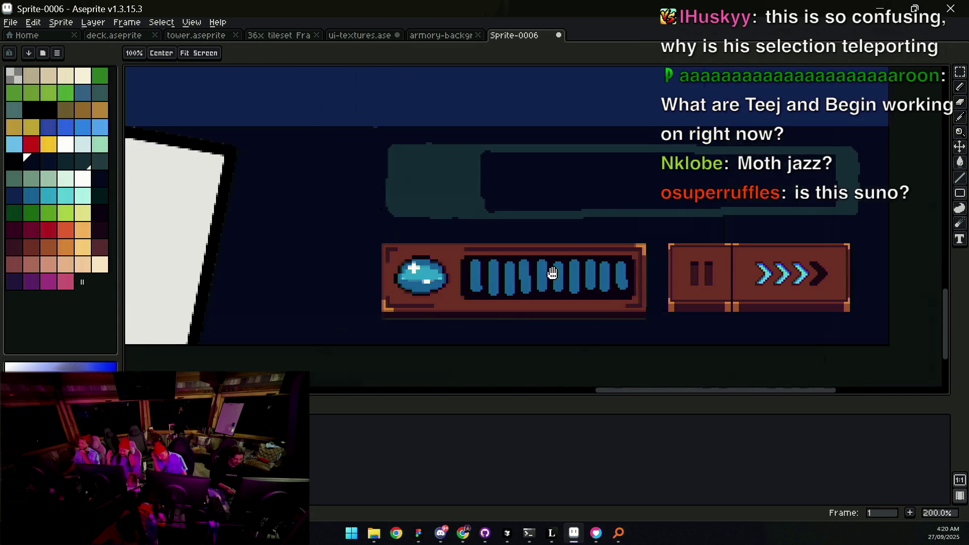
Step: Lift the mana gem bar above the long dark panel and view the whole mockup
key(m)
mouse_move(363, 327)
mouse_down()
mouse_move(509, 261)
mouse_move(641, 238)
mouse_up()
mouse_move(597, 264)
mouse_down()
mouse_move(580, 310)
mouse_move(570, 136)
mouse_up()
key(z)
scroll(539, 218, down, 1)
mouse_move(540, 218)
mouse_down()
mouse_move(669, 254)
mouse_move(724, 253)
mouse_up()
scroll(723, 252, down, 1)
mouse_move(627, 243)
mouse_down()
mouse_move(586, 317)
mouse_move(533, 249)
mouse_up()
scroll(520, 257, up, 2)
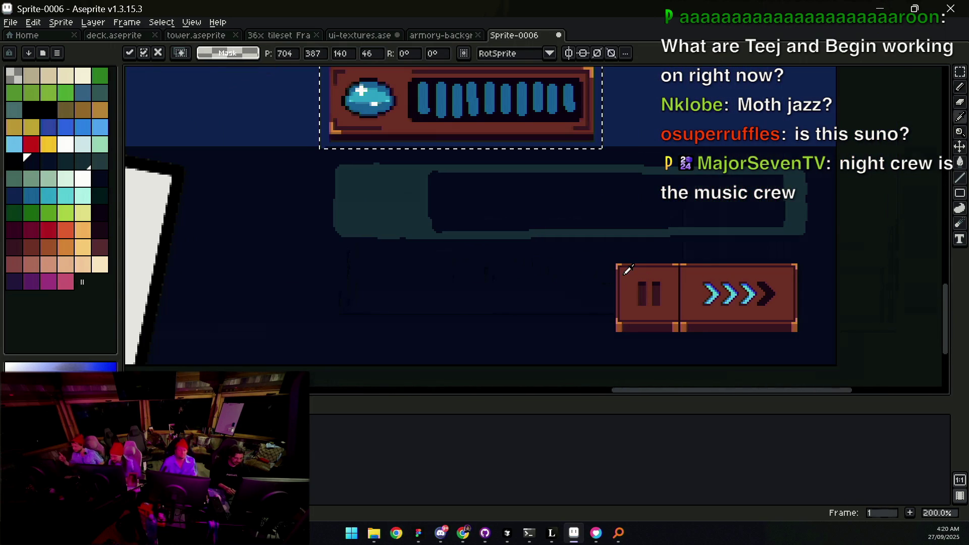
Step: Draw a filled rectangle in the empty spot beside the pause buttons and fill it teal
key(b)
key(ctrl+d)
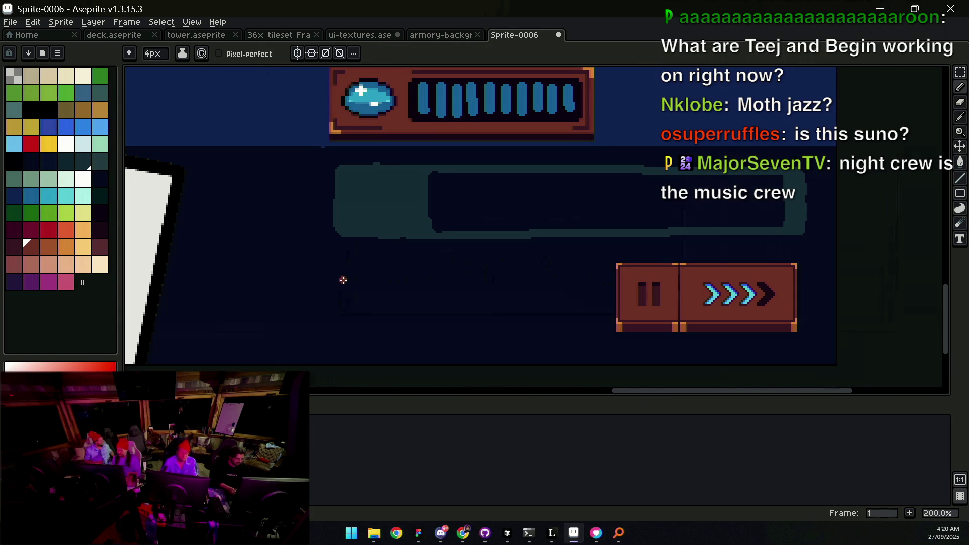
key(shift+u)
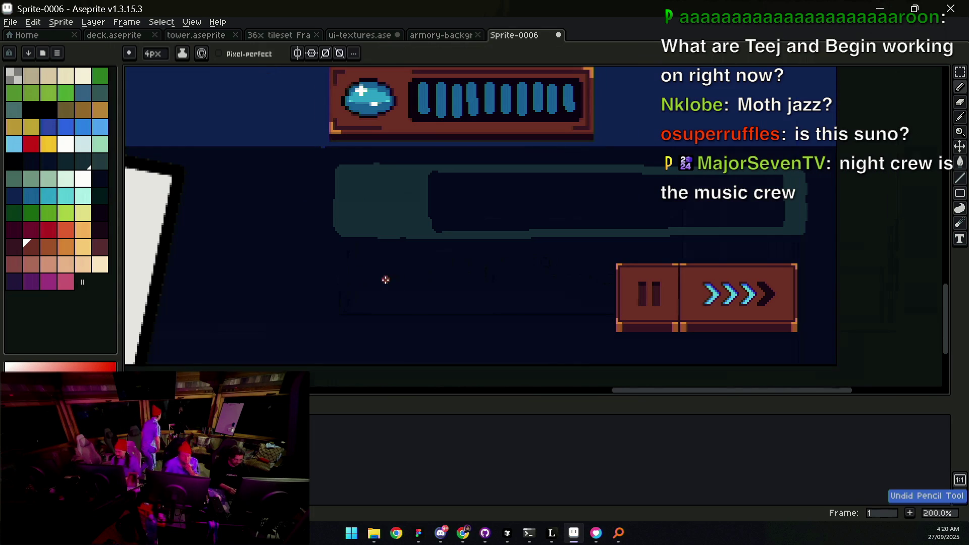
mouse_move(344, 276)
mouse_down()
mouse_move(580, 319)
mouse_move(537, 288)
mouse_move(331, 262)
mouse_up()
key(ctrl+z)
scroll(433, 234, down, 1)
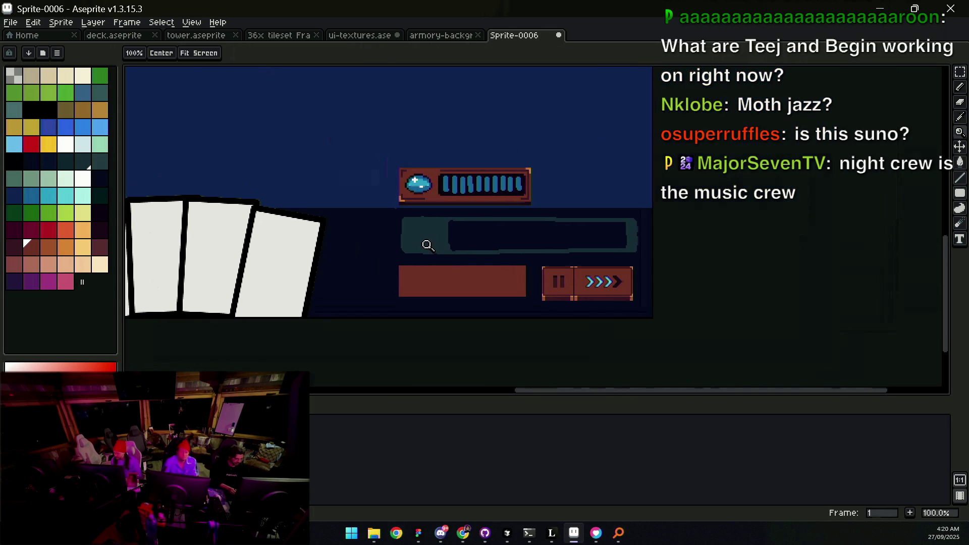
alt+click(426, 251)
key(g)
click(425, 265)
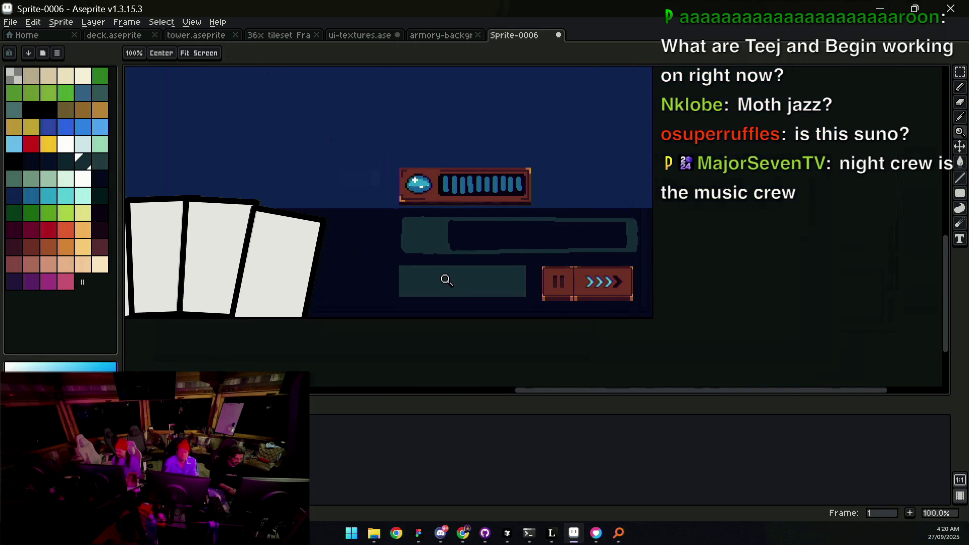
Step: Outline an inner slot in the teal panel with the pencil and fill it dark
scroll(455, 281, up, 1)
key(b)
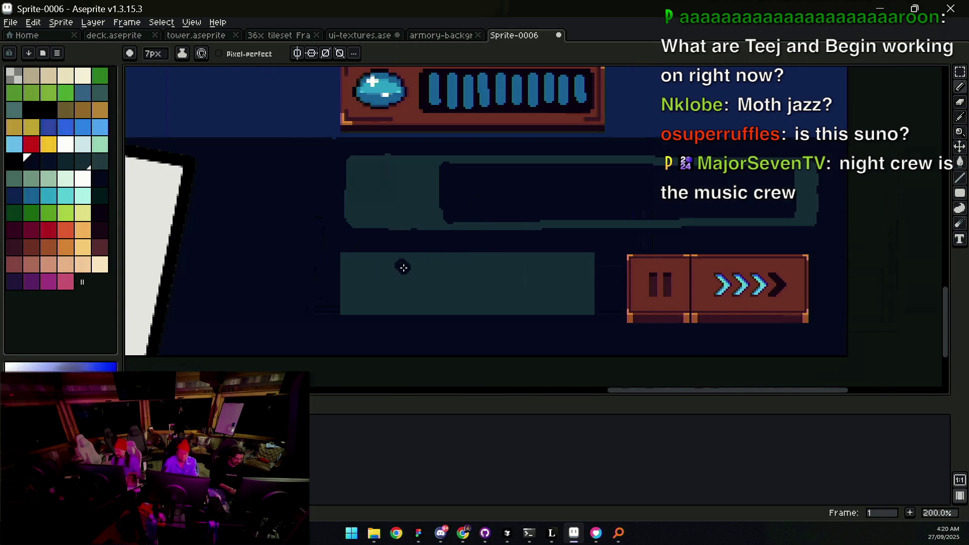
mouse_move(401, 301)
mouse_down()
mouse_move(576, 303)
mouse_move(580, 269)
mouse_up()
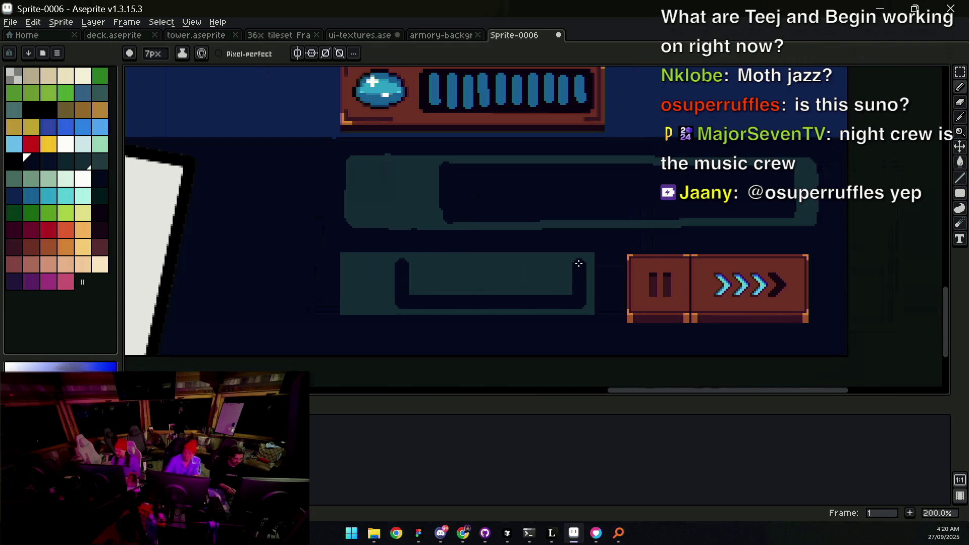
drag(573, 264, 412, 268)
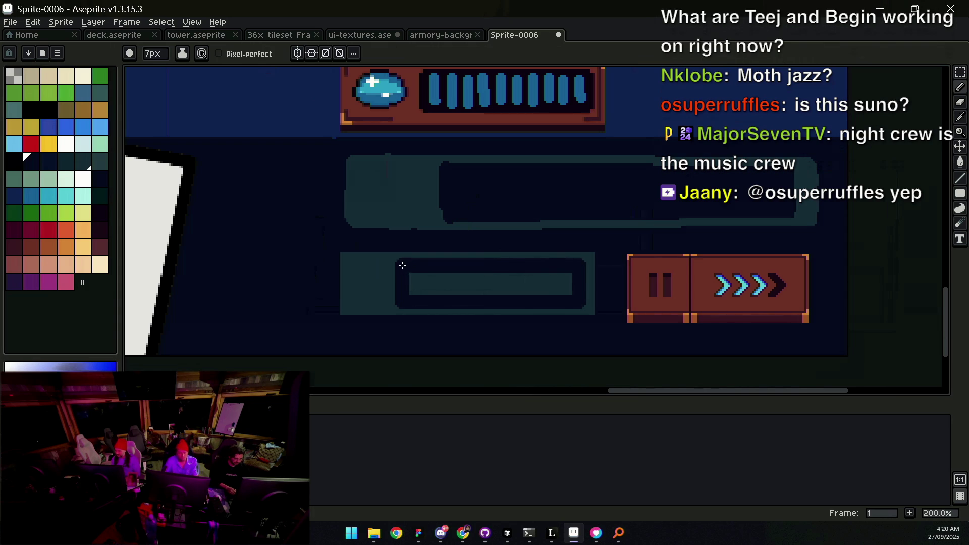
key(g)
click(439, 287)
Step: Eyedrop the gem's blue for the circle, enlarge the brush one pixel, then show the armory background sprite
scroll(444, 268, down, 2)
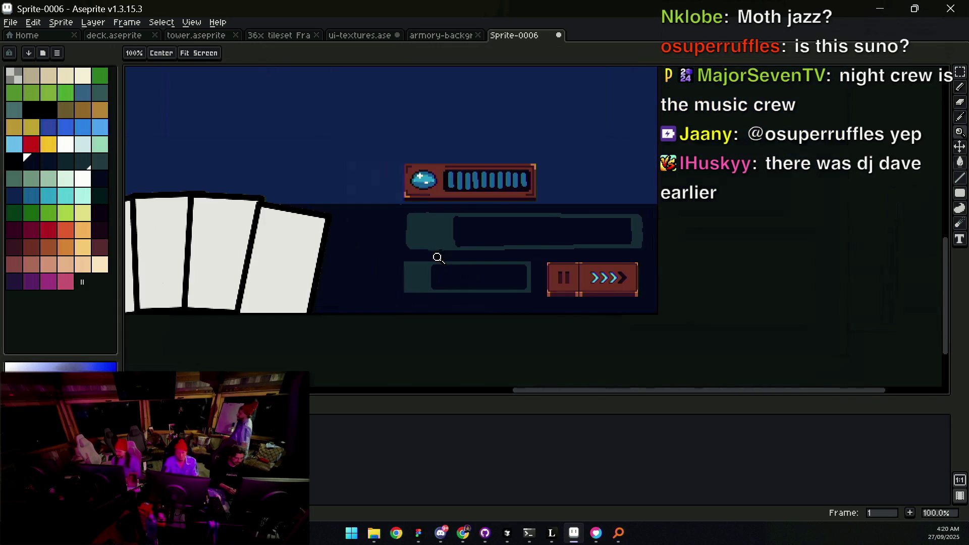
mouse_move(445, 249)
mouse_down()
mouse_move(500, 251)
mouse_move(459, 219)
mouse_move(477, 208)
mouse_up()
scroll(486, 225, up, 2)
alt+click(477, 132)
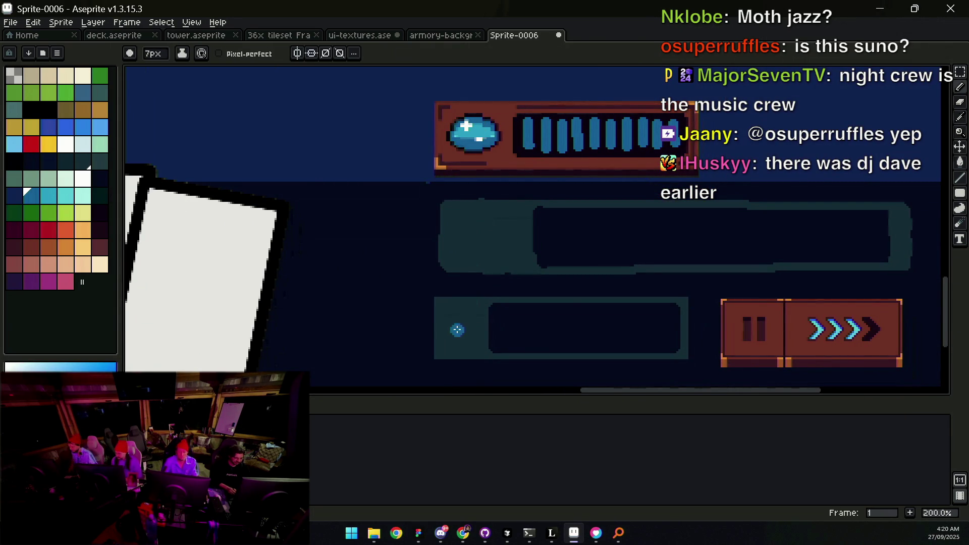
key(plus)
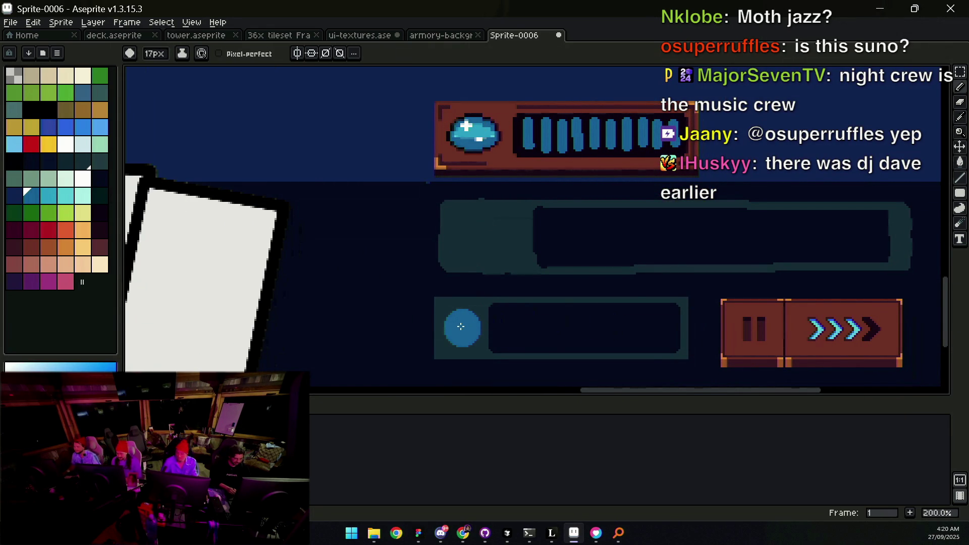
key(z)
scroll(454, 320, down, 1)
click(444, 35)
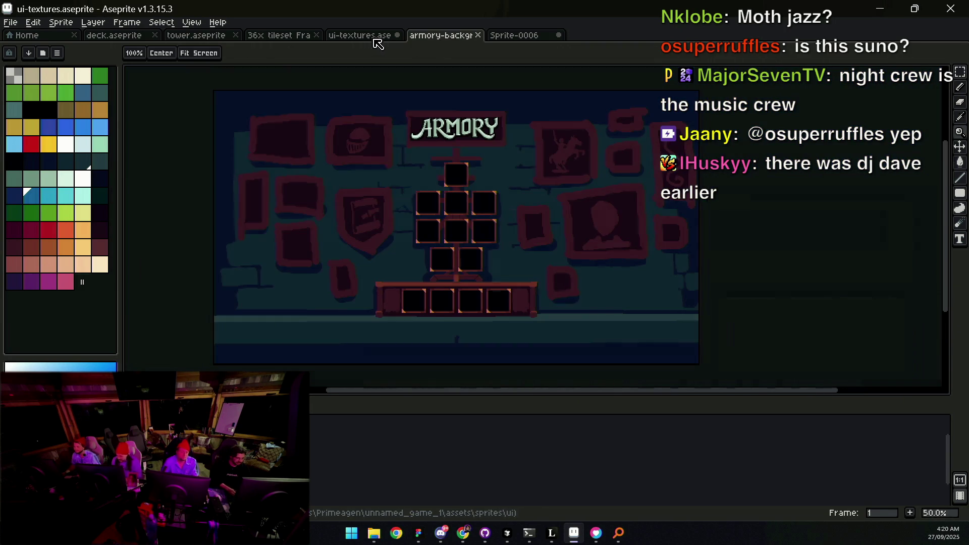
Step: Lasso and copy the gem panel in ui-textures.aseprite, then return to Sprite-0006
click(376, 36)
scroll(420, 218, down, 1)
drag(353, 209, 373, 228)
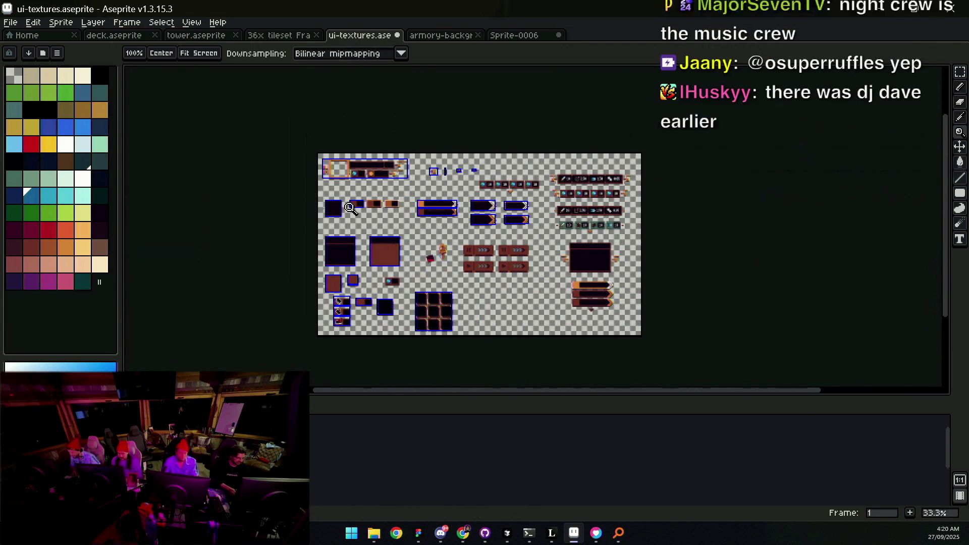
scroll(399, 275, up, 7)
key(m)
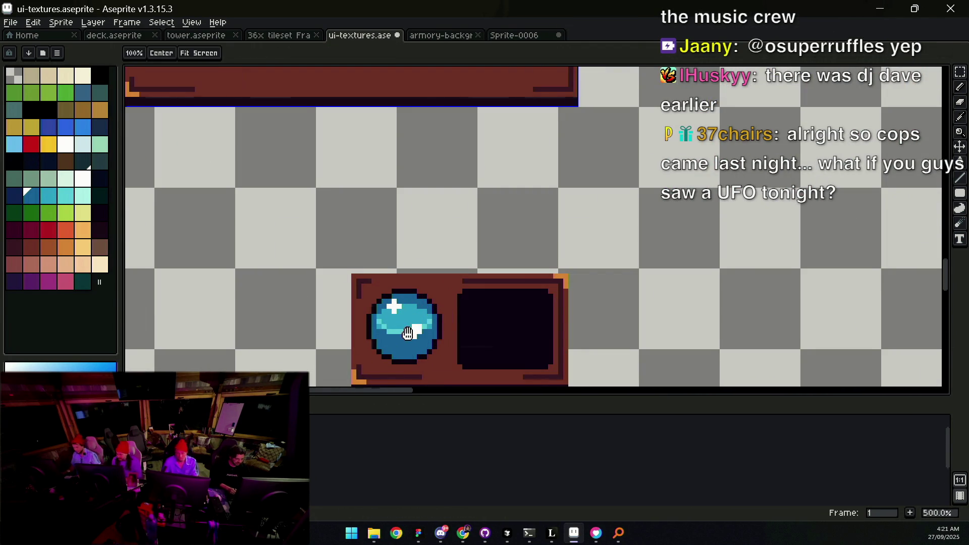
scroll(399, 283, down, 2)
drag(365, 277, 399, 225)
mouse_move(374, 186)
mouse_down()
mouse_move(596, 234)
mouse_move(485, 161)
mouse_up()
mouse_move(426, 156)
mouse_down()
mouse_move(541, 364)
mouse_move(499, 154)
mouse_up()
click(509, 38)
scroll(446, 247, up, 3)
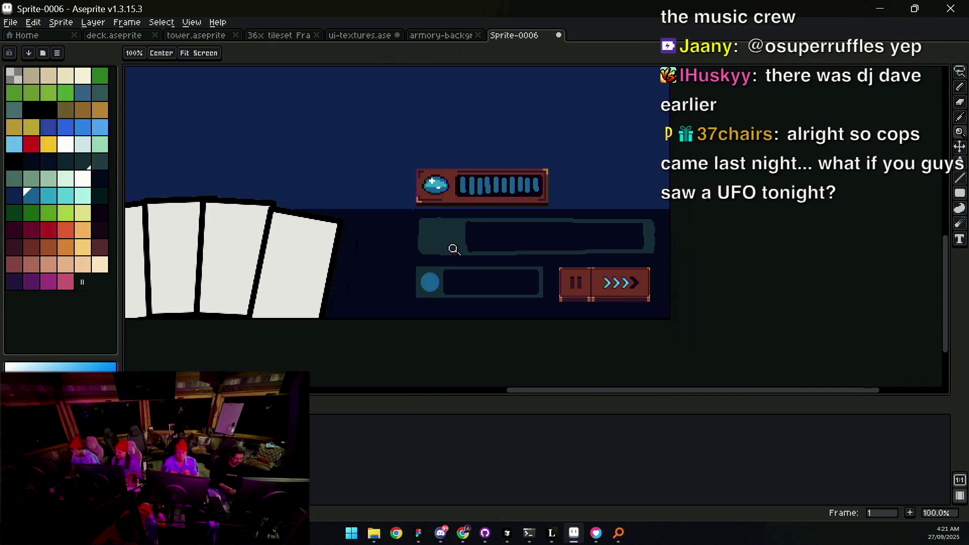
Step: Paste the copied gem panel, try it in the left slot, then cancel the paste
key(ctrl+v)
mouse_move(509, 226)
mouse_down()
mouse_move(413, 234)
mouse_move(419, 247)
mouse_move(309, 249)
mouse_up()
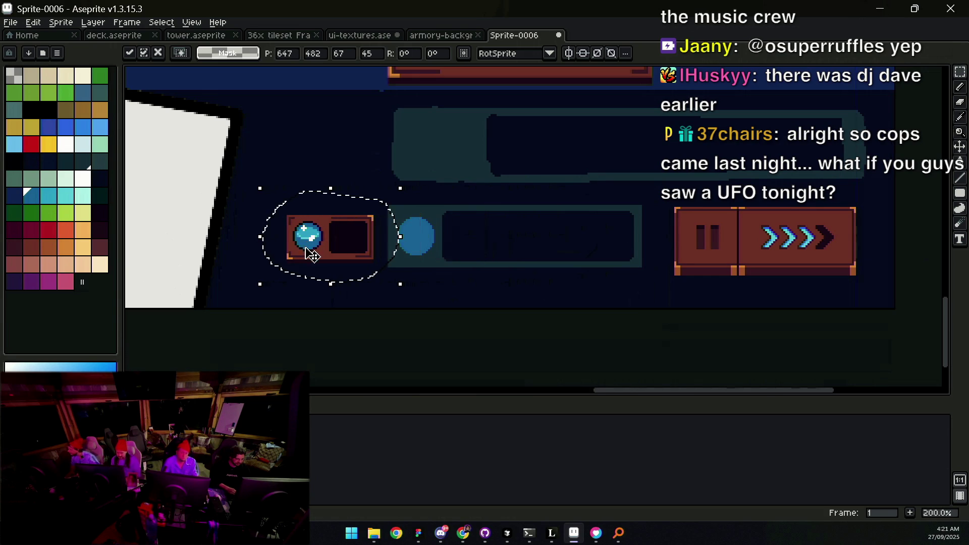
key(Escape)
Step: Pick the dark navy colour and shrink the brush to 5 pixels
scroll(424, 247, up, 1)
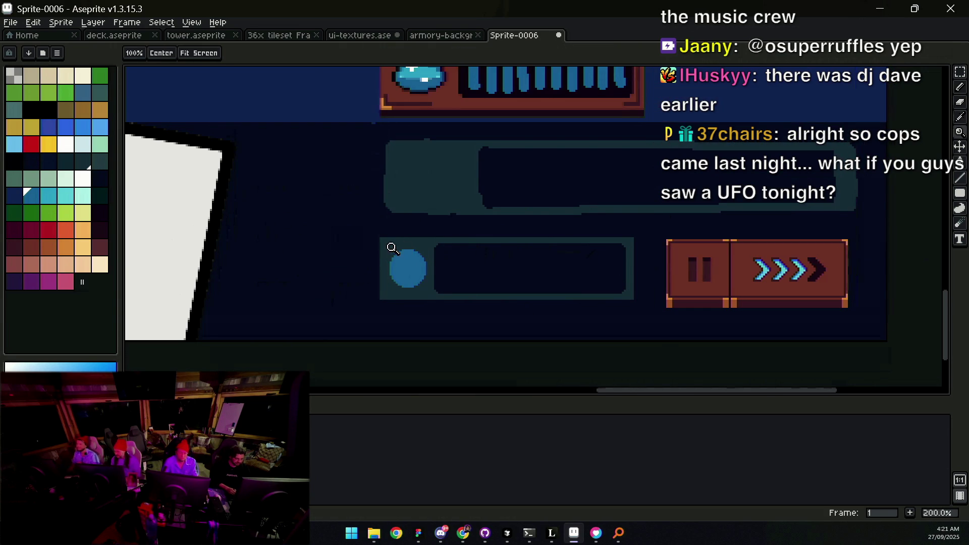
scroll(394, 252, up, 1)
key(b)
alt+click(366, 231)
key(minus)
key(minus)
key(minus)
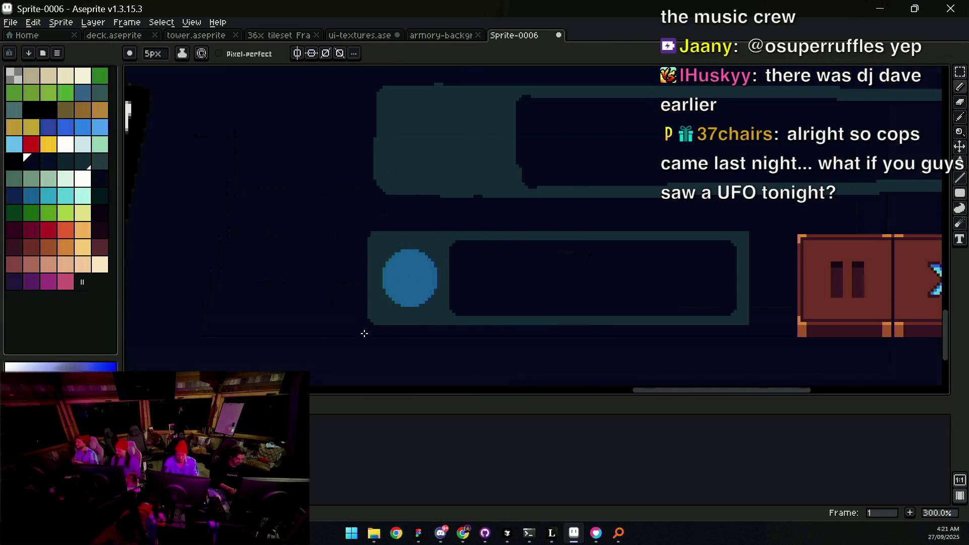
key(z)
scroll(365, 331, down, 2)
scroll(611, 231, down, 1)
scroll(654, 234, up, 1)
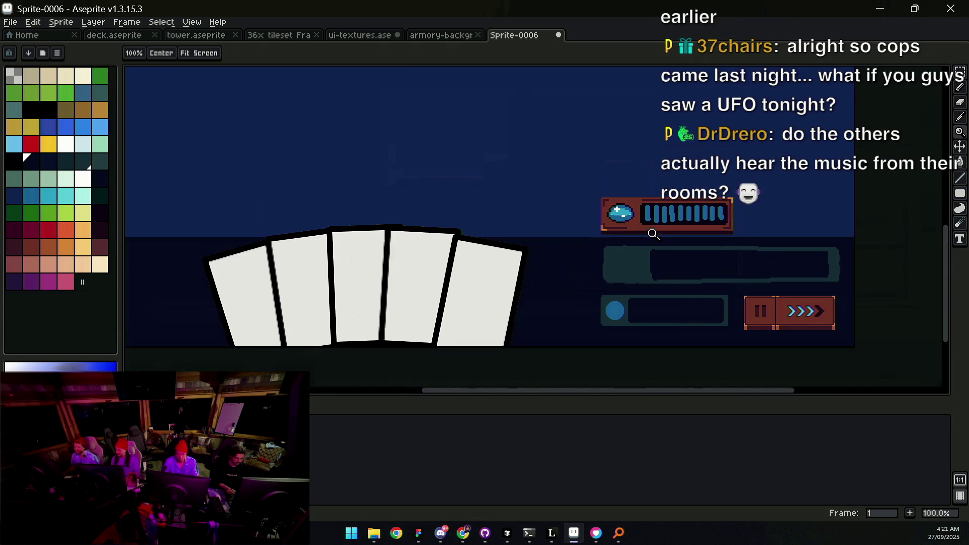
key(m)
drag(593, 235, 772, 162)
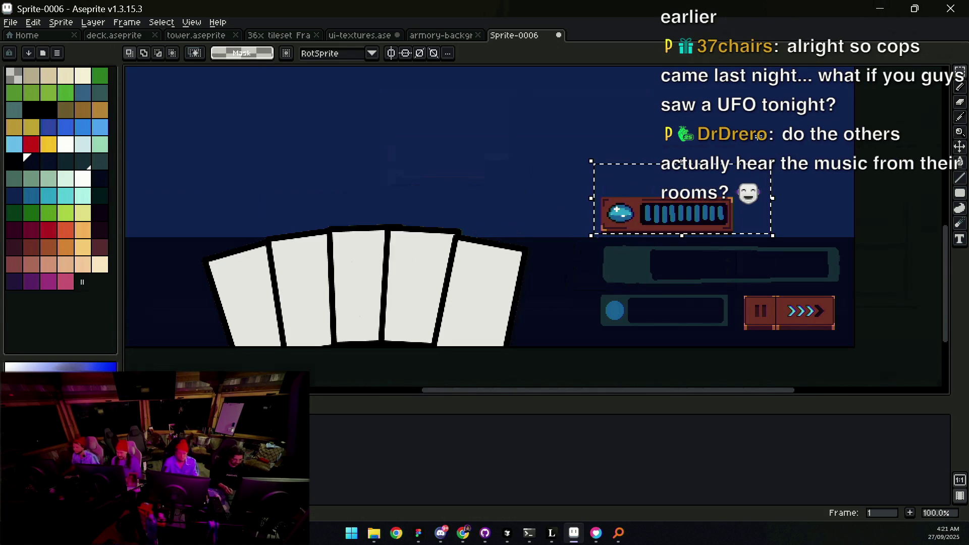
key(ctrl+d)
Step: Paint over the dark red horizontal line in navy within a marquee, then switch to the game
key(z)
scroll(613, 195, up, 2)
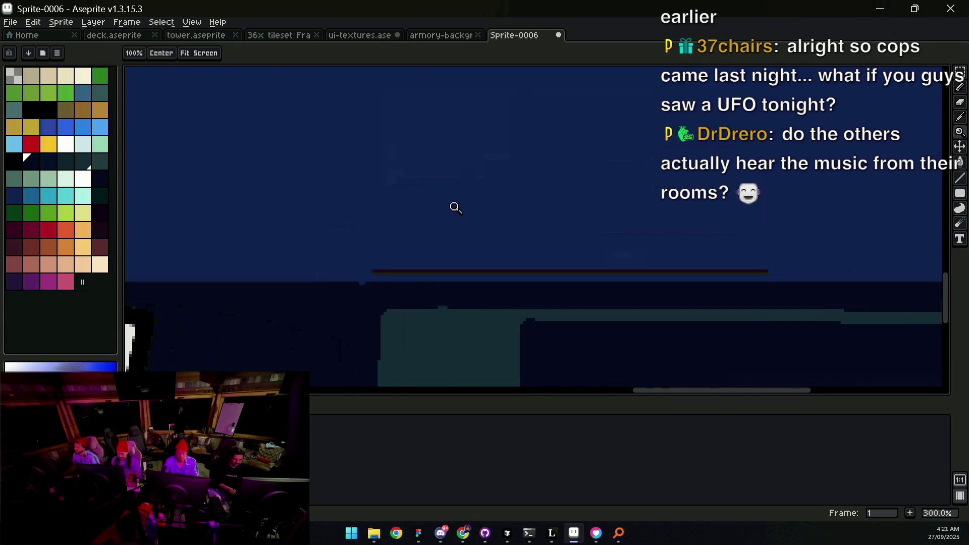
key(m)
drag(364, 281, 805, 65)
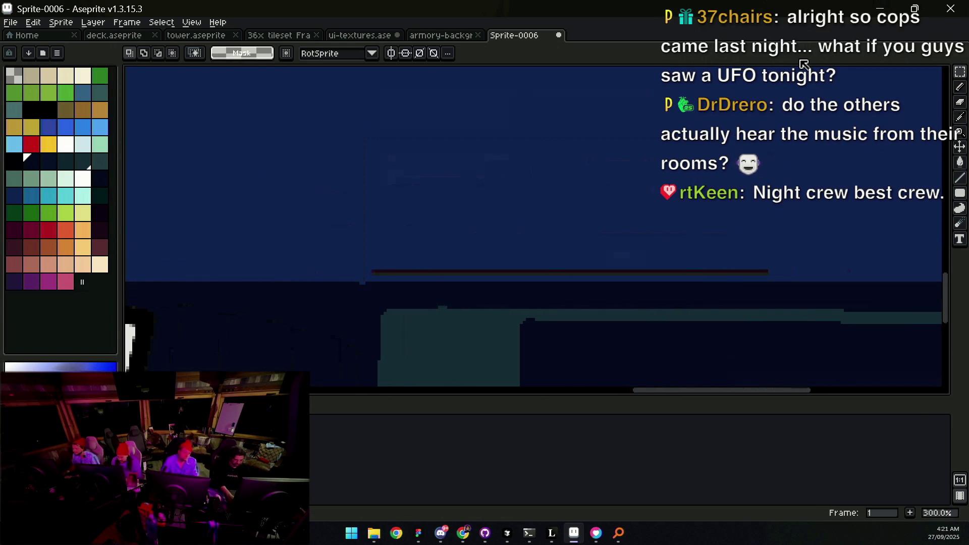
key(b)
drag(375, 270, 769, 264)
click(595, 531)
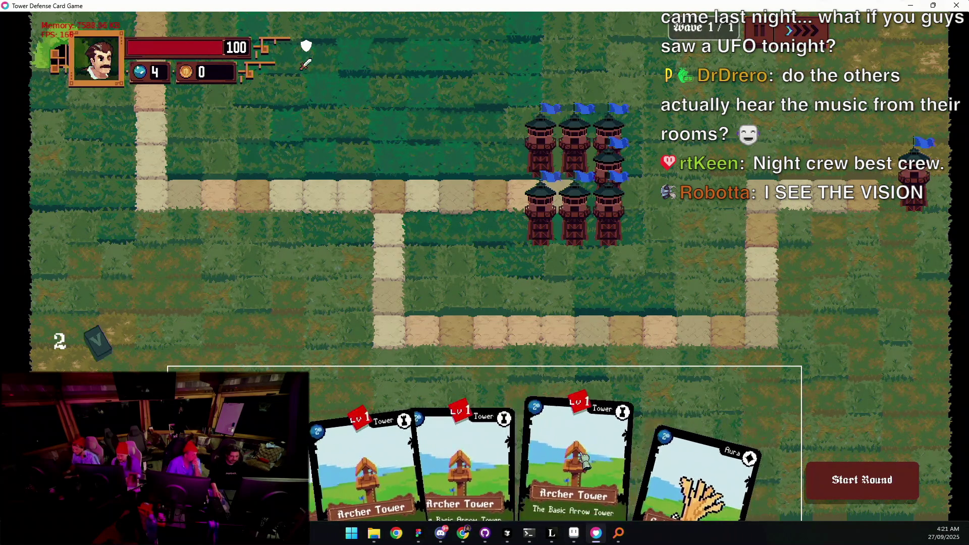
Step: Place two Archer Towers, try the Golden Harvest card, start round one, then close the game
mouse_move(485, 445)
mouse_down()
mouse_move(389, 177)
mouse_move(420, 246)
mouse_move(427, 233)
mouse_up()
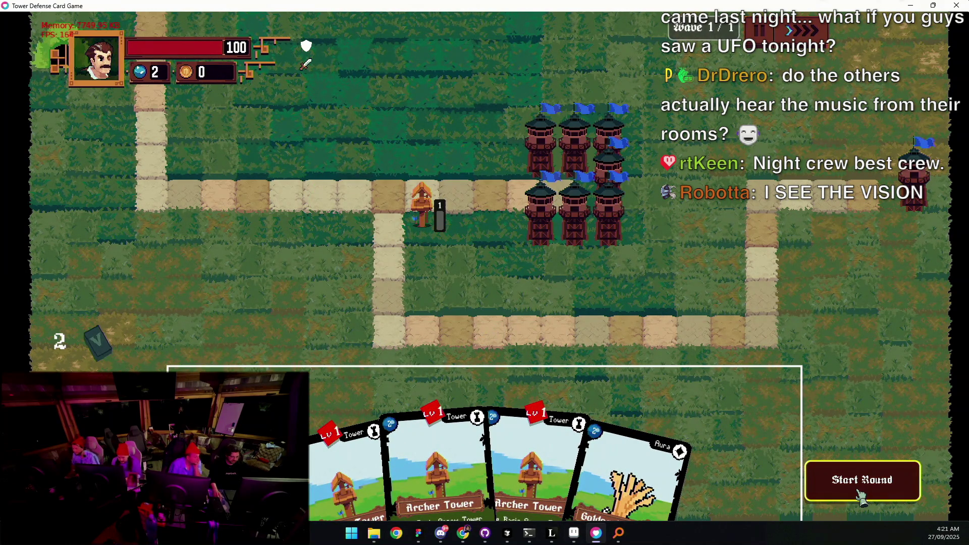
mouse_move(484, 455)
mouse_down()
mouse_move(490, 404)
mouse_move(320, 174)
mouse_move(303, 169)
mouse_up()
drag(585, 470, 394, 202)
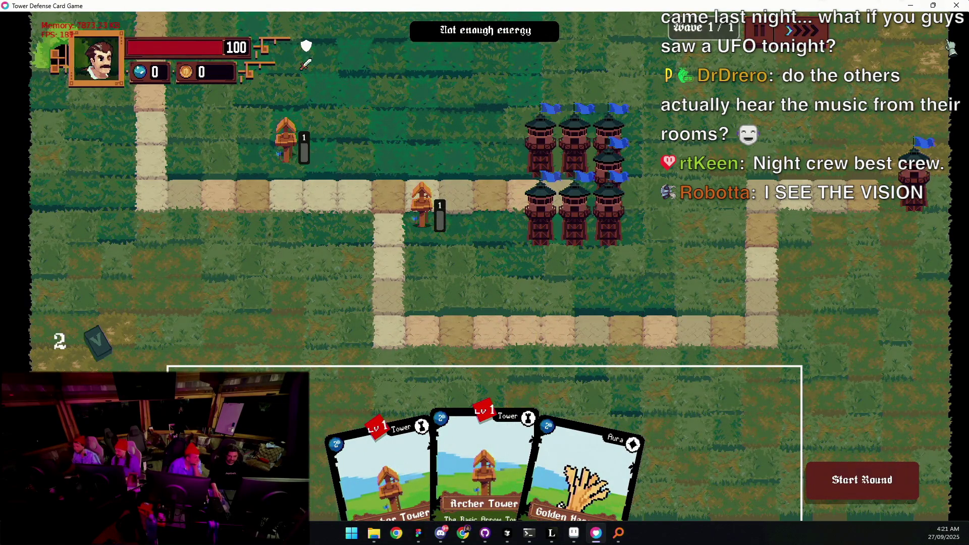
click(883, 508)
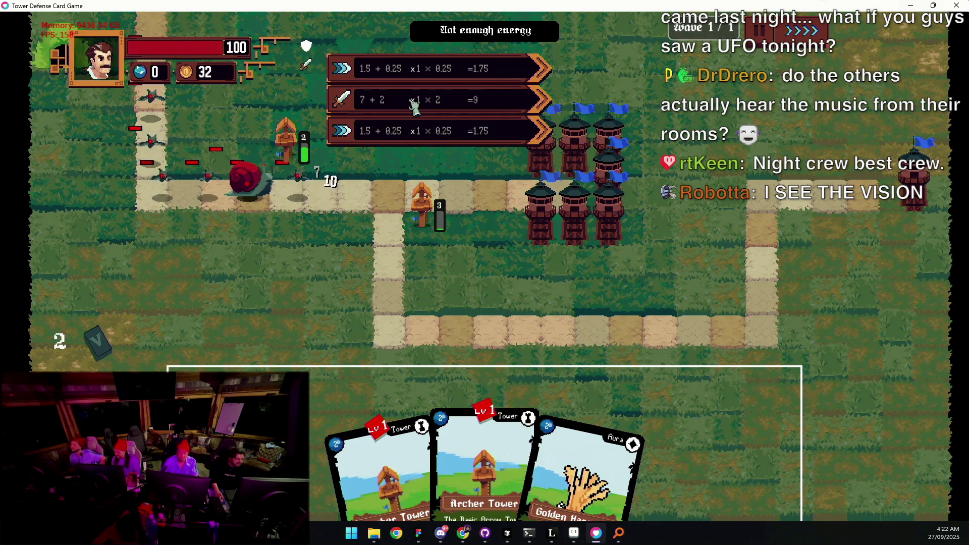
click(957, 9)
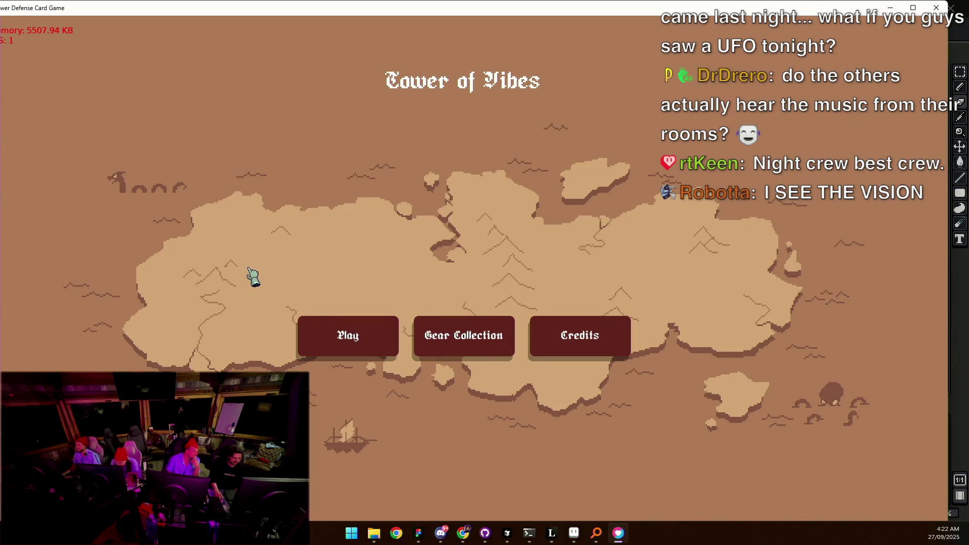
Step: Choose Play, New Game as the Blacksmith and Start Level 1, then close the game window
click(325, 329)
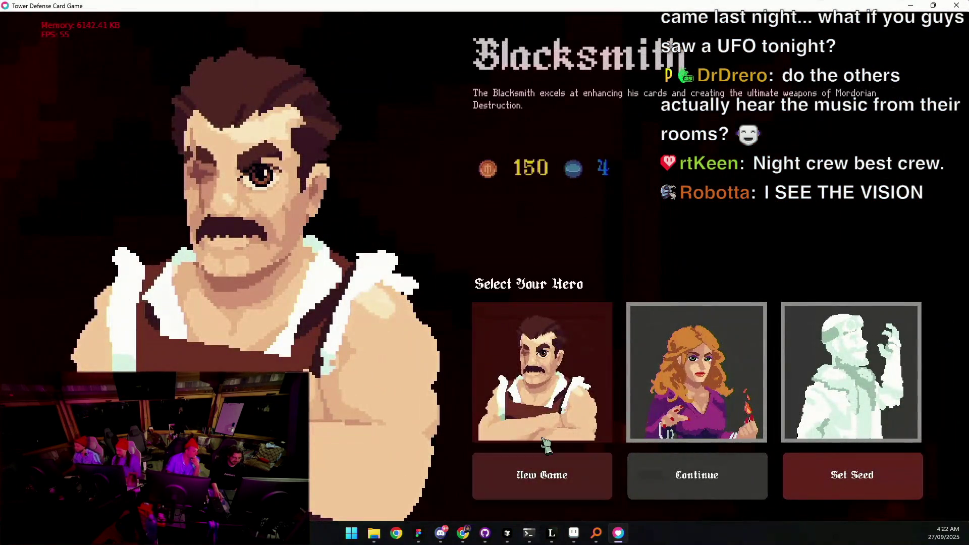
click(555, 468)
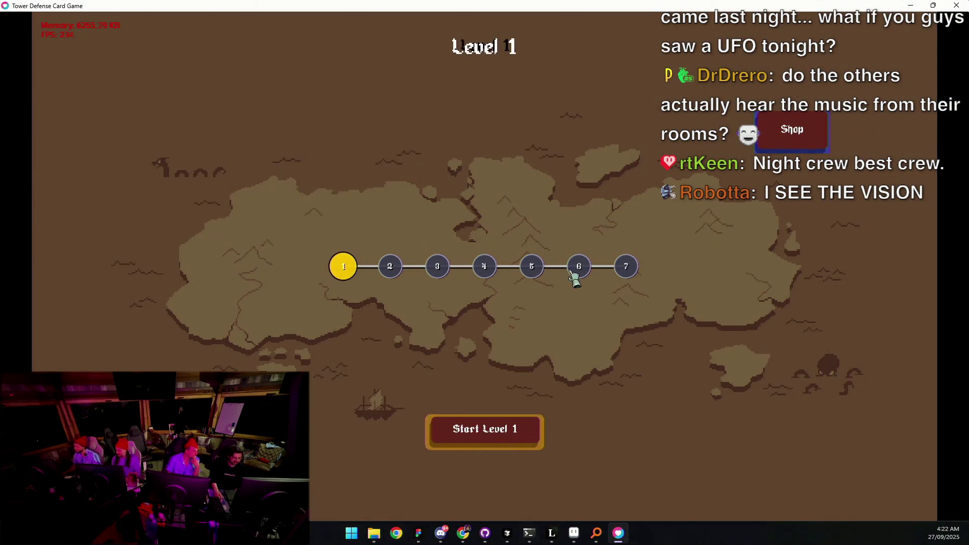
click(511, 427)
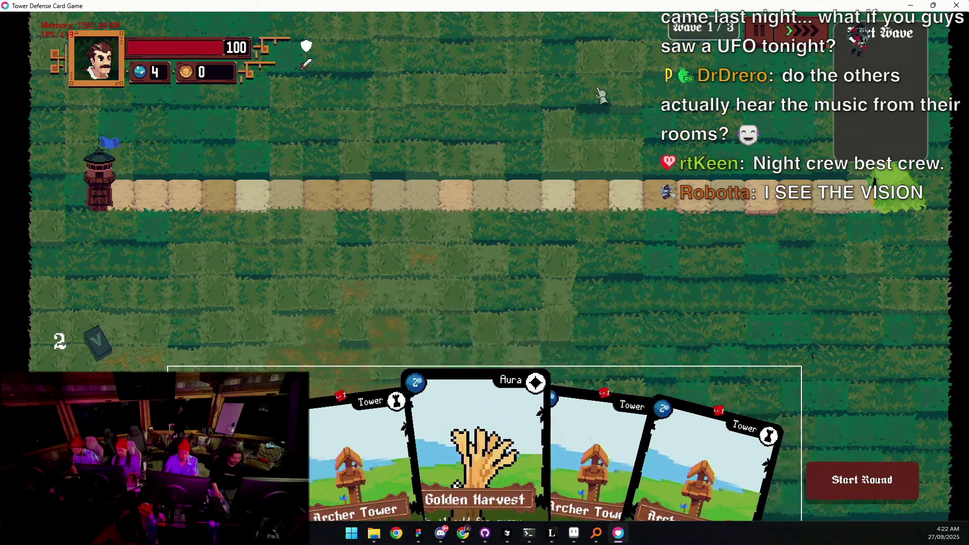
click(958, 7)
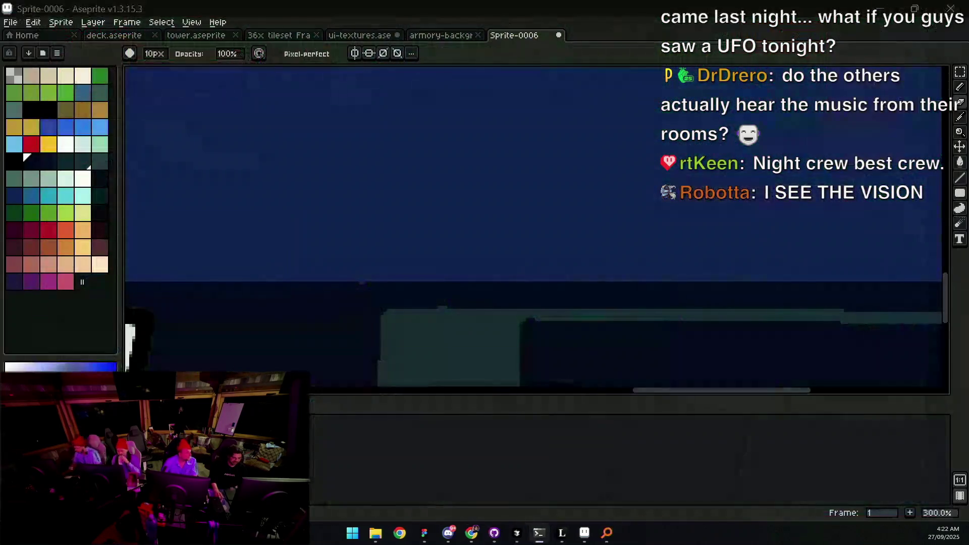
Step: Relaunch the game through the GitHub app and terminal, then choose Play on the title menu
click(506, 528)
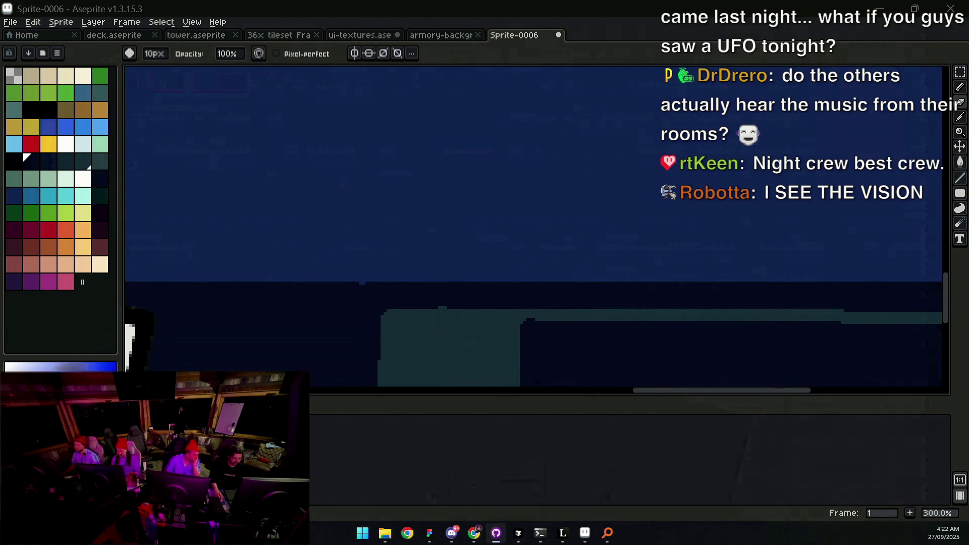
click(538, 535)
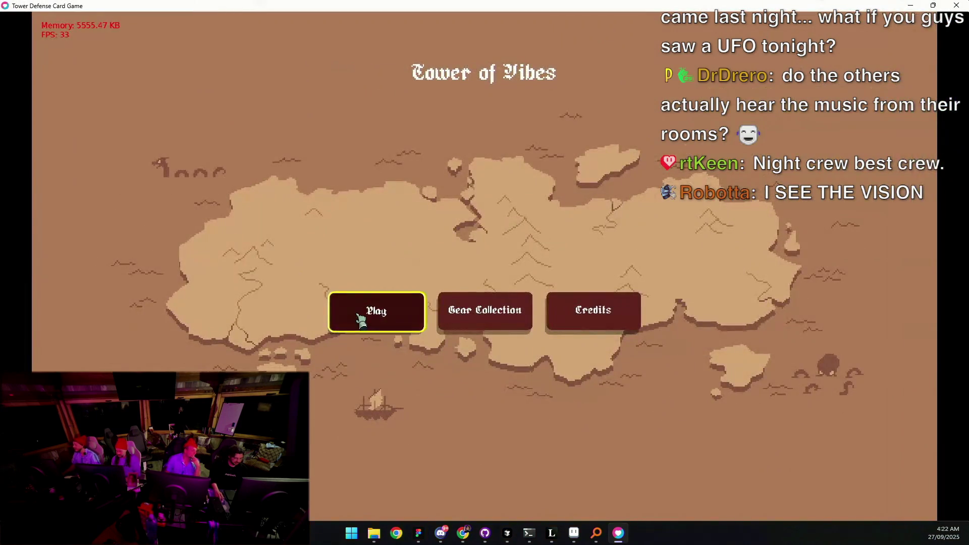
click(359, 319)
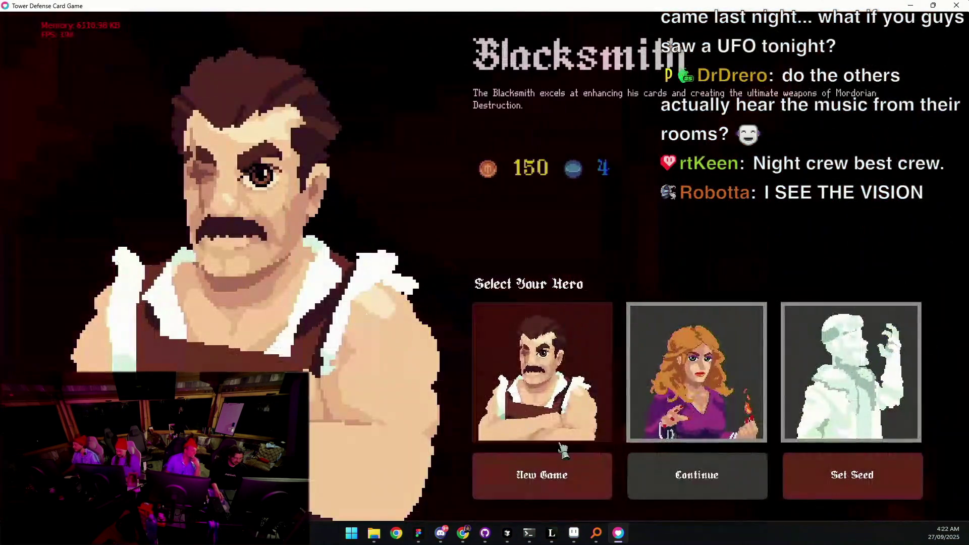
Step: Begin a new Blacksmith game at Level 1 and drag the game window out of maximized state
click(563, 469)
click(538, 442)
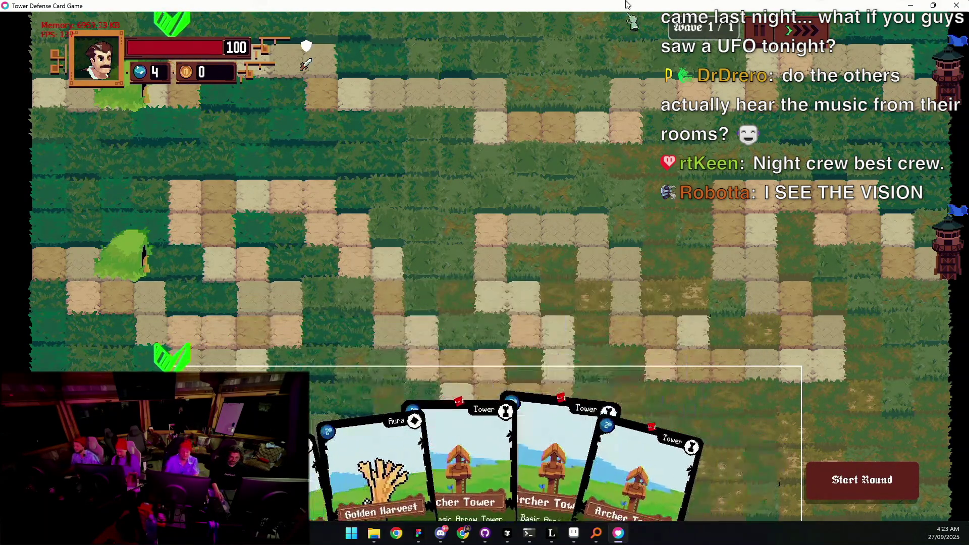
mouse_move(595, 6)
mouse_down()
mouse_move(596, 247)
mouse_move(594, 52)
mouse_up()
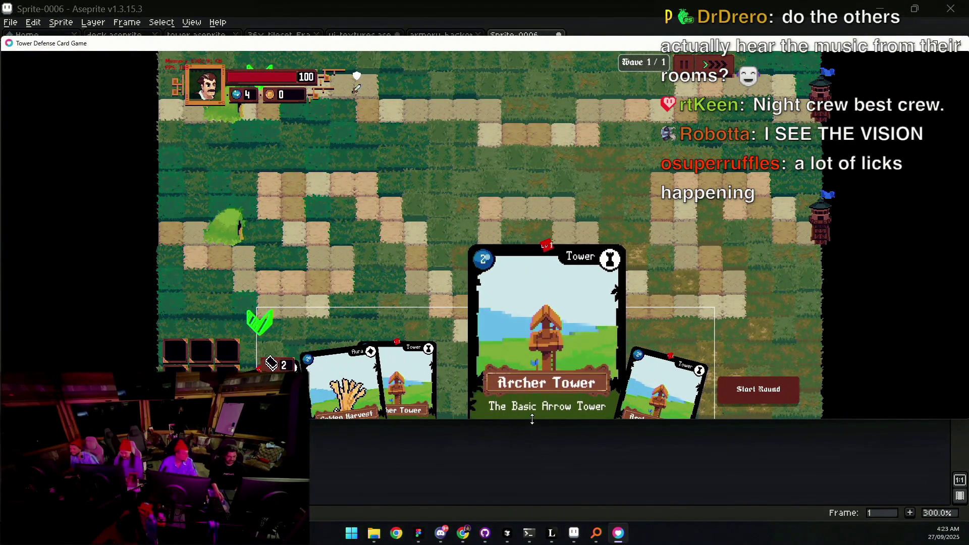
Step: Shrink and reposition the game window over the Aseprite canvas, then place an Archer Tower on the upper path
drag(533, 420, 541, 488)
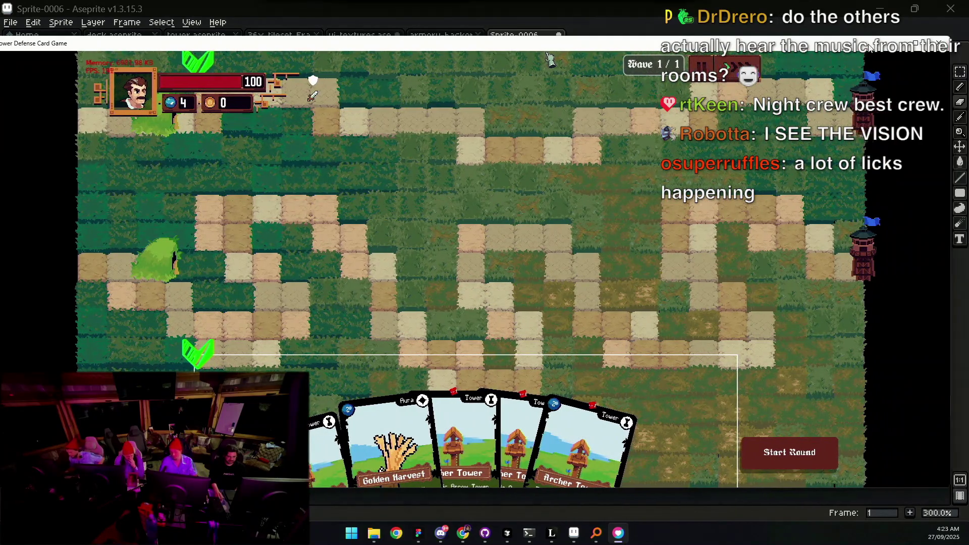
drag(959, 43, 935, 44)
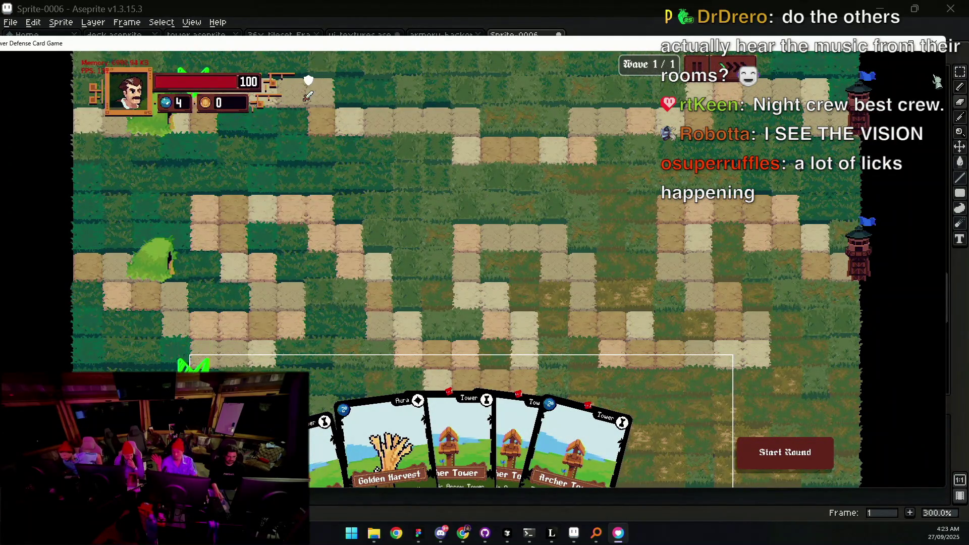
drag(950, 123, 587, 124)
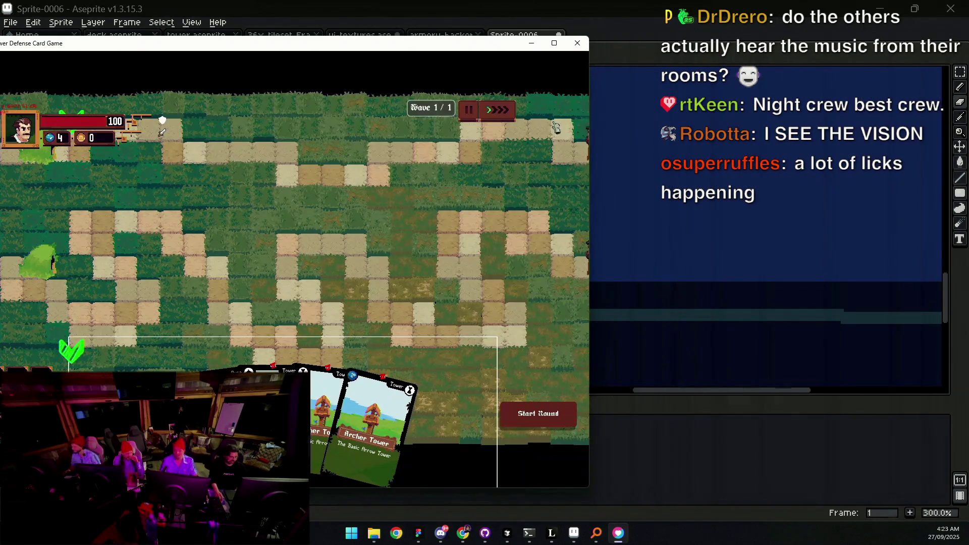
mouse_move(394, 44)
mouse_down()
mouse_move(510, 3)
mouse_move(566, 7)
mouse_move(581, 76)
mouse_move(585, 66)
mouse_up()
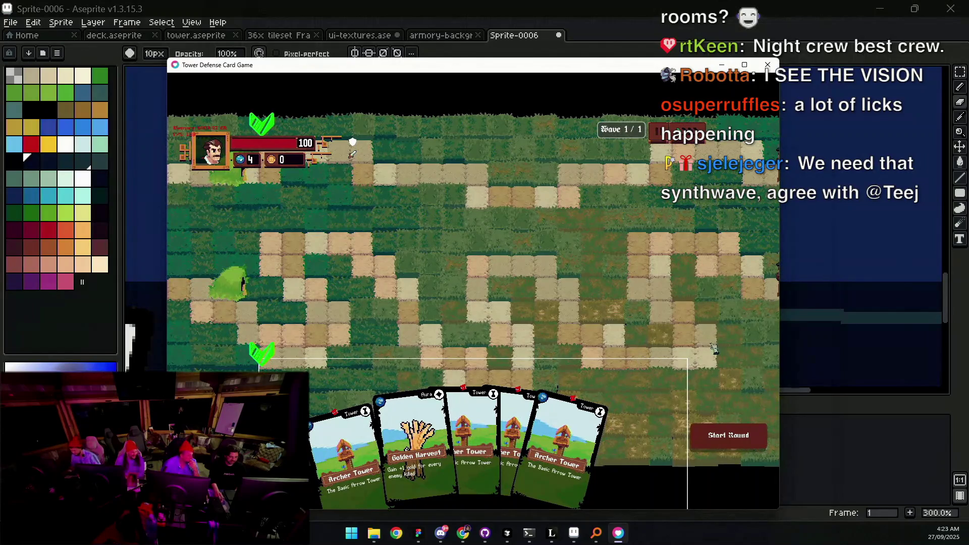
drag(779, 338, 712, 338)
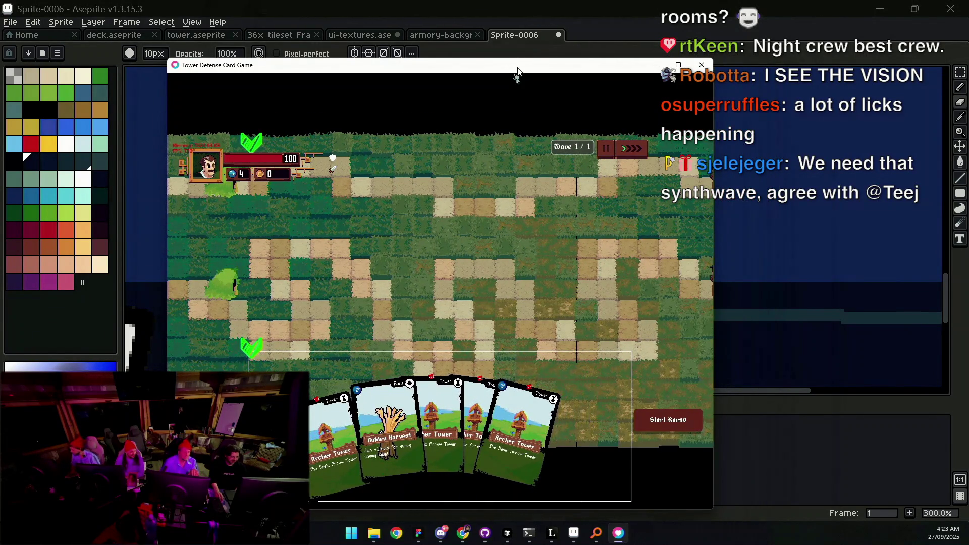
drag(506, 64, 555, 47)
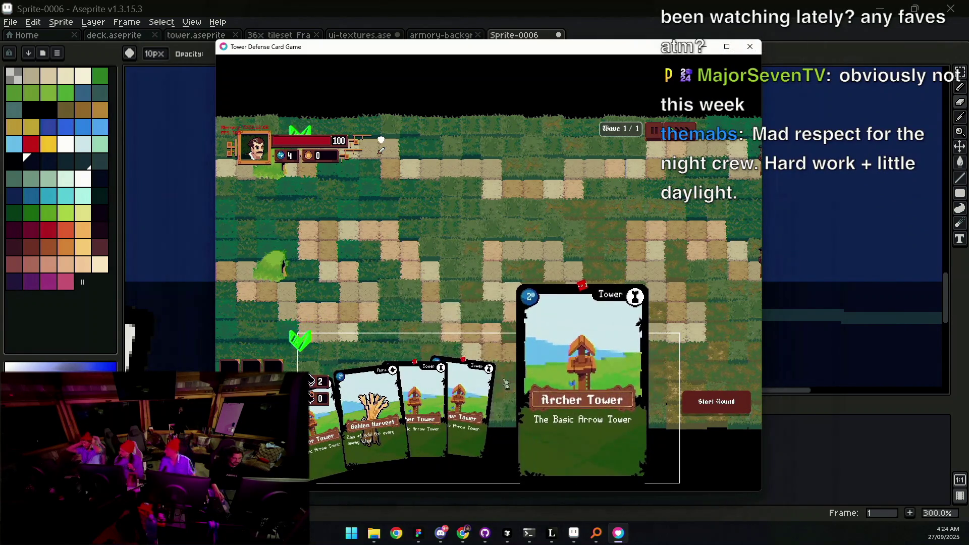
drag(511, 380, 492, 197)
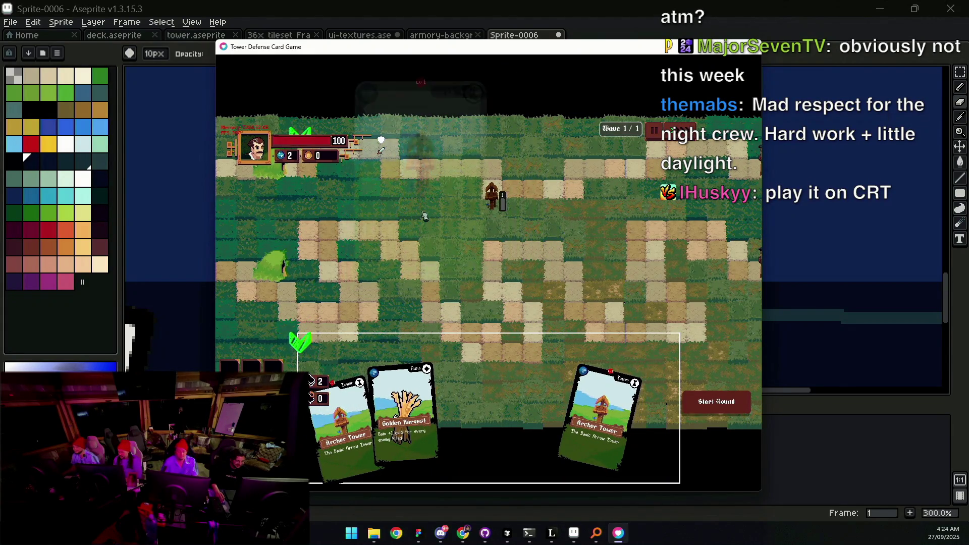
Step: Place a second Archer Tower, start the round, and move and widen the game window
key(1)
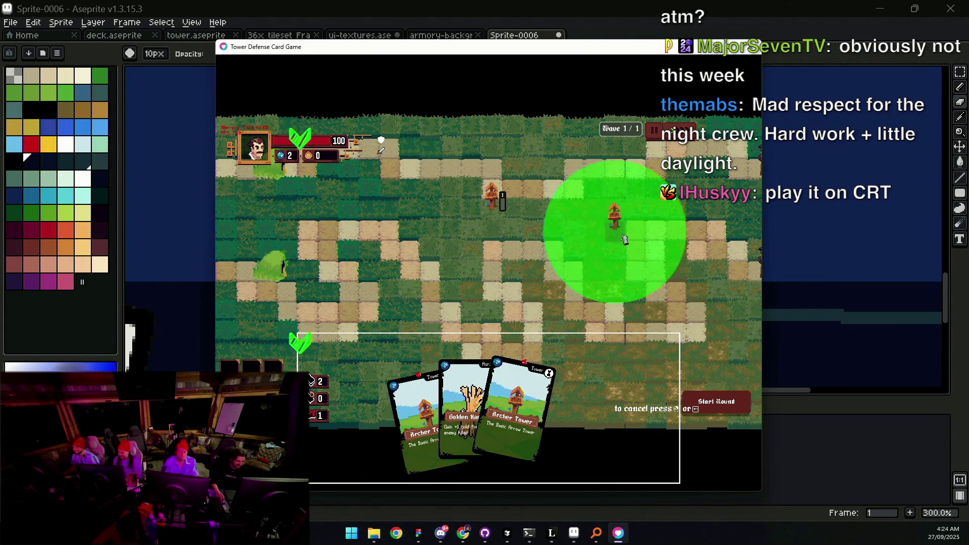
click(521, 276)
mouse_move(498, 391)
mouse_down()
mouse_move(498, 281)
mouse_move(455, 212)
mouse_move(484, 192)
mouse_up()
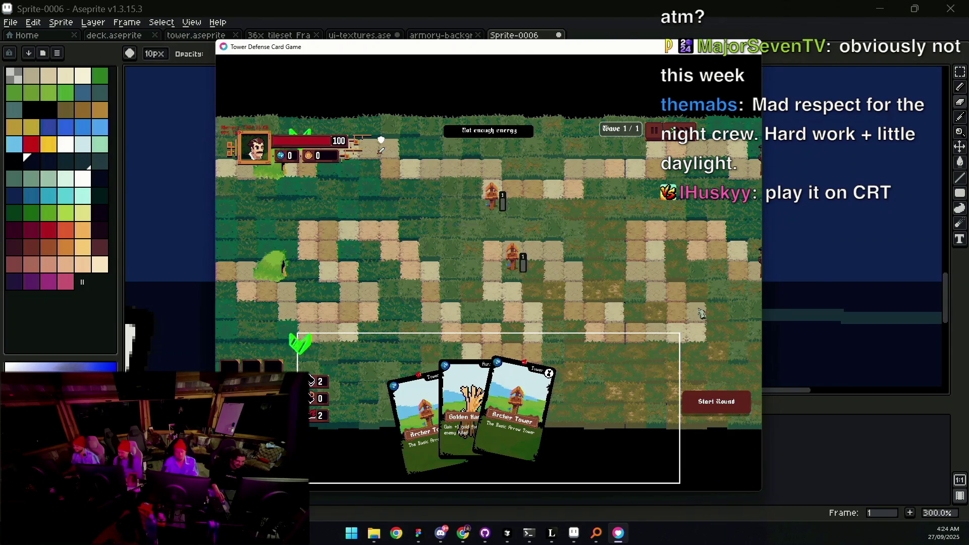
key(space)
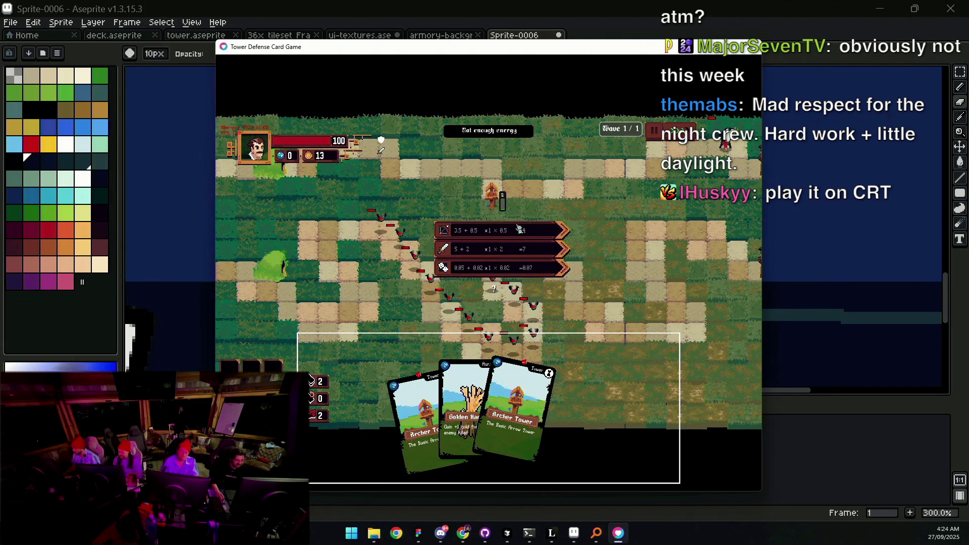
drag(537, 49, 536, 29)
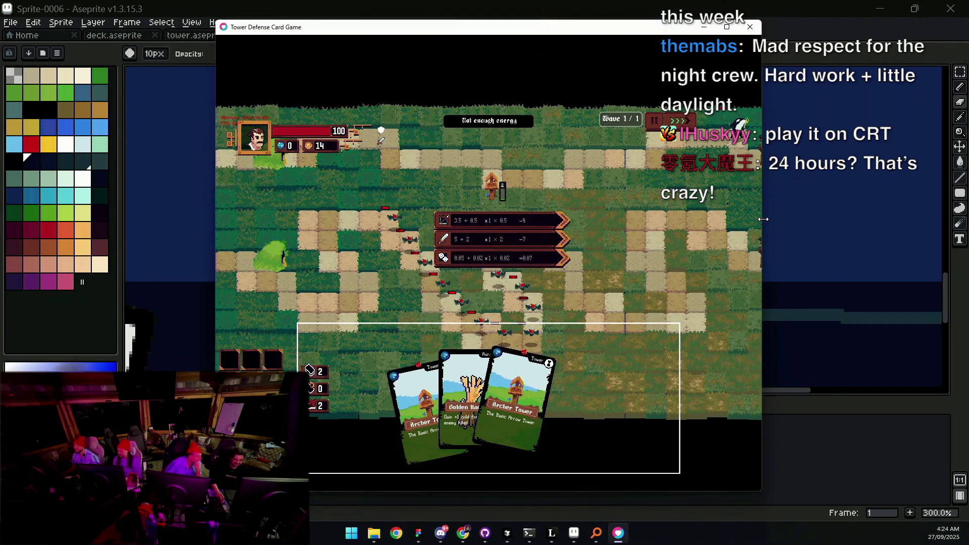
drag(763, 219, 855, 221)
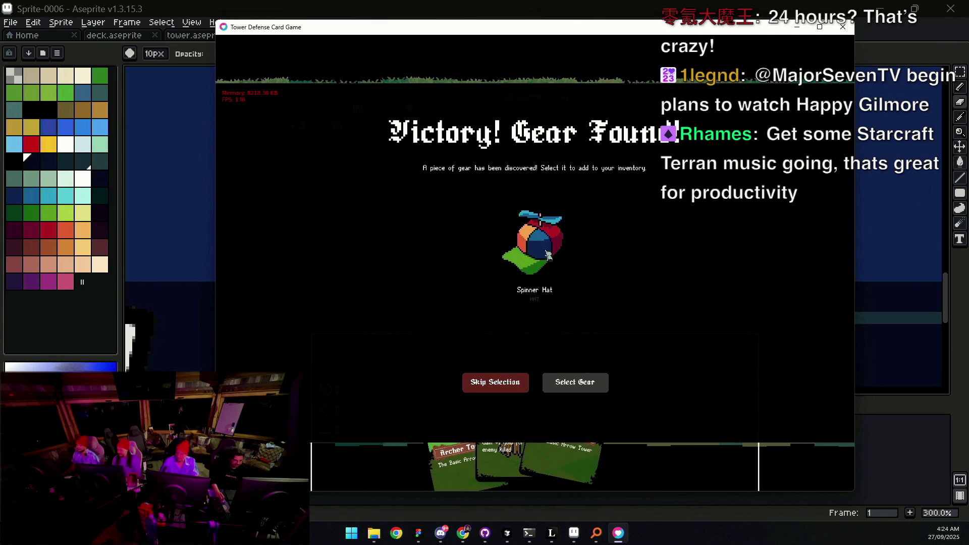
Step: Take the Spinner Hat reward, equip it in the top gear slot, and start the level
click(587, 388)
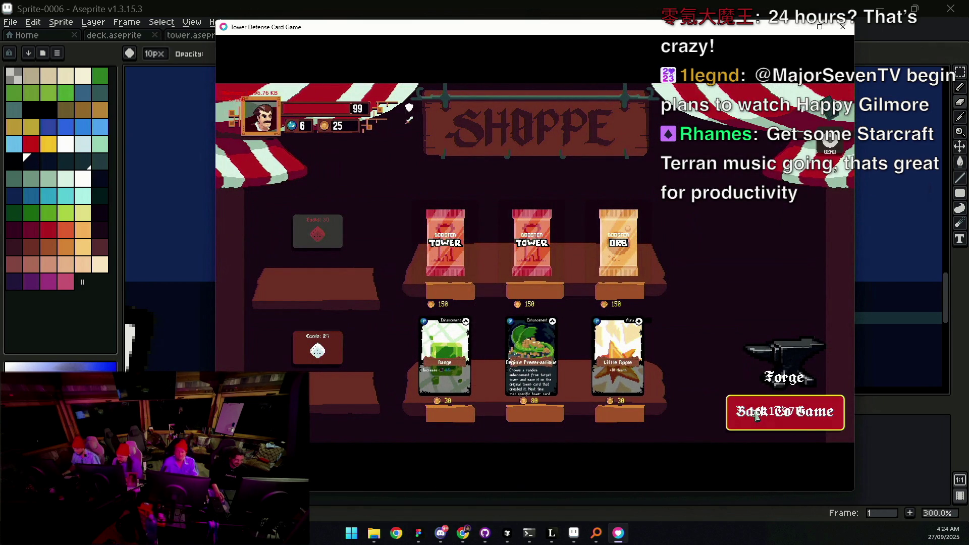
click(830, 152)
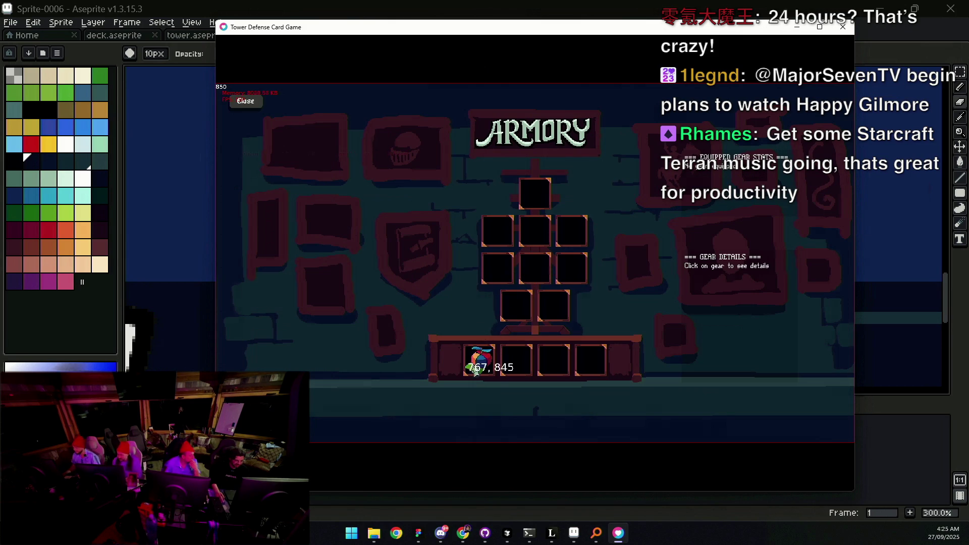
mouse_move(479, 361)
mouse_down()
mouse_move(499, 342)
mouse_move(534, 262)
mouse_move(542, 197)
mouse_up()
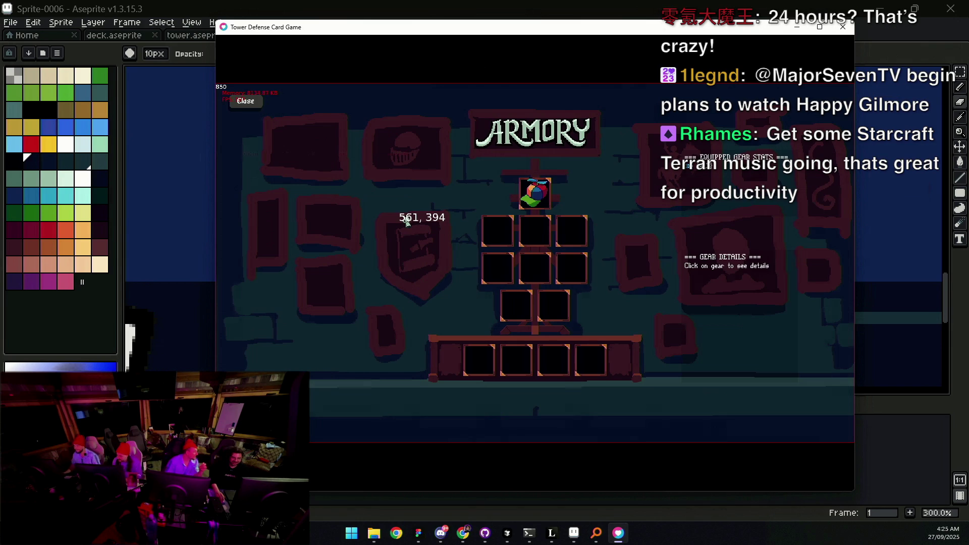
click(245, 103)
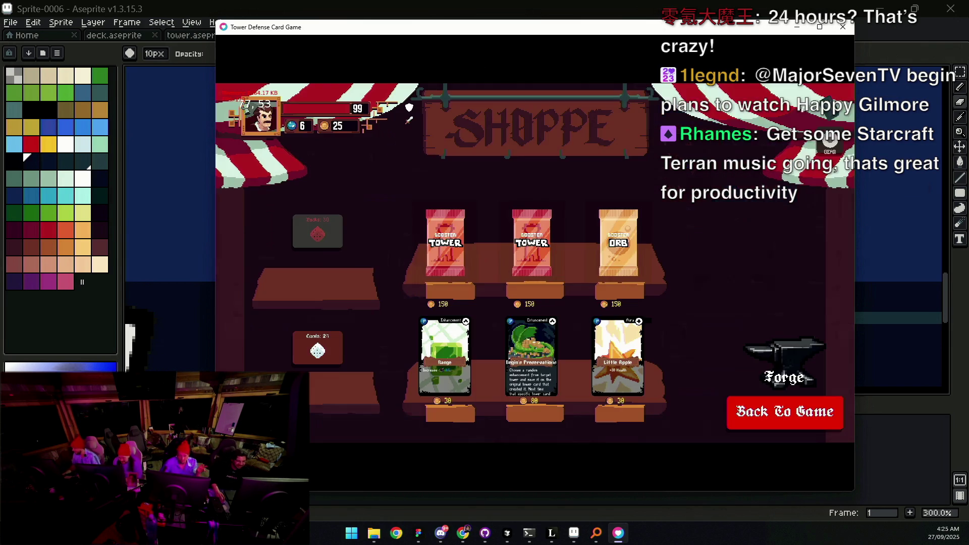
click(751, 423)
click(535, 380)
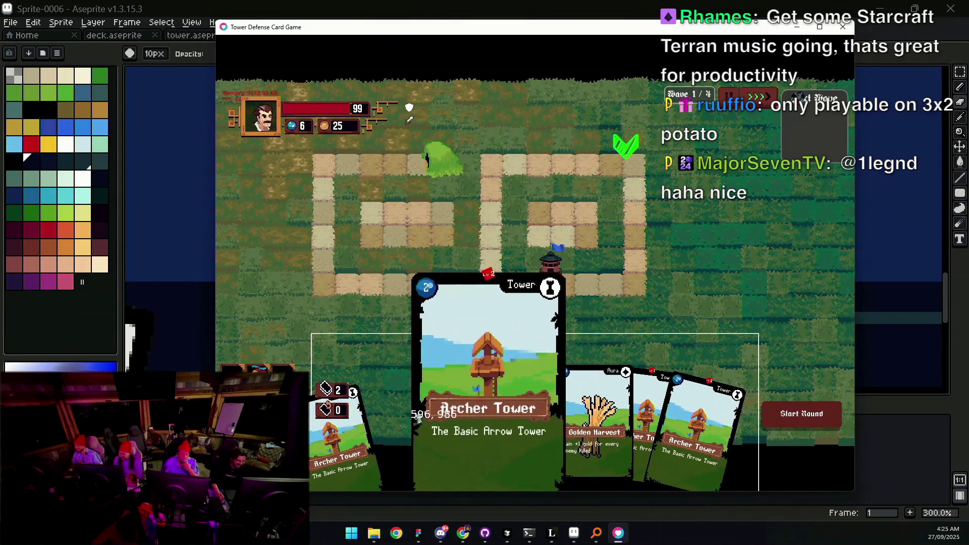
Step: Build two Archer Towers beside the path and start the first round
mouse_move(446, 408)
mouse_down()
mouse_move(423, 255)
mouse_move(431, 197)
mouse_move(480, 204)
mouse_move(337, 195)
mouse_up()
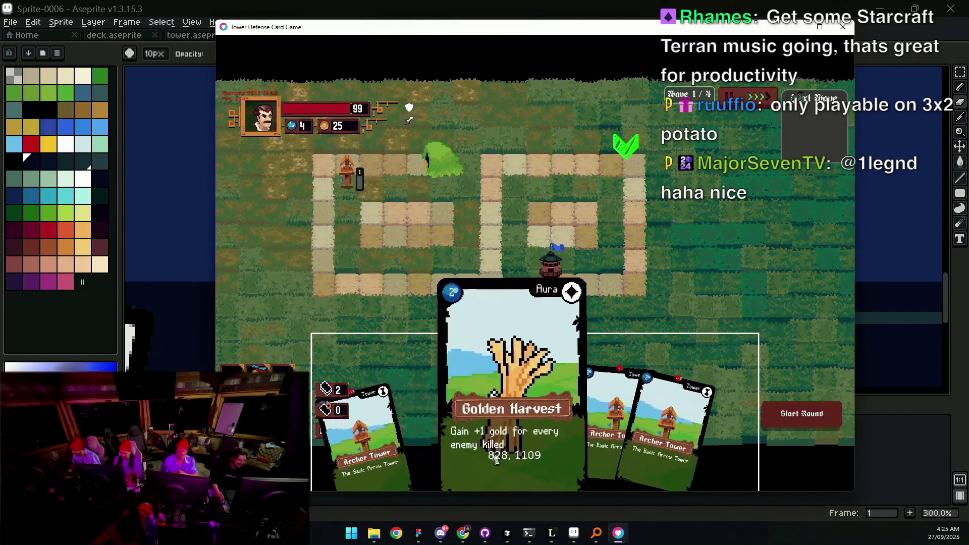
mouse_move(434, 404)
mouse_down()
mouse_move(289, 211)
mouse_move(305, 246)
mouse_up()
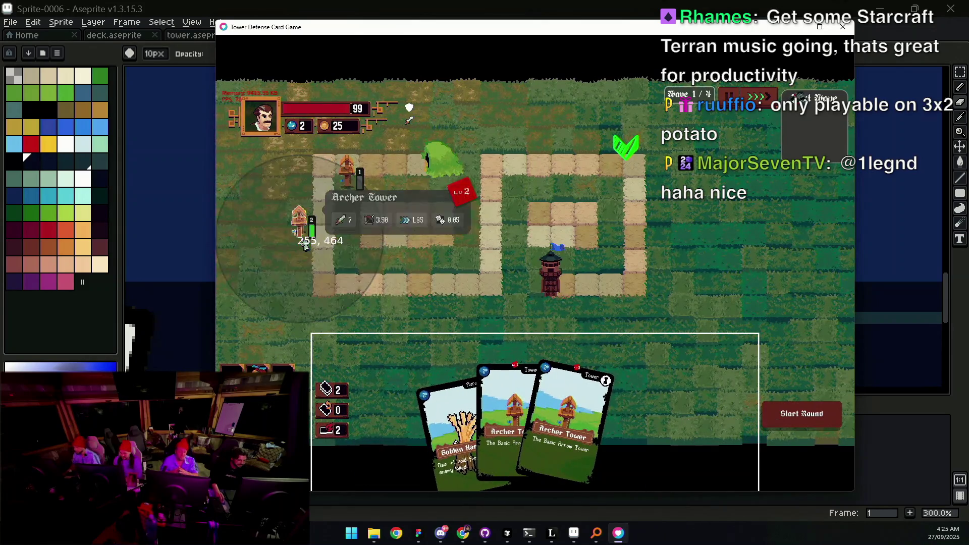
mouse_move(527, 383)
mouse_down()
mouse_move(499, 315)
mouse_move(379, 265)
mouse_move(396, 270)
mouse_up()
mouse_move(485, 404)
mouse_down()
mouse_move(438, 236)
mouse_move(442, 394)
mouse_up()
click(807, 414)
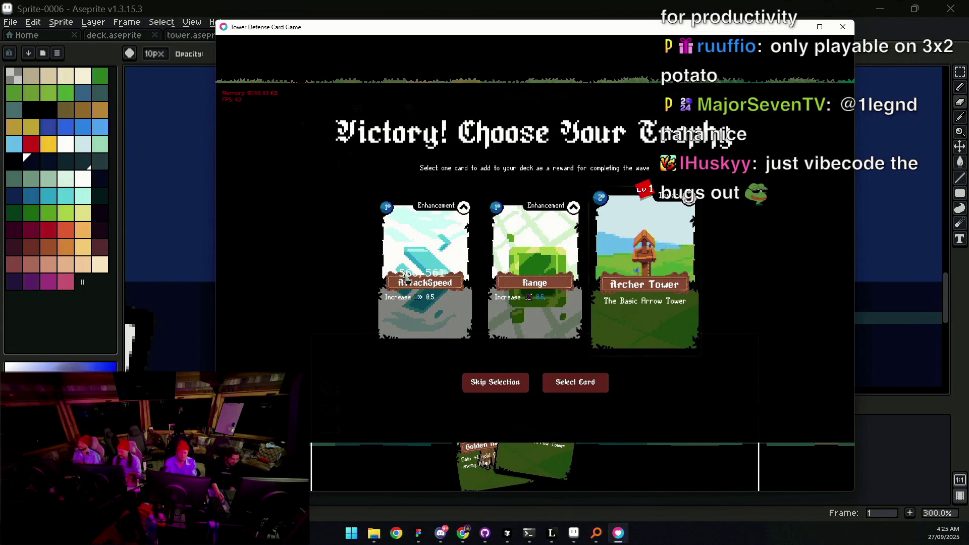
Step: Take AttackSpeed as the trophy, apply it to an Archer Tower, add another tower, start the next round
click(440, 301)
click(543, 388)
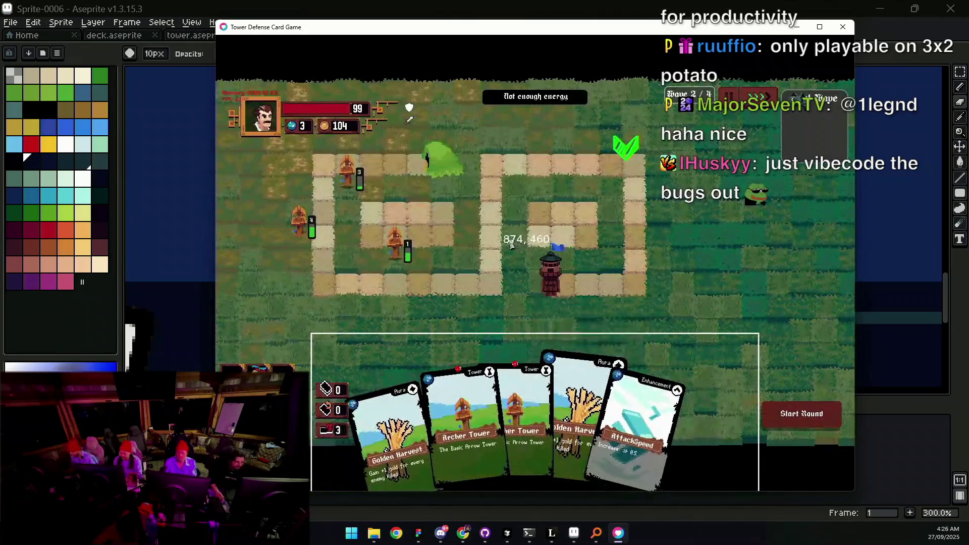
mouse_move(651, 414)
mouse_down()
mouse_move(419, 245)
mouse_move(404, 245)
mouse_up()
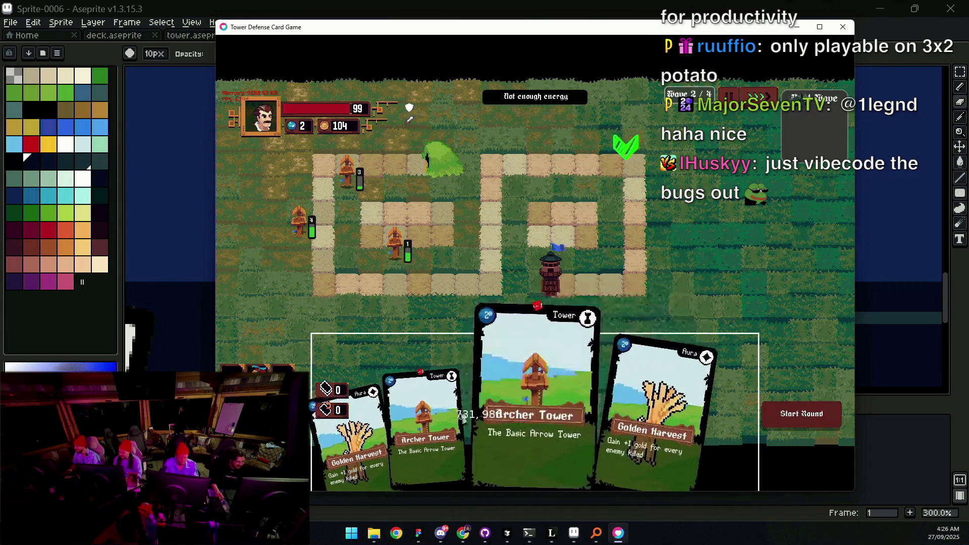
mouse_move(500, 414)
mouse_down()
mouse_move(393, 287)
mouse_move(352, 265)
mouse_move(297, 266)
mouse_up()
click(802, 413)
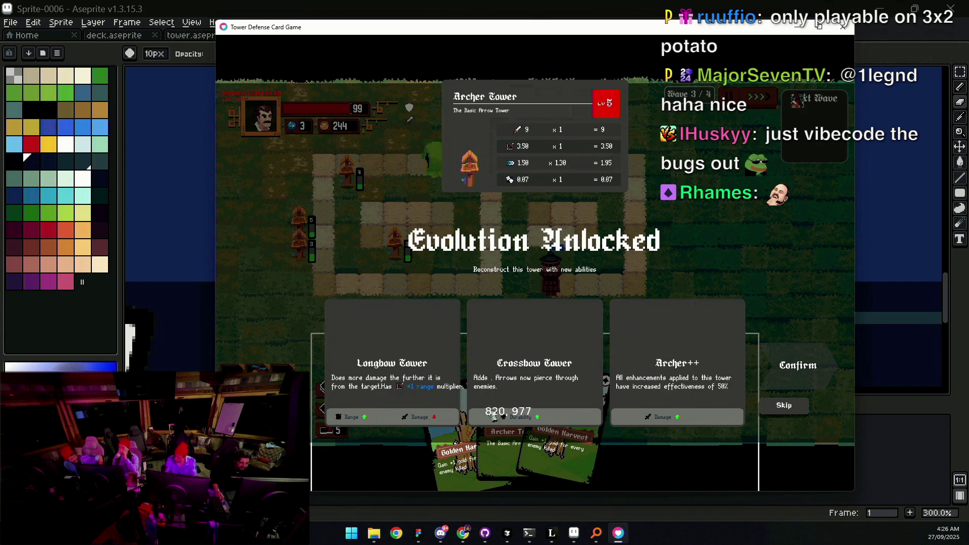
Step: Evolve to Crossbow Tower, play Unlikely Meeting onto a tower, and start the next wave
click(515, 417)
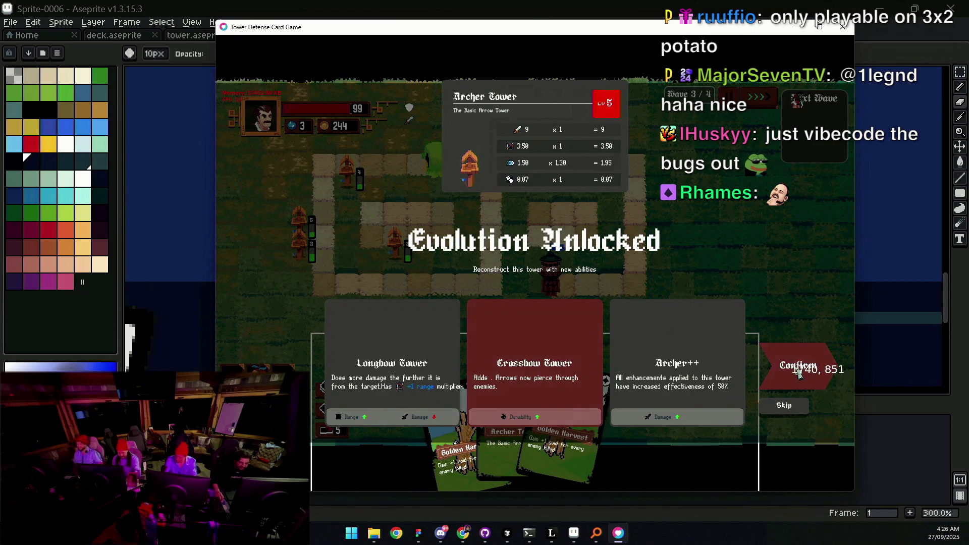
click(799, 371)
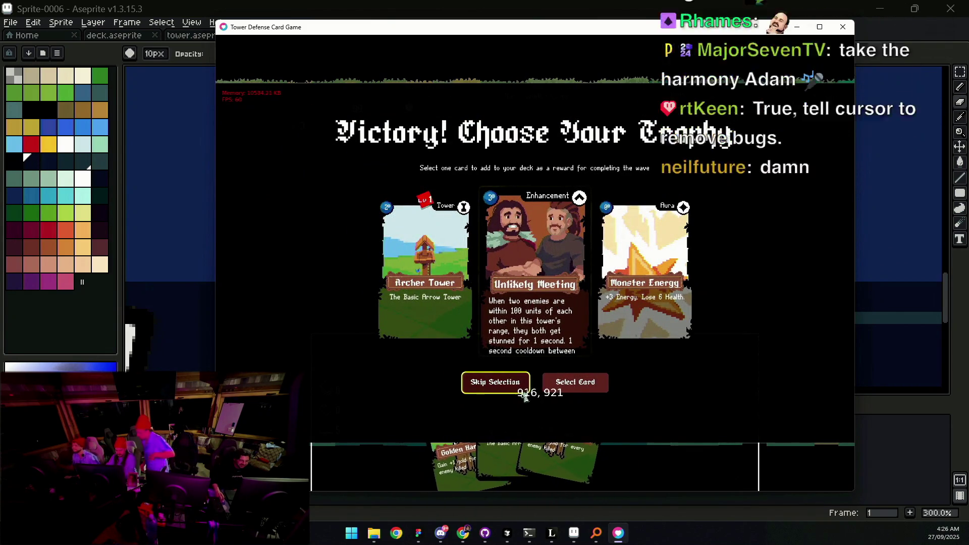
click(569, 385)
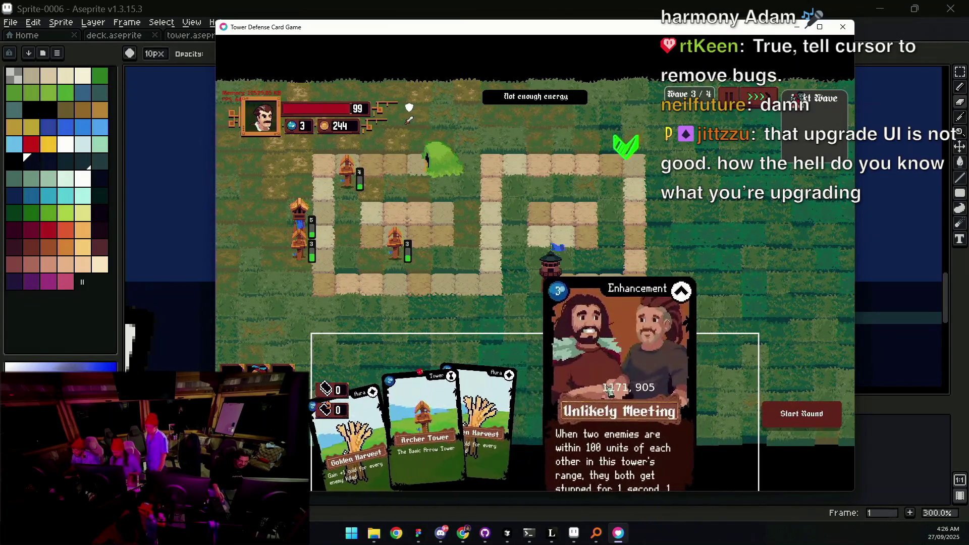
mouse_move(629, 374)
mouse_down()
mouse_move(615, 342)
mouse_move(505, 265)
mouse_move(361, 222)
mouse_move(364, 180)
mouse_up()
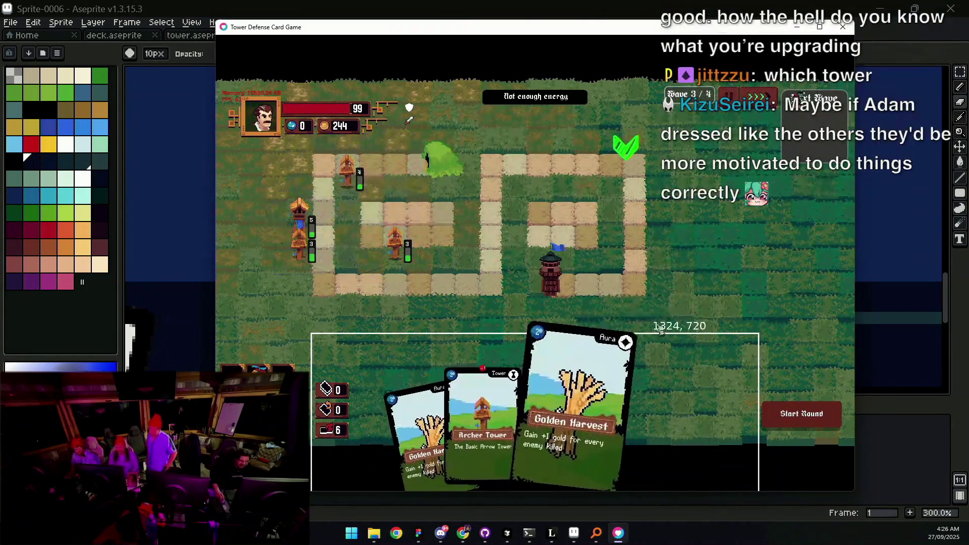
click(792, 423)
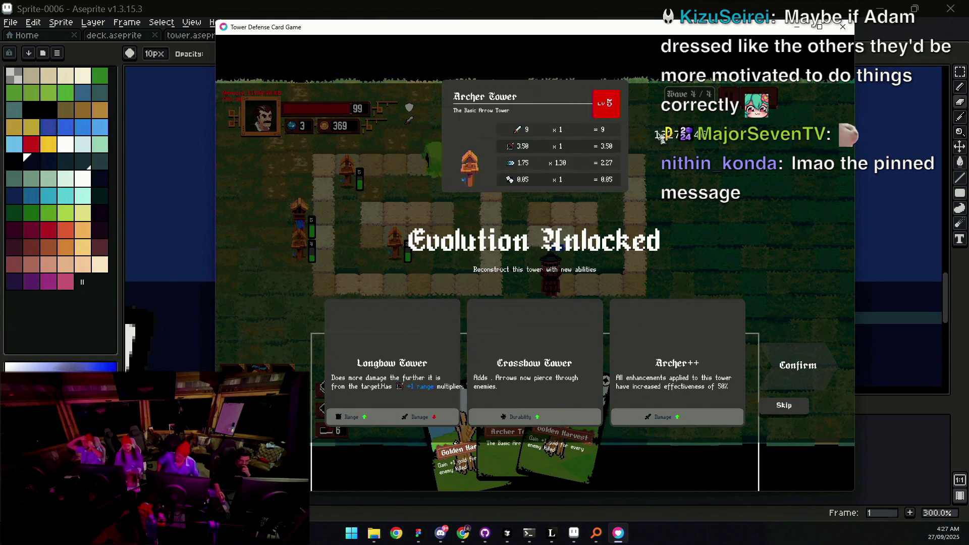
Step: Evolve to Crossbow Tower again, take the Damage card, and bring up the Notion browser window
click(487, 419)
click(797, 367)
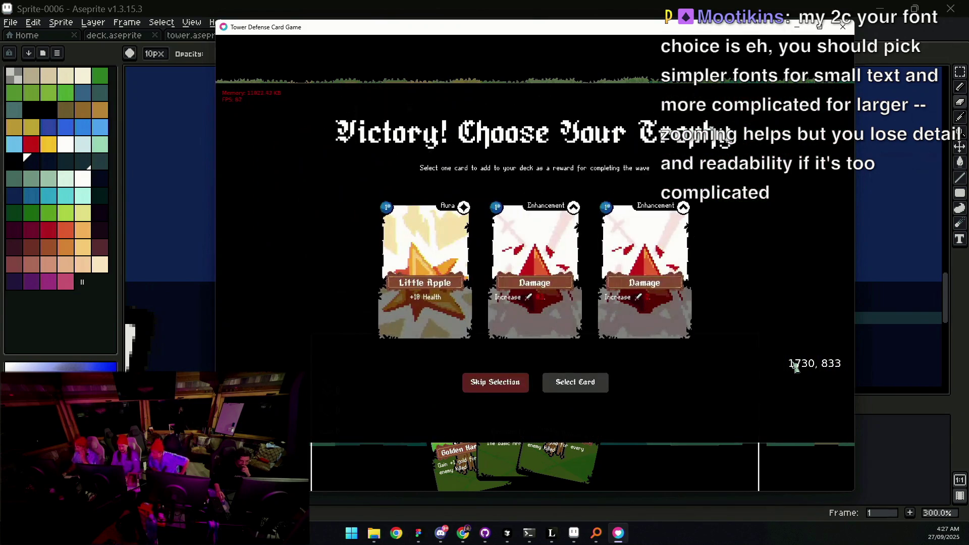
click(543, 381)
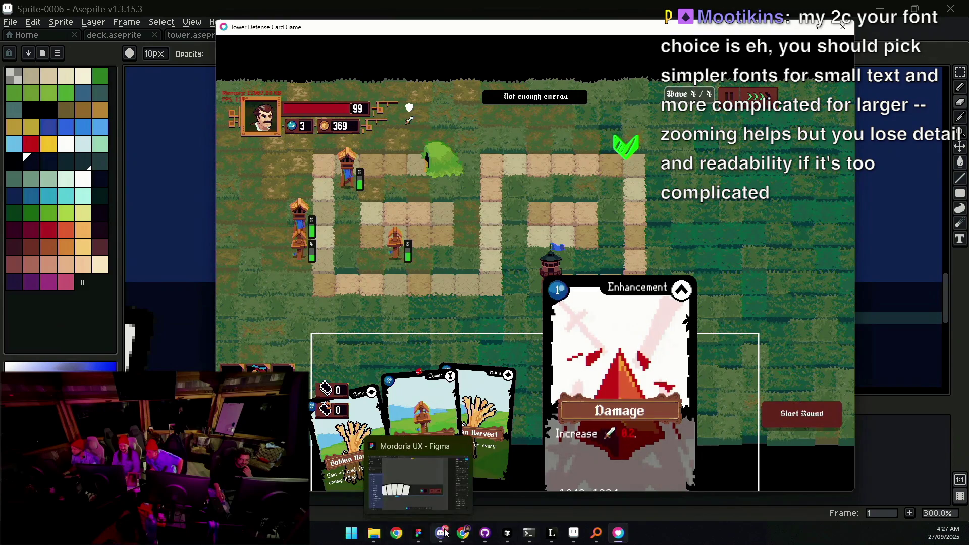
click(467, 539)
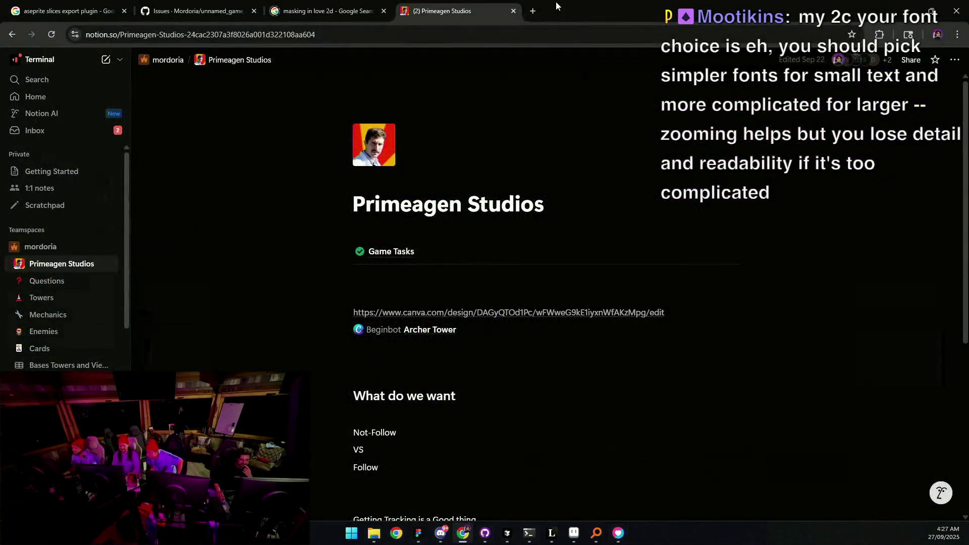
Step: Switch from Notion to the Twitch window and maximize it on the Software and Game Development page
key(alt+Tab)
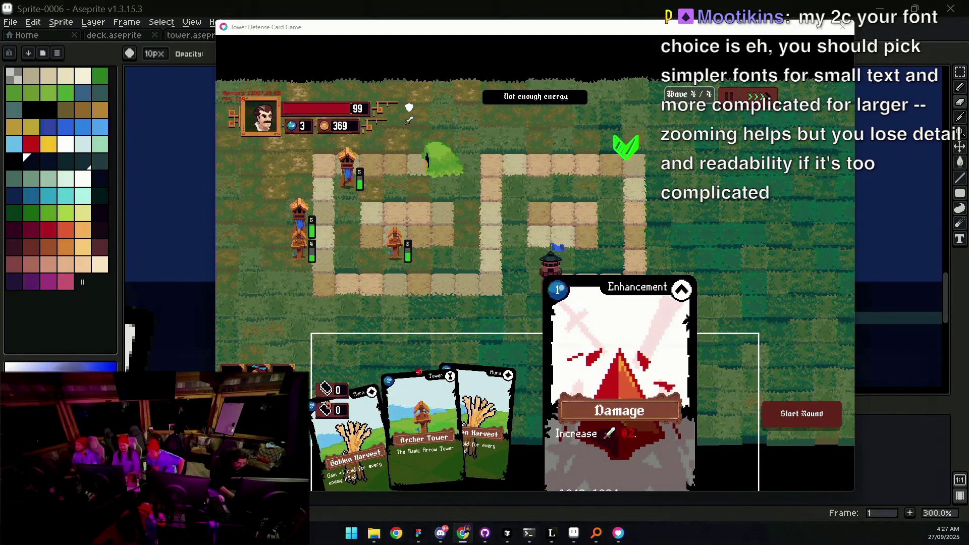
key(alt+Tab)
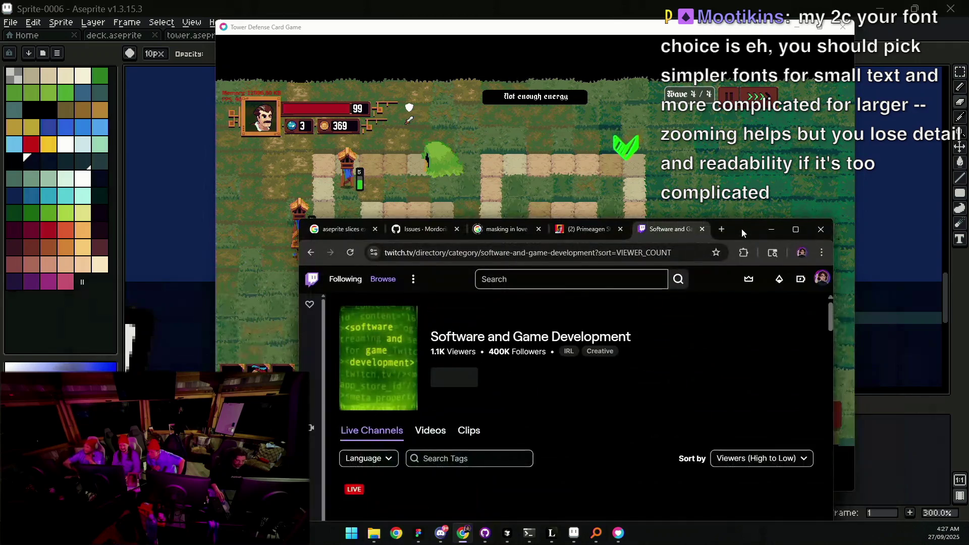
drag(741, 228, 692, 5)
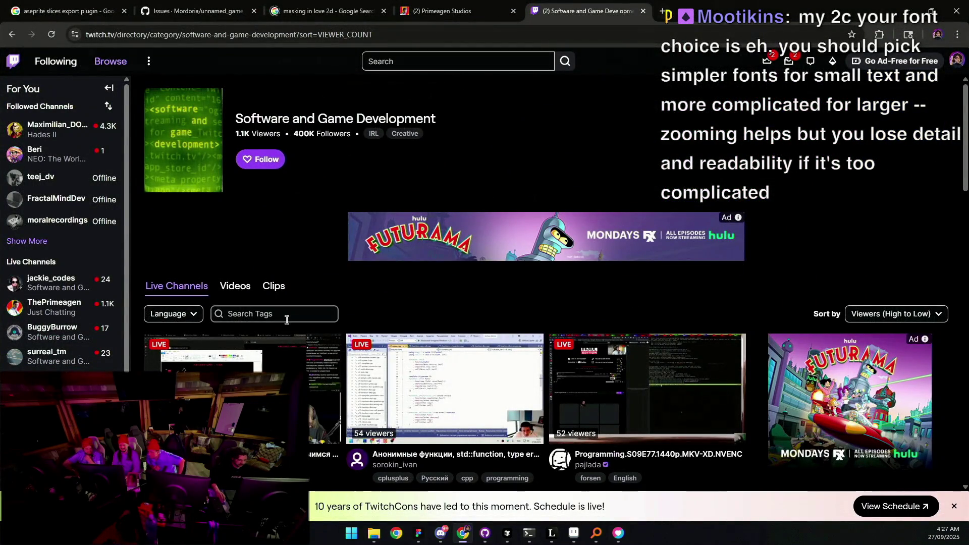
scroll(288, 326, down, 2)
scroll(311, 285, up, 2)
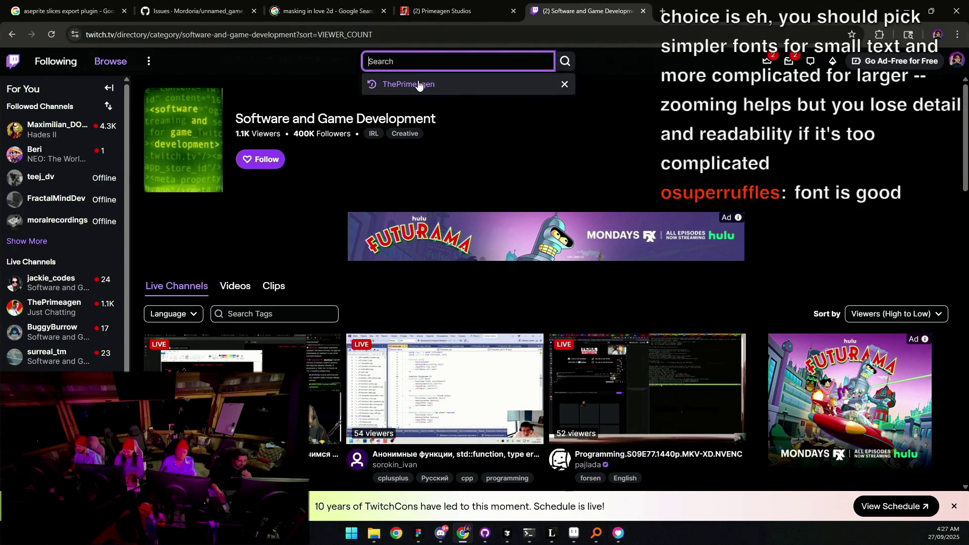
Step: Open the Insignia Steam store page in a new tab and copy its address
click(409, 83)
key(ctrl+t)
text(insignia)
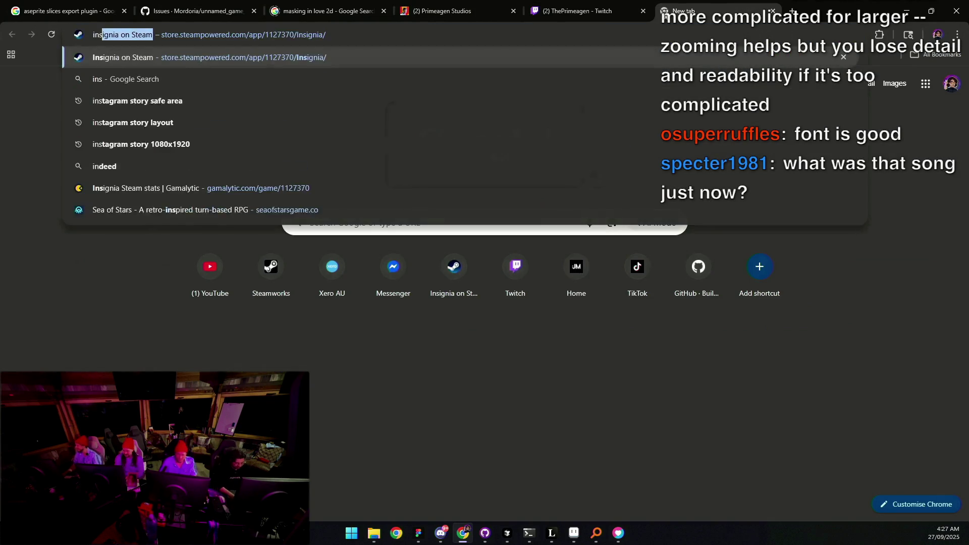
key(Return)
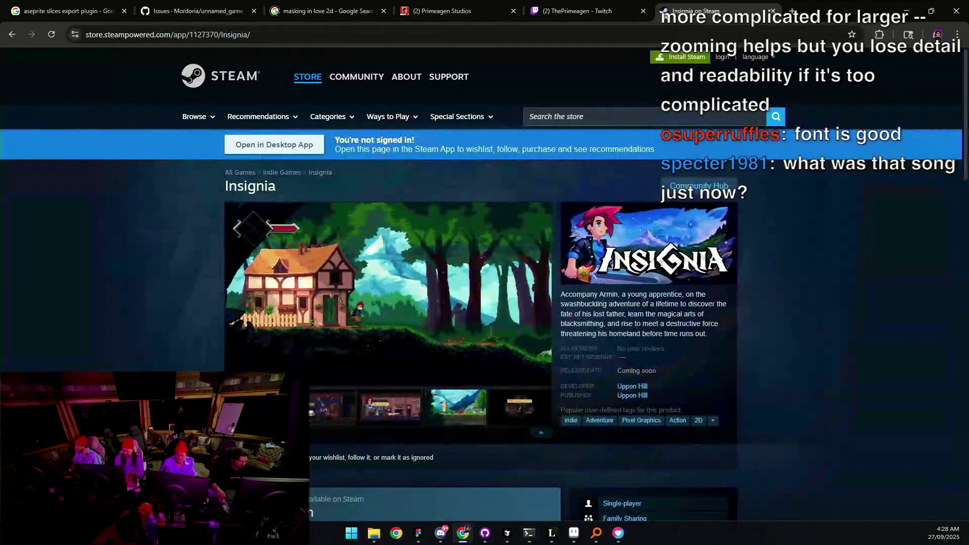
click(622, 39)
Step: Post the Insignia store link in the live channel's chat with a wishlist-on-Steam message
click(565, 19)
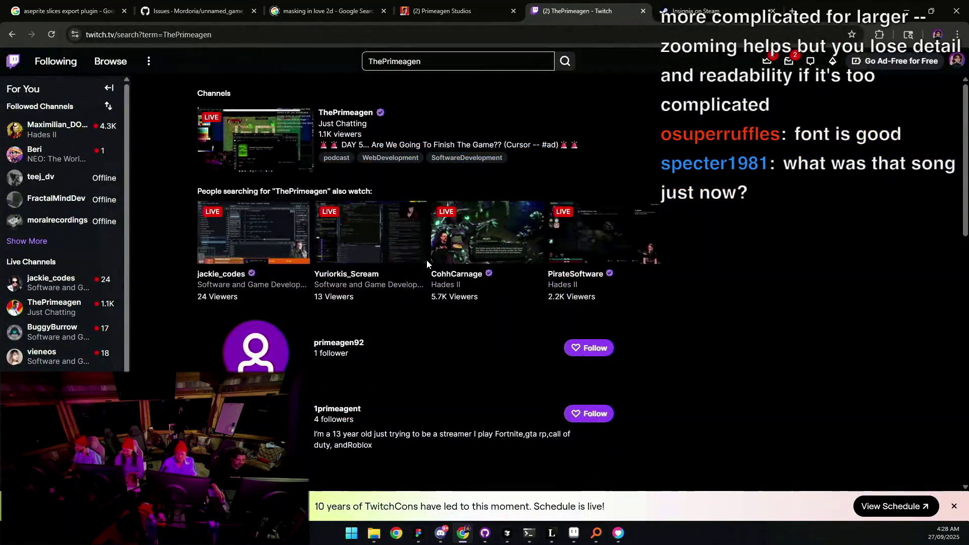
click(338, 113)
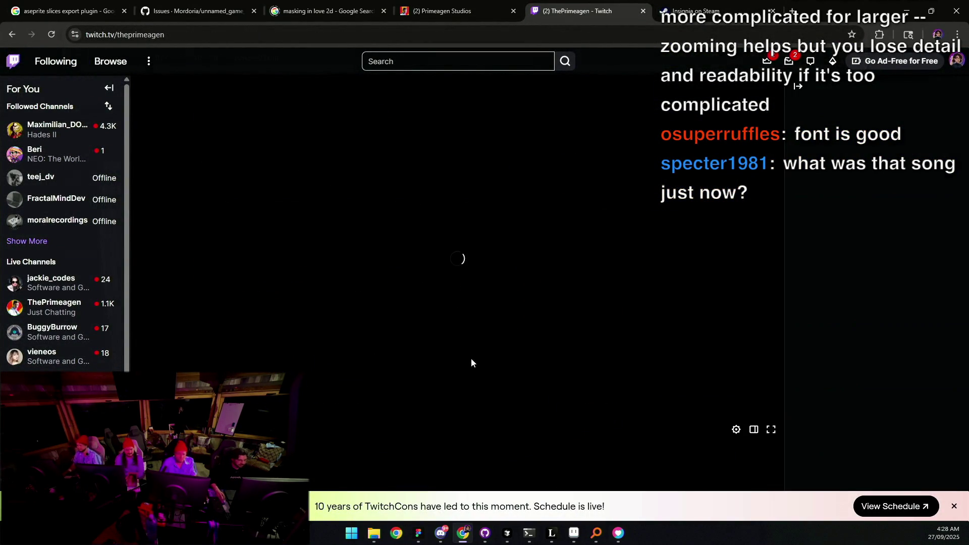
click(833, 451)
text(https://store.steampowered.com/app/1127370/Insignia/)
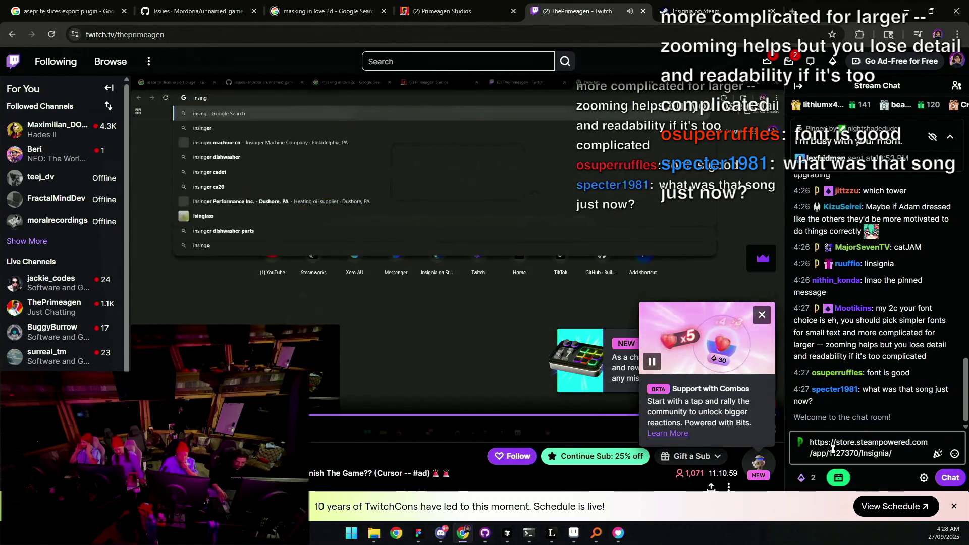
click(821, 446)
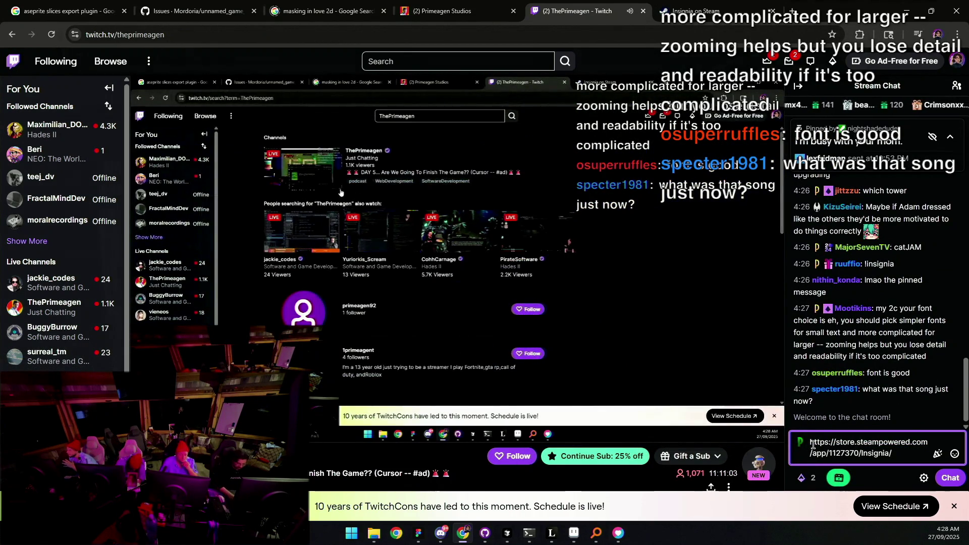
text(!wishlst )
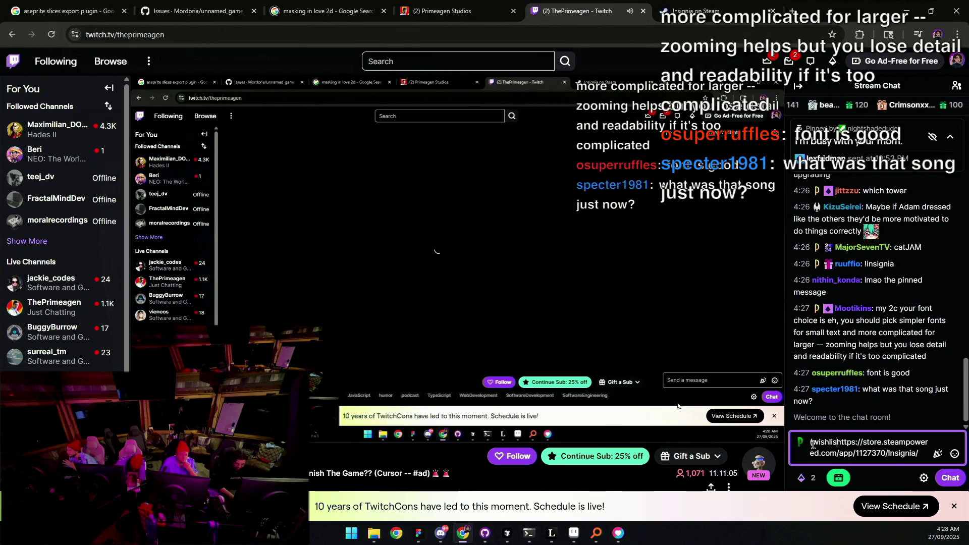
text(insignia on st)
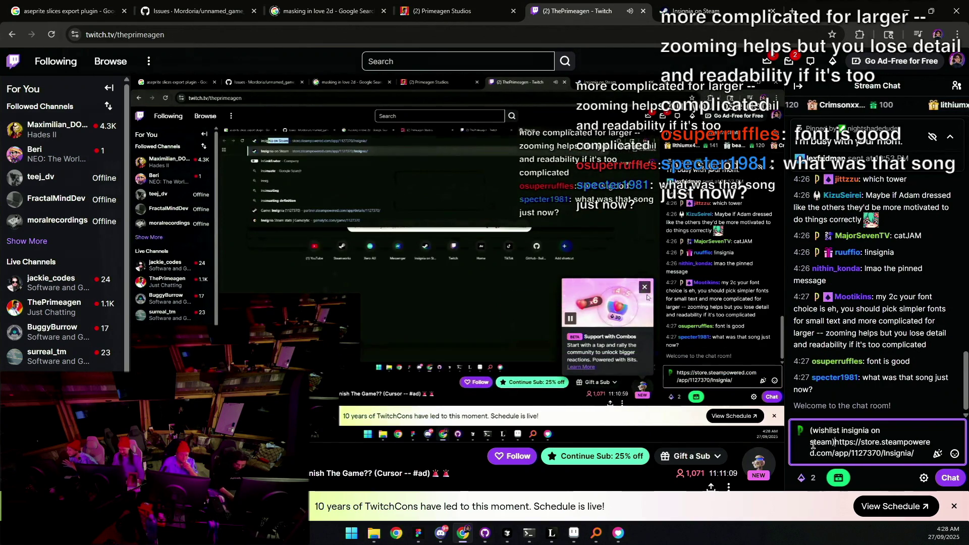
text(eam))
key(Return)
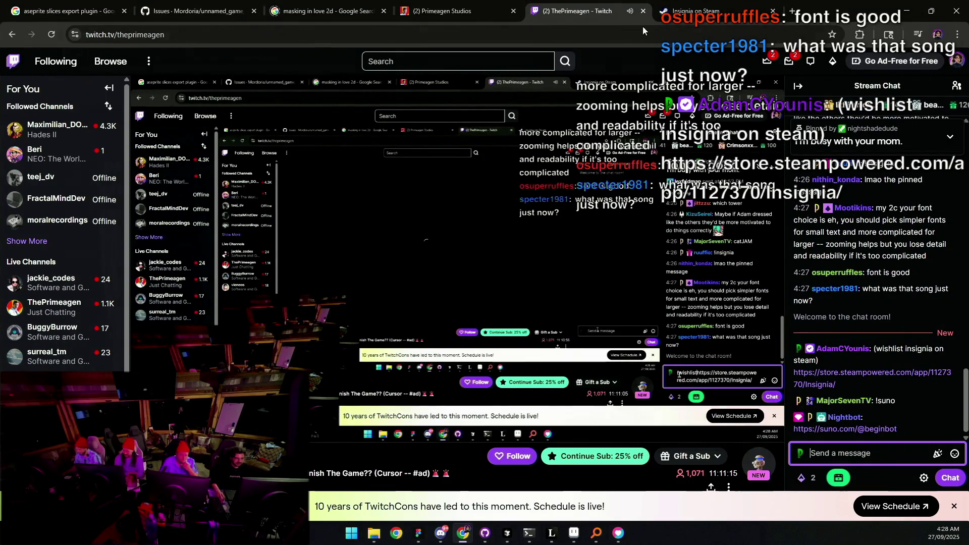
key(alt+Tab)
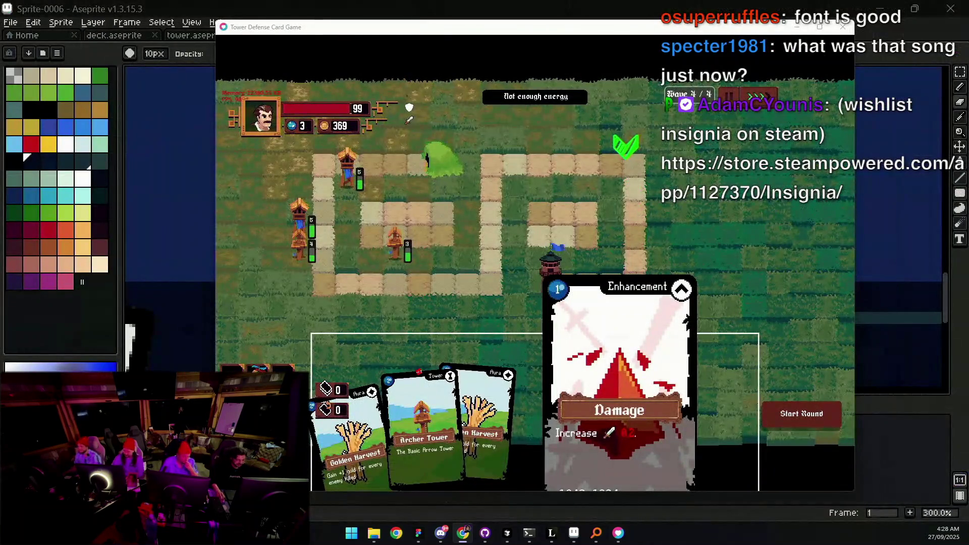
key(alt+Tab)
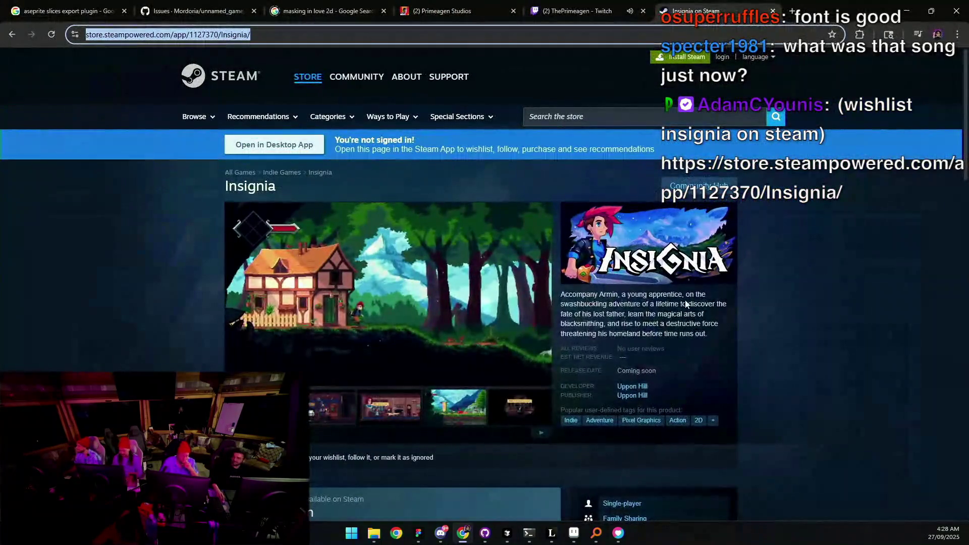
Step: Read the Insignia Steam page with its full story expanded, close the Twitch tab, minimize the browser
scroll(455, 282, down, 10)
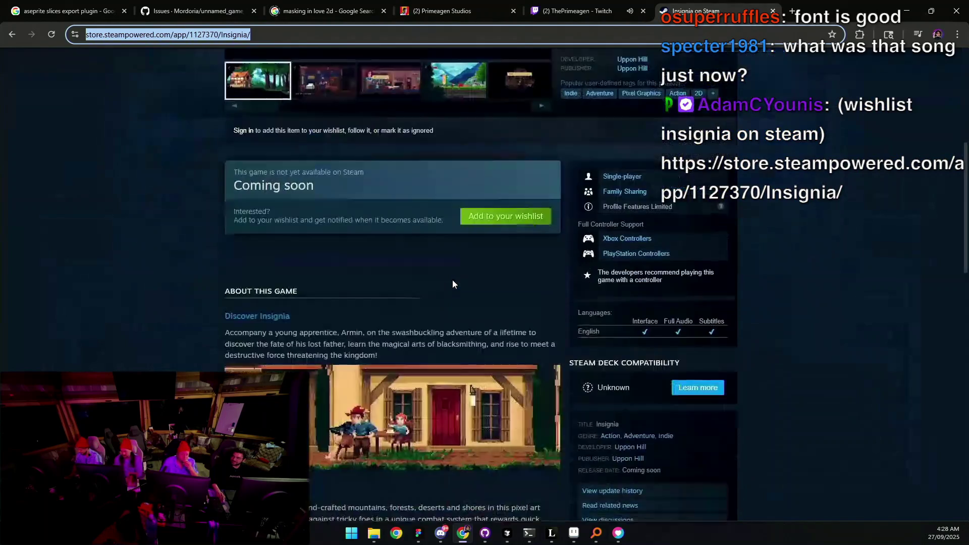
scroll(452, 275, down, 4)
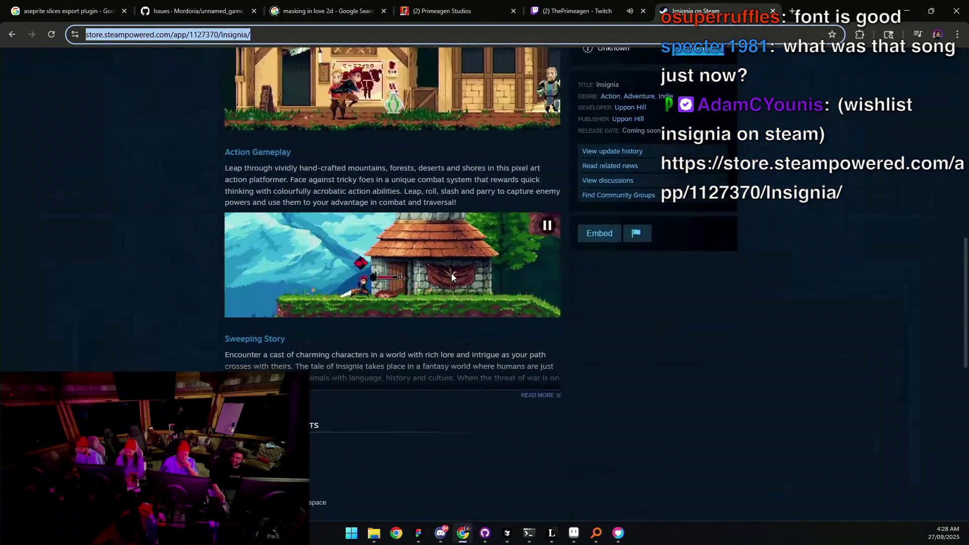
scroll(451, 274, down, 2)
scroll(505, 313, up, 2)
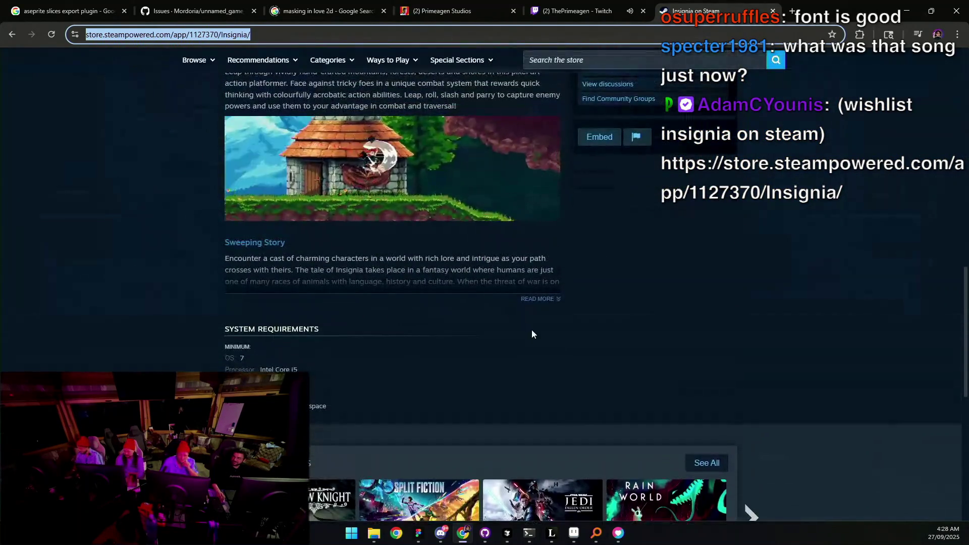
click(540, 306)
scroll(495, 294, down, 4)
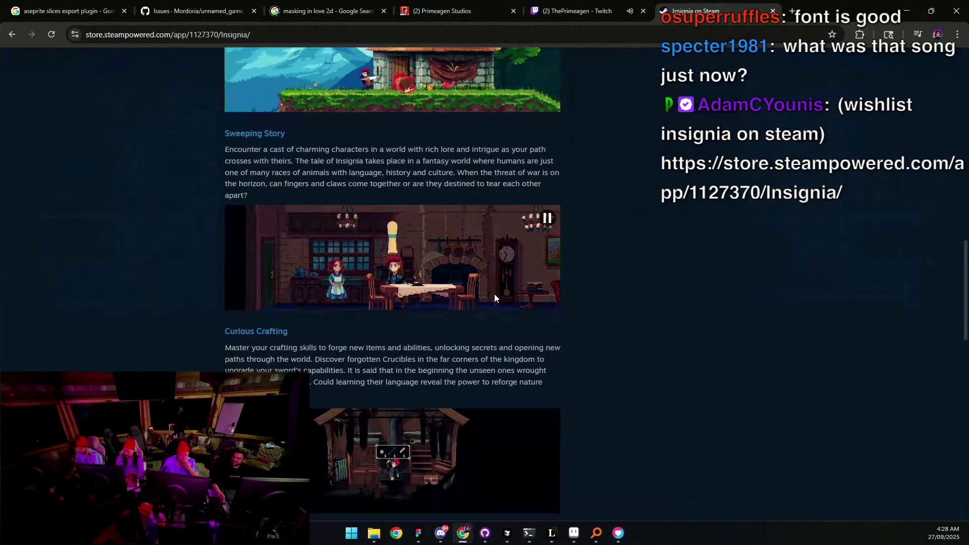
scroll(493, 294, up, 1)
scroll(493, 294, up, 10)
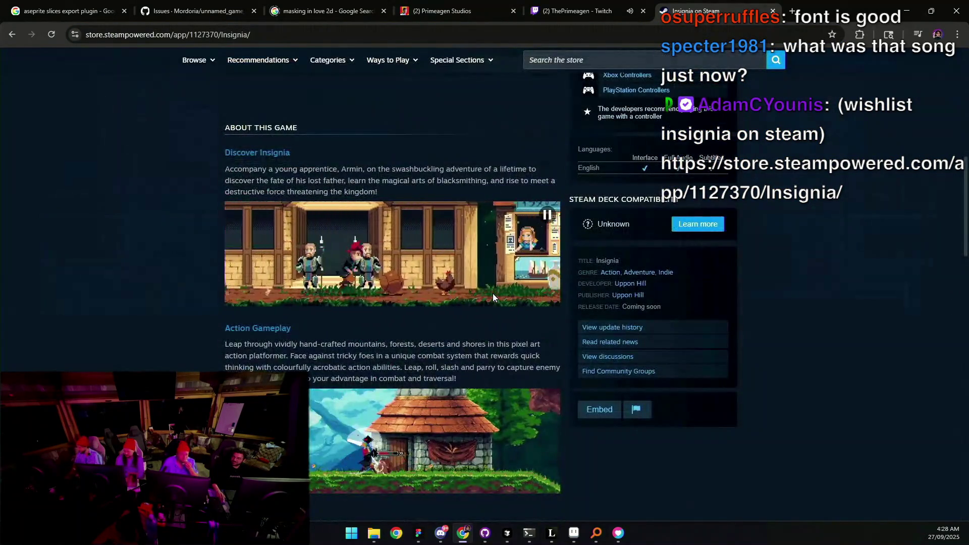
scroll(493, 293, down, 8)
scroll(493, 293, down, 5)
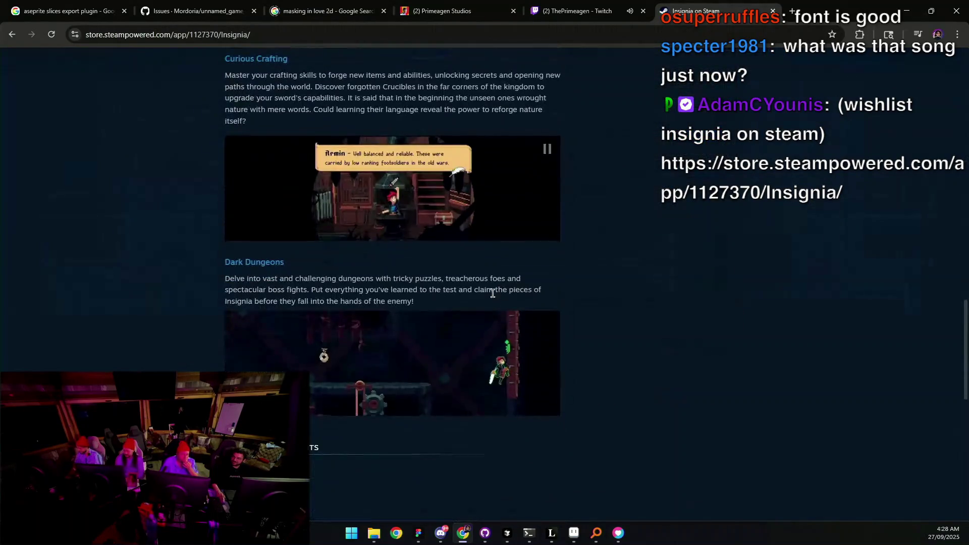
click(643, 13)
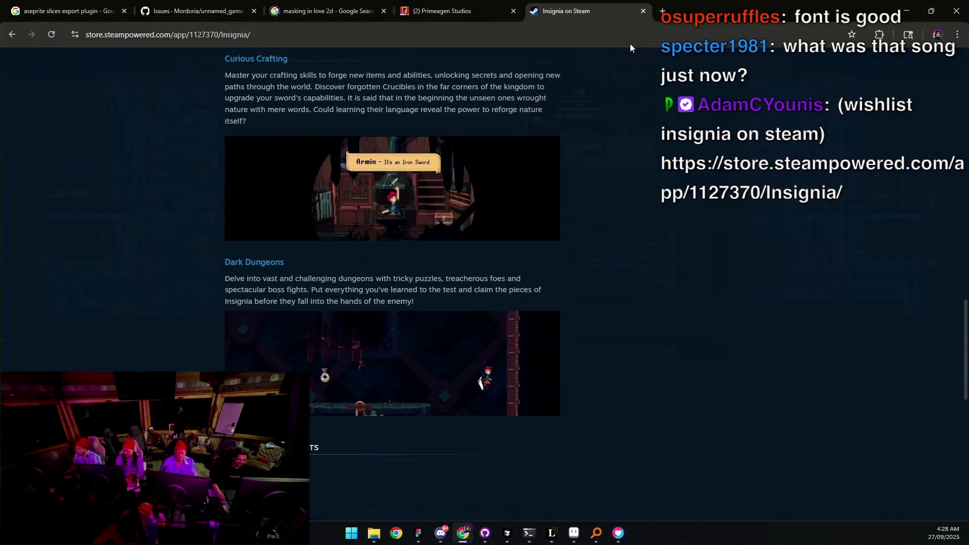
click(907, 10)
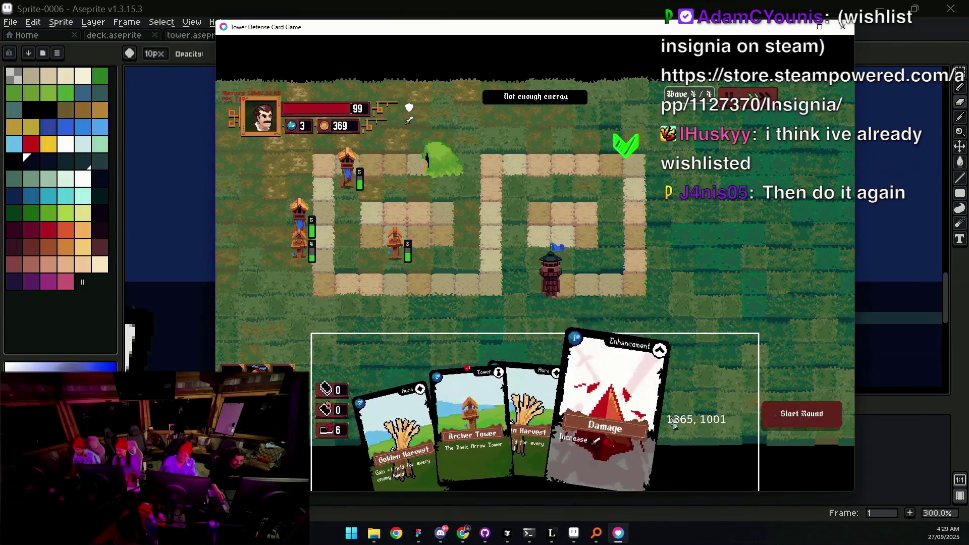
Step: Apply the Damage card to a tower, play Golden Harvest on the board, and start the round
mouse_move(601, 419)
mouse_down()
mouse_move(356, 189)
mouse_move(367, 199)
mouse_up()
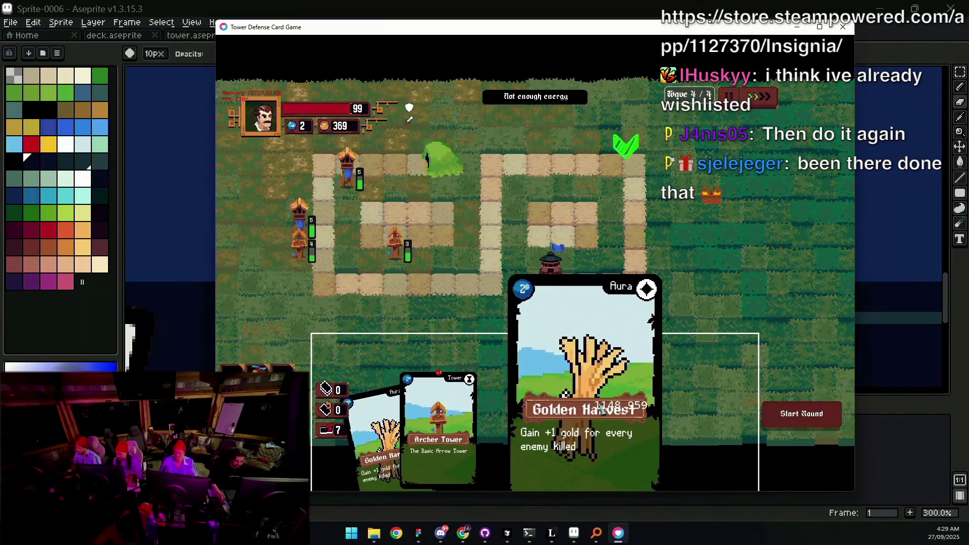
mouse_move(595, 402)
mouse_down()
mouse_move(419, 164)
mouse_move(398, 205)
mouse_move(419, 224)
mouse_up()
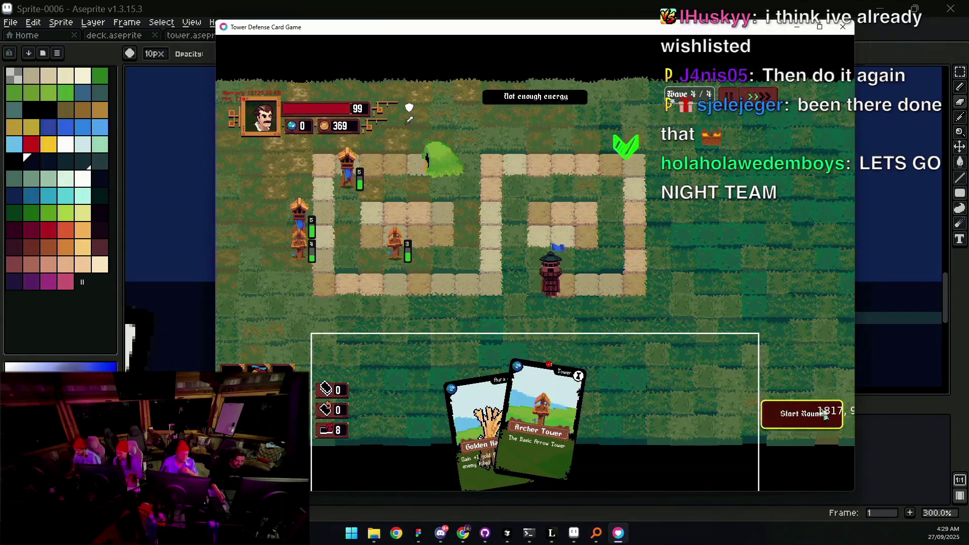
mouse_move(485, 414)
mouse_down()
mouse_move(444, 197)
mouse_move(465, 216)
mouse_move(505, 309)
mouse_up()
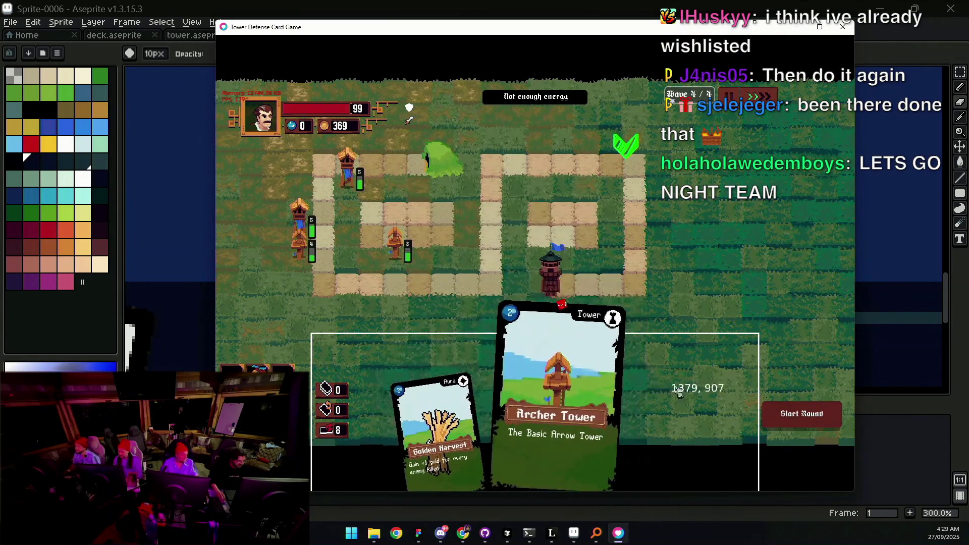
click(786, 422)
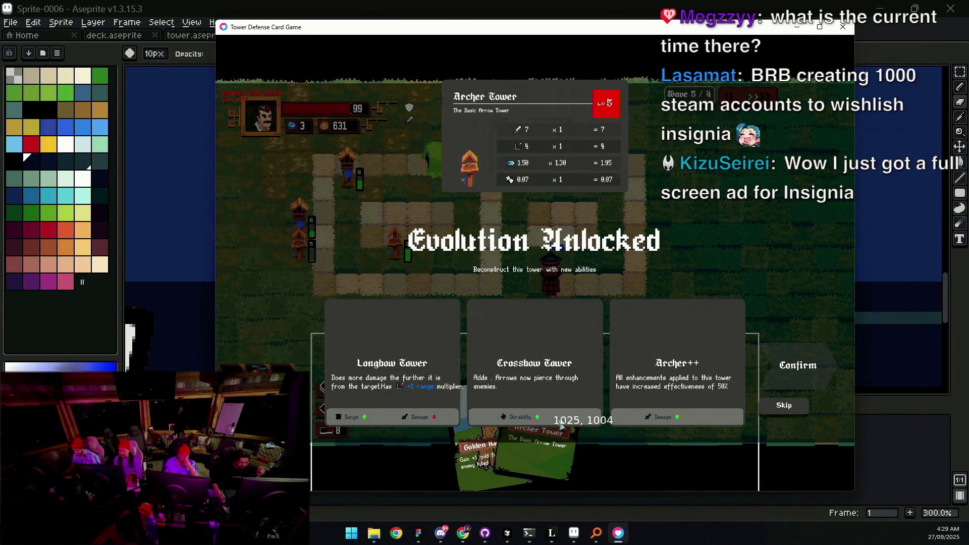
Step: Evolve the Archer Tower into Crossbow Tower, then claim and equip the Health Ring gear
click(495, 426)
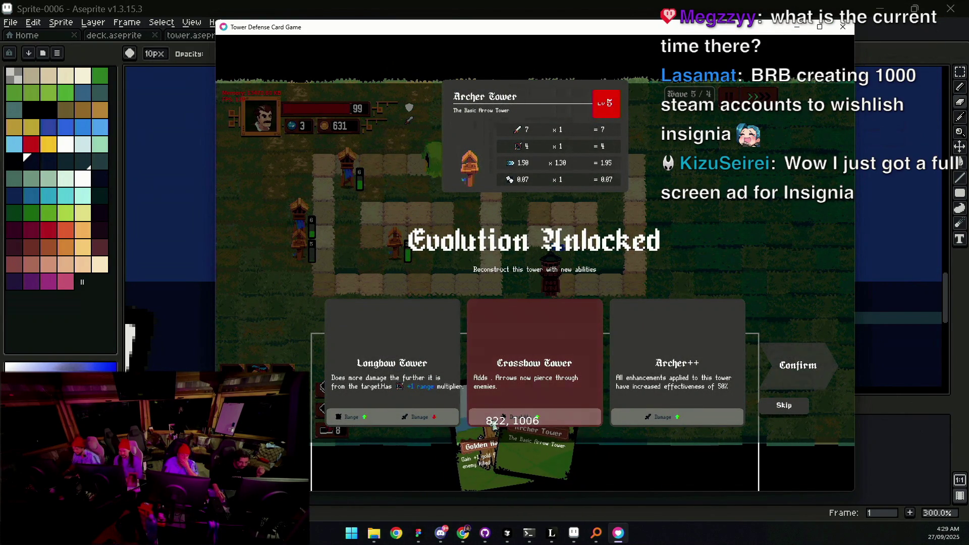
click(810, 366)
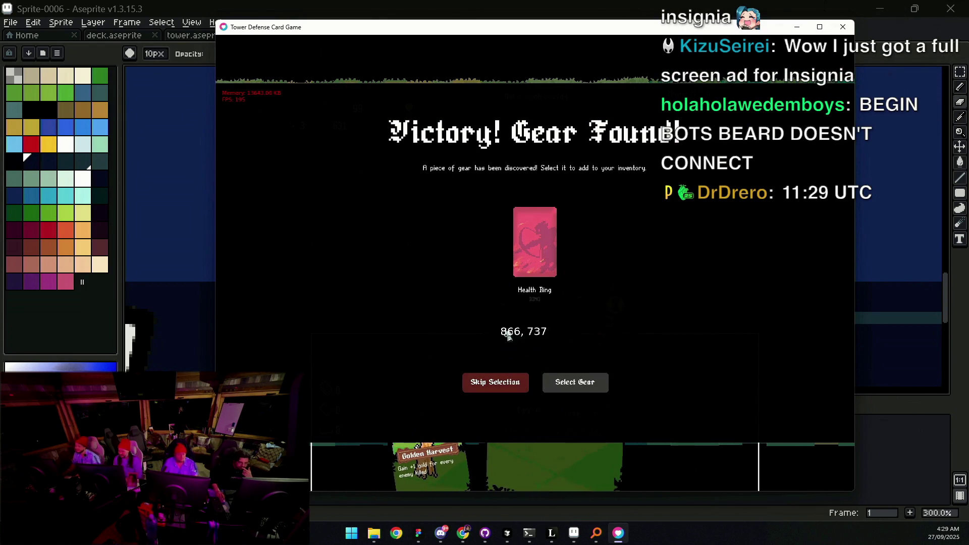
click(534, 257)
click(577, 389)
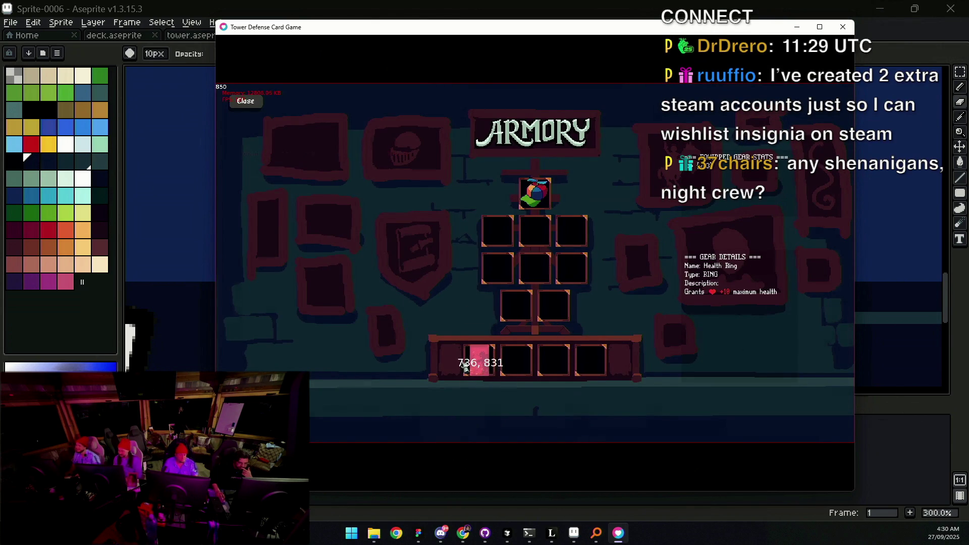
drag(478, 371, 498, 270)
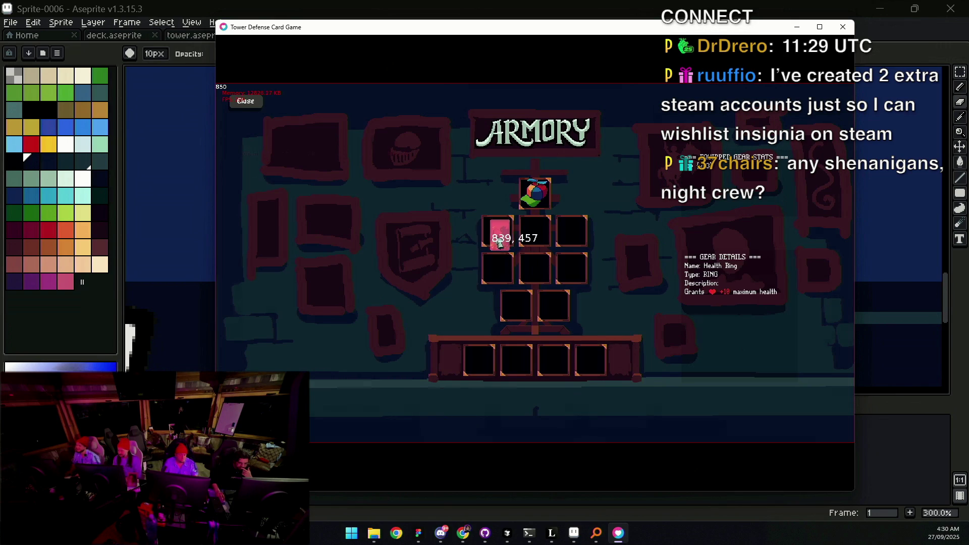
click(252, 110)
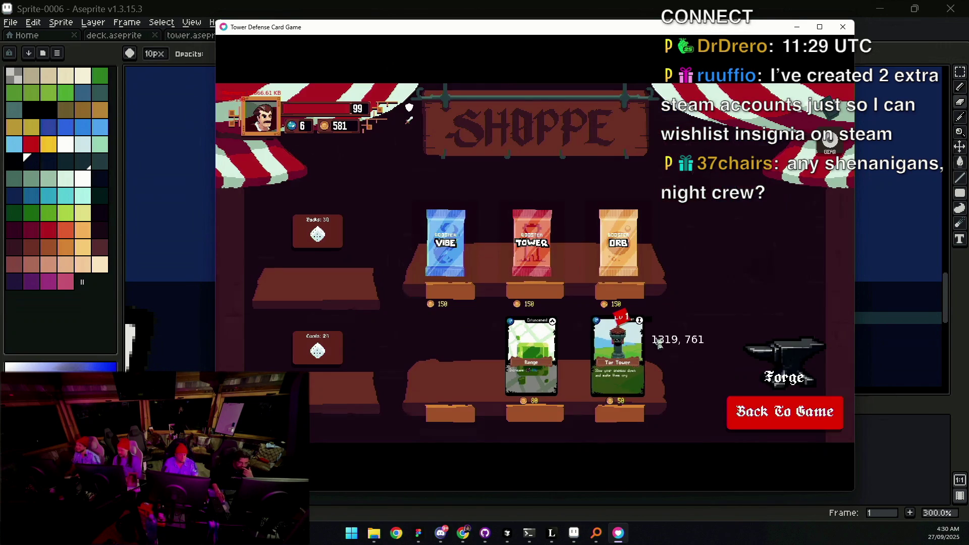
Step: Start Level 3 and place a Tar Tower near the top-left of the board
click(765, 414)
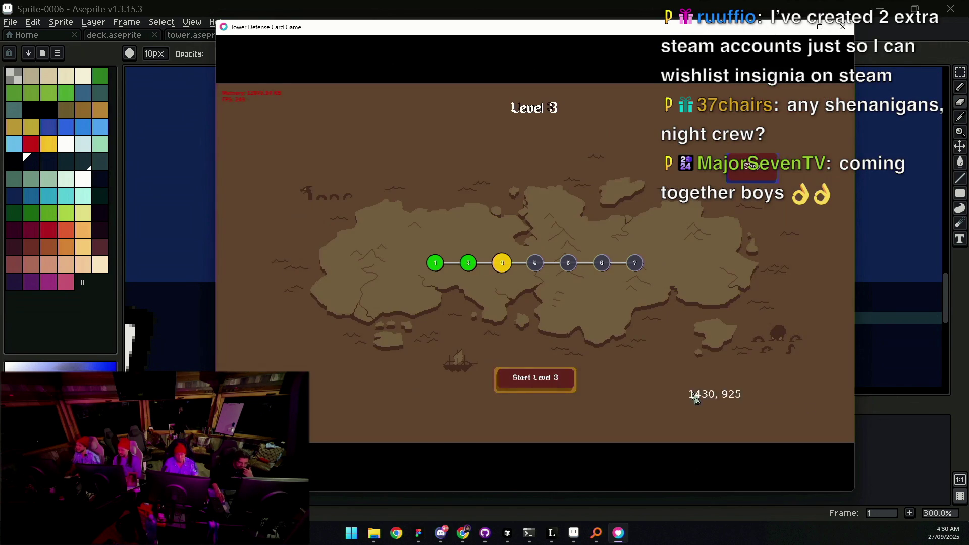
click(526, 386)
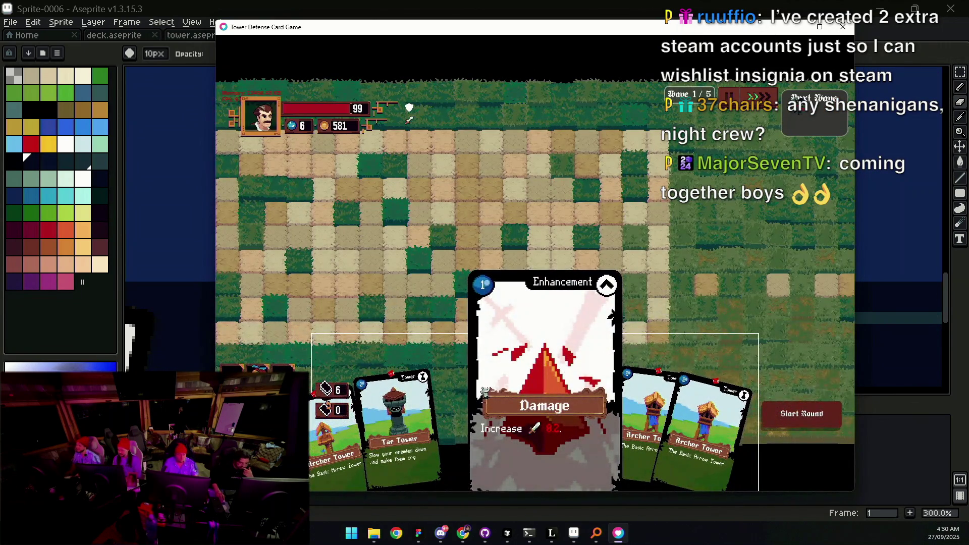
mouse_move(459, 398)
mouse_down()
mouse_move(527, 189)
mouse_move(601, 202)
mouse_move(549, 212)
mouse_move(487, 203)
mouse_move(597, 281)
mouse_move(485, 227)
mouse_move(376, 241)
mouse_move(389, 185)
mouse_move(400, 216)
mouse_move(295, 197)
mouse_up()
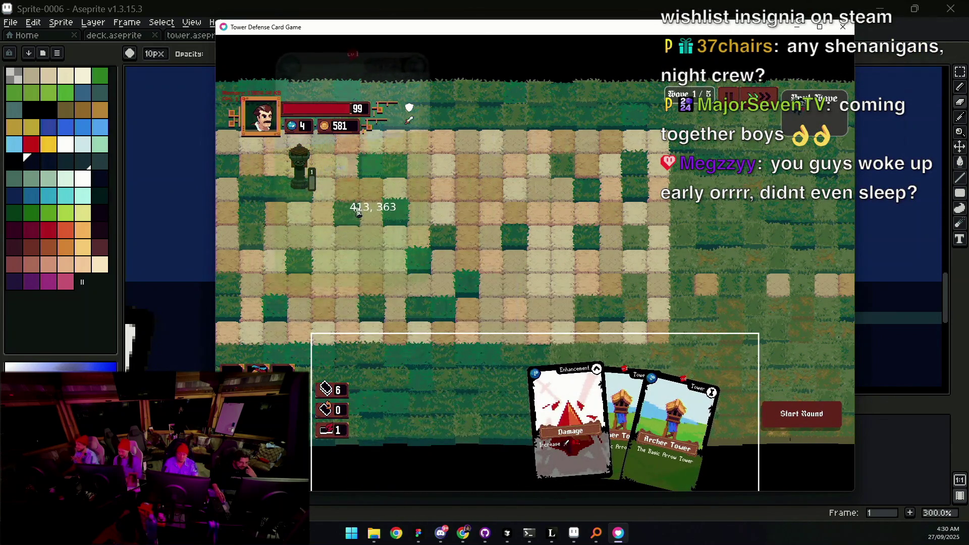
Step: Place an Archer Tower beside the Tar Tower and cancel the extra Archer Tower placement
key(2)
click(344, 214)
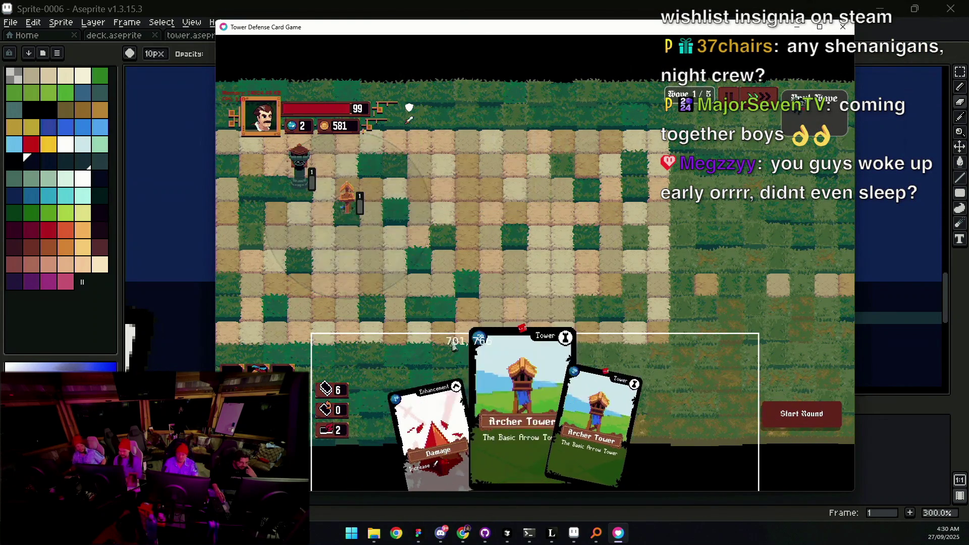
click(520, 414)
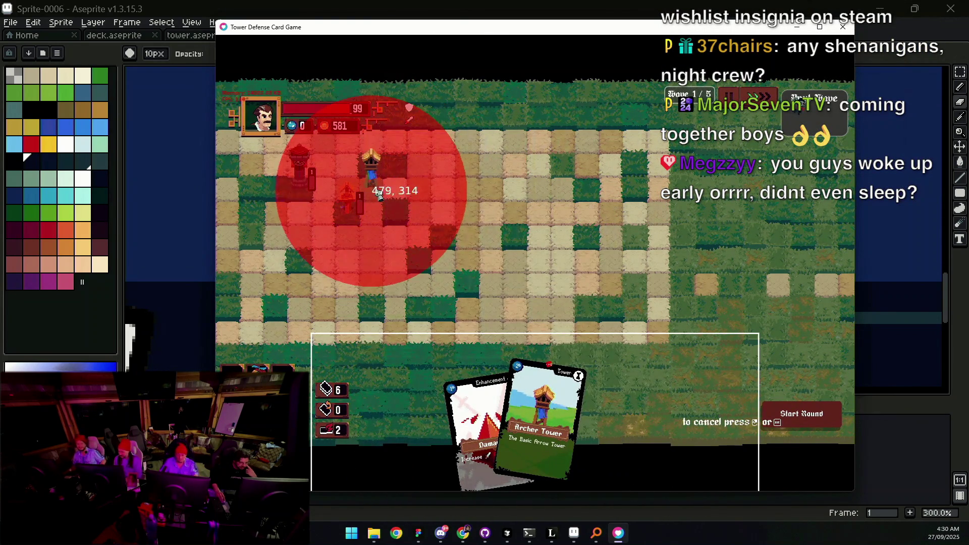
click(397, 214)
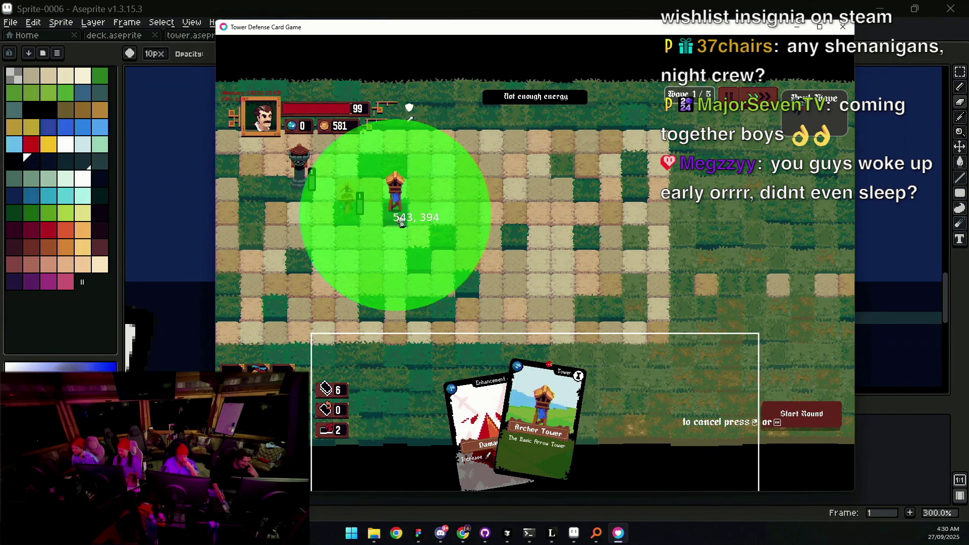
right_click(580, 343)
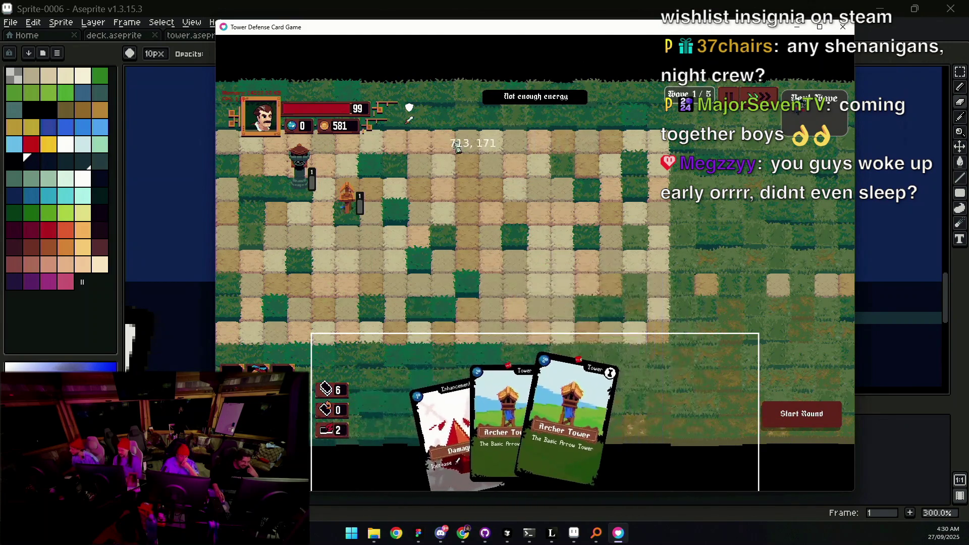
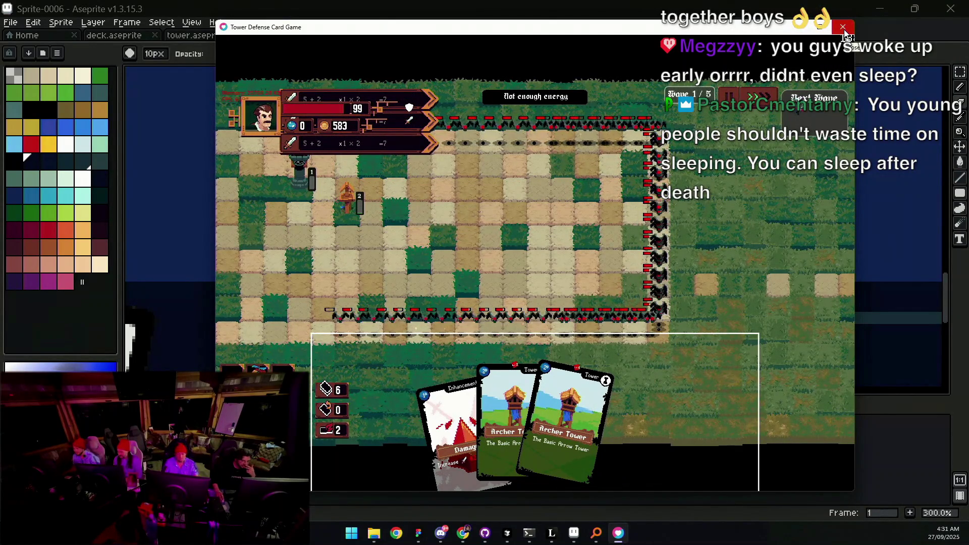
Step: Close the game preview and zoom in on the top HUD wave panel
click(844, 28)
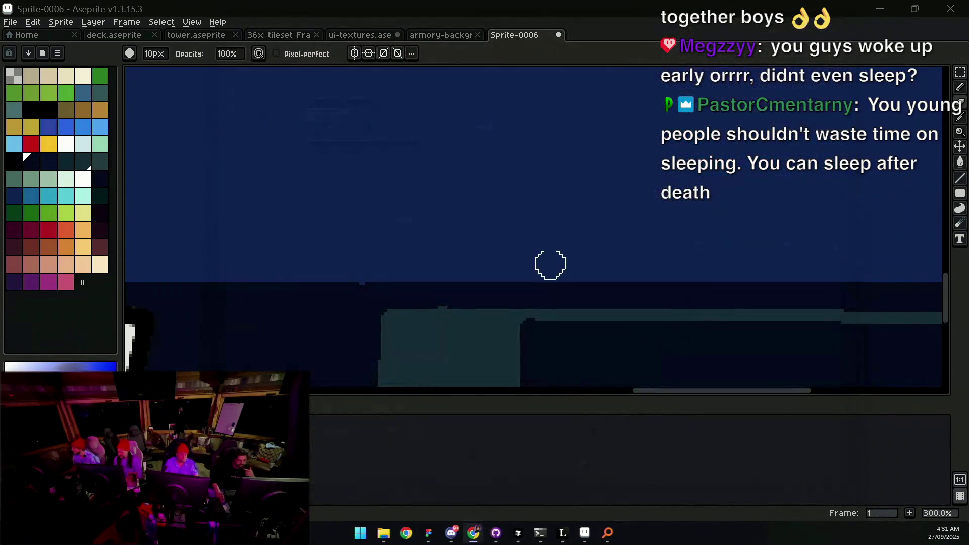
scroll(507, 166, down, 3)
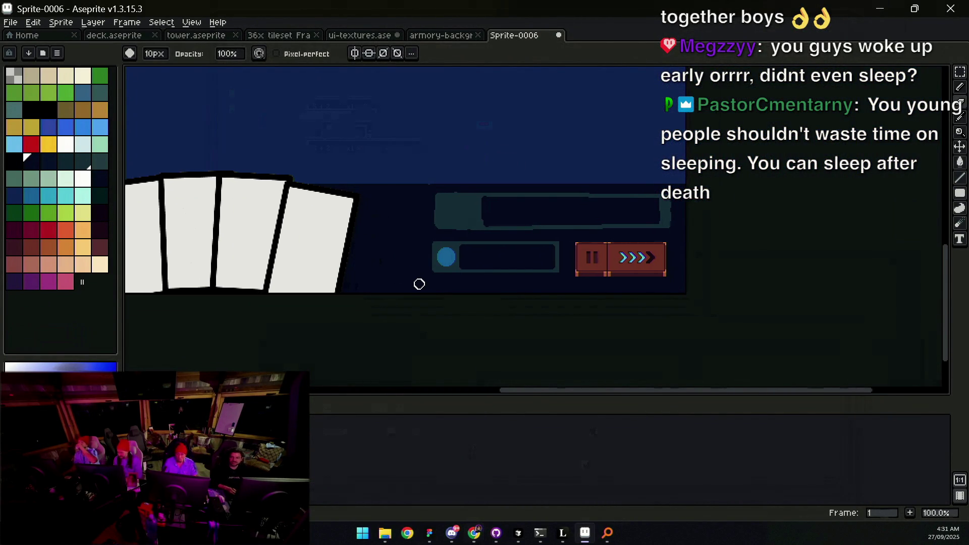
scroll(414, 283, up, 2)
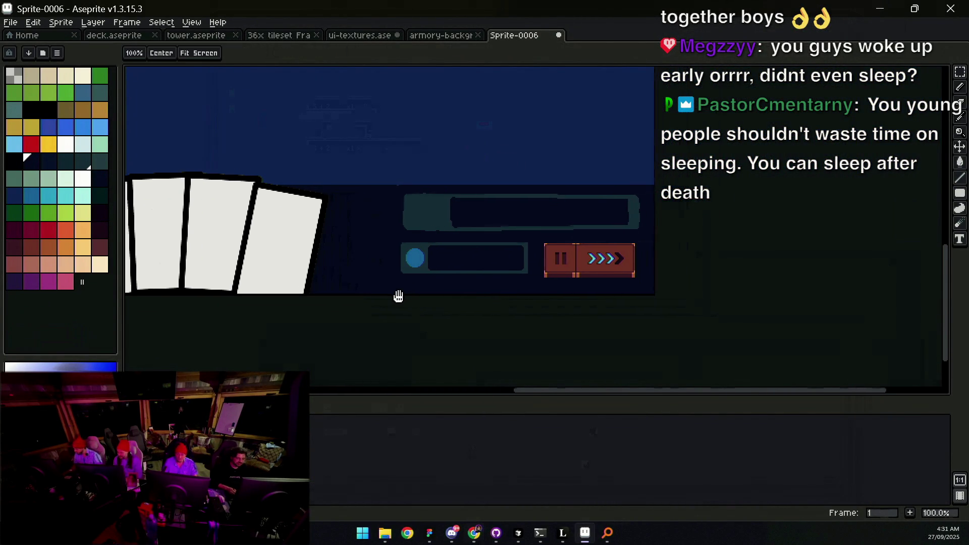
mouse_move(413, 239)
mouse_down()
mouse_move(471, 251)
mouse_move(443, 241)
mouse_up()
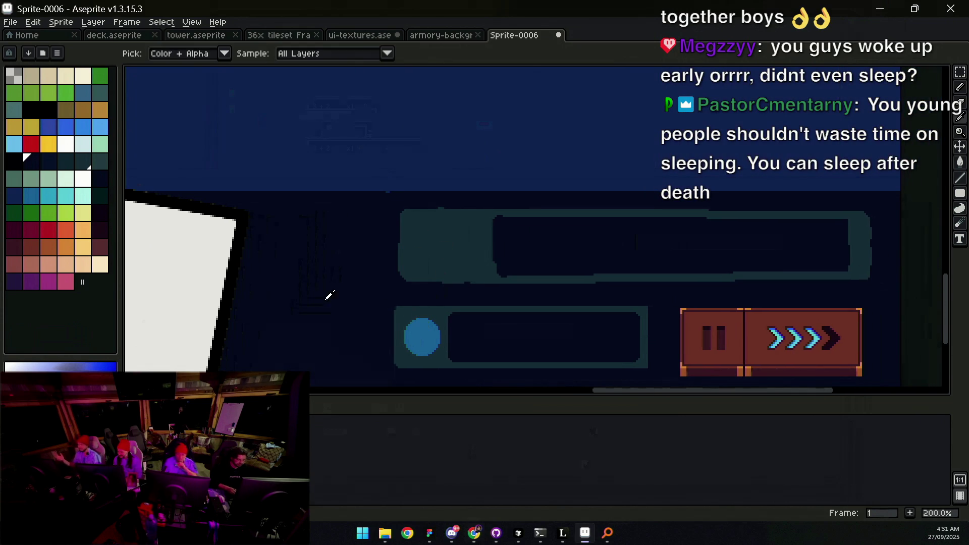
click(413, 246)
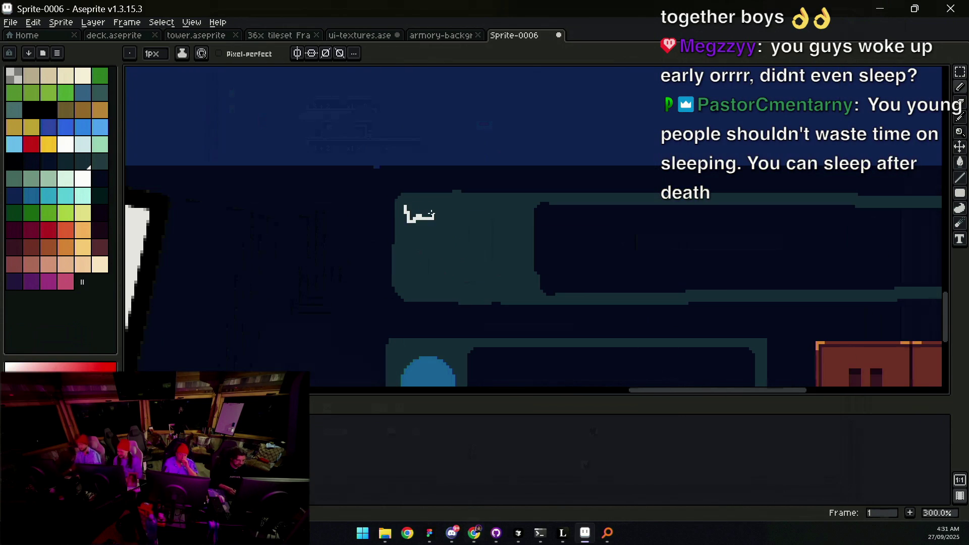
Step: Undo the stray strokes and pencil the 'WAV' letters in white on the teal panel
key(ctrl+z)
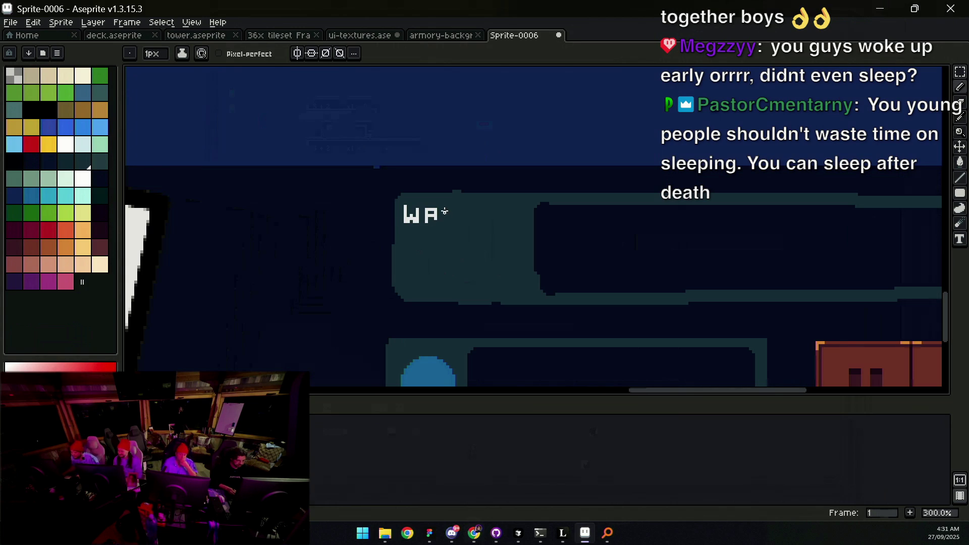
key(ctrl+z)
drag(445, 206, 454, 218)
scroll(451, 219, up, 1)
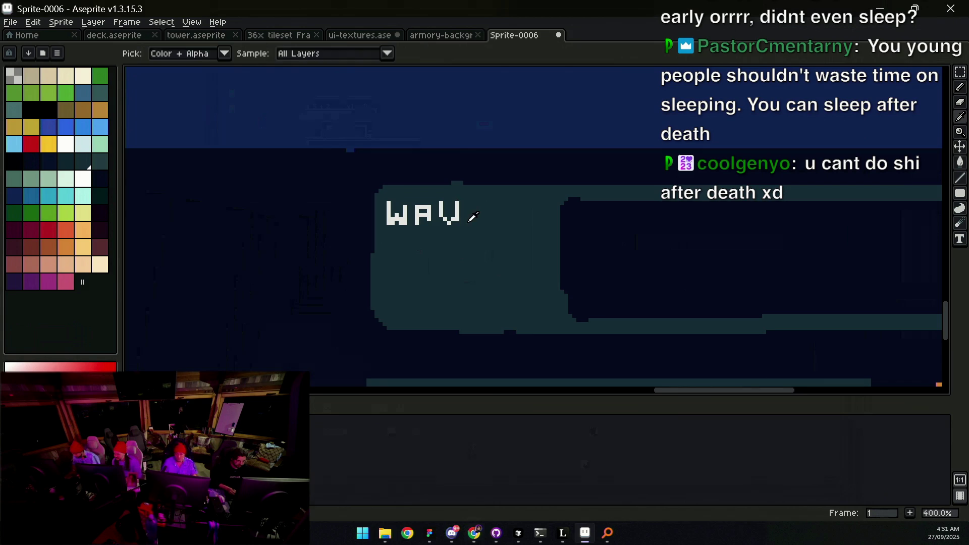
alt+click(458, 217)
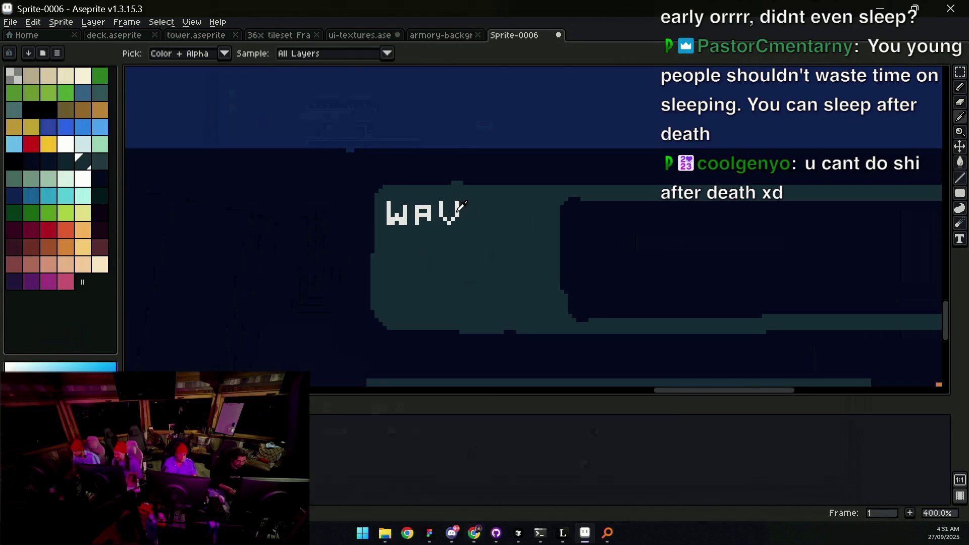
alt+click(460, 207)
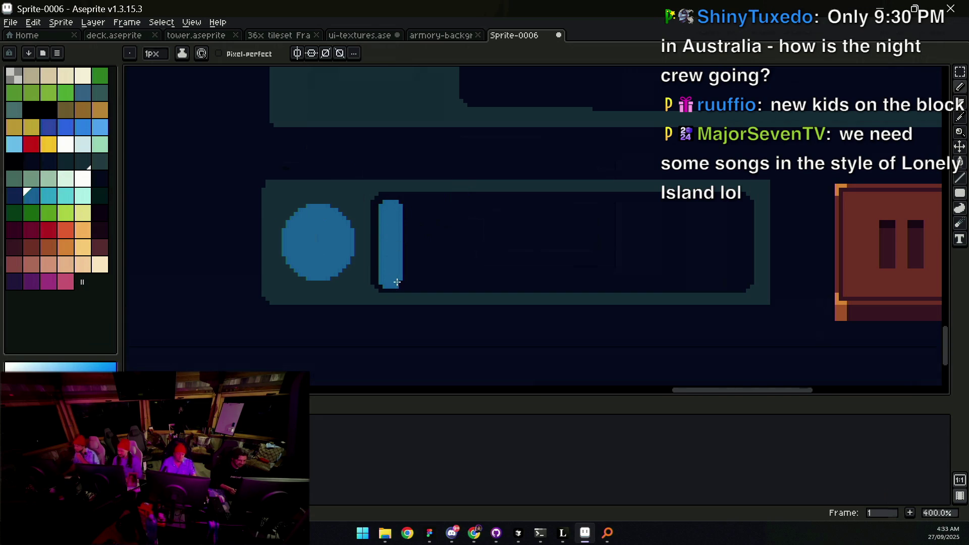
Step: Paint a cyan stripe down the first energy-bar segment
key(z)
click(411, 243)
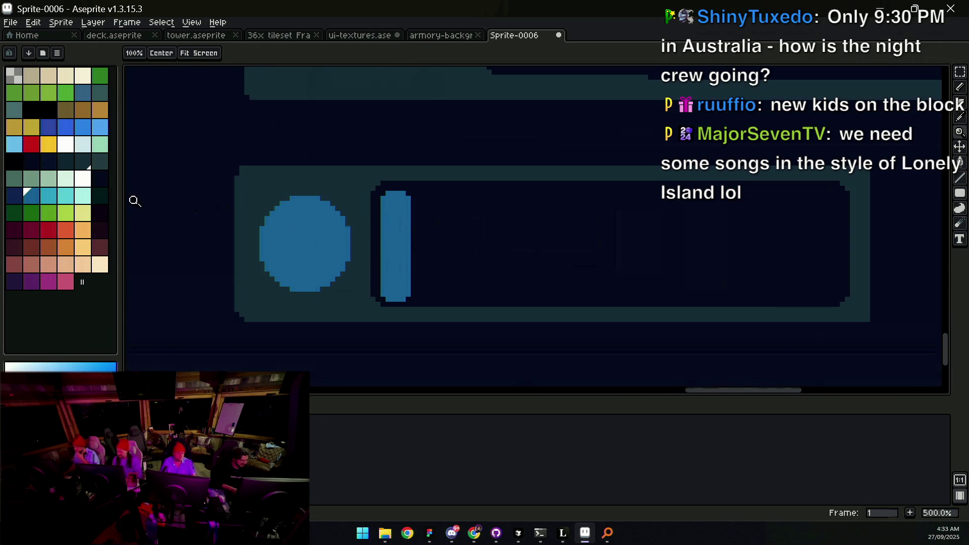
click(49, 196)
key(b)
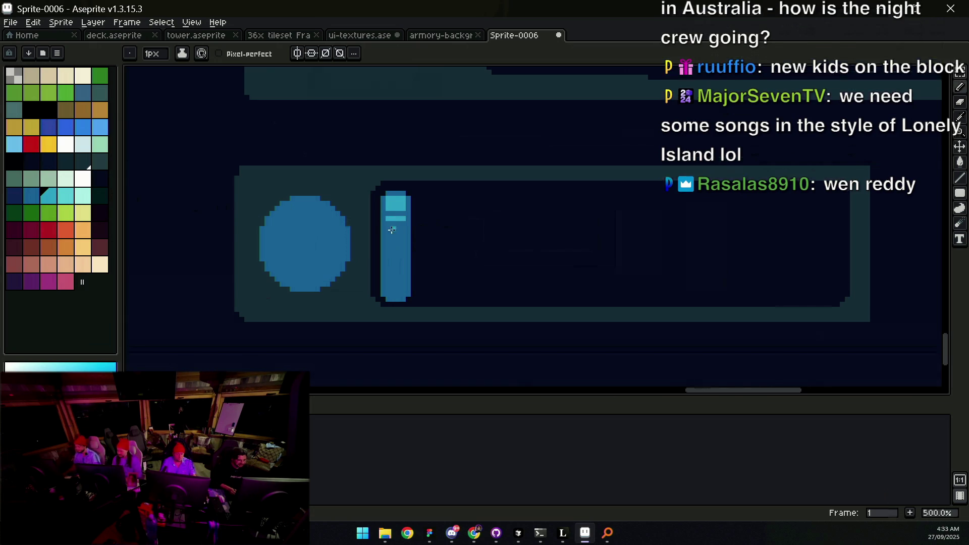
drag(388, 227, 387, 273)
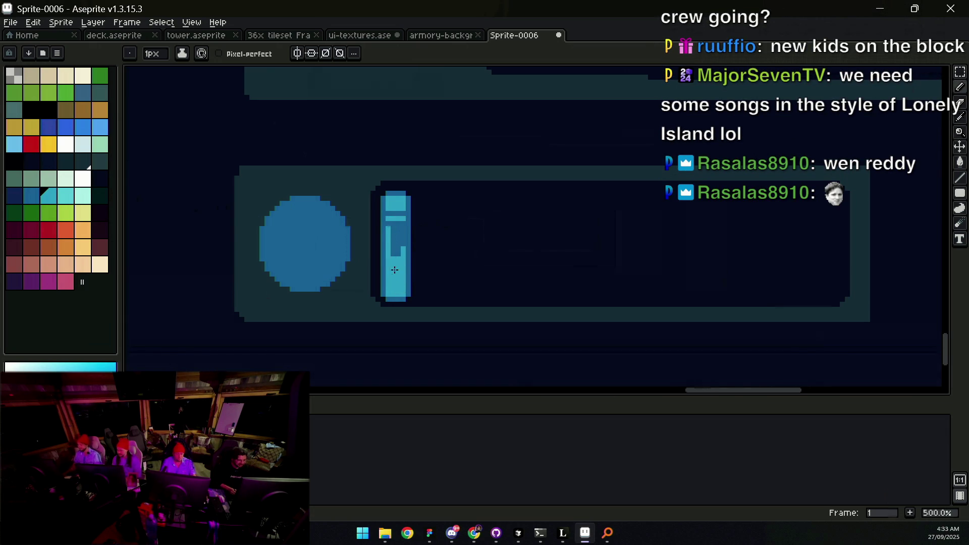
key(z)
scroll(399, 222, down, 3)
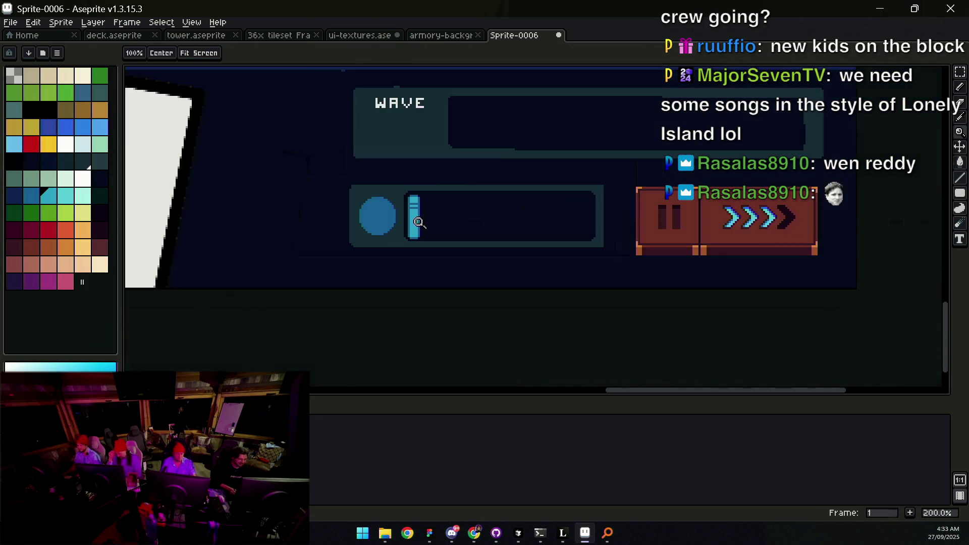
scroll(429, 222, up, 3)
Step: Add darker shading pixels into the bar segment and sample its colour
key(b)
click(405, 240)
drag(411, 236, 419, 242)
key(bracketright)
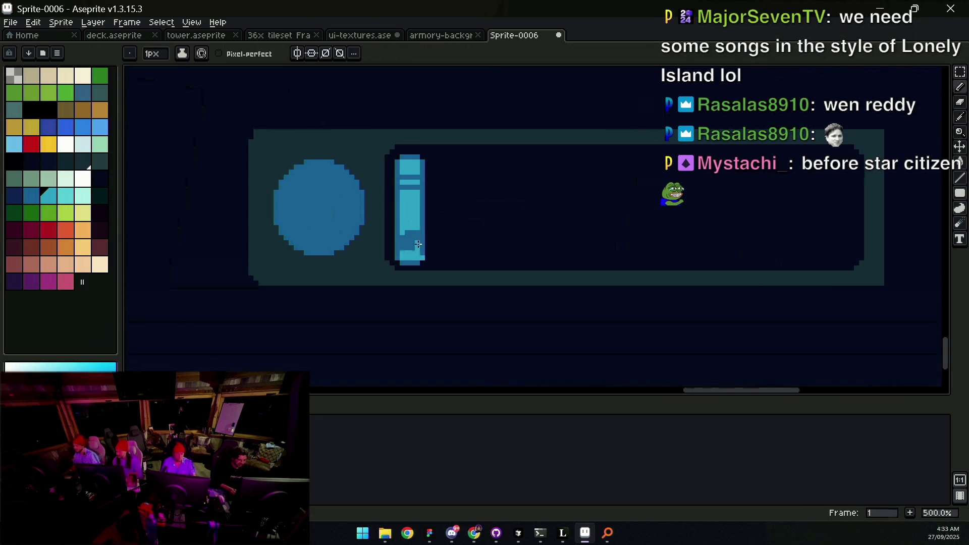
alt+click(424, 244)
key(z)
scroll(430, 233, down, 4)
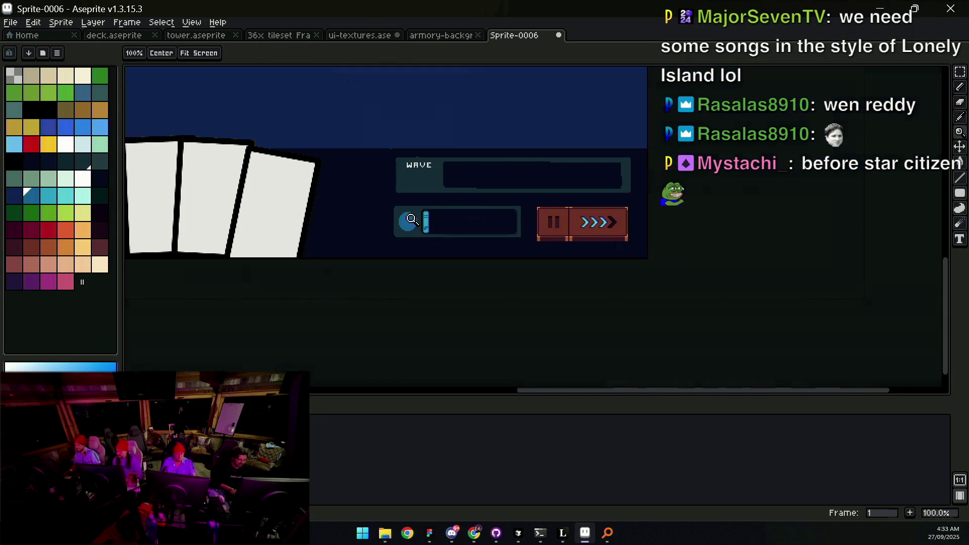
scroll(421, 210, up, 4)
Step: Paint a white highlight across the segment's top, trimming its edges with cyan
key(b)
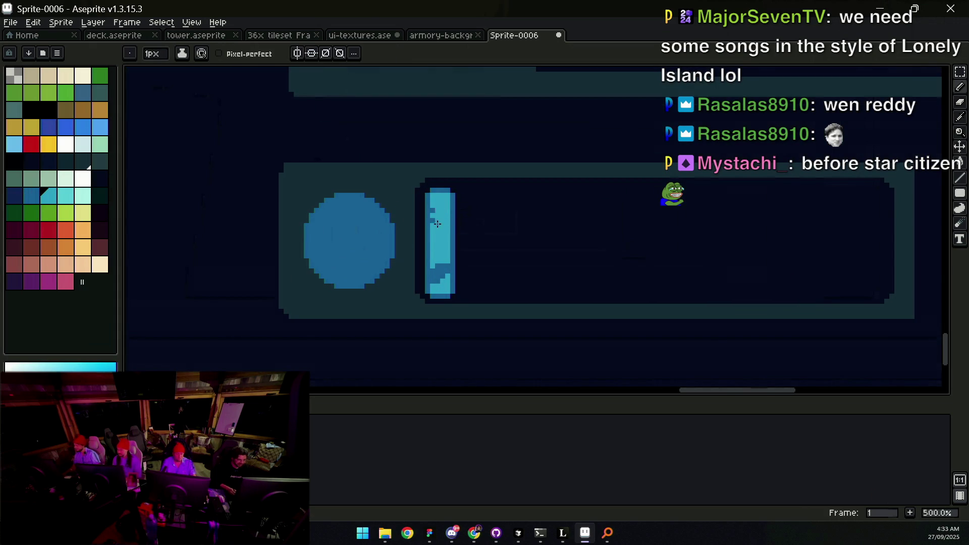
click(82, 178)
drag(437, 212, 444, 211)
alt+click(439, 220)
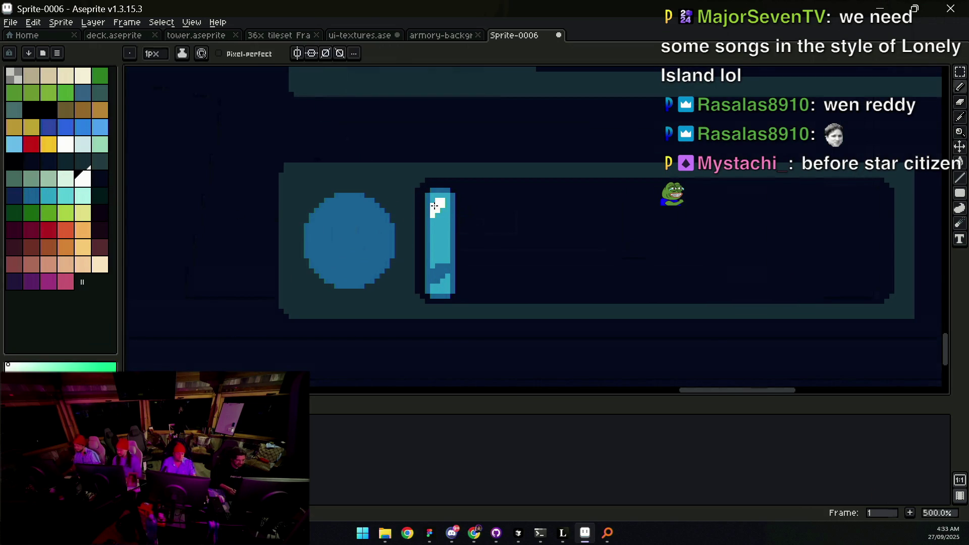
click(436, 216)
alt+click(442, 205)
alt+click(435, 216)
click(432, 210)
alt+click(433, 210)
key(z)
scroll(461, 210, down, 1)
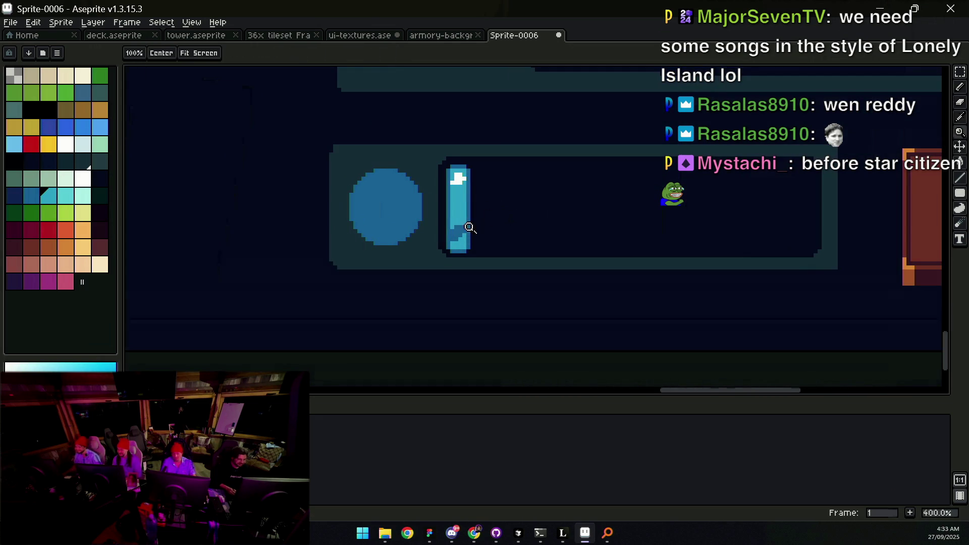
Step: Shade the segment with darker cyan bands and deep blue at its base
key(b)
alt+click(461, 227)
alt+click(460, 216)
mouse_move(460, 216)
mouse_down()
mouse_move(460, 247)
mouse_move(466, 237)
mouse_up()
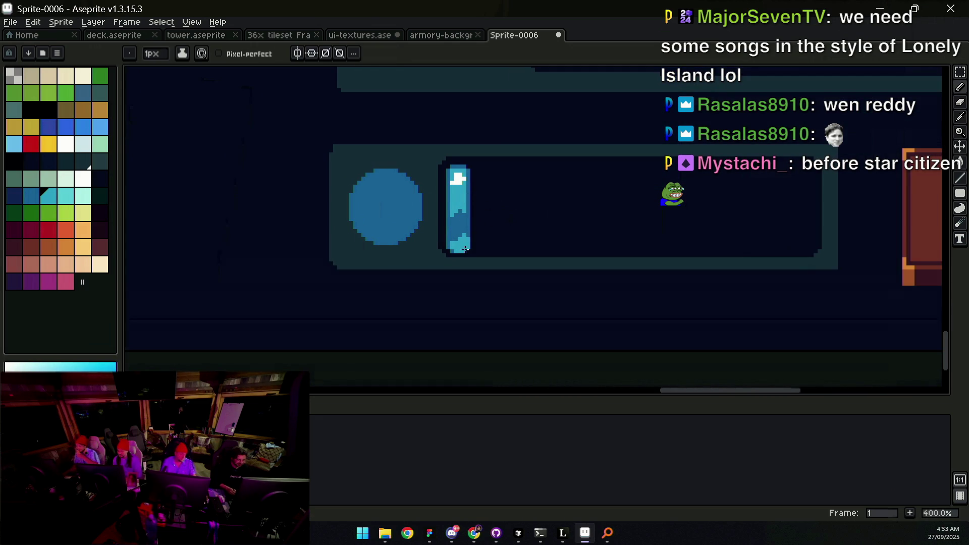
alt+click(453, 242)
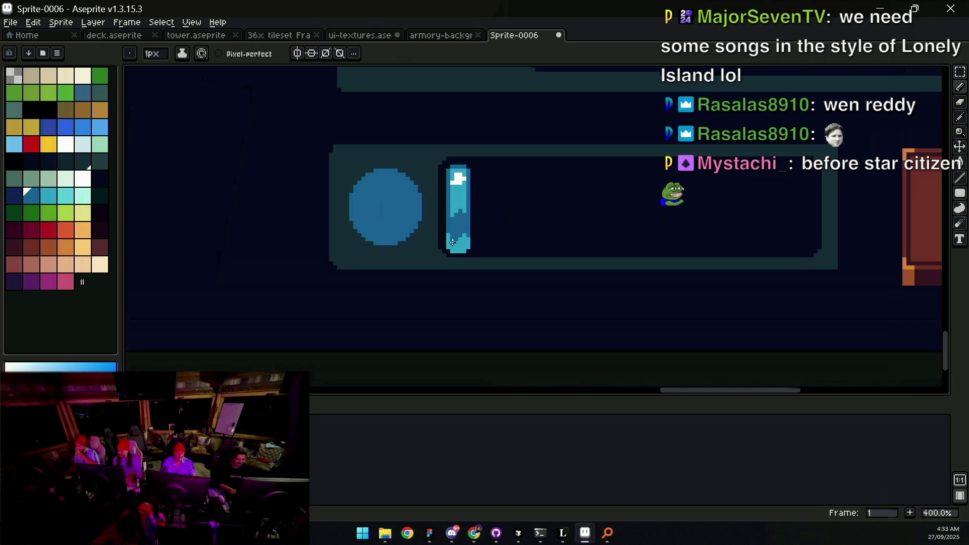
drag(457, 246, 461, 245)
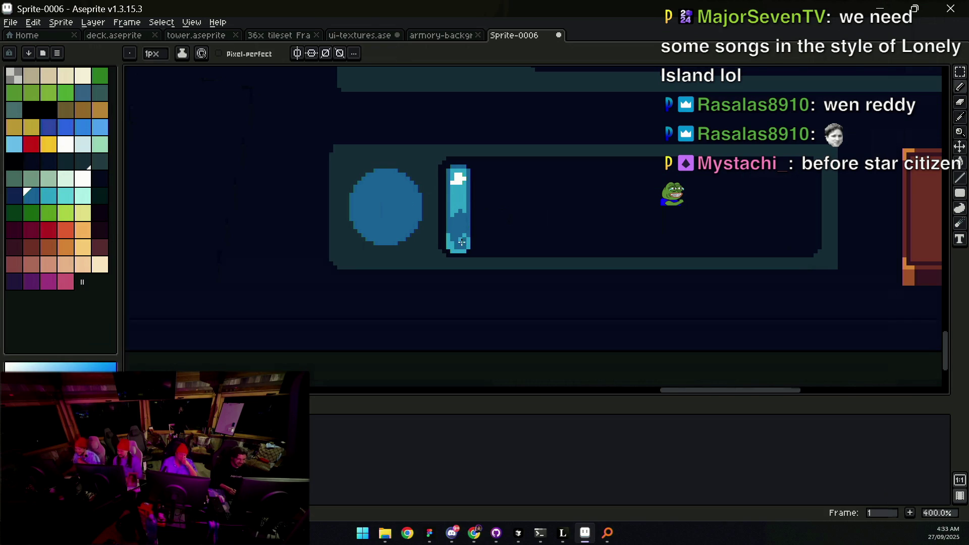
key(z)
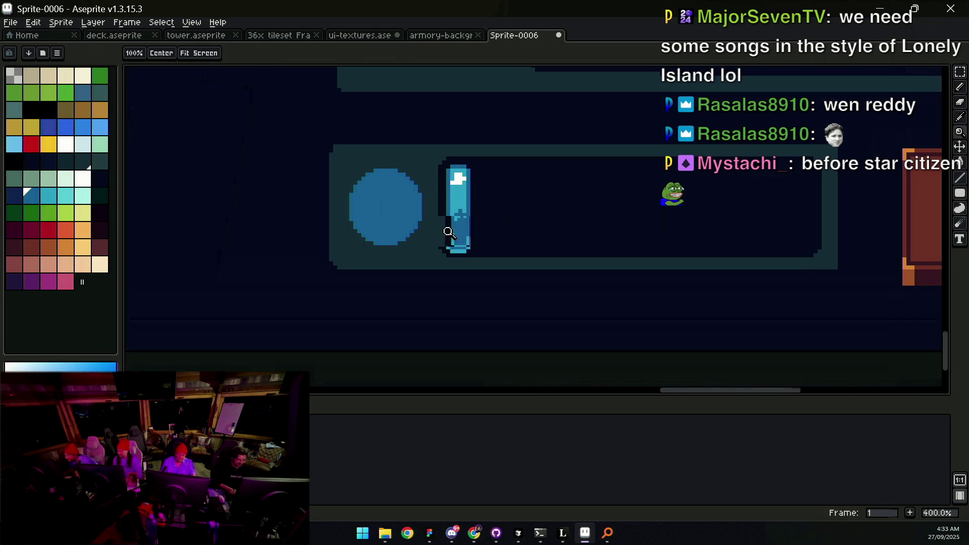
scroll(484, 204, down, 3)
scroll(481, 209, up, 4)
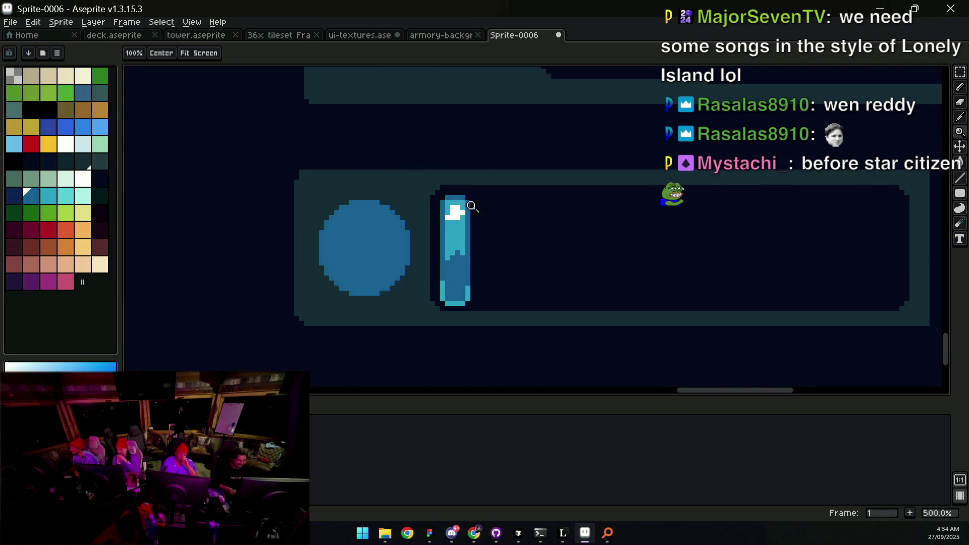
Step: Zoom to 500% and recolour a few pixels in the cell's dark part with blue
click(481, 211)
click(481, 213)
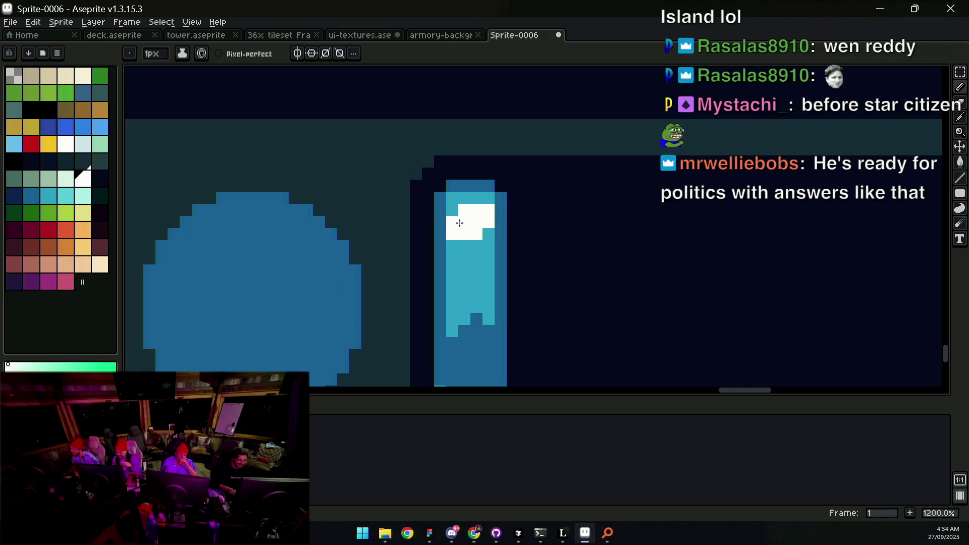
scroll(483, 218, down, 7)
scroll(487, 239, up, 3)
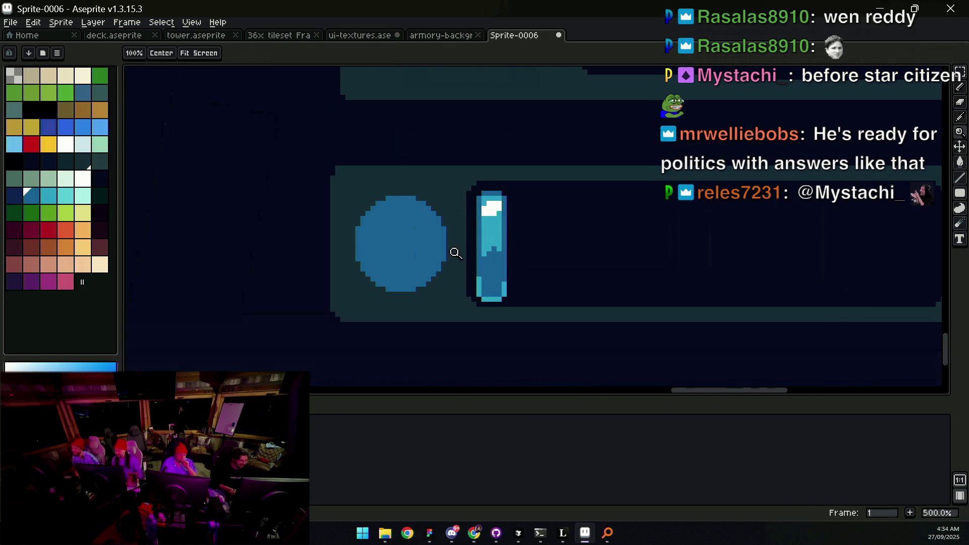
alt+click(501, 266)
key(b)
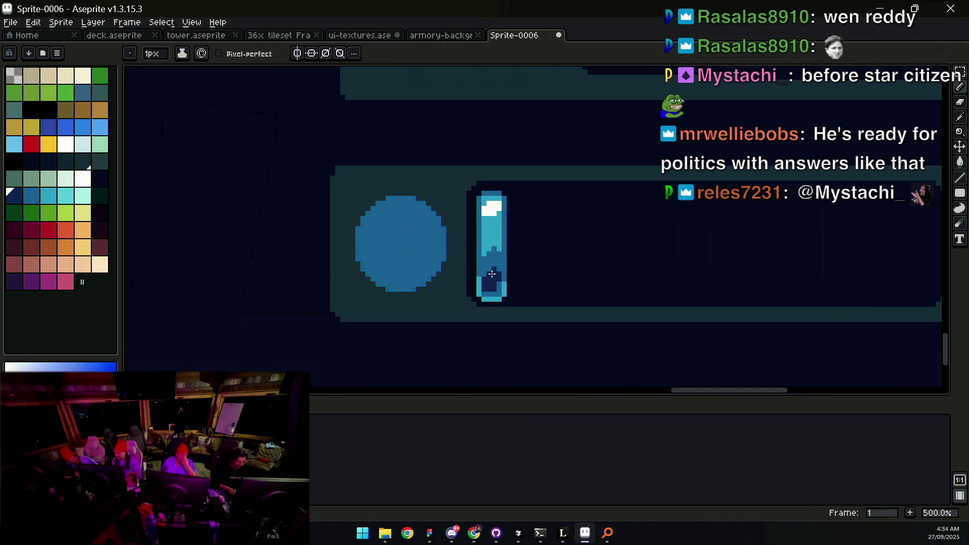
click(498, 284)
click(493, 290)
click(488, 289)
key(z)
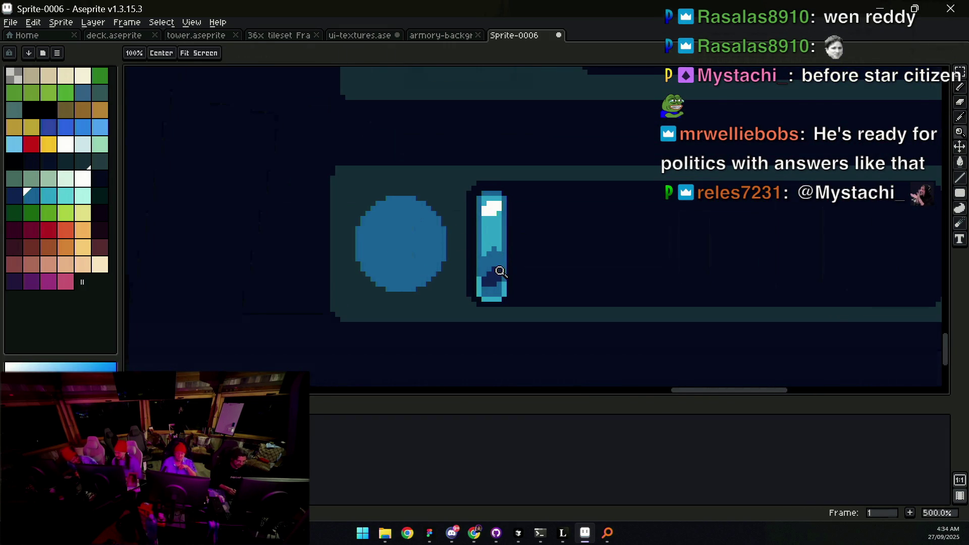
scroll(479, 257, down, 4)
scroll(479, 257, up, 4)
key(b)
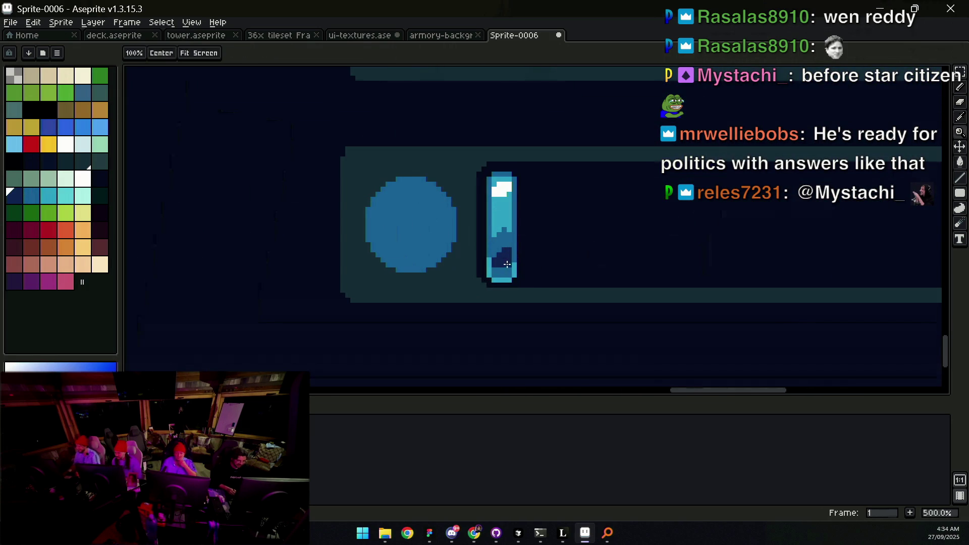
Step: Sample the dark navy and paint a navy block into the energy cell's lower half
alt+click(500, 264)
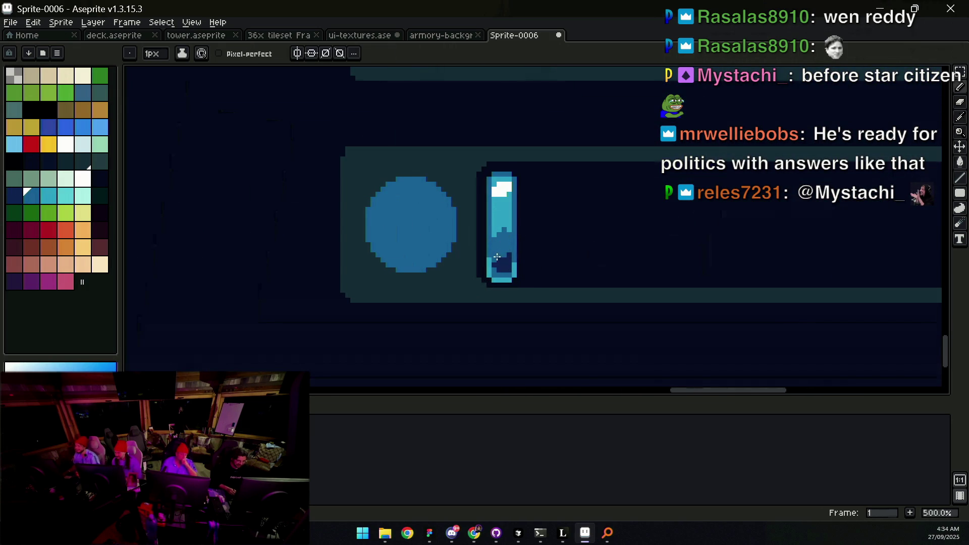
key(z)
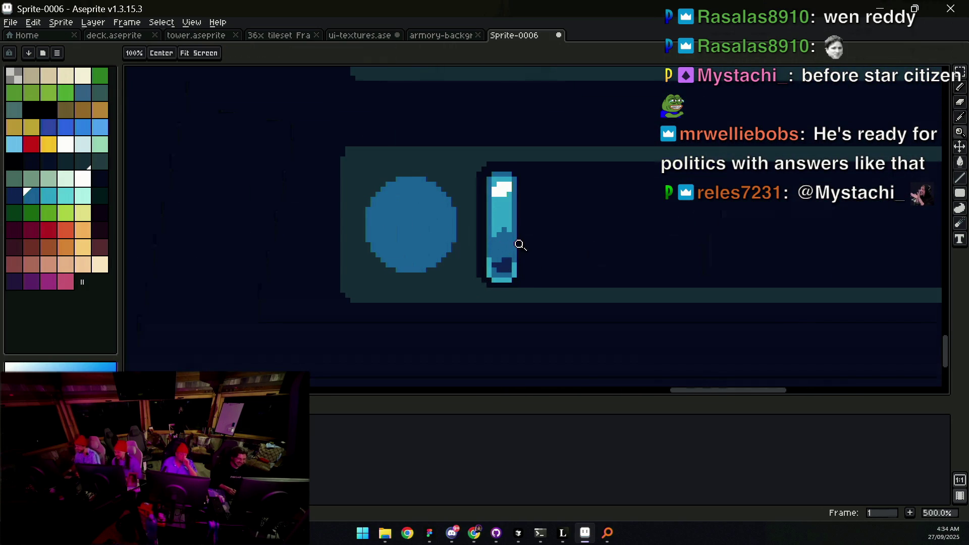
scroll(515, 242, down, 4)
scroll(514, 241, up, 2)
scroll(513, 242, up, 2)
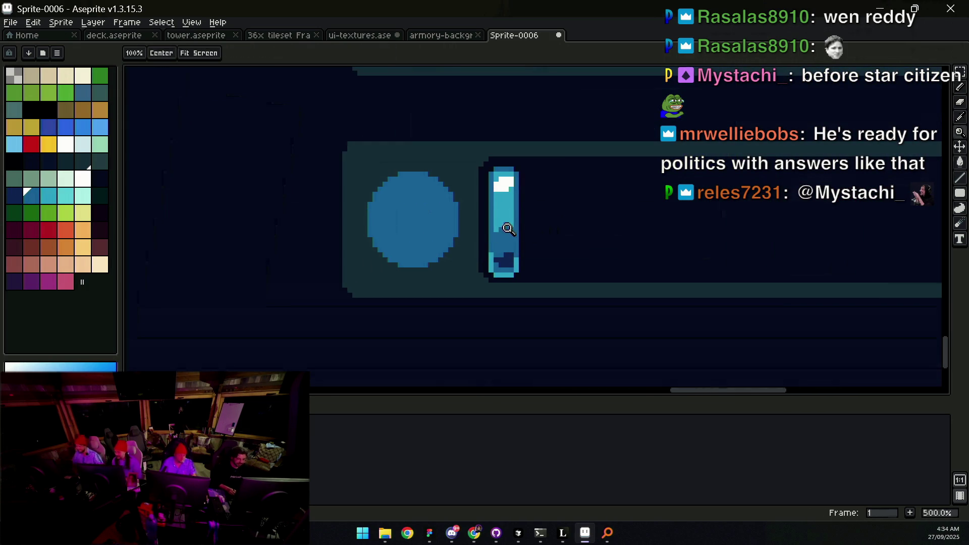
key(b)
key(alt)
alt+click(512, 199)
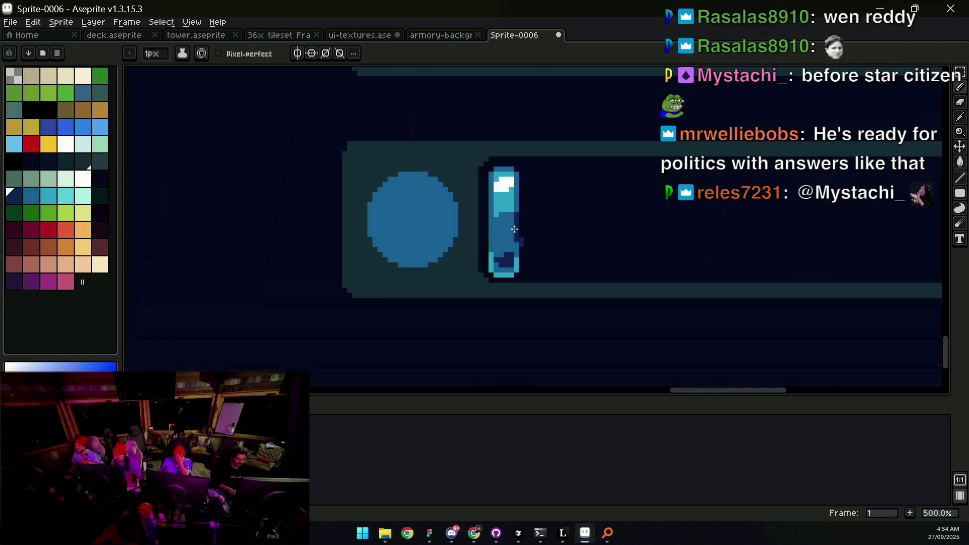
mouse_move(511, 217)
mouse_down()
mouse_move(500, 225)
mouse_move(507, 216)
mouse_up()
Step: Repaint parts of the navy block with medium blue pixels
alt+click(501, 230)
alt+click(509, 209)
click(501, 216)
key(z)
scroll(506, 217, down, 4)
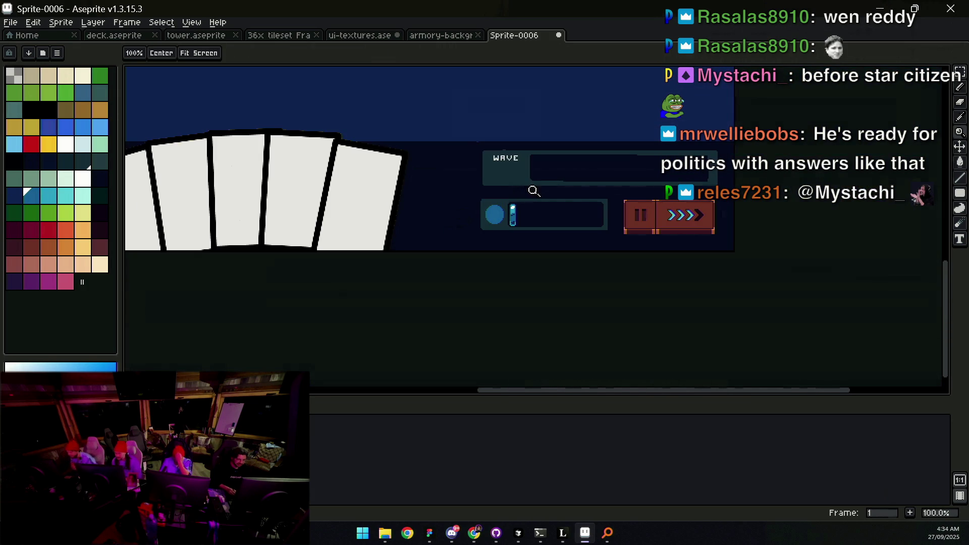
scroll(511, 213, up, 4)
key(b)
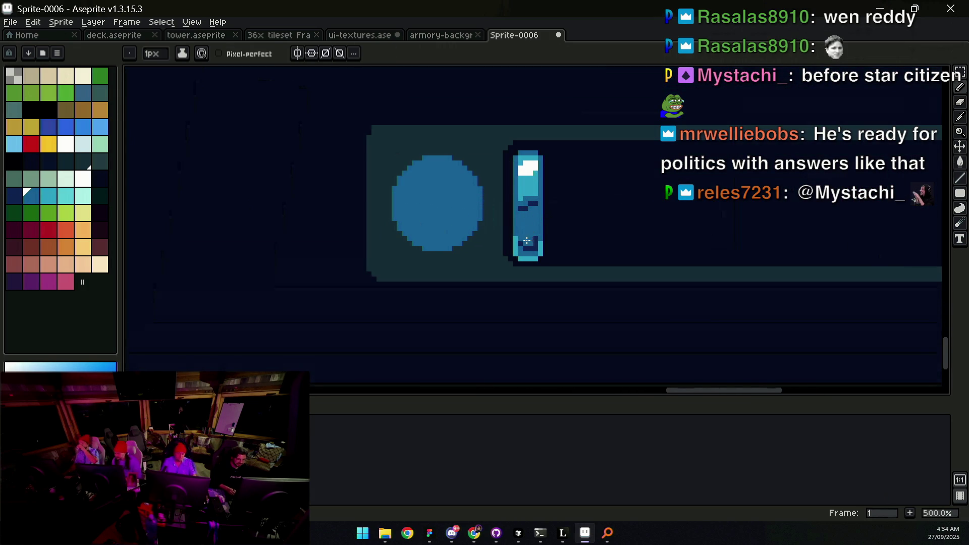
alt+click(528, 249)
alt+click(534, 251)
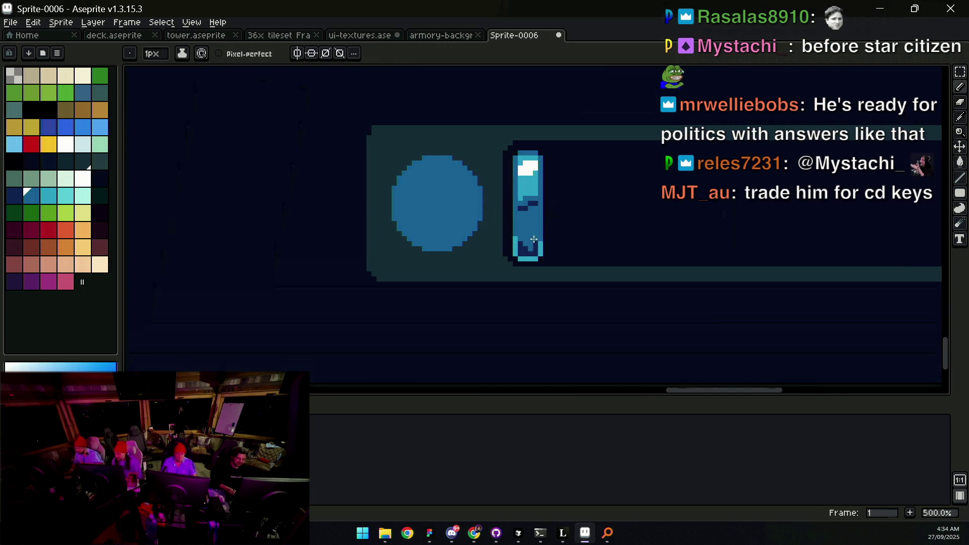
scroll(520, 242, down, 4)
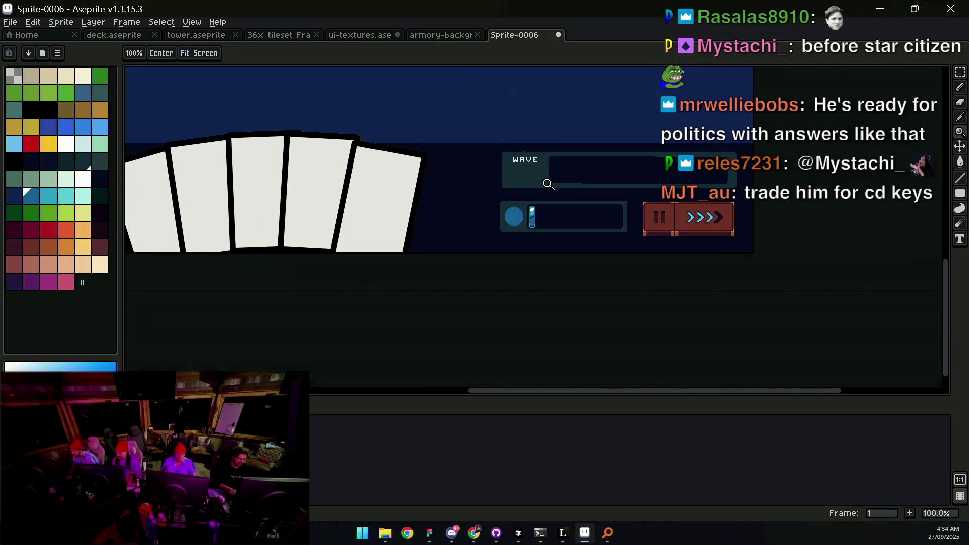
Step: Undo and redo the last stroke, then dab dark navy pixels onto the energy cell
key(v)
key(ctrl+z)
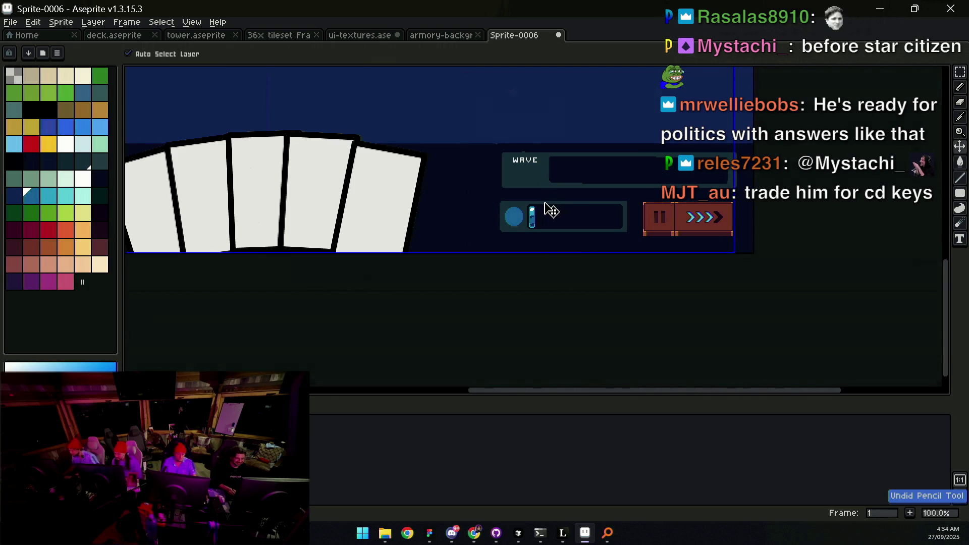
key(z)
click(541, 212)
click(545, 225)
key(ctrl+y)
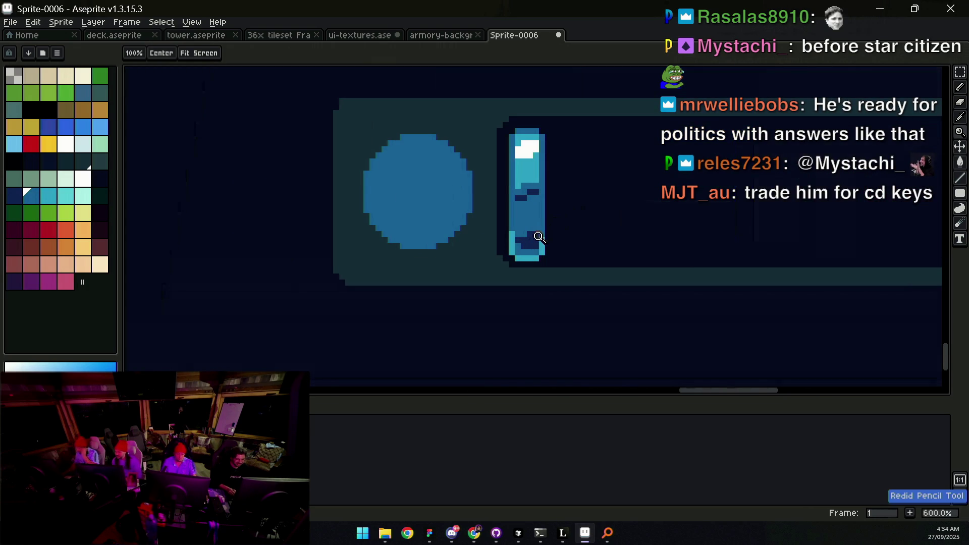
key(b)
click(529, 249)
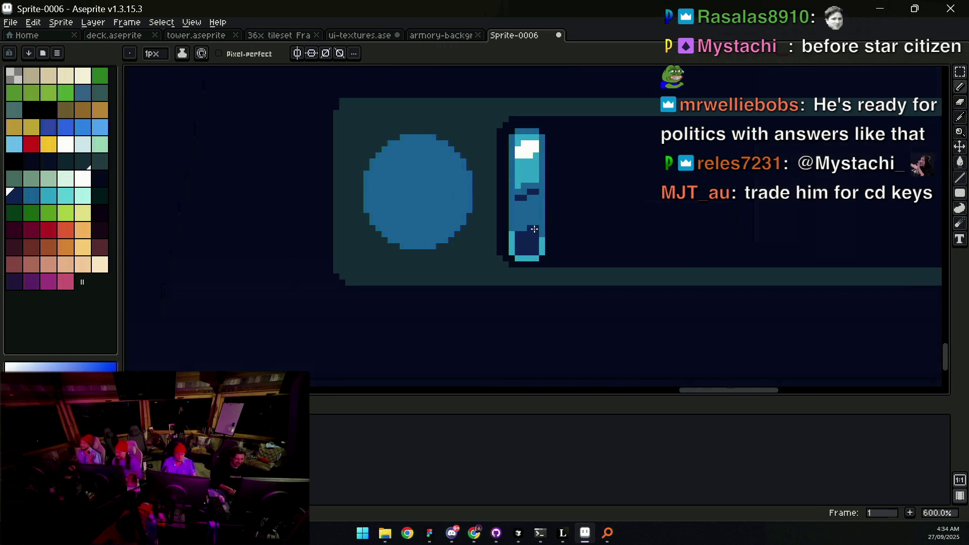
key(z)
scroll(530, 222, down, 5)
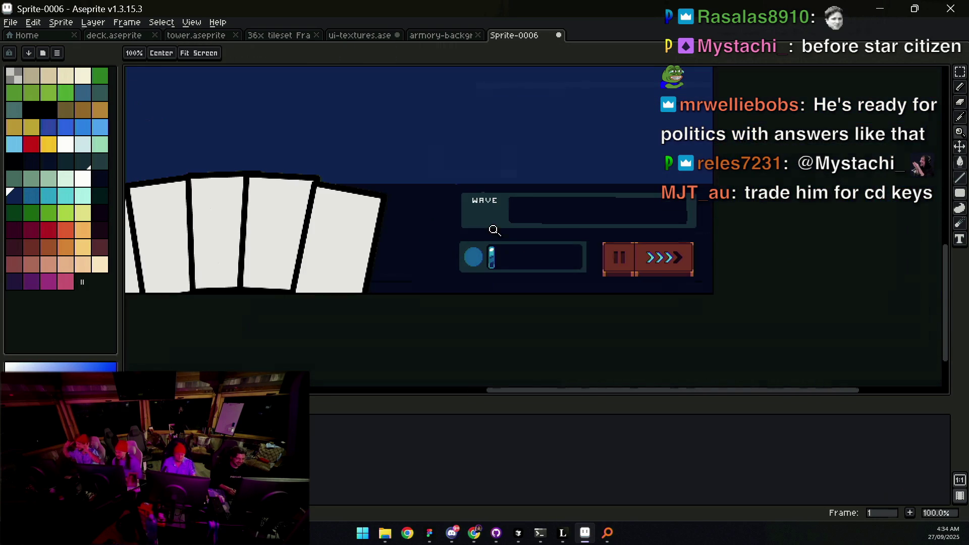
scroll(504, 249, up, 4)
key(b)
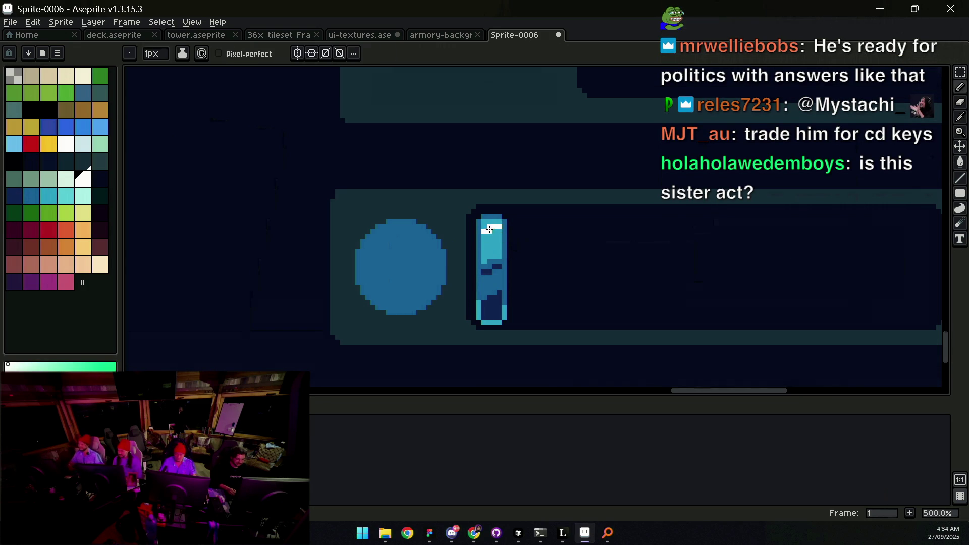
Step: Sample a colour from the energy cell
key(z)
scroll(512, 206, down, 4)
scroll(512, 207, up, 4)
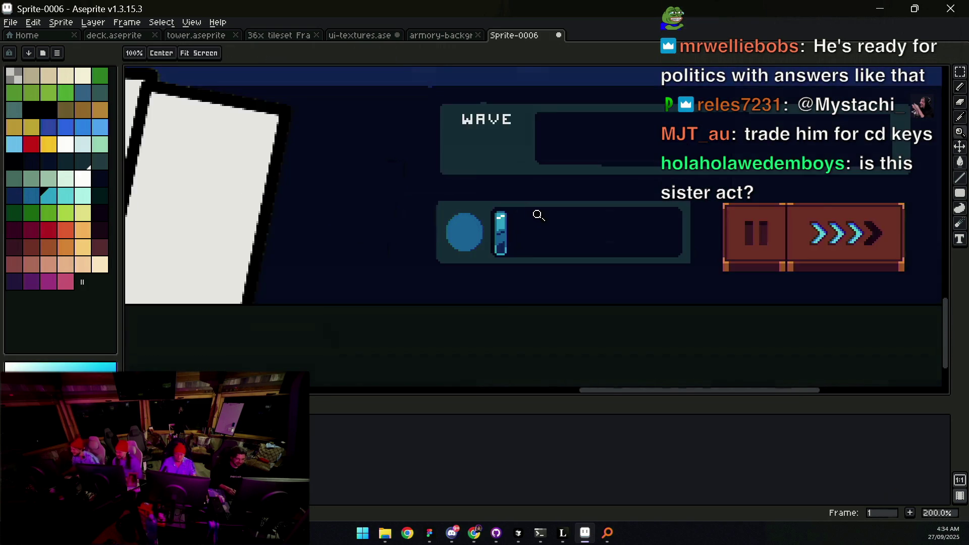
key(b)
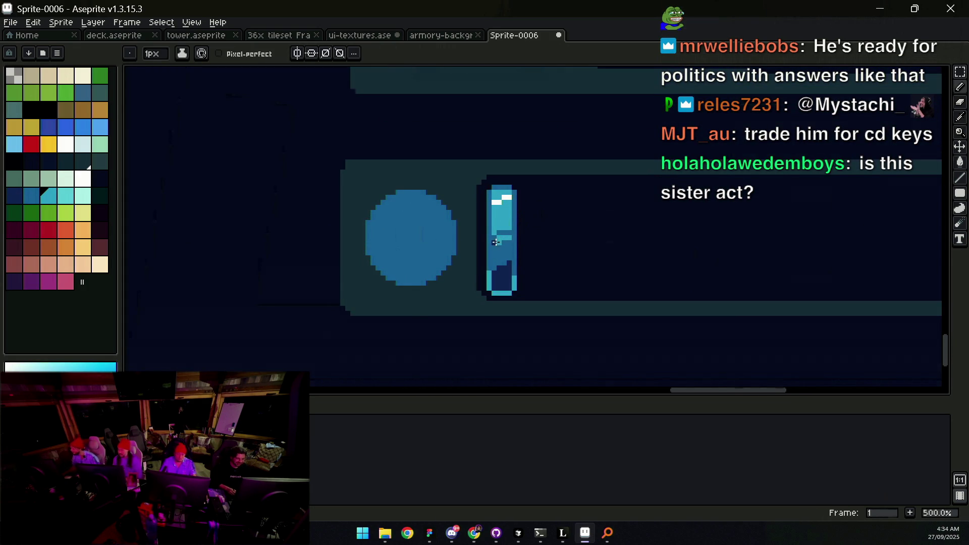
alt+click(497, 235)
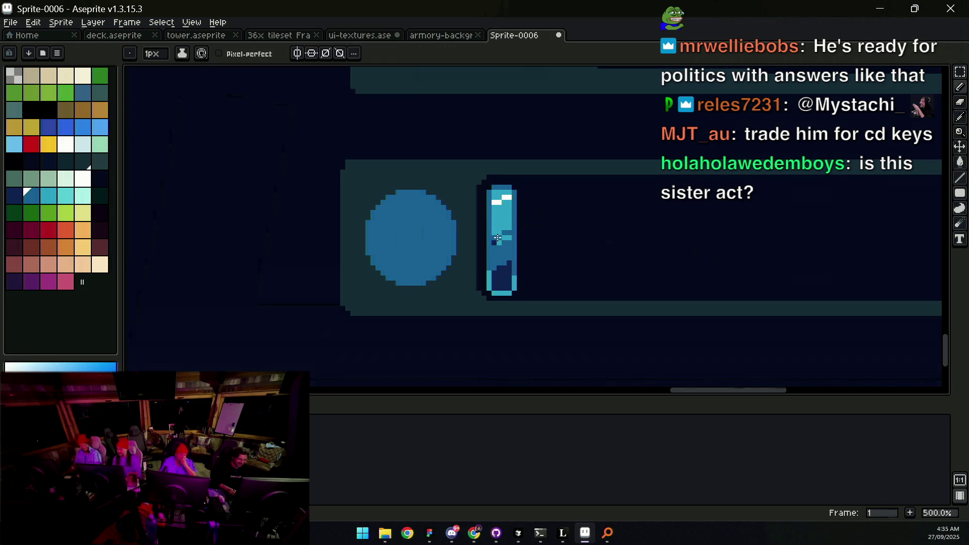
key(z)
scroll(515, 221, down, 3)
scroll(522, 225, up, 1)
Step: Select the cell's lower part, undoing the accidental move and the deletion
key(m)
drag(457, 276, 473, 214)
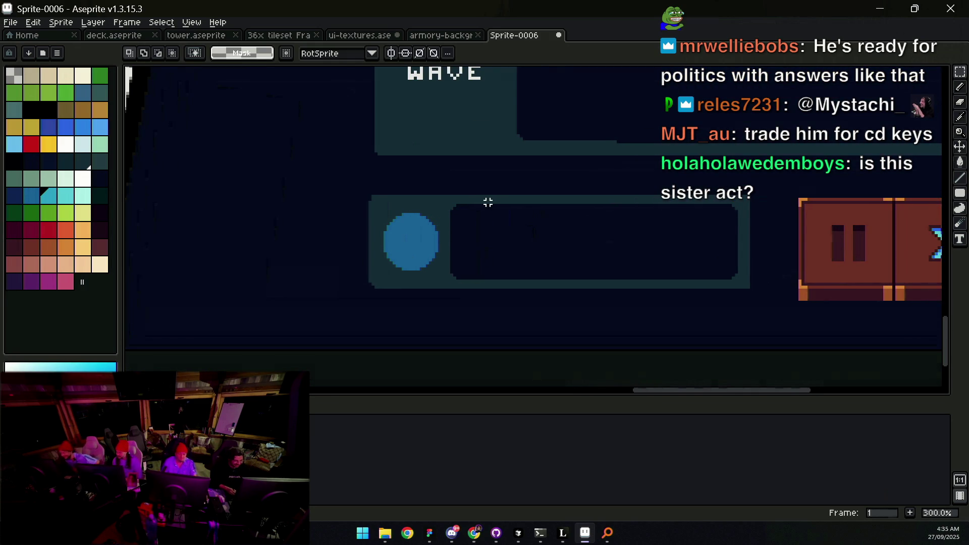
key(z)
click(479, 233)
key(v)
drag(479, 237, 491, 231)
key(ctrl+z)
key(Delete)
key(ctrl+z)
Step: Pick the dark navy from the canvas and select the whole energy cell
key(z)
click(483, 286)
key(b)
alt+click(507, 271)
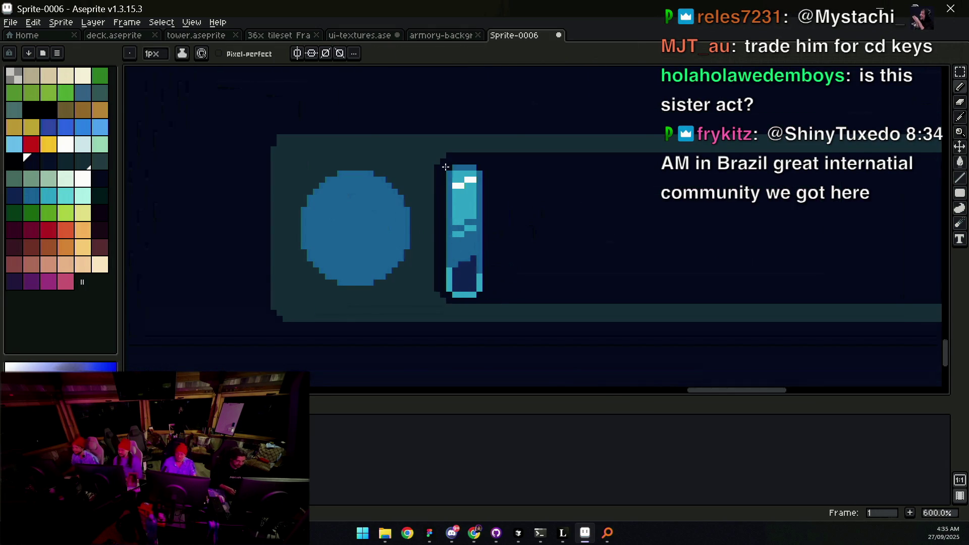
key(m)
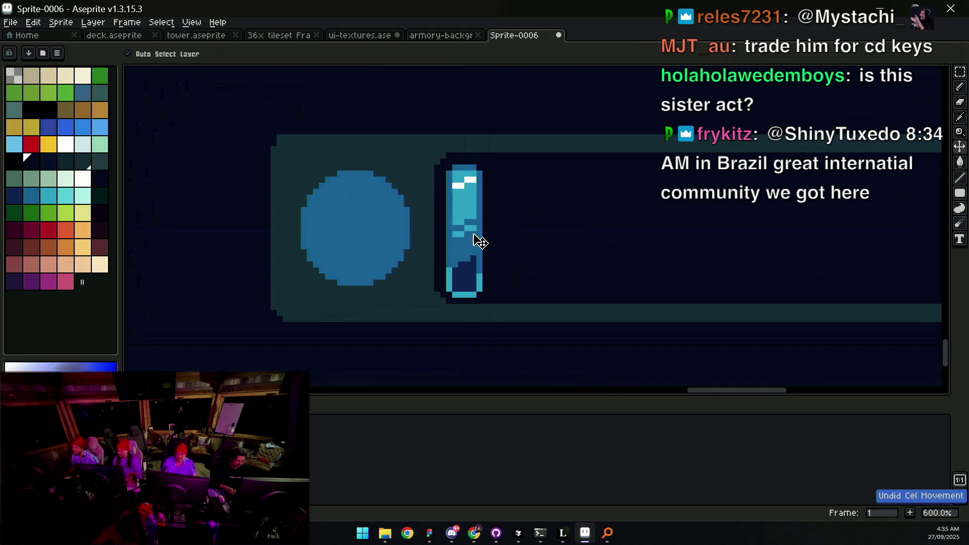
drag(439, 302, 493, 146)
Step: Duplicate the cell rightward, doubling it to two, four, then eight cells
drag(472, 219, 513, 219)
mouse_move(439, 146)
mouse_down()
mouse_move(485, 237)
mouse_move(540, 304)
mouse_up()
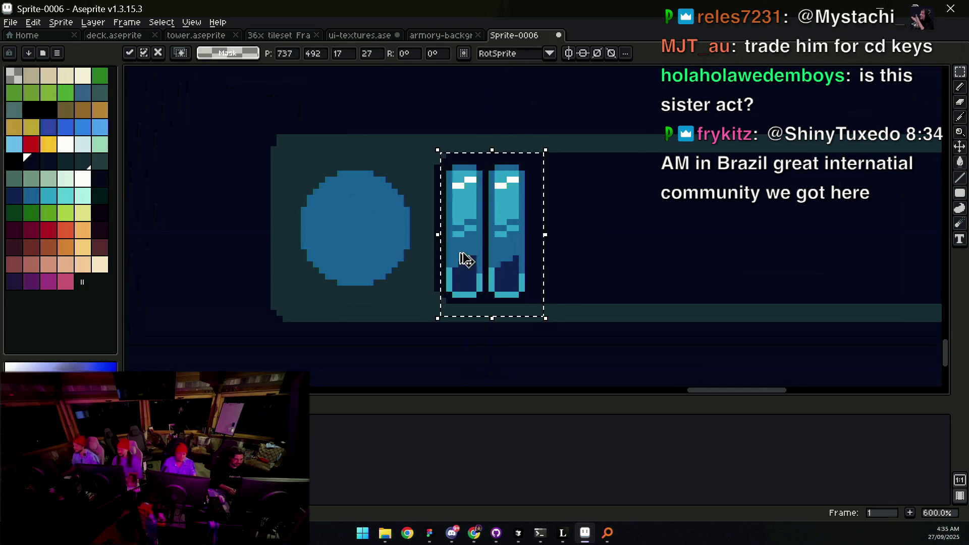
drag(465, 259, 548, 255)
mouse_move(432, 147)
mouse_down()
mouse_move(493, 221)
mouse_move(623, 316)
mouse_up()
drag(503, 248, 673, 248)
key(Return)
Step: Shift all eight cells slightly right, then move cells four to eight right one pixel
scroll(530, 244, down, 2)
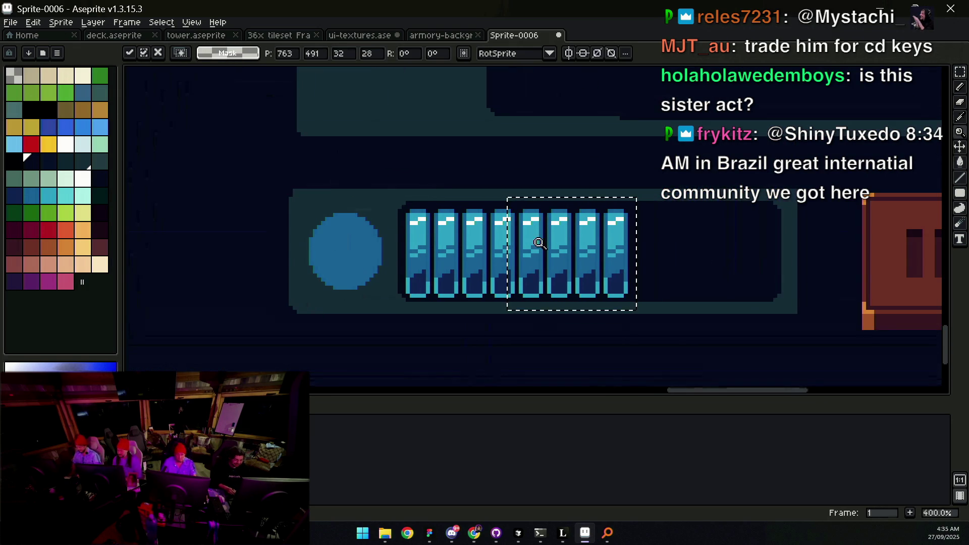
key(z)
key(m)
mouse_move(396, 195)
mouse_down()
mouse_move(558, 301)
mouse_move(643, 304)
mouse_up()
mouse_move(513, 192)
mouse_down()
mouse_move(541, 242)
mouse_move(646, 304)
mouse_up()
drag(433, 197, 678, 332)
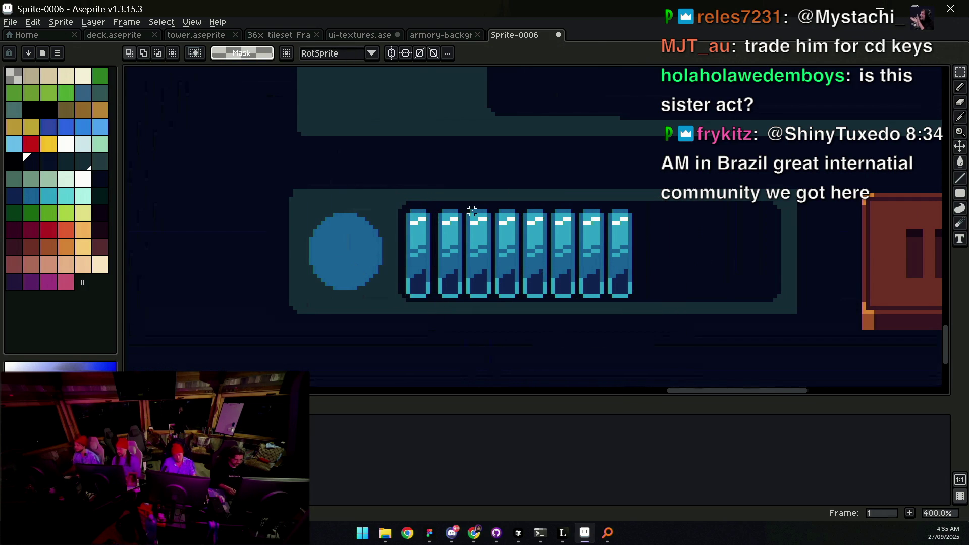
mouse_move(538, 276)
mouse_down()
mouse_move(558, 270)
mouse_move(546, 271)
mouse_up()
mouse_move(500, 197)
mouse_down()
mouse_move(567, 288)
mouse_move(541, 275)
mouse_up()
key(Return)
Step: Even the spacing by nudging cells five–eight, six–eight, seven–eight and the last cell right
drag(528, 203, 682, 335)
key(Right)
key(Right)
key(Return)
drag(559, 197, 704, 335)
key(Right)
key(Right)
key(Return)
drag(596, 200, 688, 356)
key(Right)
key(Right)
key(Return)
drag(629, 198, 706, 350)
key(Right)
key(Right)
key(Return)
Step: Pick the dark navy colour and select the lower half of all eight cells
key(z)
scroll(560, 243, down, 3)
scroll(560, 222, down, 1)
scroll(560, 227, up, 1)
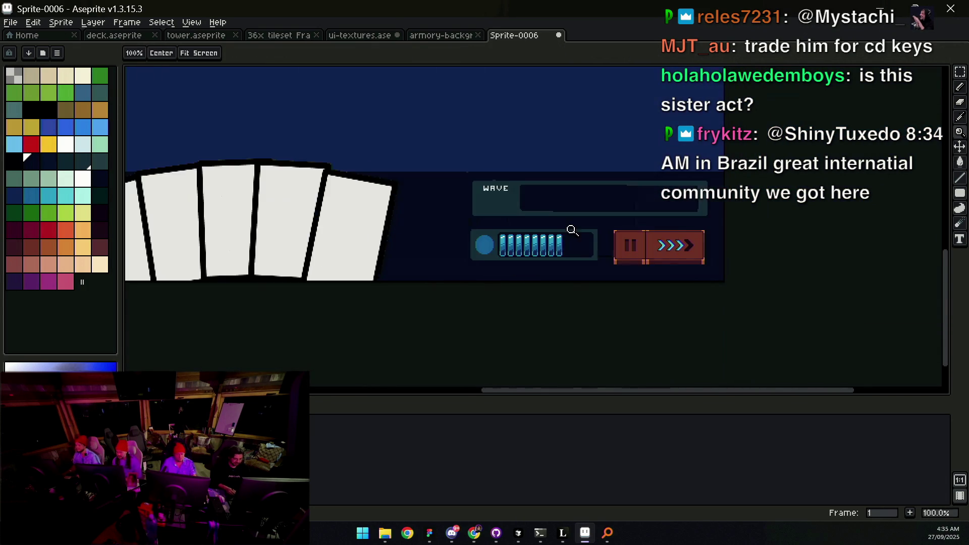
scroll(576, 247, up, 3)
key(g)
alt+click(529, 259)
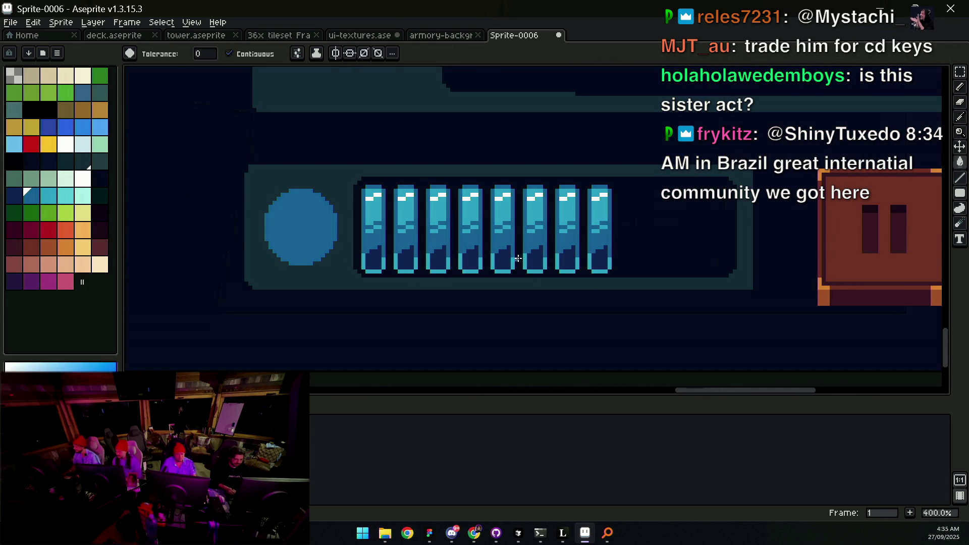
drag(350, 294, 637, 242)
Step: Check the bar up close and select its last two cells
key(z)
scroll(519, 252, down, 2)
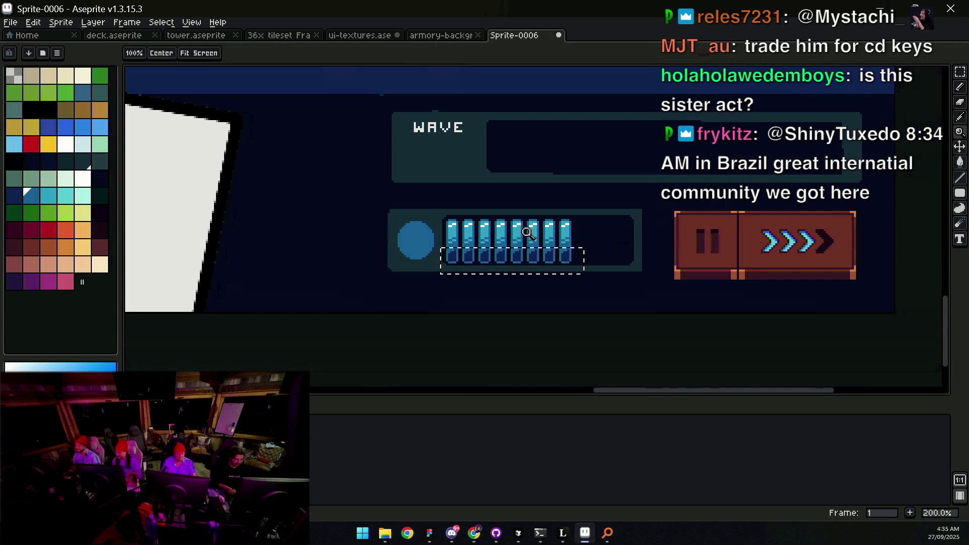
scroll(530, 237, down, 2)
scroll(505, 238, up, 3)
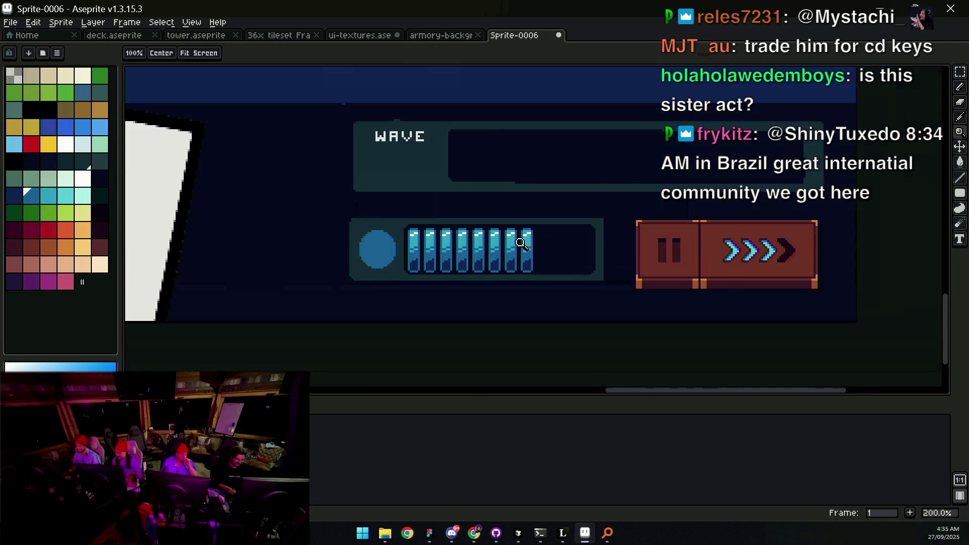
key(b)
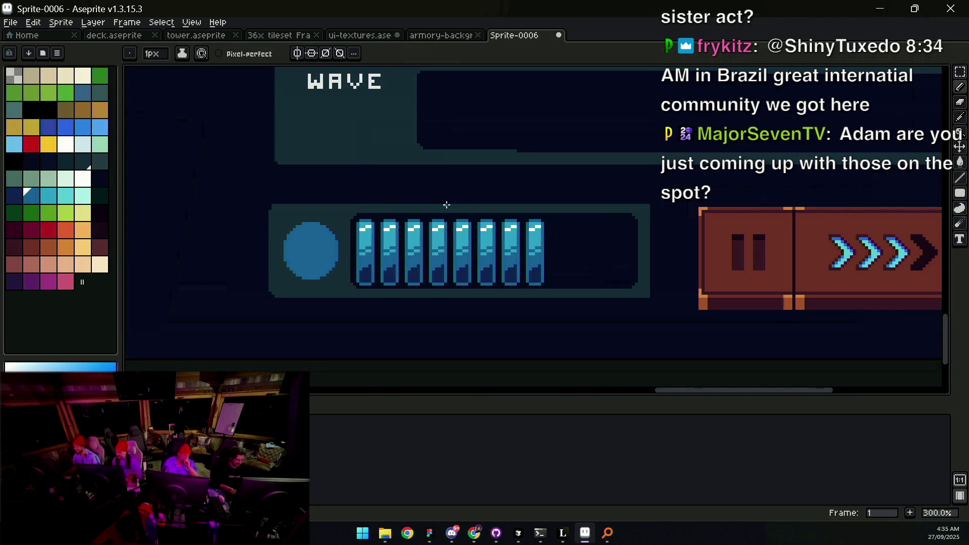
key(z)
scroll(510, 232, up, 2)
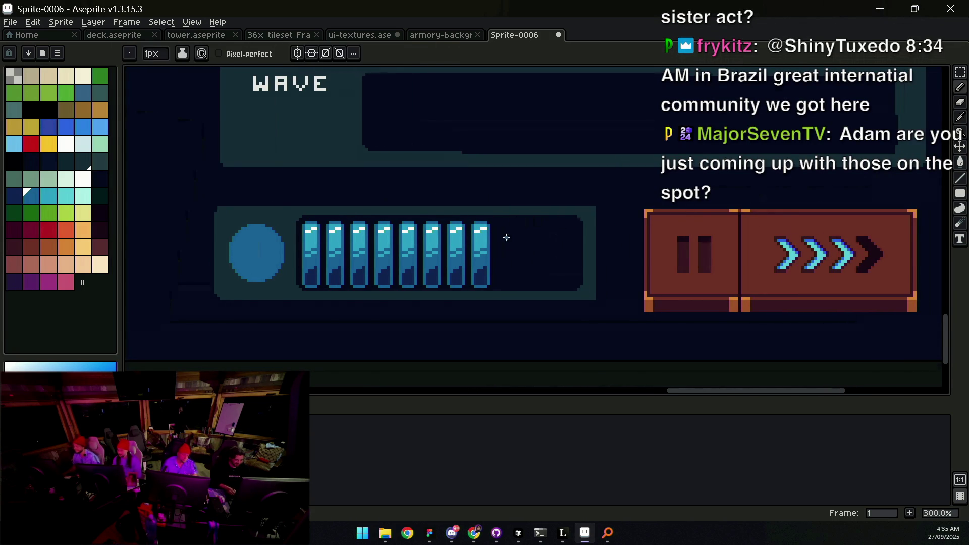
key(m)
drag(427, 310, 487, 212)
Step: Copy the last two cells to the bar's right end for ten cells, then deselect
drag(446, 259, 510, 259)
key(v)
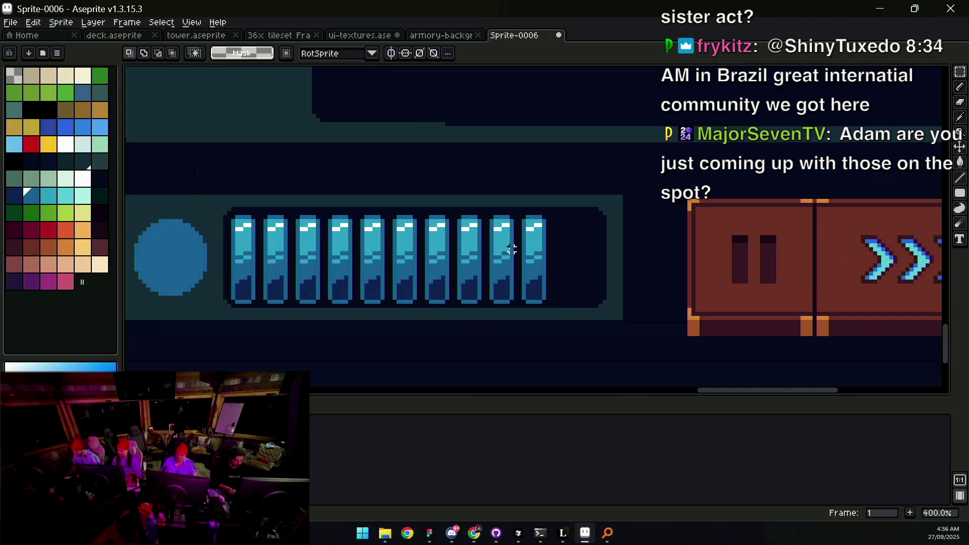
scroll(530, 253, left, 3)
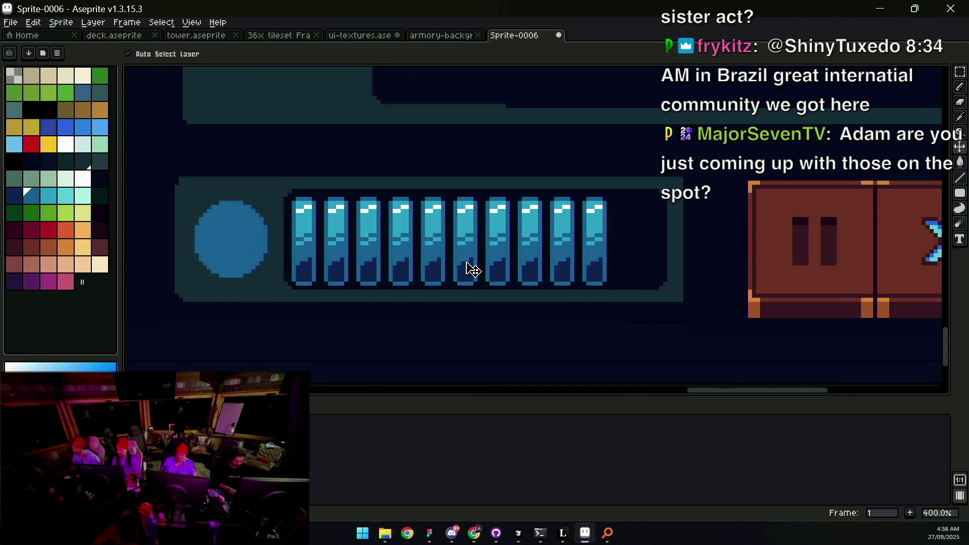
key(m)
drag(284, 309, 637, 175)
key(ctrl+d)
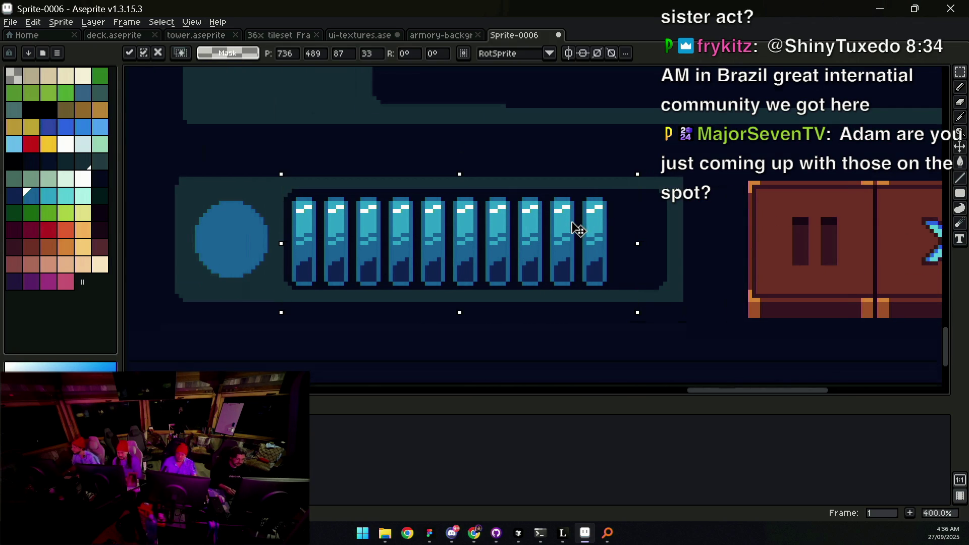
mouse_move(282, 312)
mouse_down()
mouse_move(368, 281)
mouse_move(626, 248)
mouse_up()
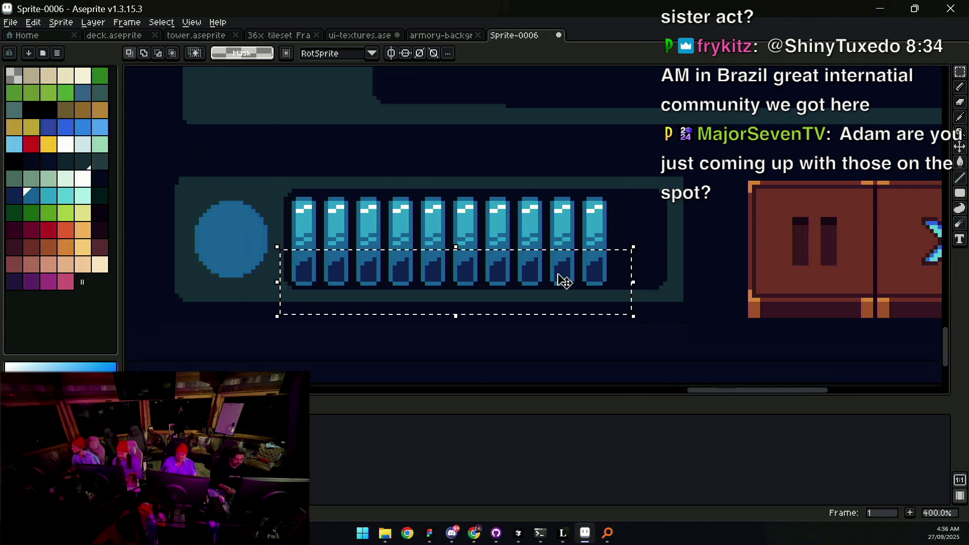
key(ctrl+d)
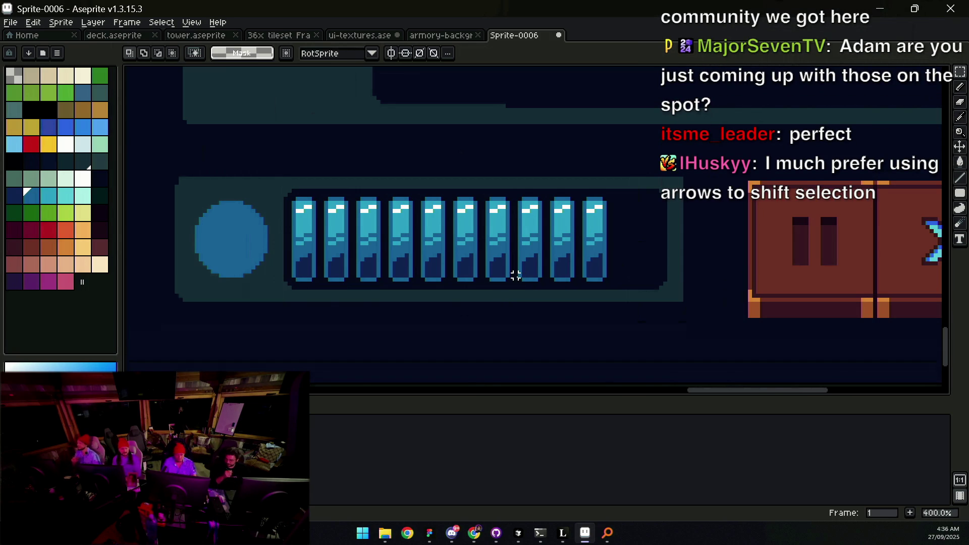
mouse_move(415, 247)
mouse_down()
mouse_move(396, 251)
mouse_move(385, 275)
mouse_up()
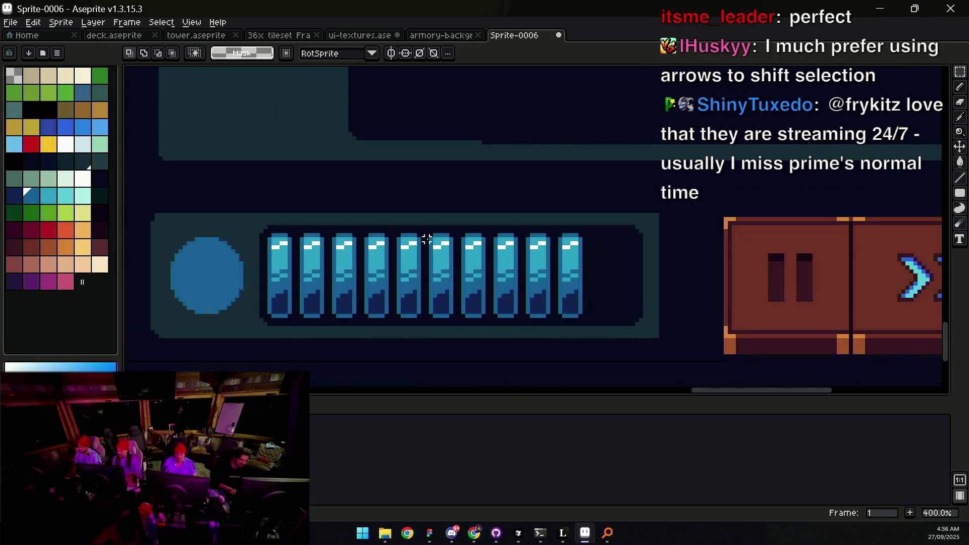
Step: Zoom in and out to inspect the energy bar's segments for stray pixels
key(z)
scroll(469, 259, down, 3)
scroll(471, 260, up, 2)
scroll(472, 259, up, 1)
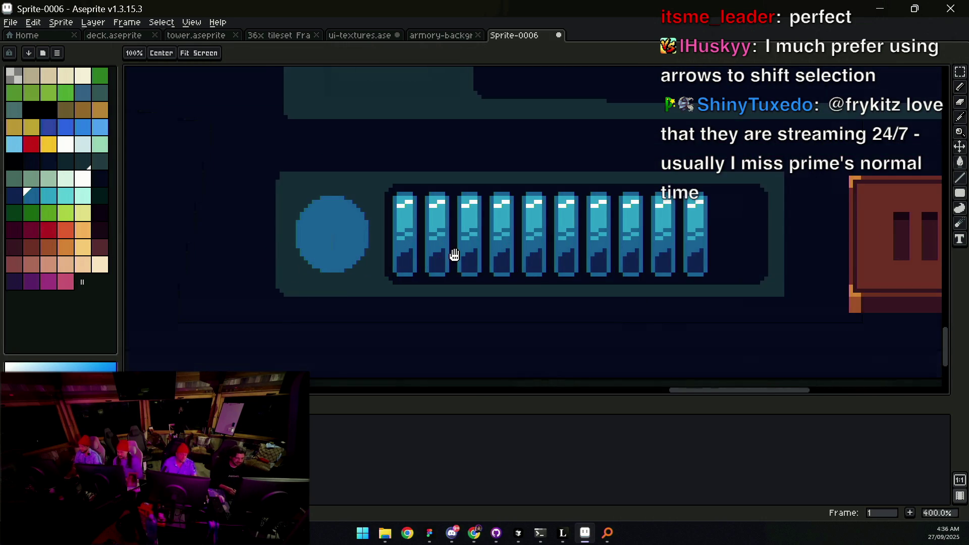
key(b)
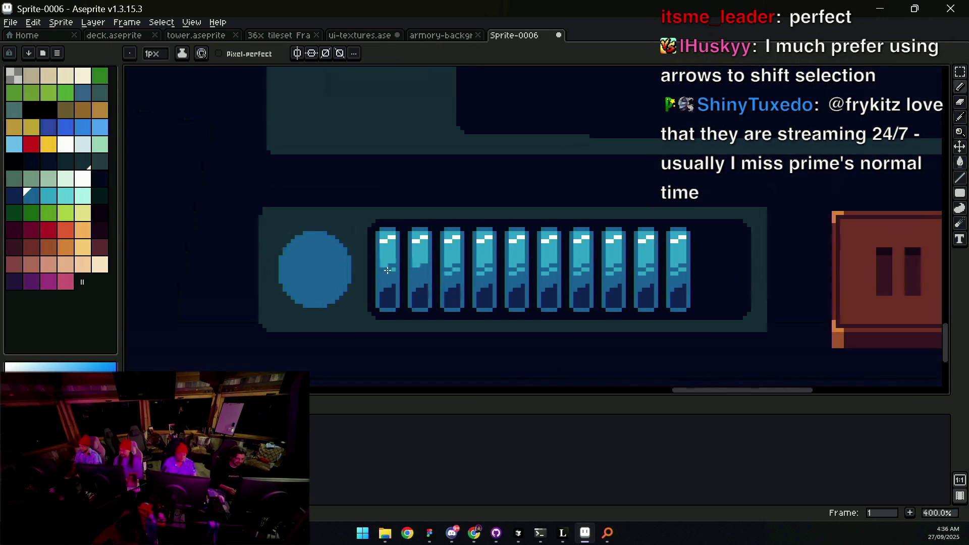
key(z)
scroll(456, 239, down, 3)
scroll(437, 260, up, 3)
key(b)
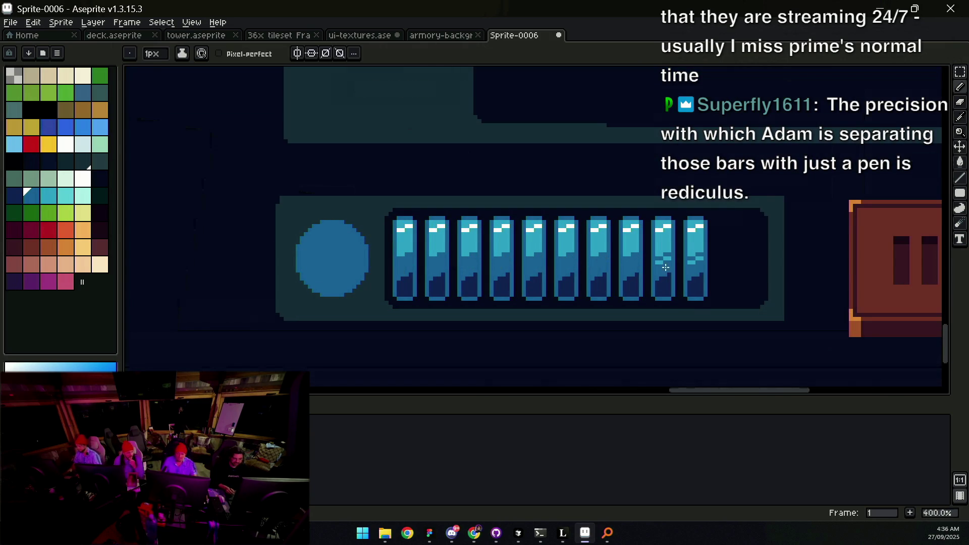
key(z)
scroll(701, 259, down, 4)
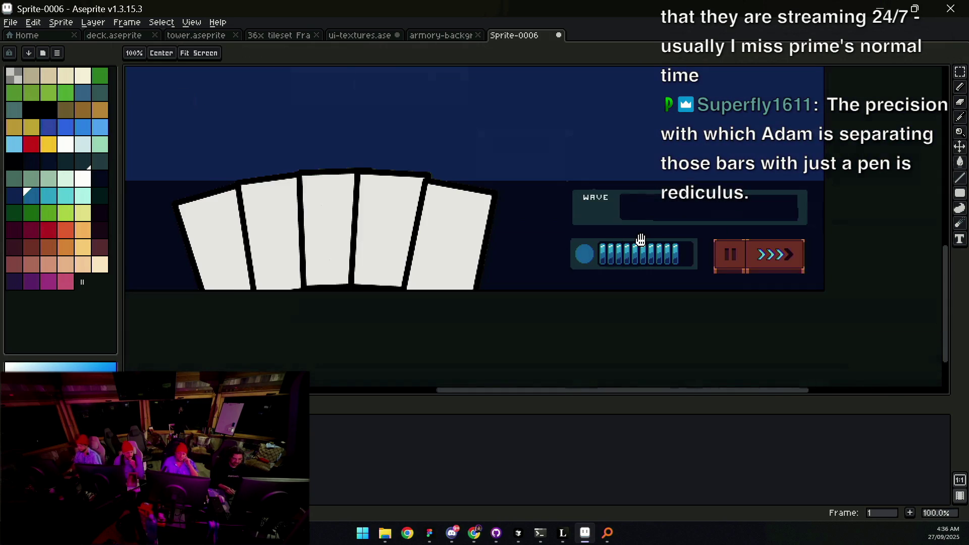
scroll(626, 237, up, 4)
key(b)
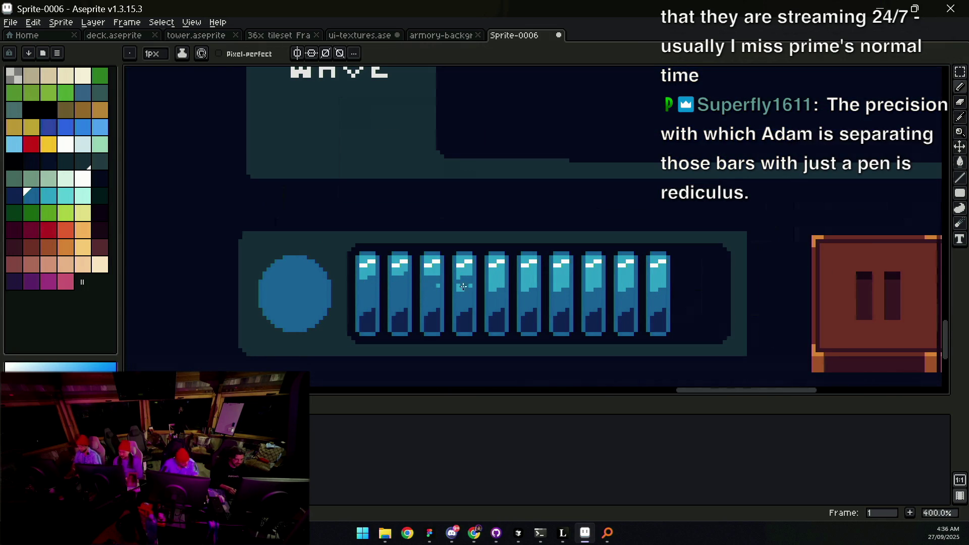
Step: Paint over the stray light pixel in the third segment, undoing a bad stroke on the eighth
click(438, 285)
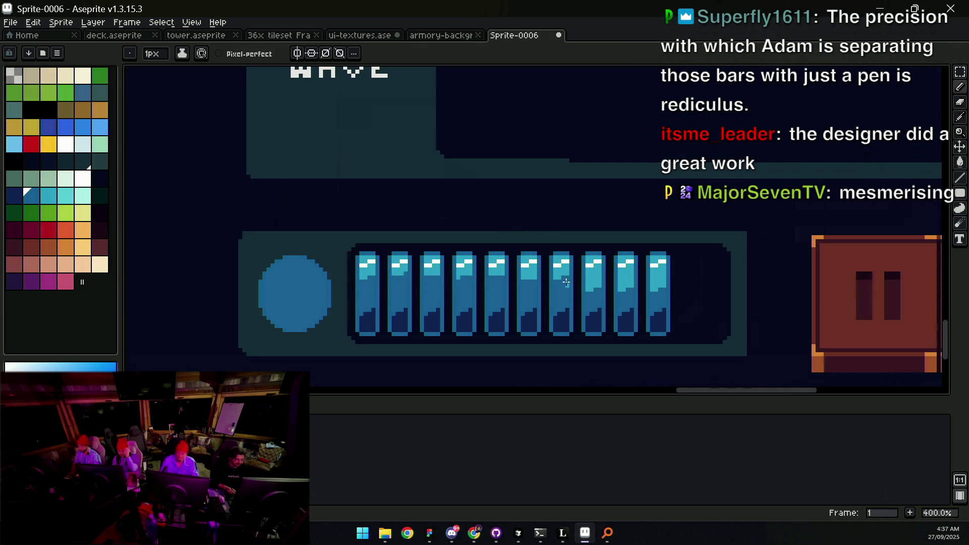
drag(576, 281, 508, 259)
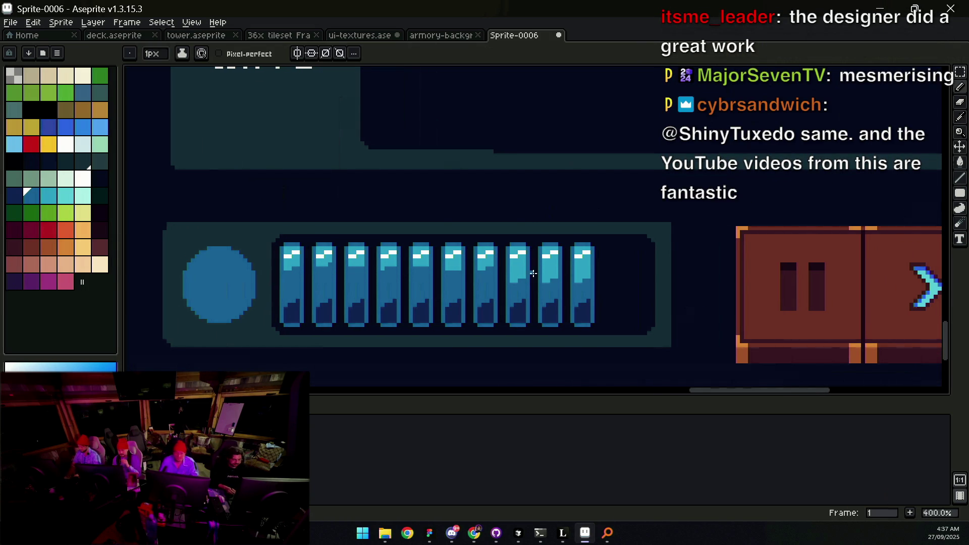
key(ctrl+z)
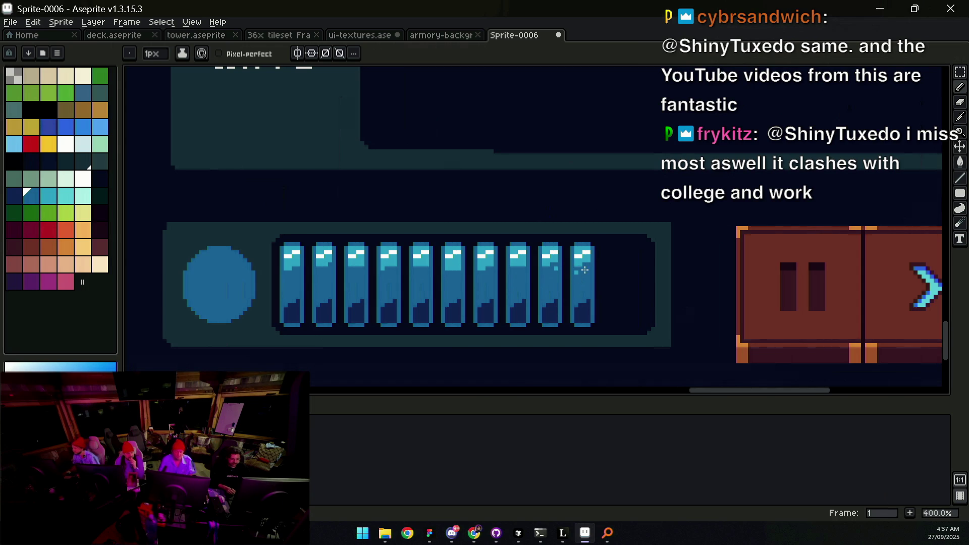
key(z)
scroll(579, 272, down, 1)
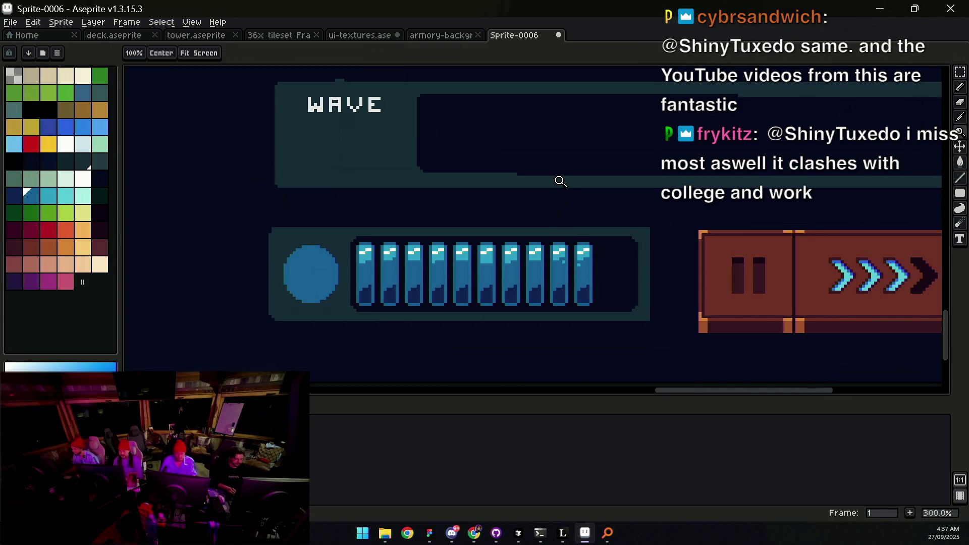
Step: Sample the bar's cyan and paint a 5px highlight on the orb's upper left
scroll(558, 180, down, 3)
mouse_move(481, 243)
mouse_down()
mouse_move(554, 282)
mouse_move(559, 332)
mouse_move(500, 310)
mouse_up()
scroll(568, 306, up, 2)
scroll(568, 306, up, 1)
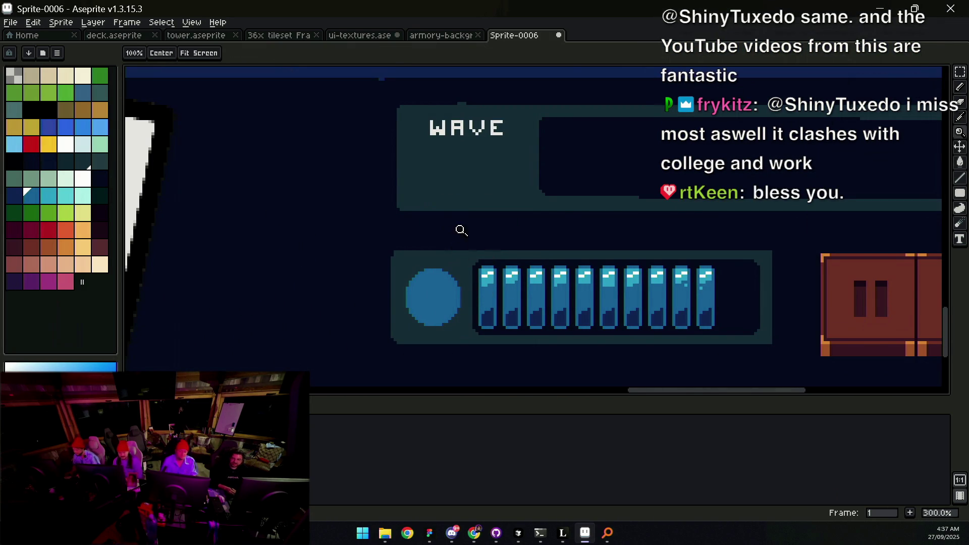
key(b)
alt+click(492, 269)
key(plus)
key(plus)
key(plus)
drag(428, 286, 443, 281)
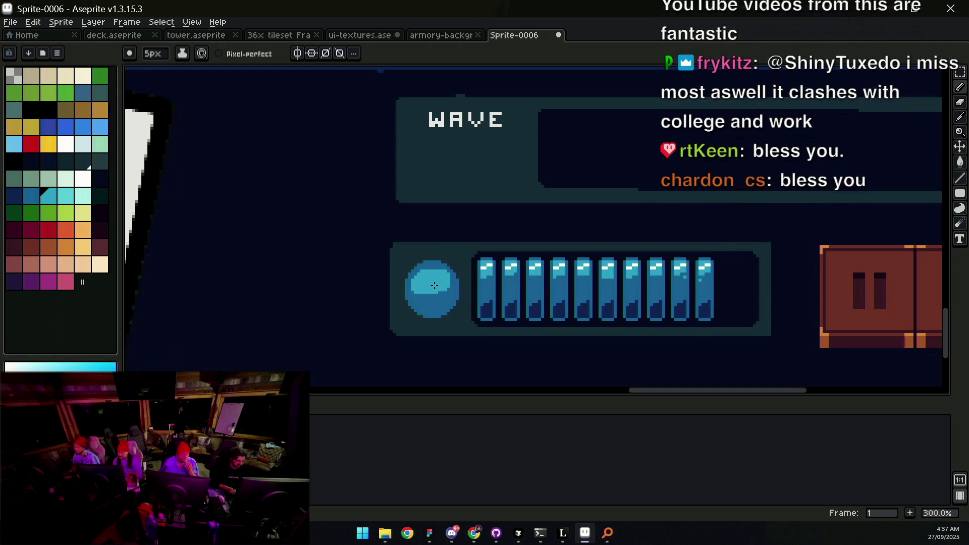
Step: Sample the near-white colour and dab a 2px glint onto the orb
scroll(443, 280, up, 1)
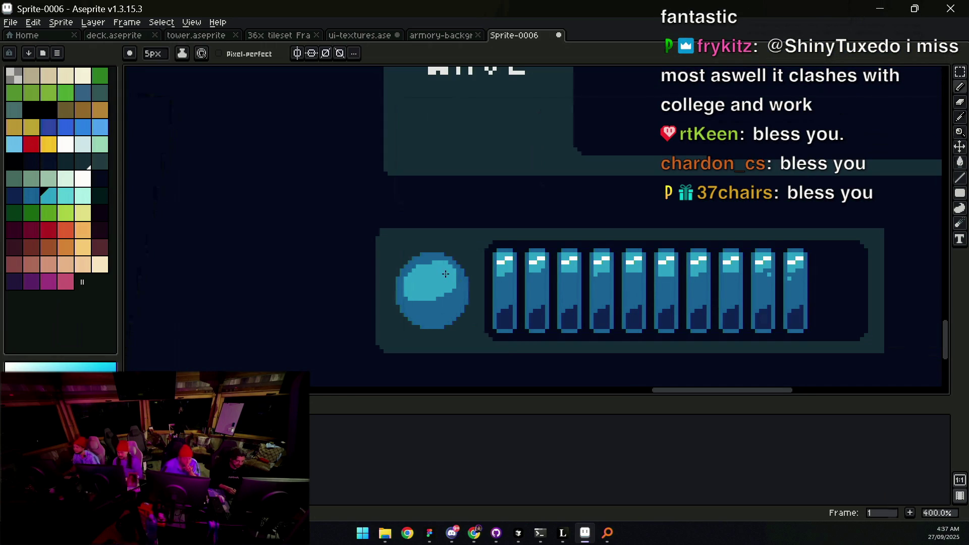
alt+click(505, 259)
key(minus)
key(minus)
key(minus)
click(445, 286)
Step: Inspect the orb up close and sample a colour from the orb area for its darker base
key(z)
scroll(460, 277, down, 2)
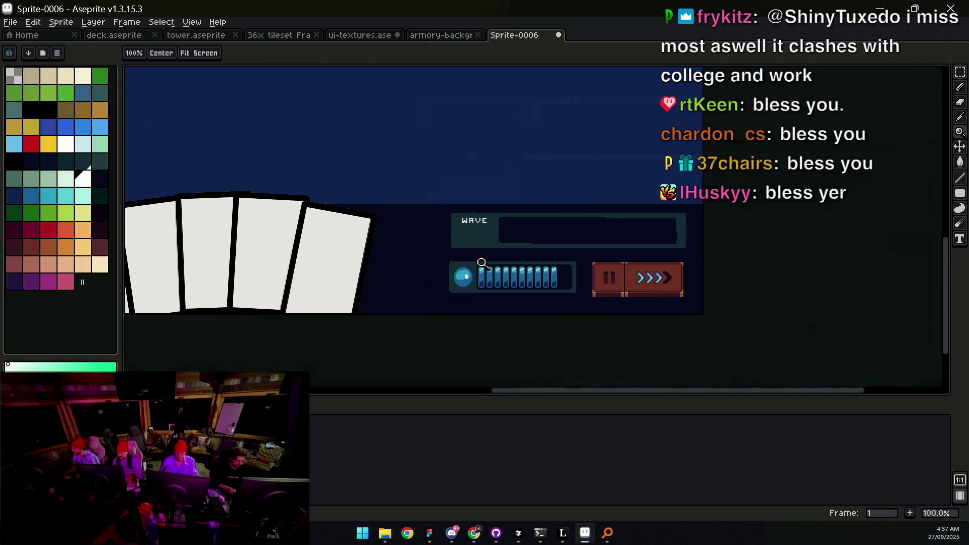
scroll(505, 295, up, 2)
key(b)
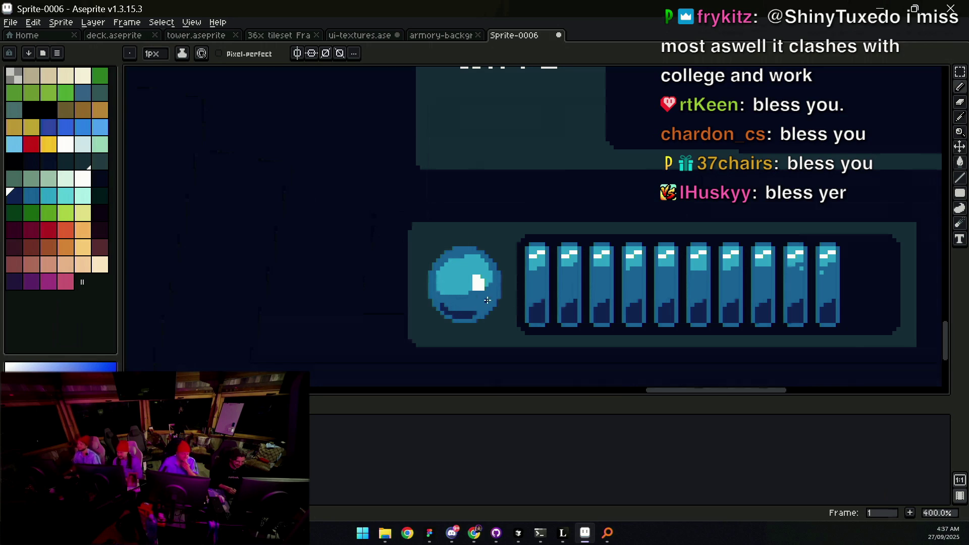
key(z)
scroll(481, 288, down, 3)
scroll(498, 279, up, 4)
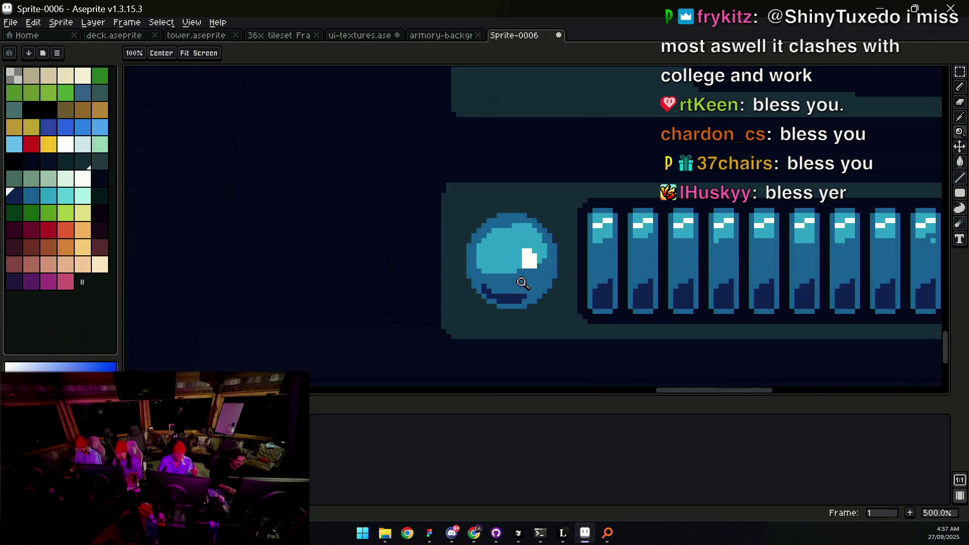
key(b)
alt+click(518, 268)
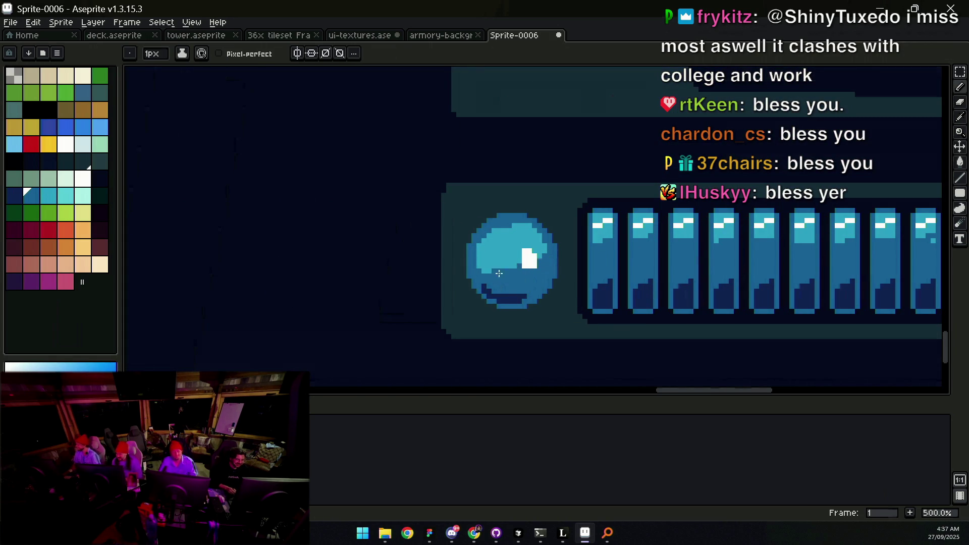
key(z)
scroll(505, 252, down, 4)
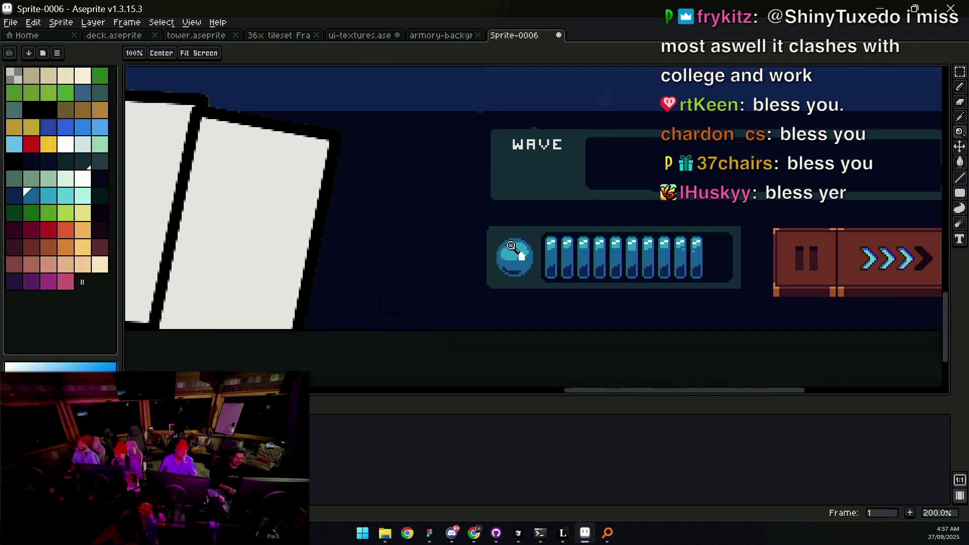
scroll(530, 231, down, 1)
scroll(537, 233, up, 1)
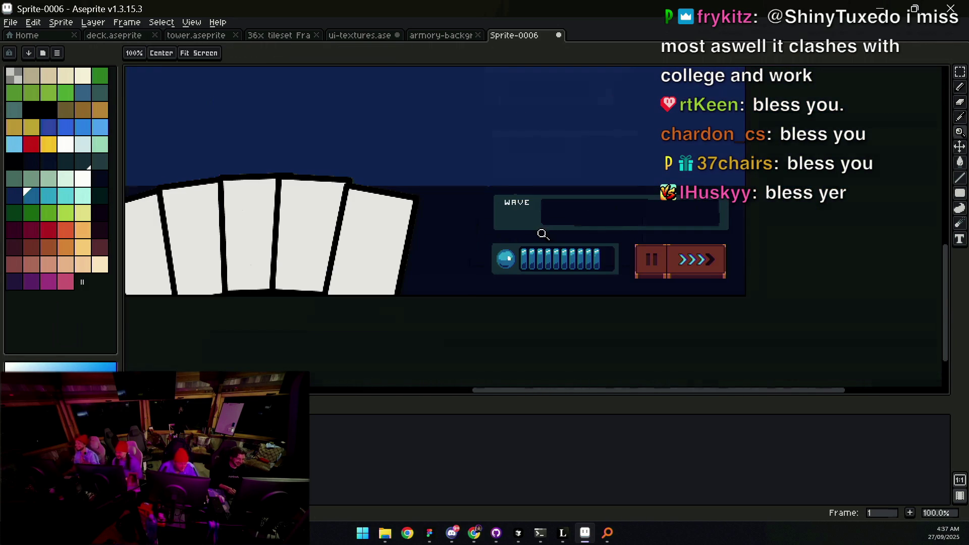
scroll(538, 256, down, 1)
scroll(534, 245, up, 1)
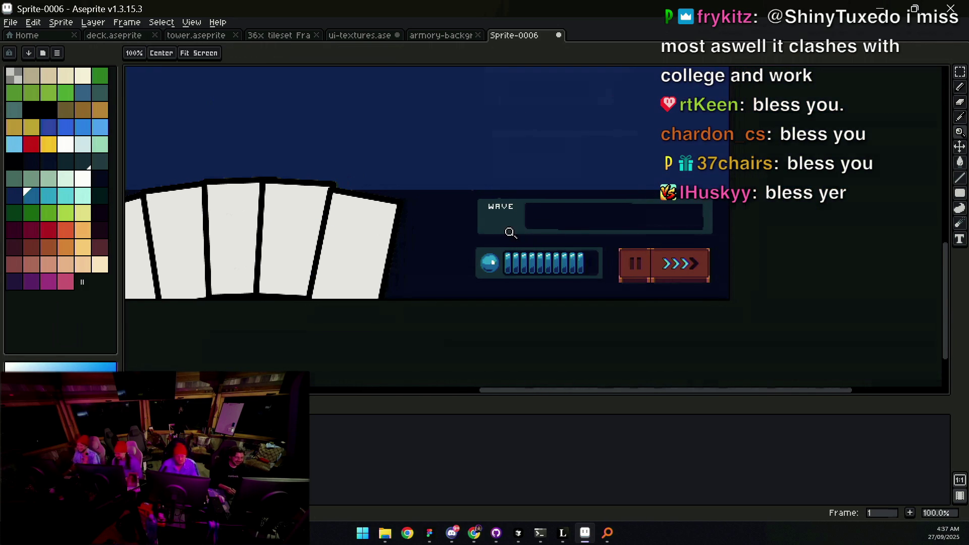
scroll(505, 237, up, 3)
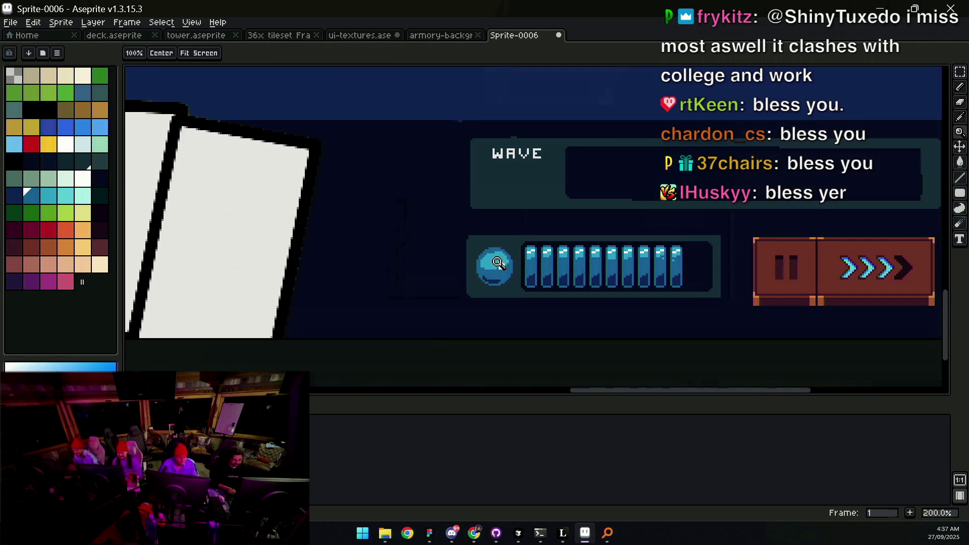
scroll(529, 257, down, 2)
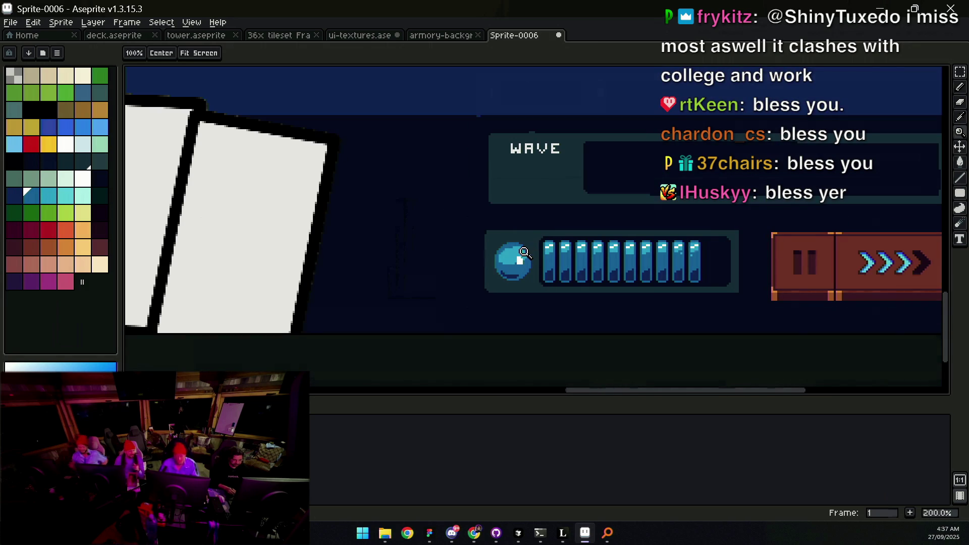
scroll(529, 248, right, 3)
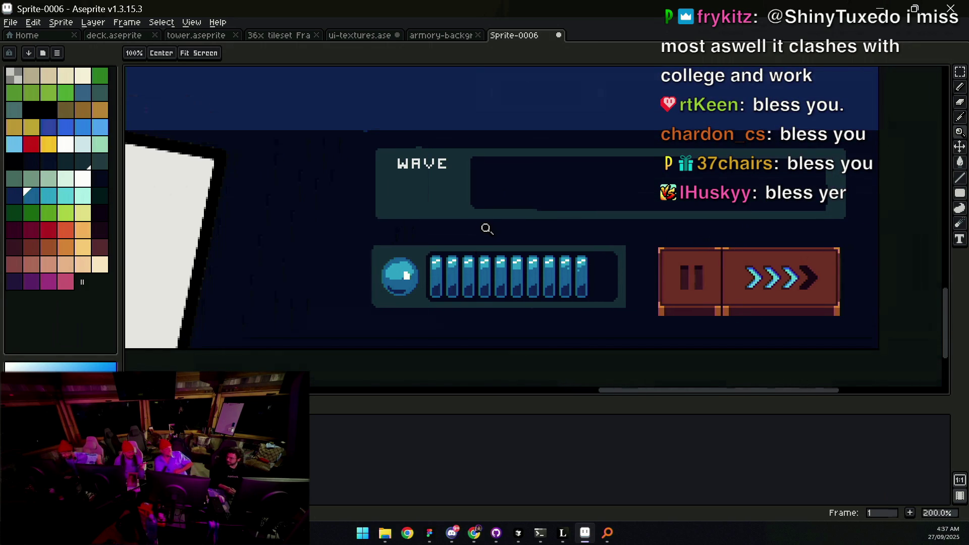
scroll(569, 206, down, 2)
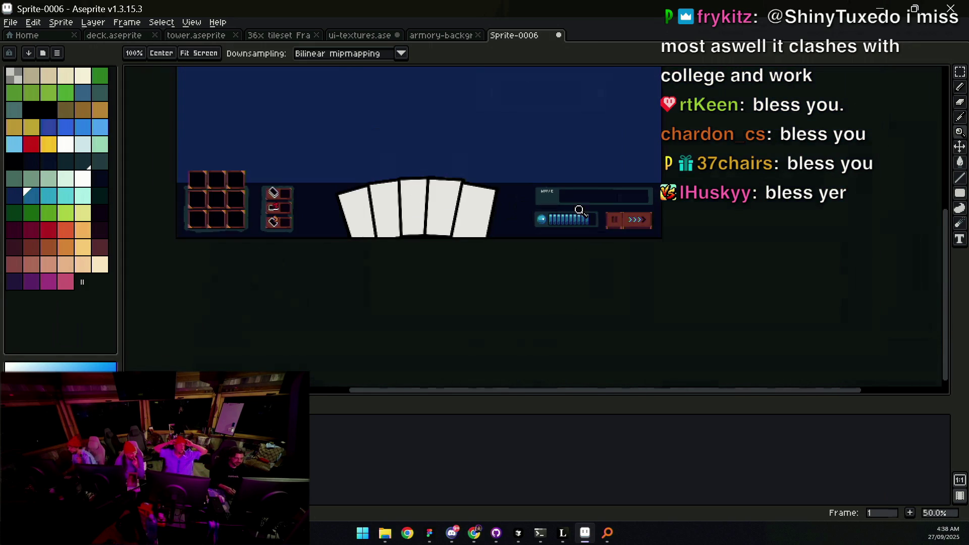
scroll(591, 219, up, 2)
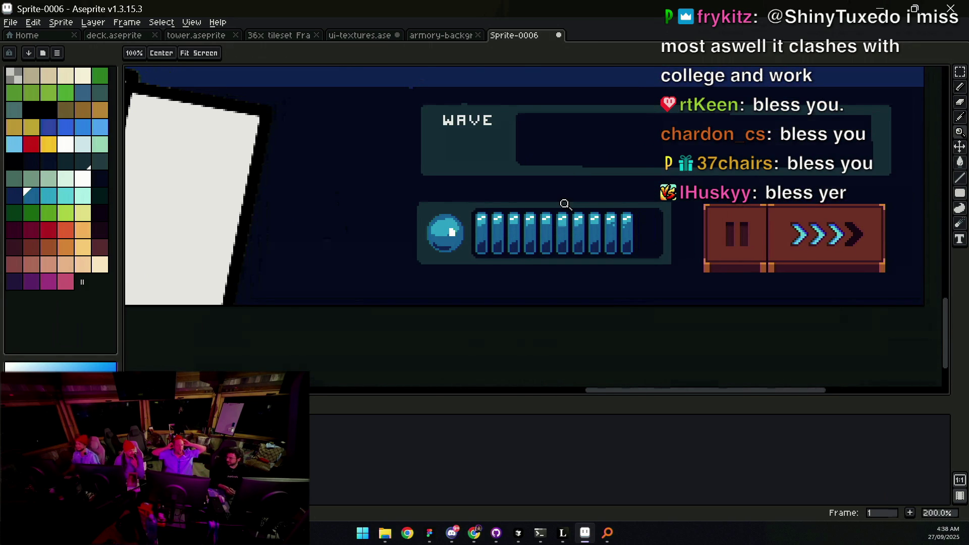
scroll(613, 224, up, 2)
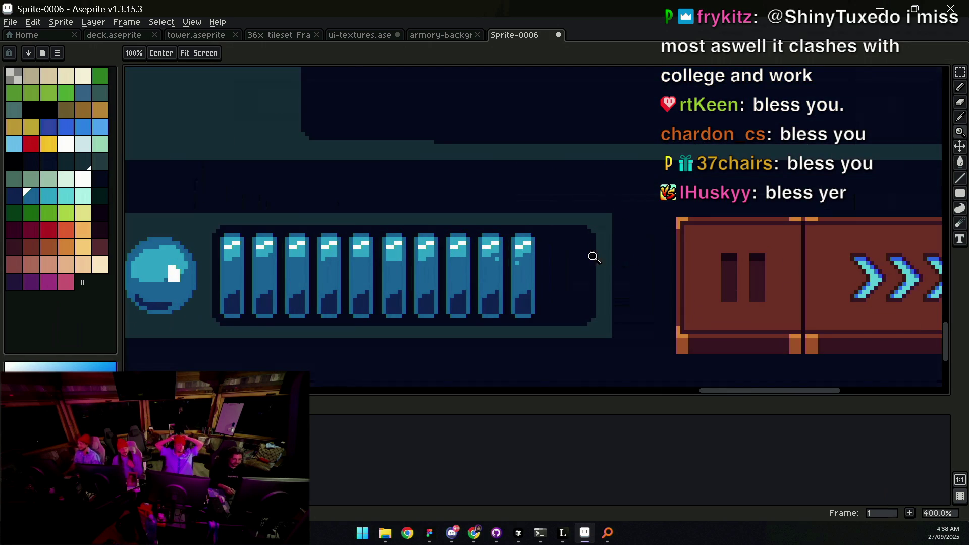
Step: Fill the energy bar's dark interior with the dark-teal palette colour
key(i)
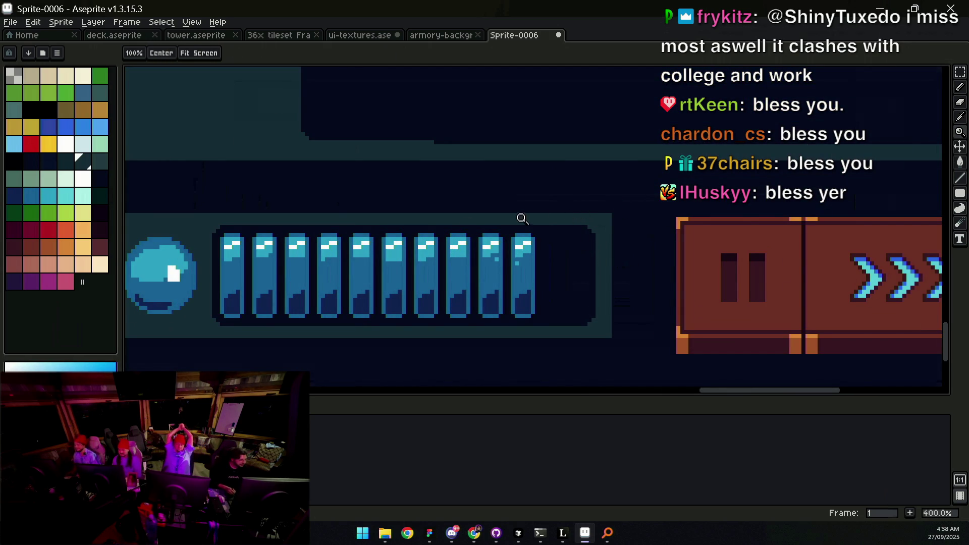
click(65, 161)
key(v)
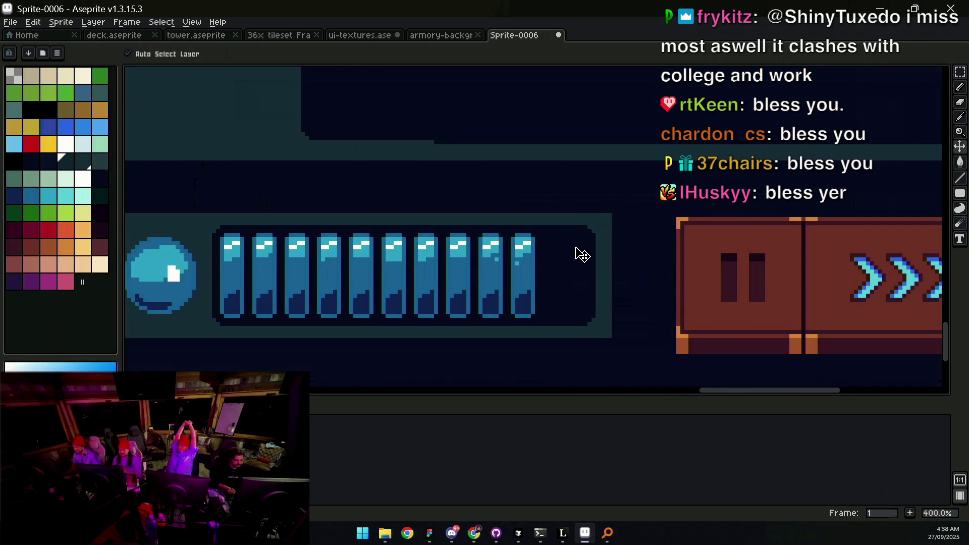
key(g)
click(559, 263)
Step: Try a colour-region selection on the energy bar, then undo it
key(z)
scroll(505, 267, down, 2)
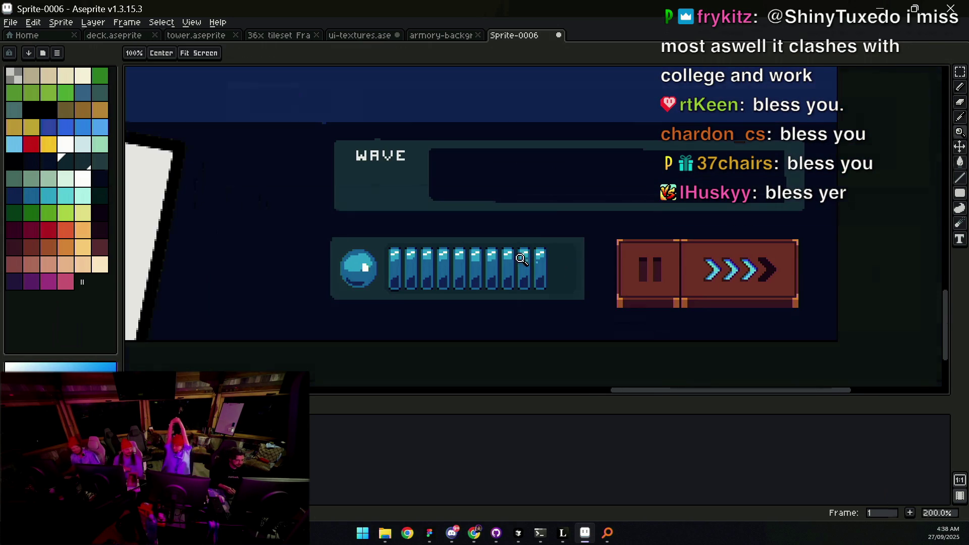
scroll(353, 271, up, 2)
key(v)
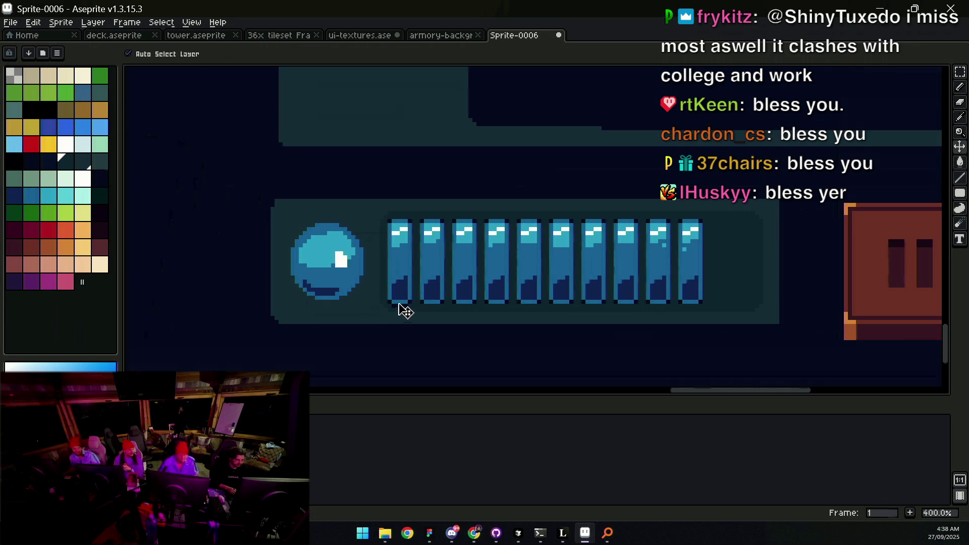
key(m)
key(w)
click(401, 305)
key(ctrl+z)
Step: Sample a dark colour from the bar and draw a dark strip right of the last segment
key(z)
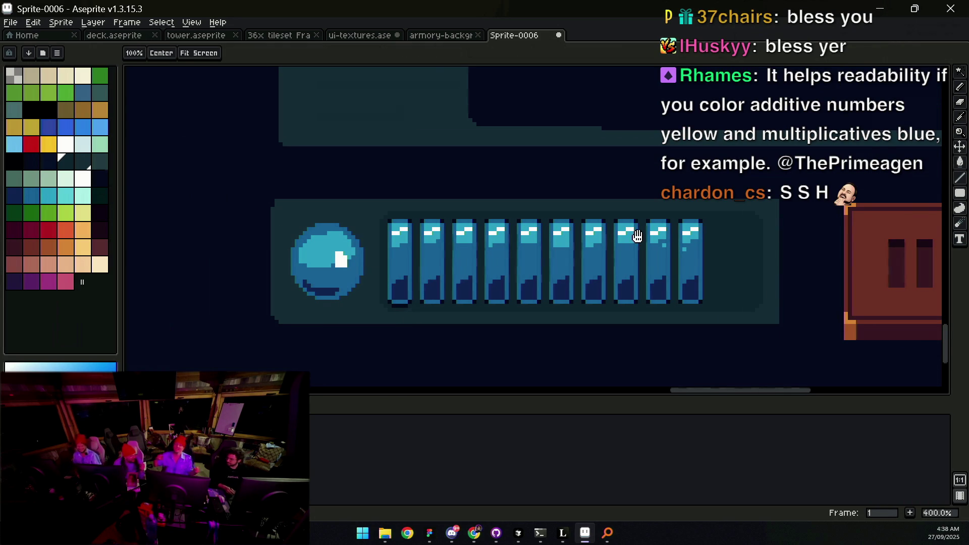
scroll(579, 244, right, 3)
scroll(578, 244, up, 1)
key(i)
click(551, 328)
key(b)
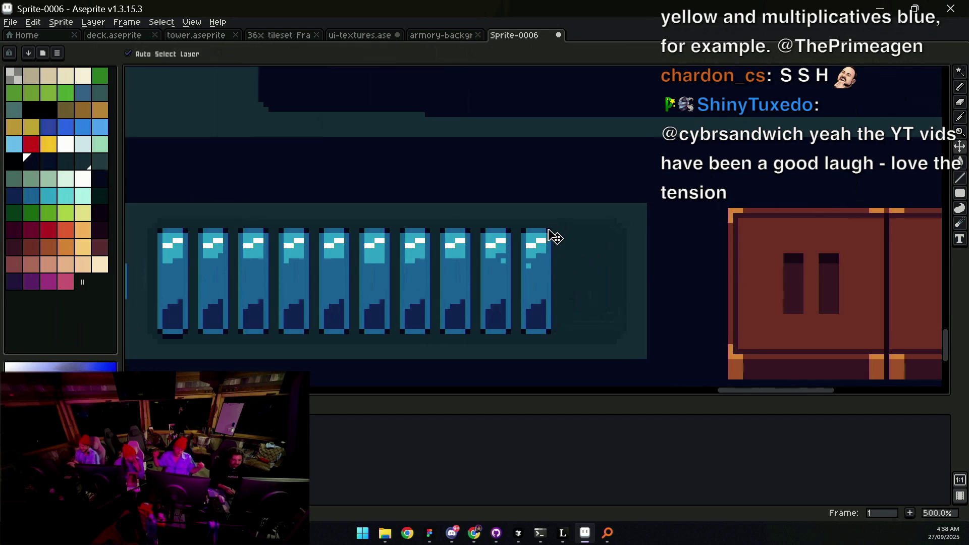
mouse_move(577, 242)
mouse_down()
mouse_move(575, 330)
mouse_move(573, 244)
mouse_up()
Step: Widen the dark strip beside the last segment with a 4px brush
key(z)
scroll(604, 243, down, 3)
scroll(602, 225, up, 2)
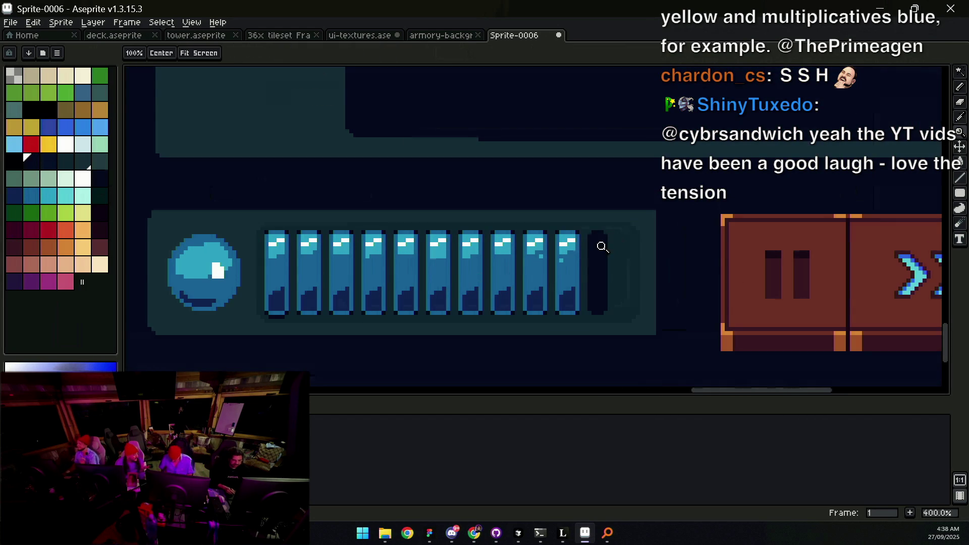
key(b)
drag(604, 241, 605, 300)
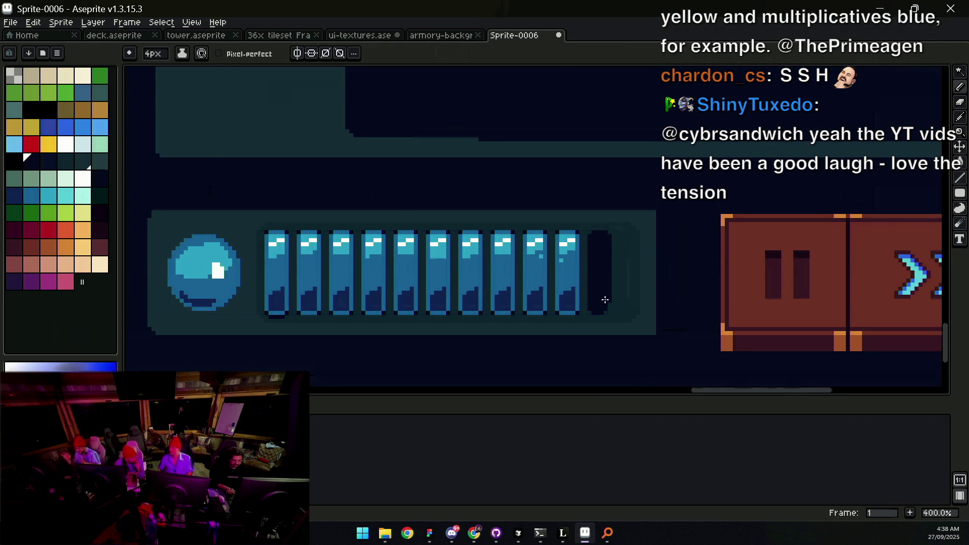
key(z)
scroll(604, 237, down, 3)
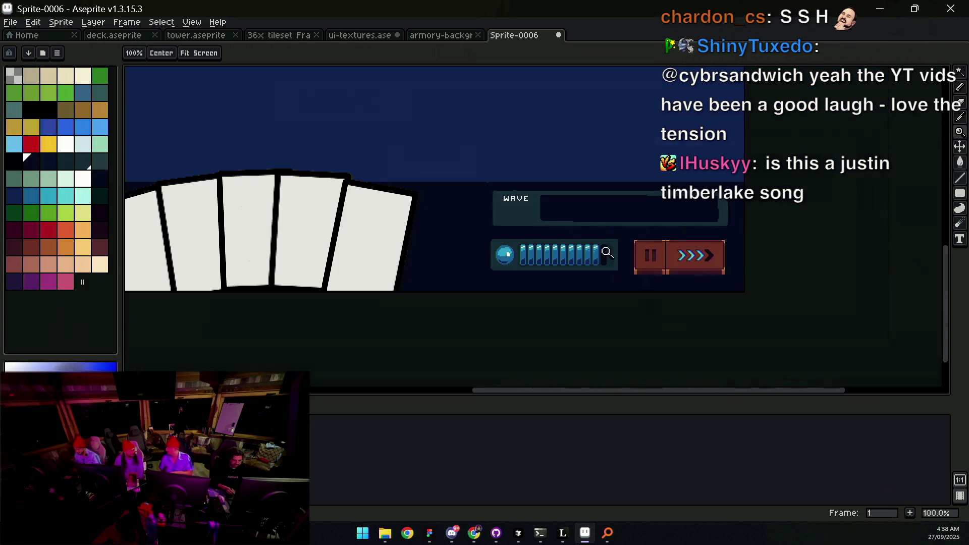
scroll(585, 235, up, 4)
key(b)
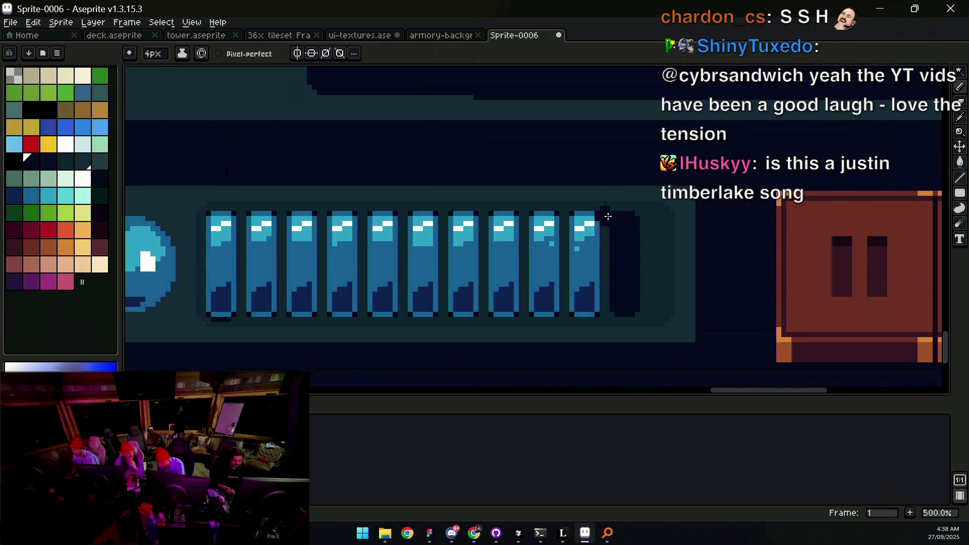
Step: Marquee-select the last blue bar in the energy bar, then drop the selection
key(m)
mouse_move(606, 209)
mouse_down()
mouse_move(601, 310)
mouse_move(572, 319)
mouse_up()
key(v)
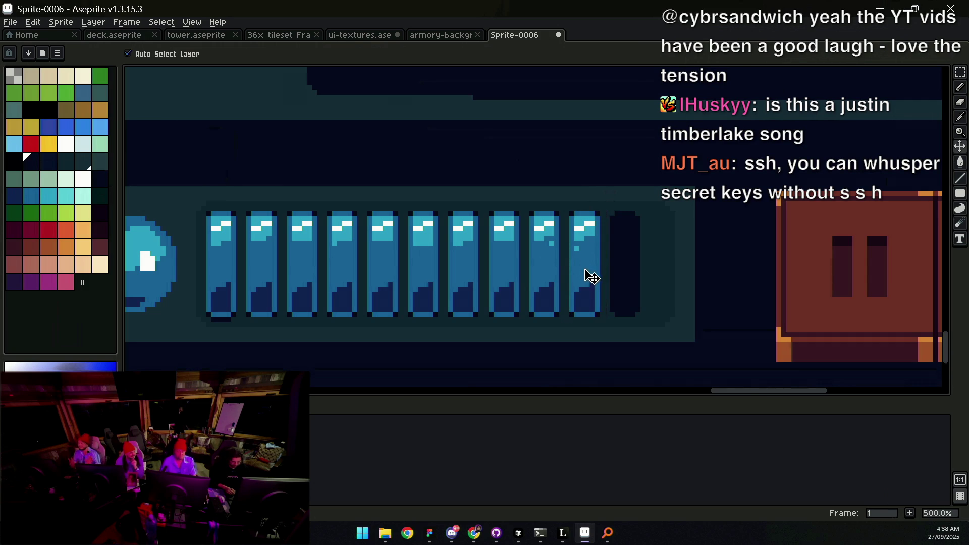
key(m)
drag(598, 208, 607, 320)
click(591, 270)
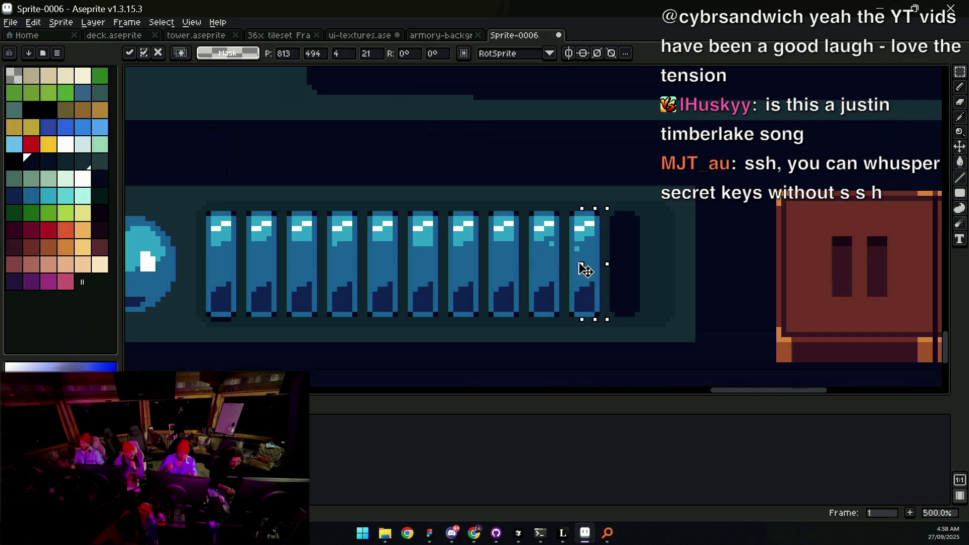
key(Return)
Step: Erase the tenth blue bar and copy the empty slot into the gap, committing it
key(b)
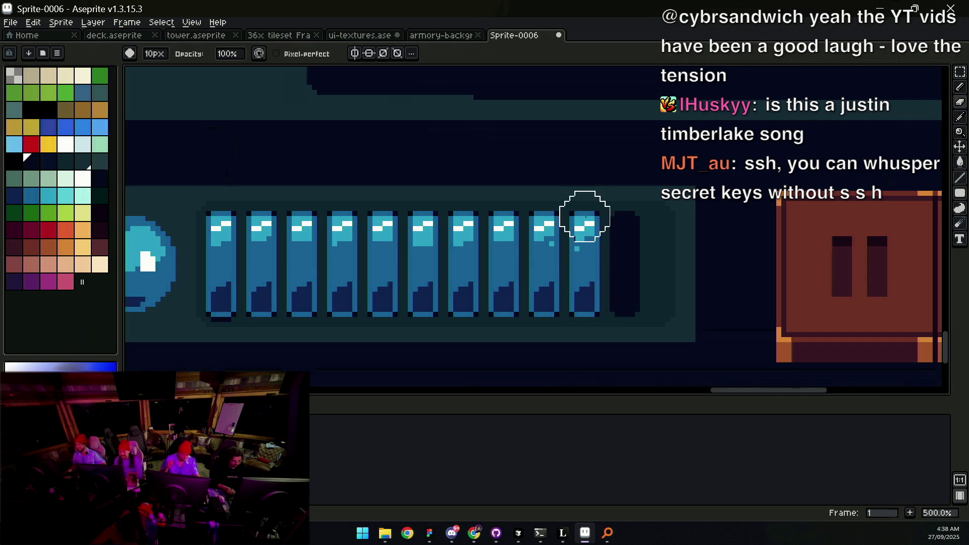
key(v)
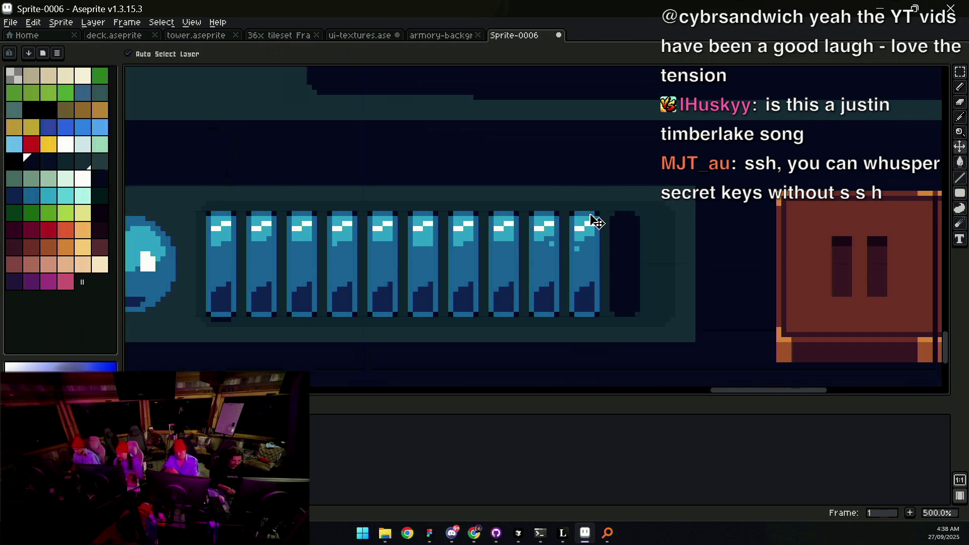
key(e)
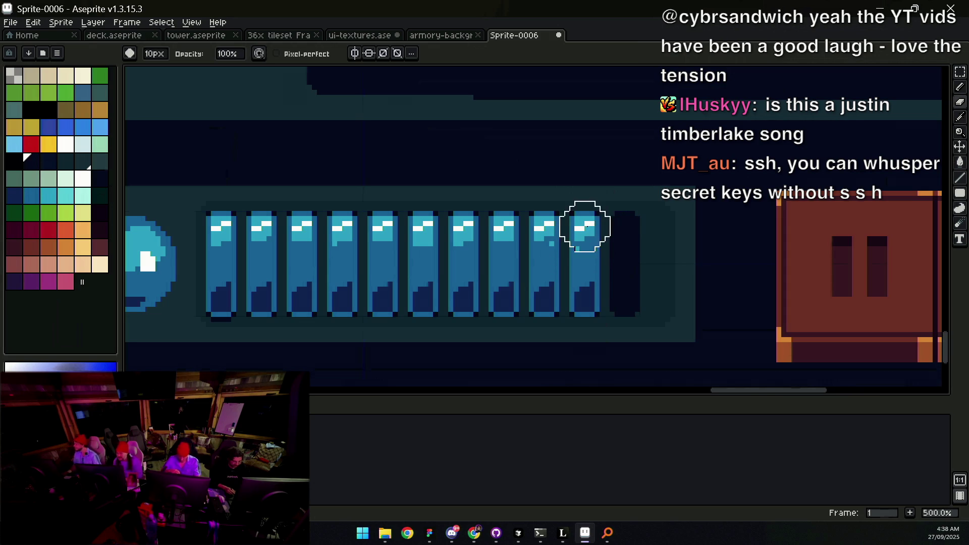
mouse_move(575, 227)
mouse_down()
mouse_move(589, 303)
mouse_move(652, 192)
mouse_move(597, 261)
mouse_up()
key(m)
key(Return)
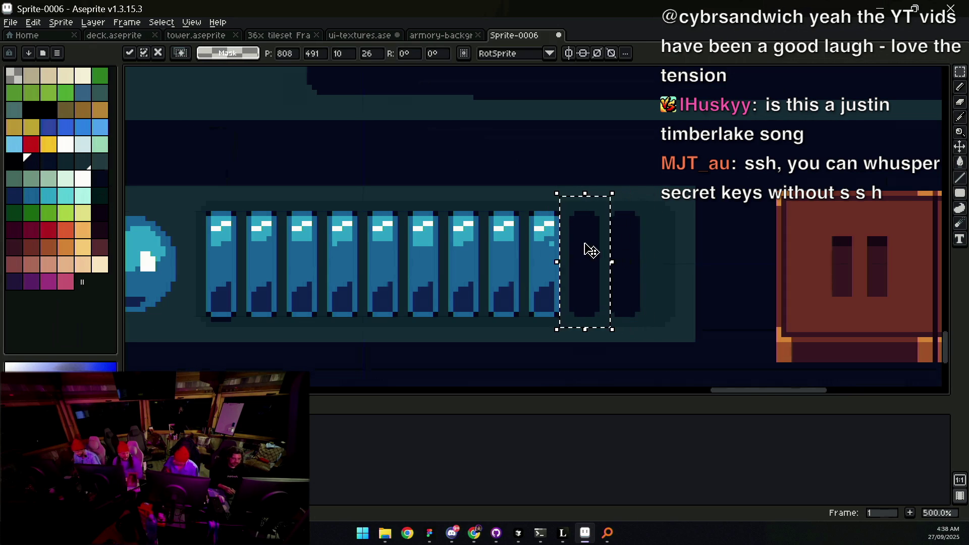
Step: Check the updated bar and sample the dark slot colour
key(z)
scroll(596, 217, down, 5)
scroll(599, 222, up, 5)
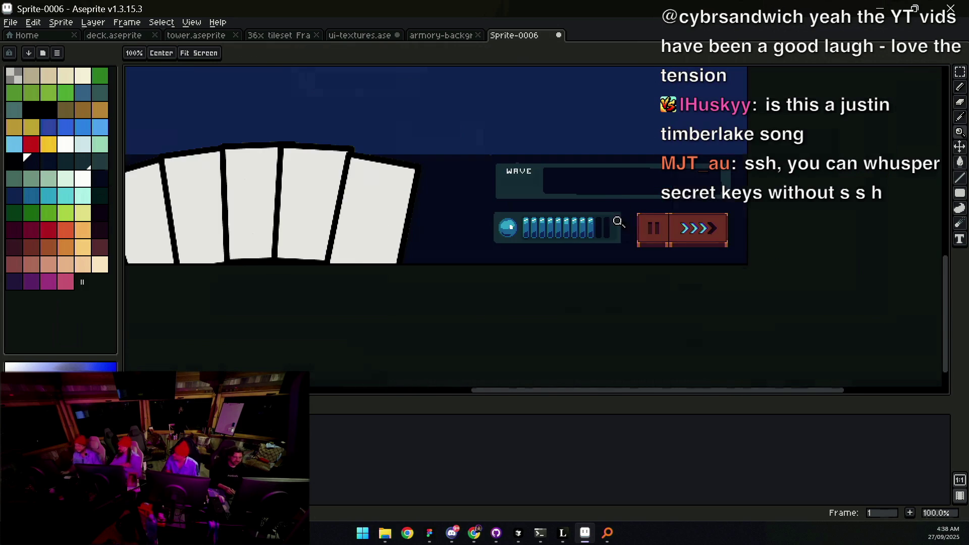
key(v)
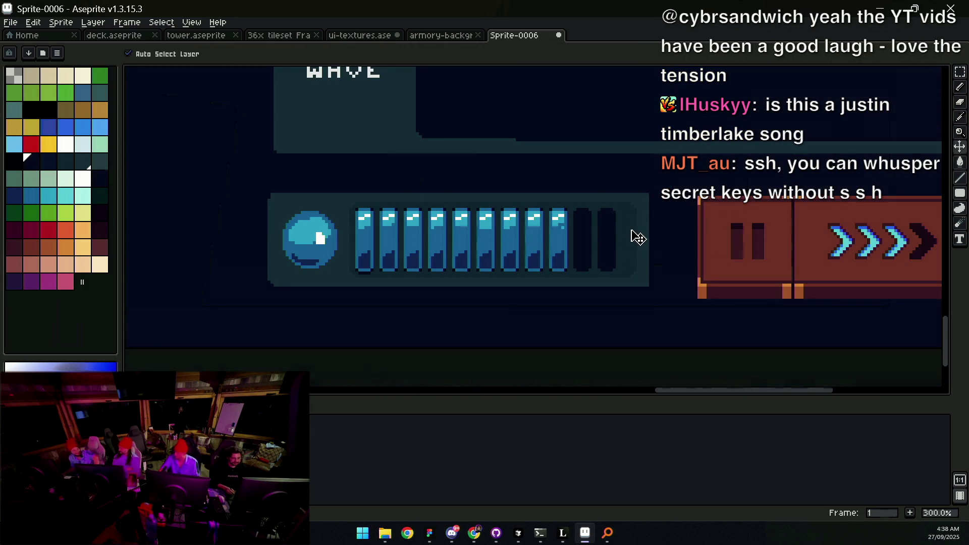
key(h)
scroll(626, 222, down, 2)
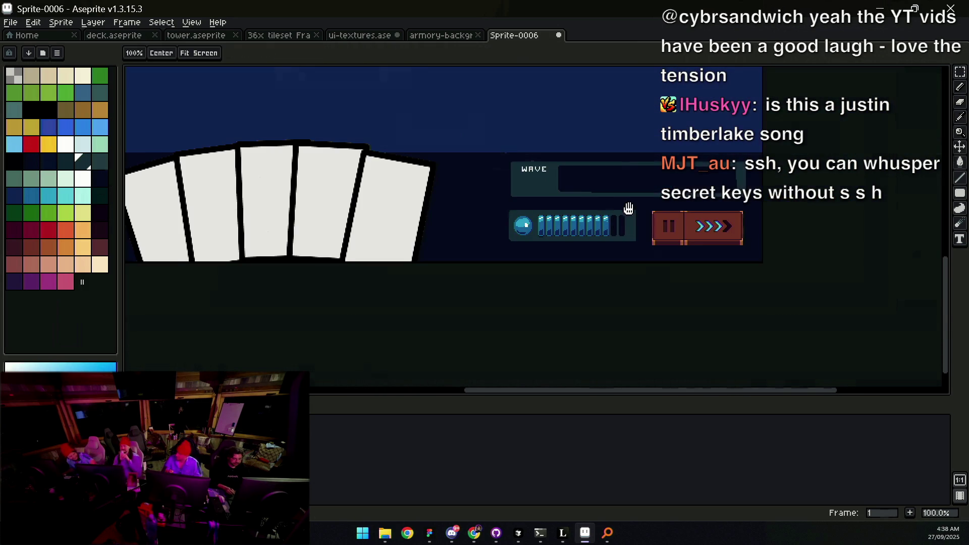
key(z)
scroll(621, 235, up, 3)
key(i)
click(667, 235)
Step: Apply the Outline effect to the current layer content
key(v)
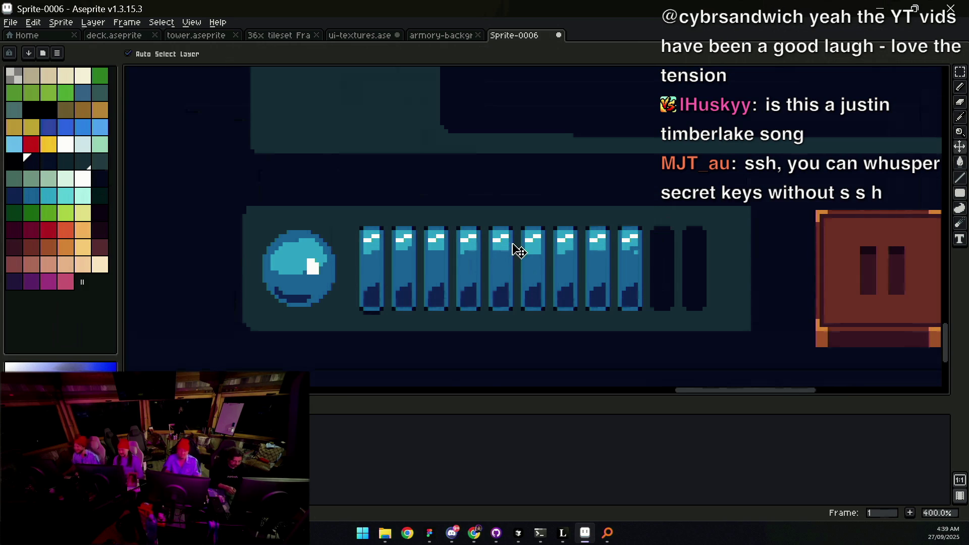
key(shift+o)
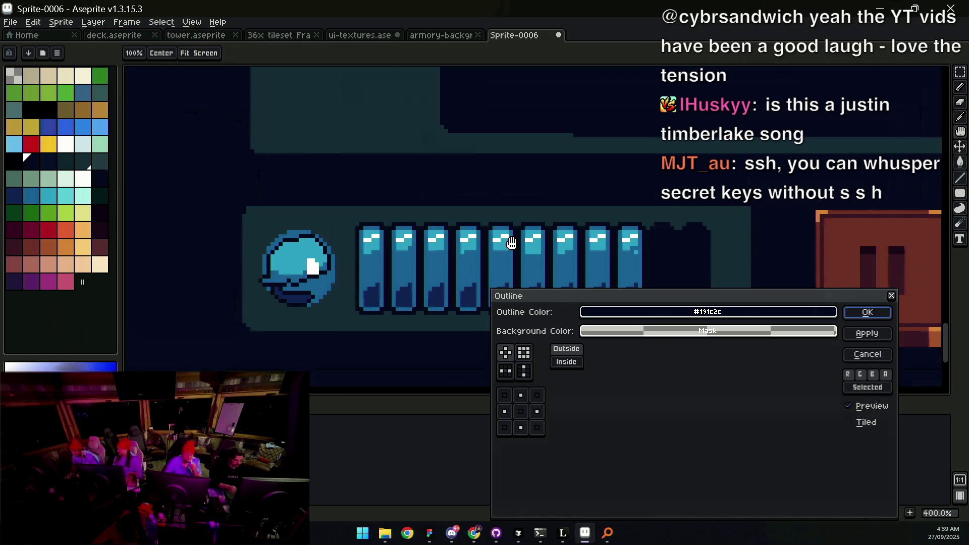
key(Return)
key(z)
scroll(404, 217, up, 2)
Step: Erase blue bars two through nine, leaving only the first bar
key(b)
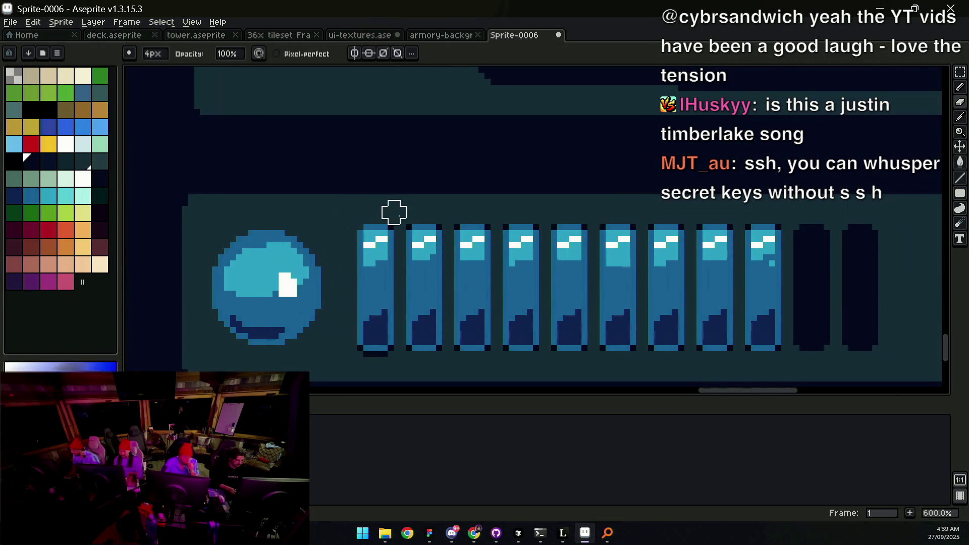
mouse_move(419, 236)
mouse_down()
mouse_move(443, 223)
mouse_move(454, 273)
mouse_move(525, 219)
mouse_move(649, 346)
mouse_move(738, 316)
mouse_move(768, 273)
mouse_move(774, 333)
mouse_up()
drag(588, 340, 554, 328)
scroll(399, 277, down, 1)
key(v)
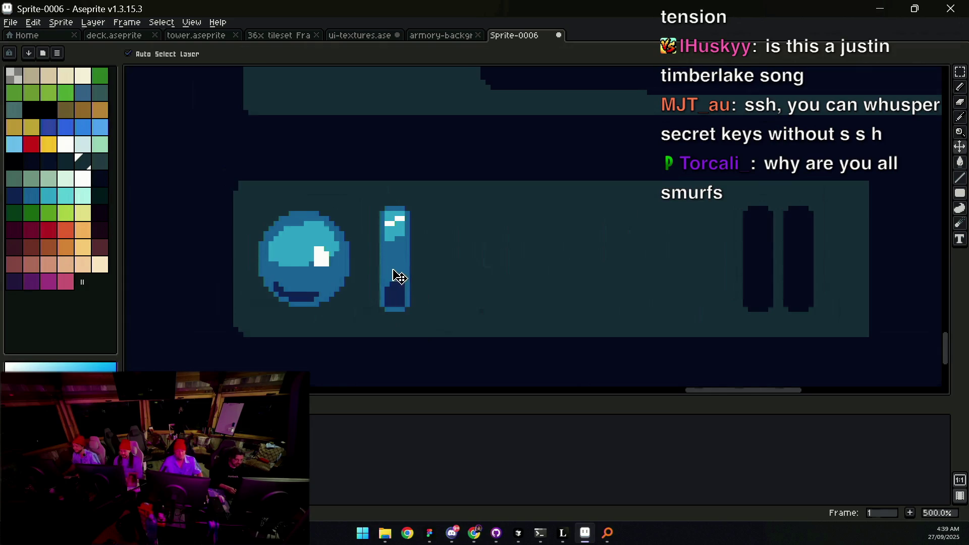
Step: Give the remaining blue bar a dark #191c2c outline
key(m)
drag(368, 329, 437, 179)
key(shift+o)
mouse_move(715, 295)
mouse_down()
mouse_move(749, 271)
mouse_move(679, 310)
mouse_move(756, 264)
mouse_up()
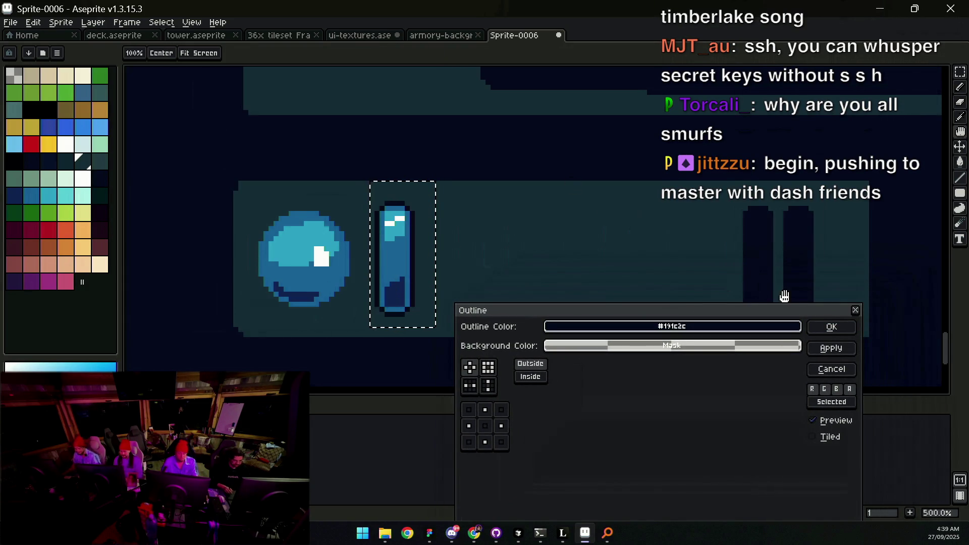
click(831, 327)
scroll(554, 264, up, 2)
Step: Sample the dark outline colour, deselect, and set a 1px pencil brush
key(i)
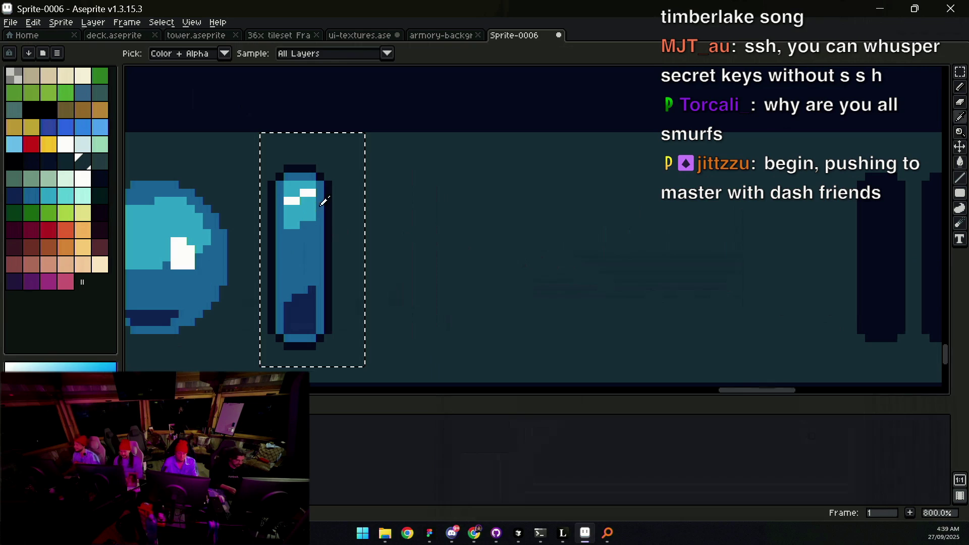
click(324, 201)
key(ctrl+d)
key(b)
key(minus)
key(minus)
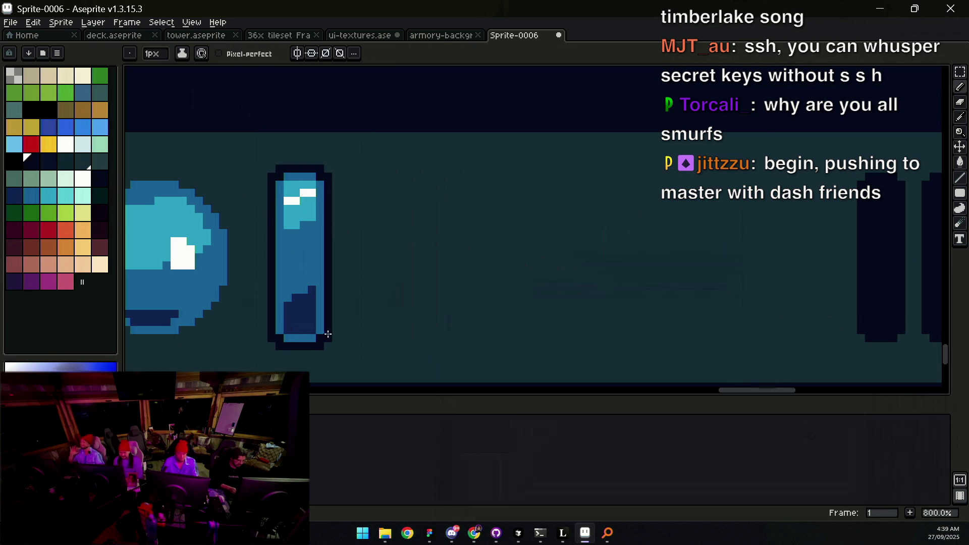
Step: Undo an accidental layer shift and the stray recent edits
key(z)
scroll(348, 263, down, 5)
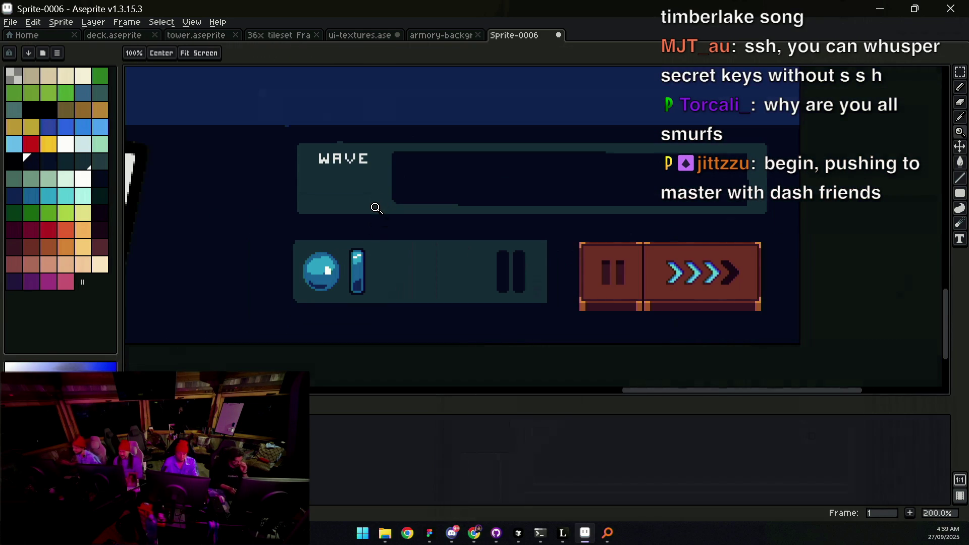
scroll(366, 258, up, 2)
key(v)
drag(363, 283, 362, 286)
key(ctrl+z)
key(ctrl+z)
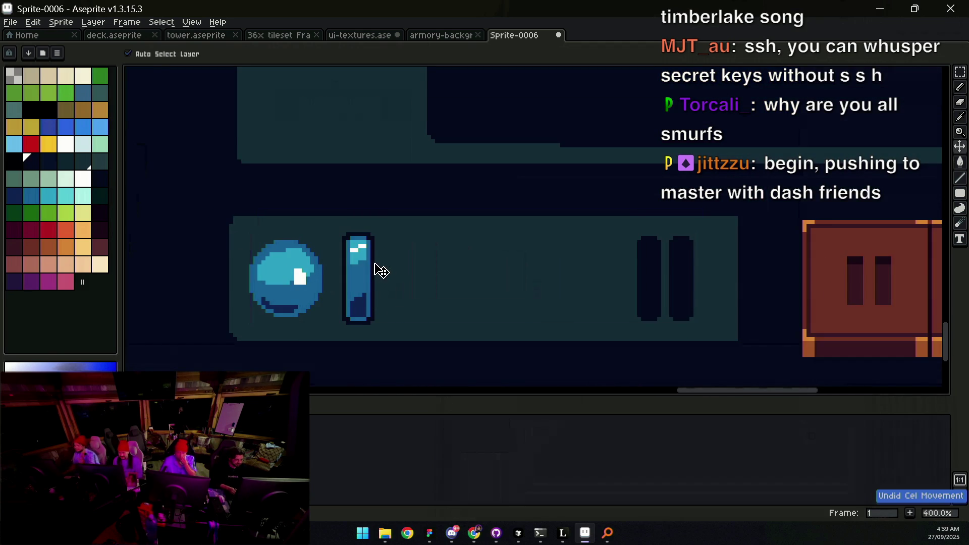
key(ctrl+z)
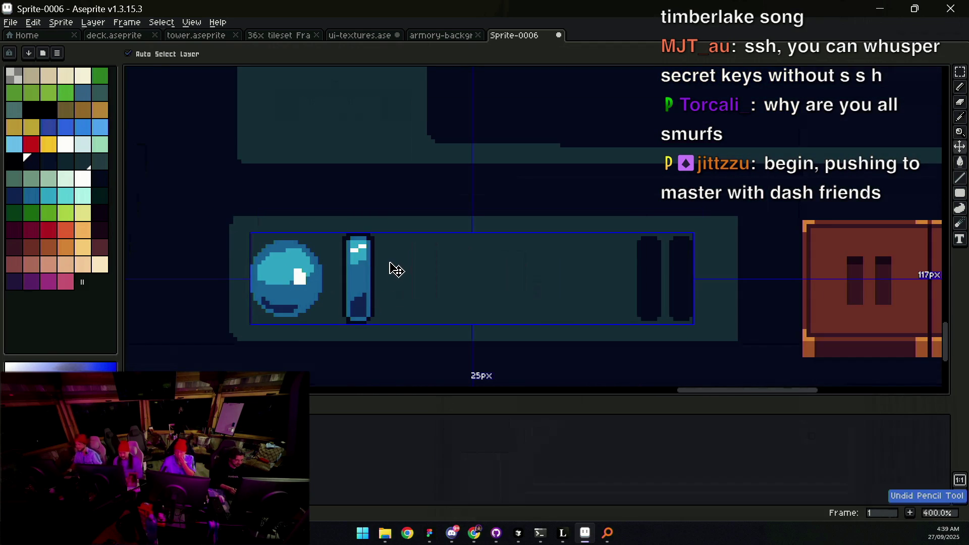
key(ctrl+z)
key(ctrl+z)
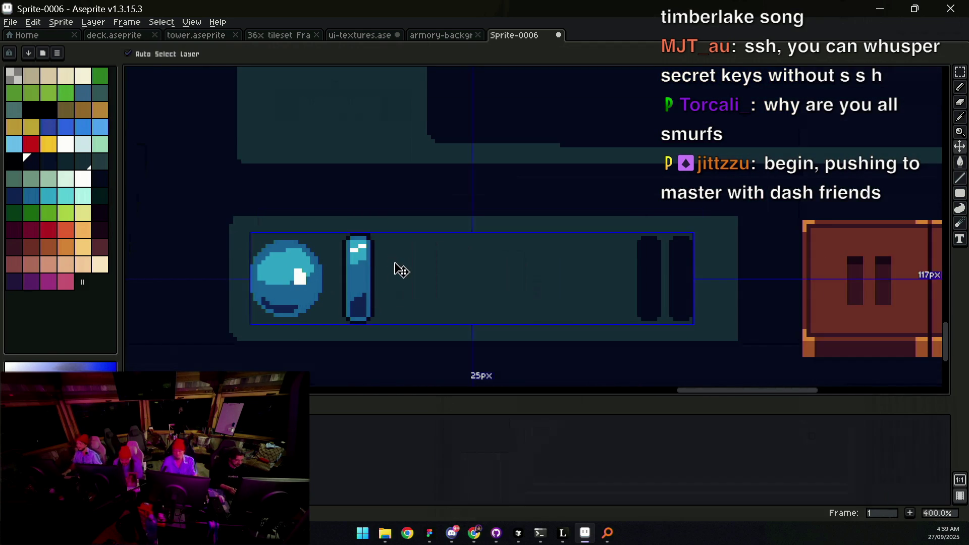
Step: Copy the outlined bar and paste a duplicate shifted to the right
key(z)
scroll(401, 271, down, 2)
scroll(392, 273, up, 1)
scroll(405, 260, down, 1)
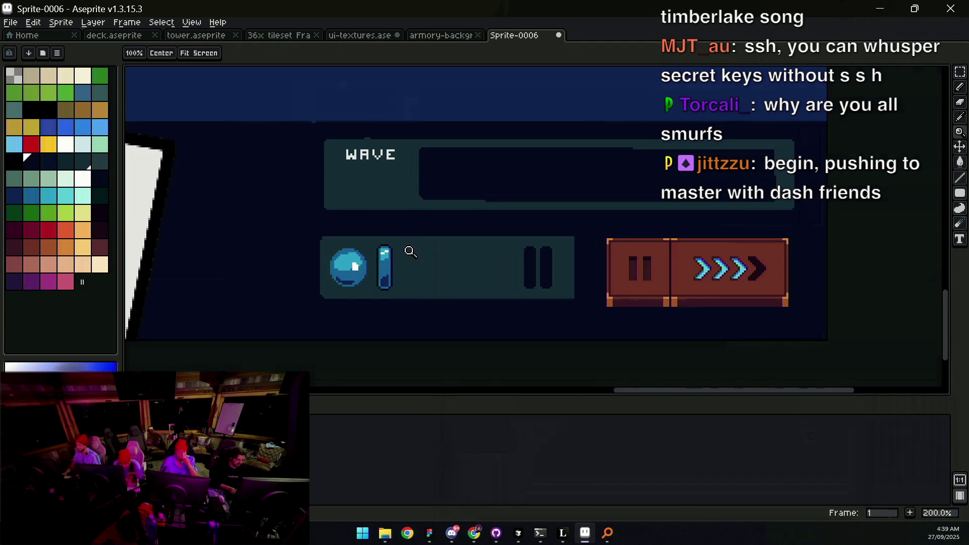
scroll(384, 276, up, 2)
key(m)
drag(363, 313, 413, 204)
key(ctrl+c)
key(ctrl+v)
key(Right)
key(Right)
key(Right)
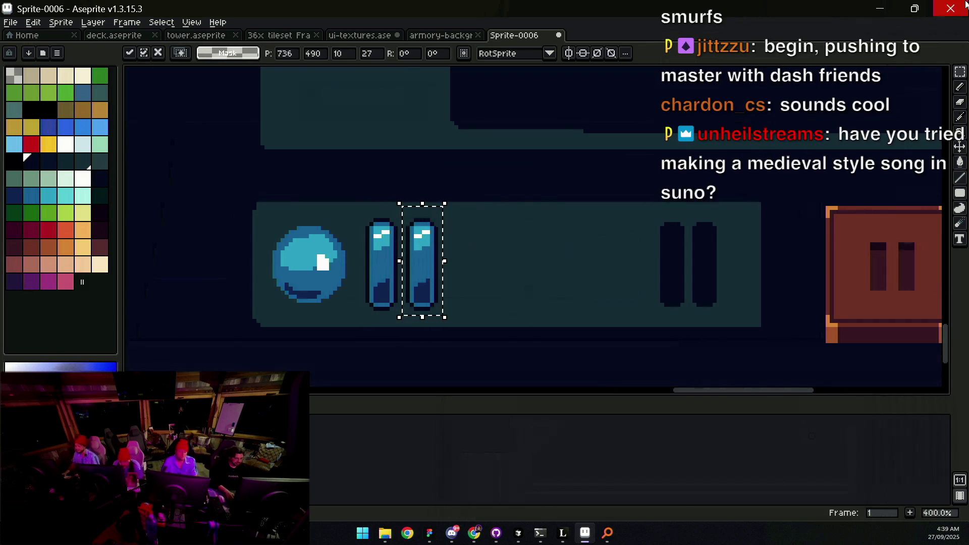
Step: Redo the misplaced paste so the second bar sits beside the original
click(387, 200)
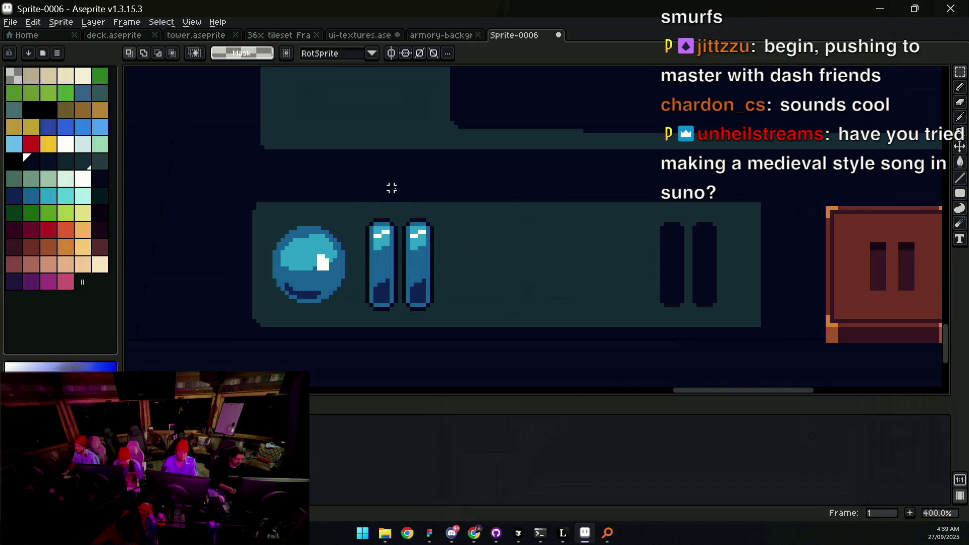
key(ctrl+z)
key(ctrl+v)
key(Right)
key(Right)
key(Right)
key(Return)
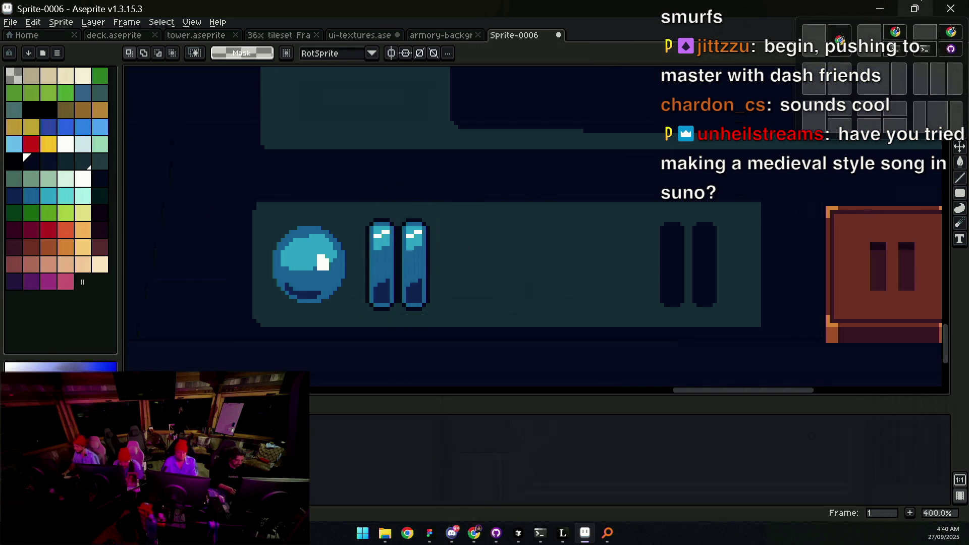
Step: Duplicate both bars to the right, giving four outlined bars
drag(367, 223, 432, 317)
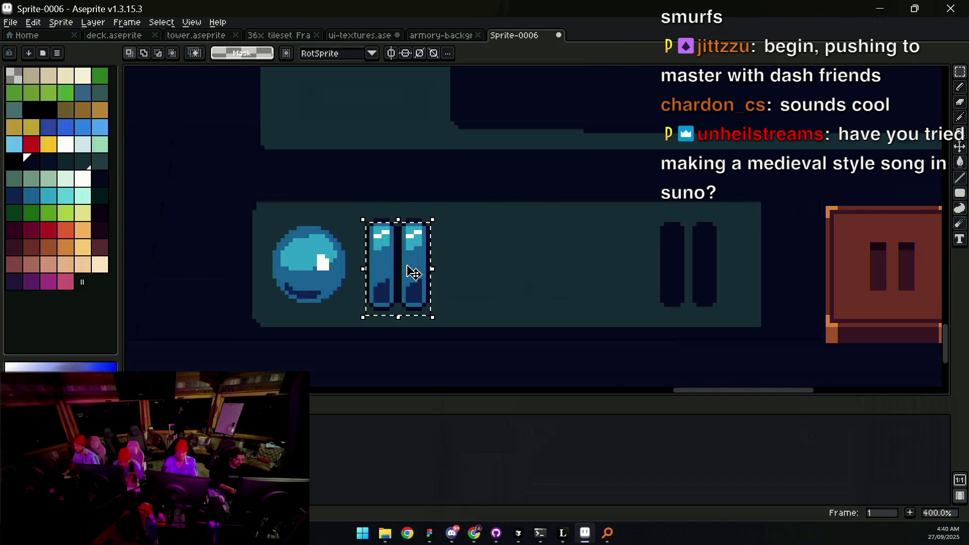
click(359, 208)
mouse_move(360, 208)
mouse_down()
mouse_move(441, 325)
mouse_move(443, 313)
mouse_up()
key(Right)
key(Right)
key(Right)
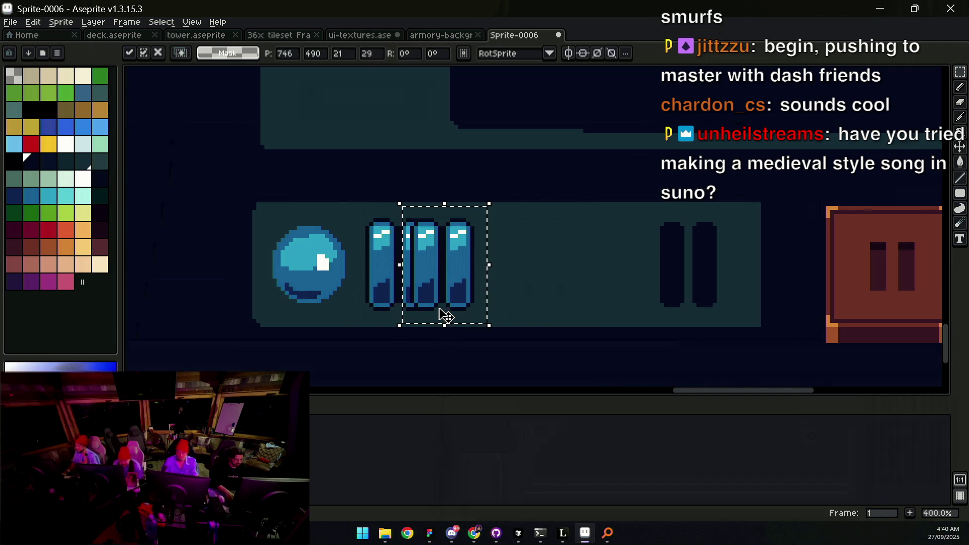
key(Return)
Step: Duplicate the four bars to complete eight outlined blue cells
mouse_move(355, 204)
mouse_down()
mouse_move(433, 282)
mouse_move(502, 329)
mouse_move(501, 298)
mouse_move(646, 298)
mouse_move(630, 298)
mouse_up()
key(Return)
scroll(495, 251, down, 3)
scroll(519, 251, down, 1)
scroll(512, 253, up, 1)
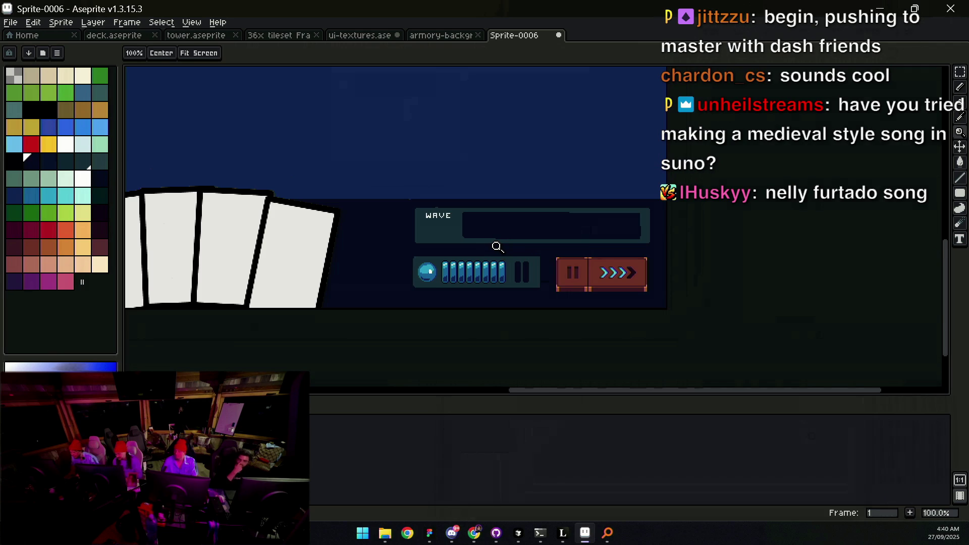
Step: Zoom in on the energy bar and undo an accidental layer shift
click(524, 273)
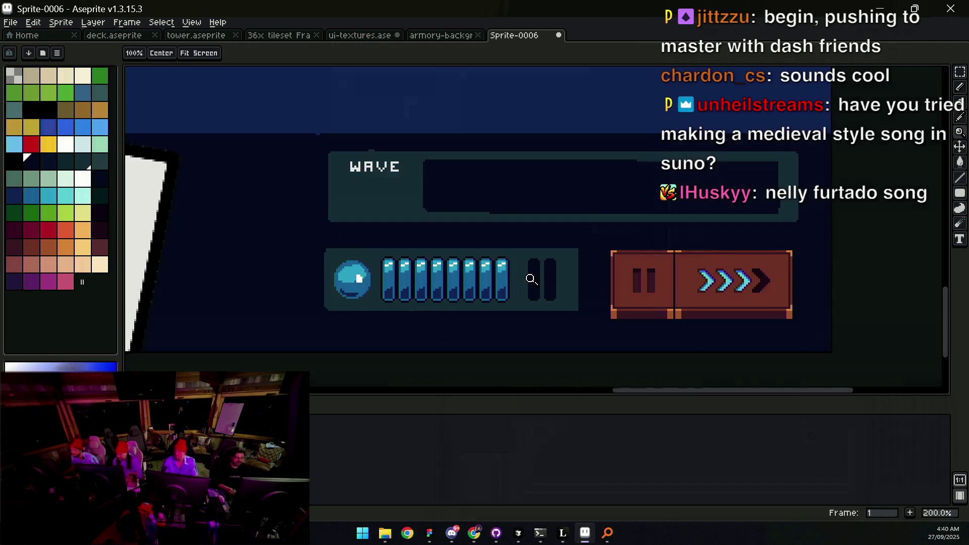
click(530, 277)
key(v)
drag(541, 281, 539, 271)
key(ctrl+z)
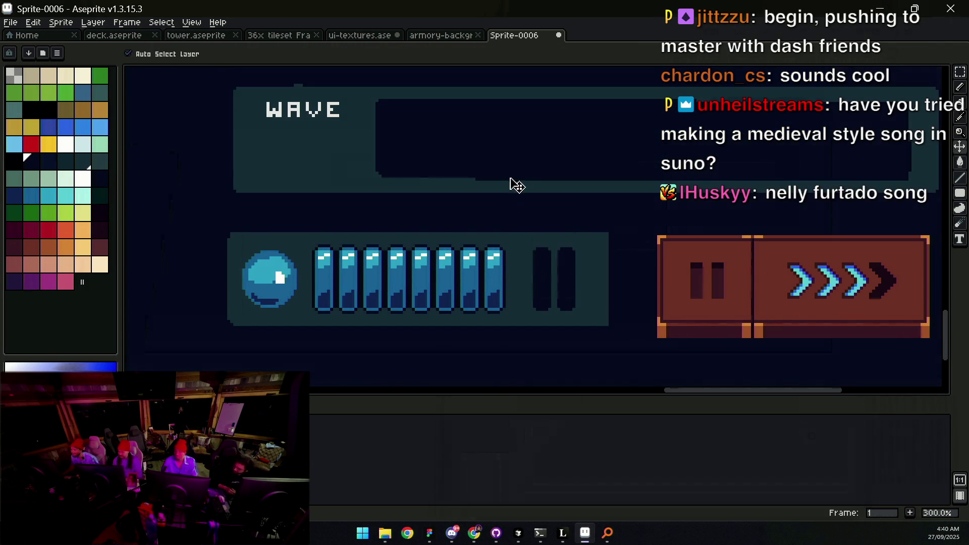
Step: Move the two empty slots left toward the filled bars
key(m)
drag(521, 231, 596, 322)
drag(578, 291, 557, 277)
click(557, 277)
Step: Apply an outline to the two empty slots and deselect
key(v)
key(m)
drag(488, 228, 559, 351)
key(shift+o)
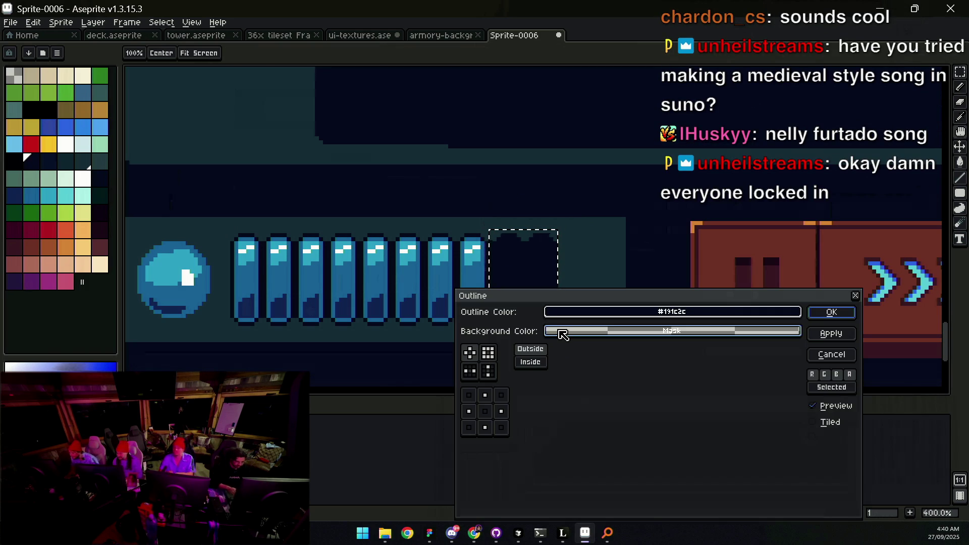
click(814, 316)
key(m)
key(ctrl+d)
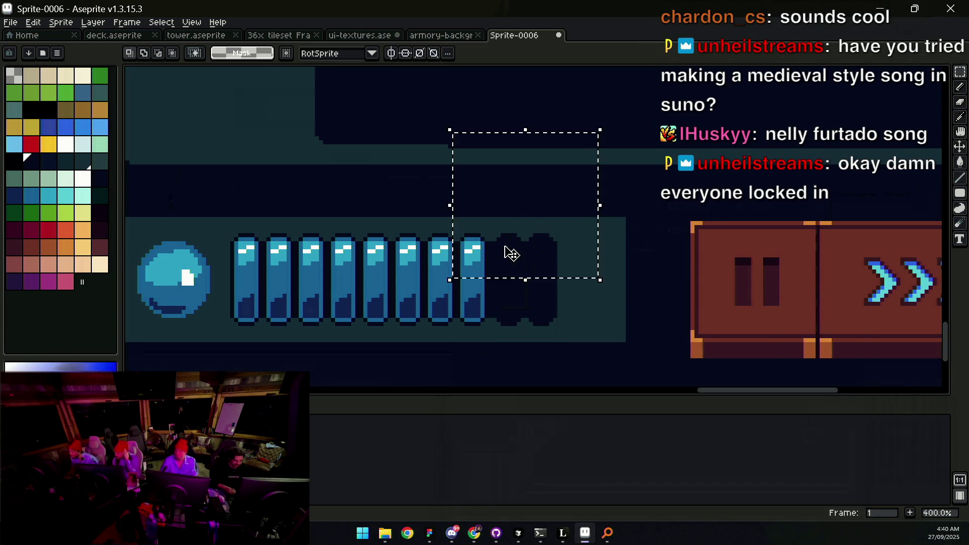
Step: Reposition the empty slots at the end of the eight cells and commit
drag(494, 230, 566, 339)
click(547, 307)
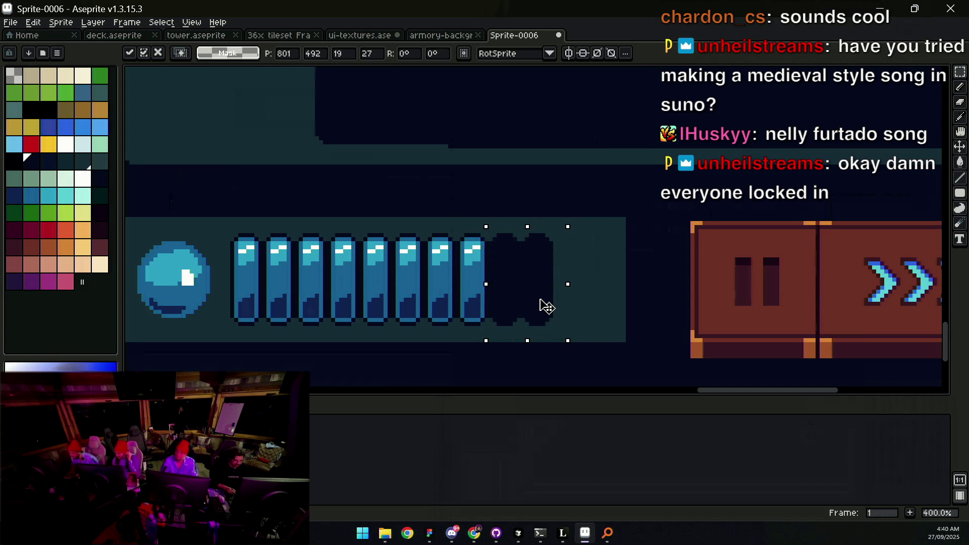
key(ctrl+d)
key(z)
scroll(535, 283, down, 1)
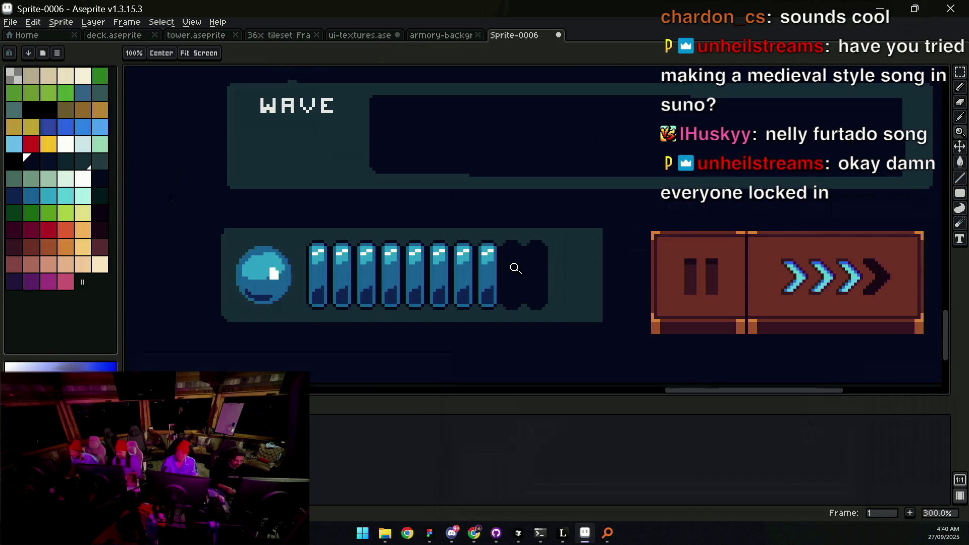
scroll(535, 283, down, 1)
scroll(534, 281, up, 1)
scroll(535, 281, up, 2)
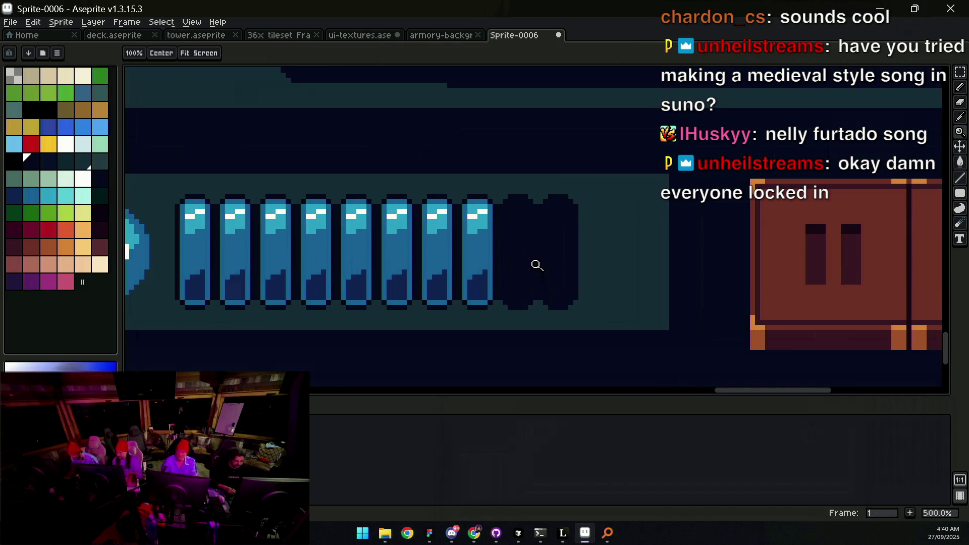
scroll(530, 258, down, 4)
scroll(556, 253, up, 3)
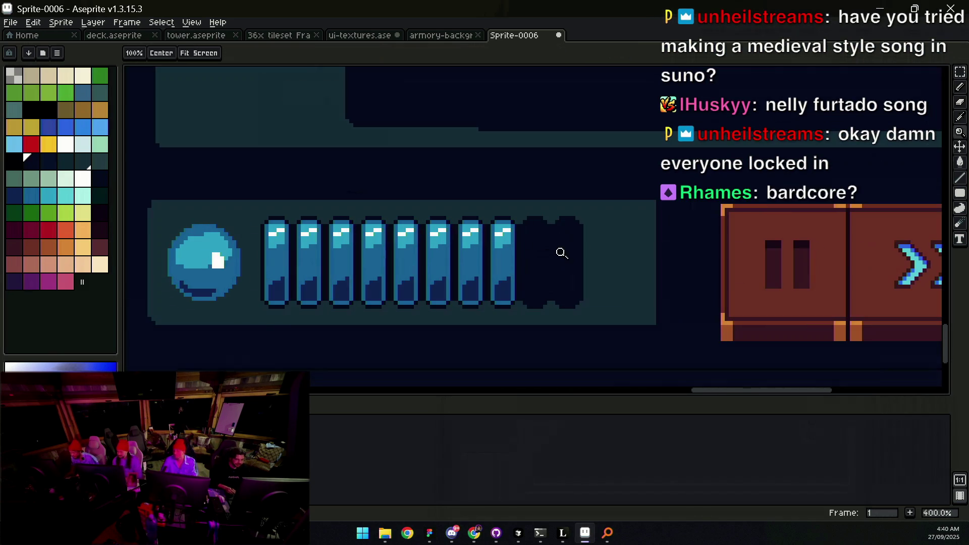
Step: Sample the dark slot colour from the canvas with the Eyedropper
key(i)
click(551, 217)
key(z)
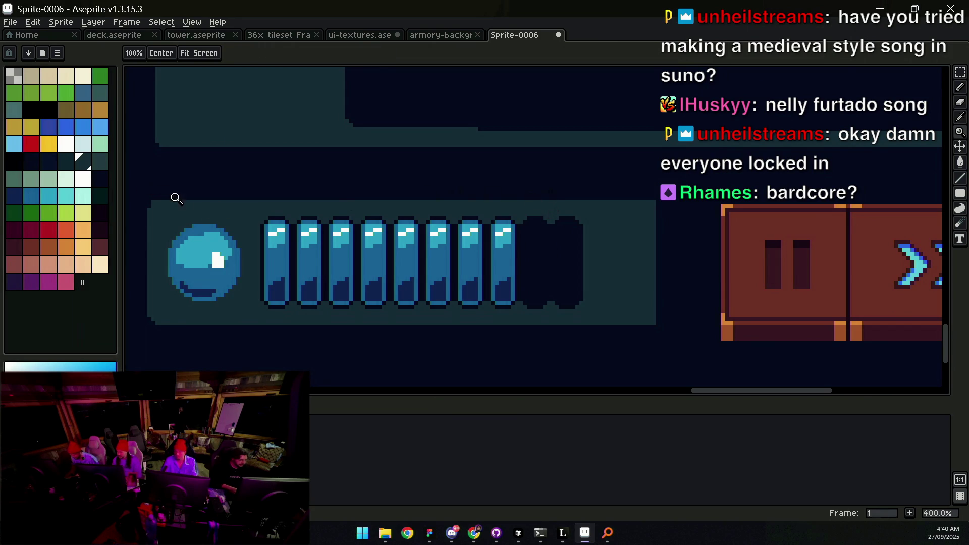
key(v)
key(z)
scroll(332, 208, down, 4)
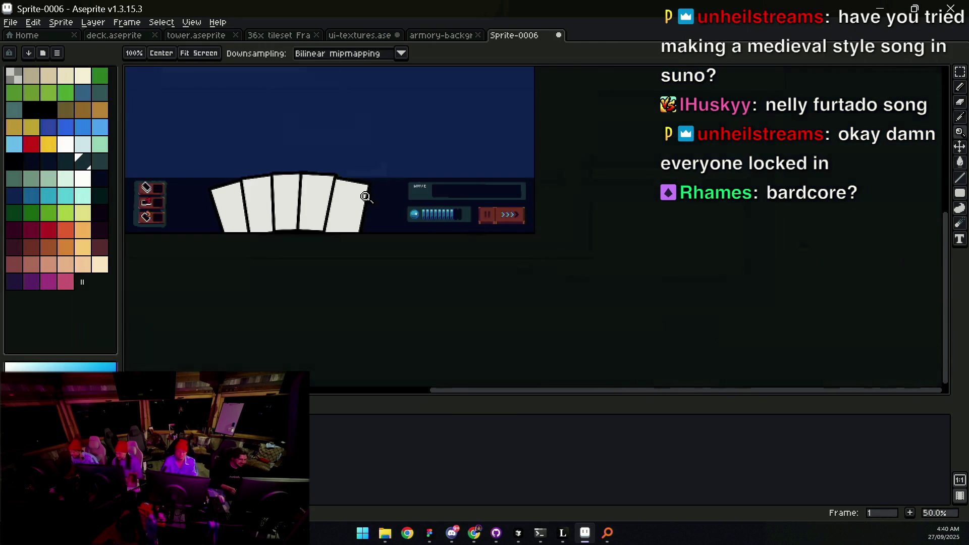
scroll(366, 197, up, 4)
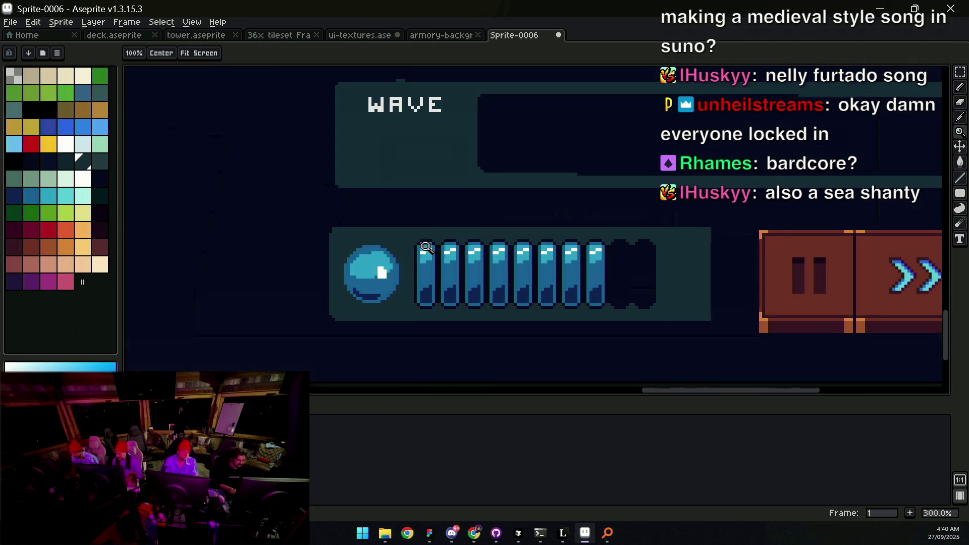
Step: Draw a grey-teal light line along the energy panel's bottom edge
scroll(427, 247, down, 1)
click(23, 185)
key(b)
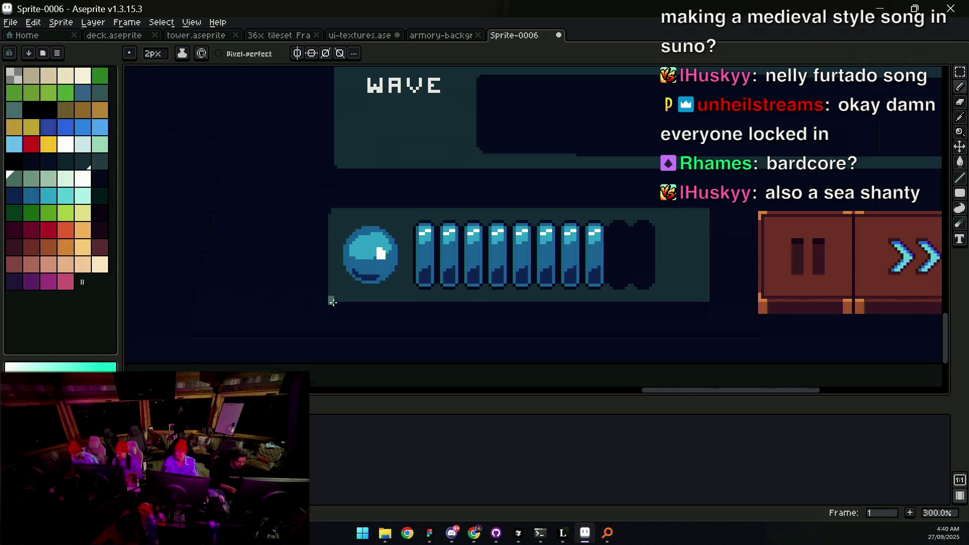
drag(347, 302, 704, 303)
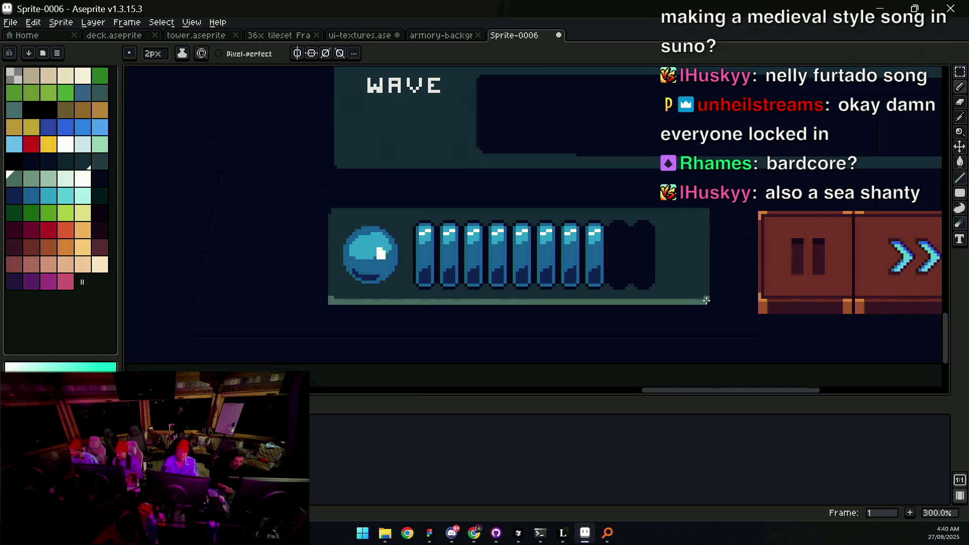
Step: Zoom in on the energy bar and try a lighter-blue panel fill, then undo it
key(z)
right_click(605, 248)
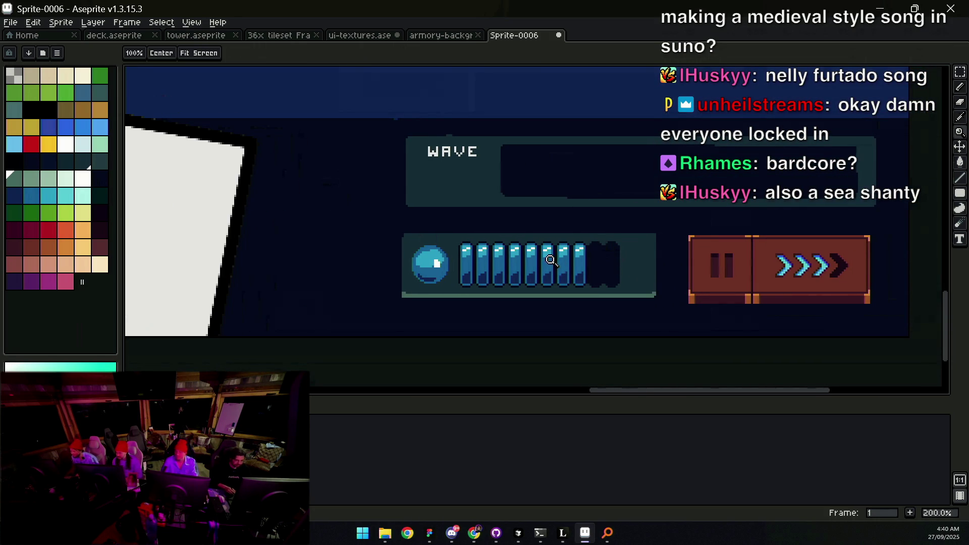
click(586, 273)
click(586, 273)
key(g)
click(568, 239)
key(ctrl+z)
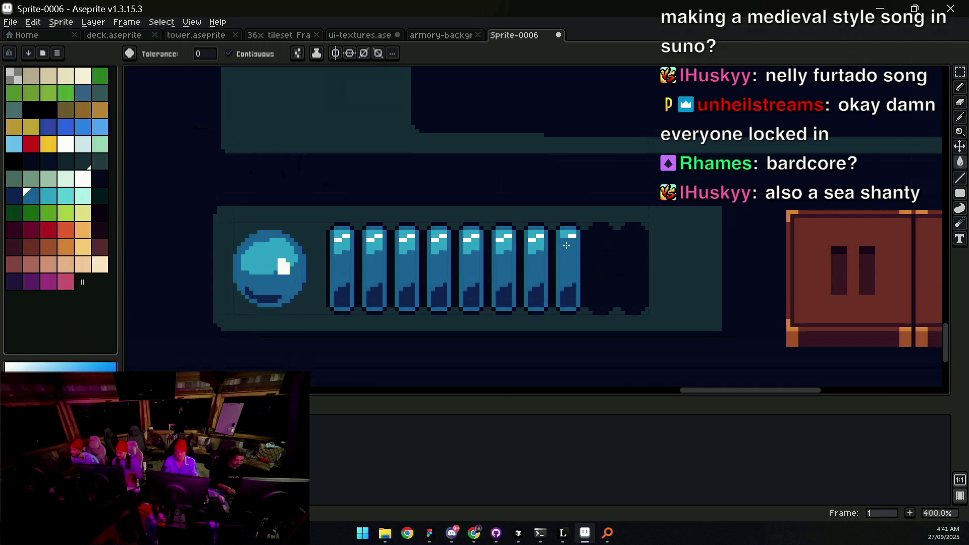
Step: Select the eight blue bars and recolour their dark lower shading flat blue
key(m)
mouse_move(316, 325)
mouse_down()
mouse_move(541, 206)
mouse_move(579, 195)
mouse_move(521, 372)
mouse_up()
key(w)
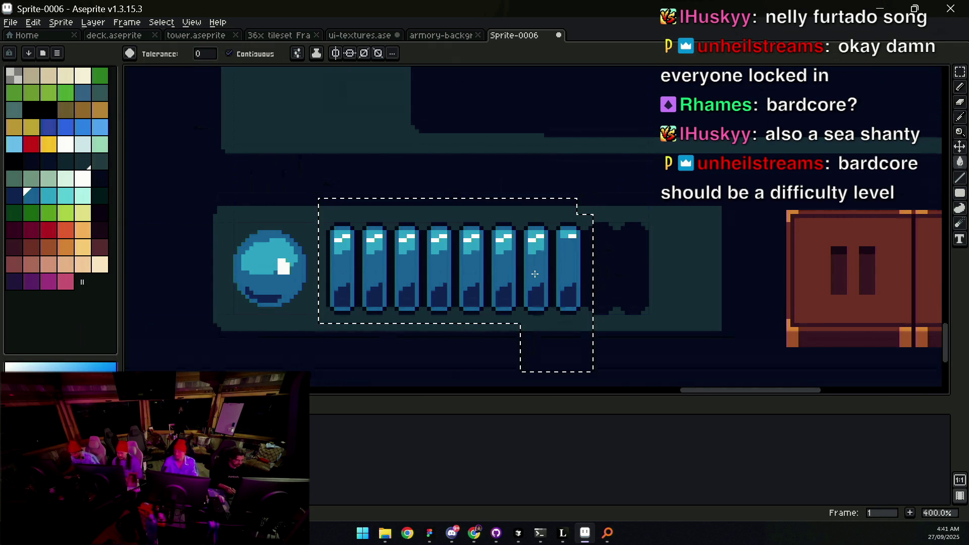
click(538, 295)
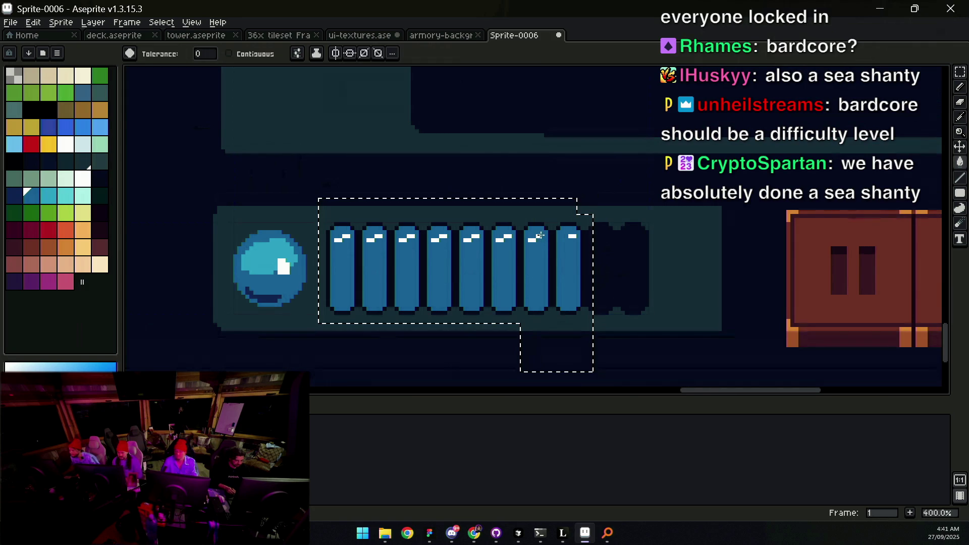
key(z)
scroll(539, 239, down, 3)
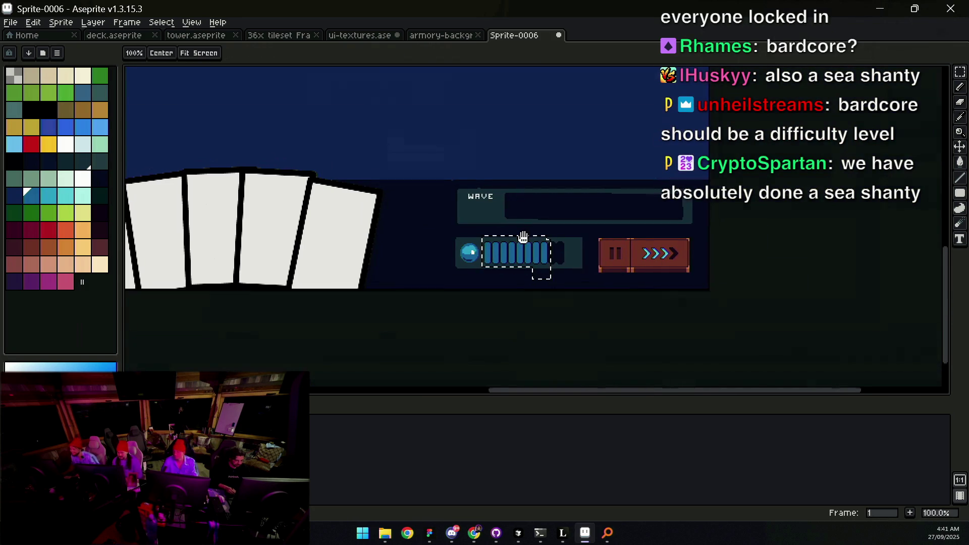
scroll(531, 252, up, 2)
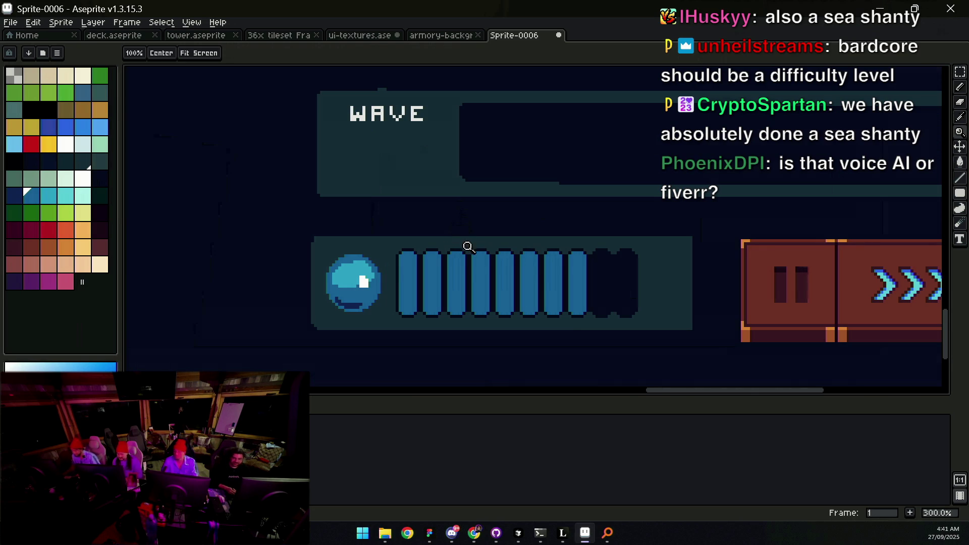
scroll(586, 267, up, 1)
Step: Sample the dark navy and paint the gap between the 7th and 8th bars with it
key(i)
alt+click(594, 235)
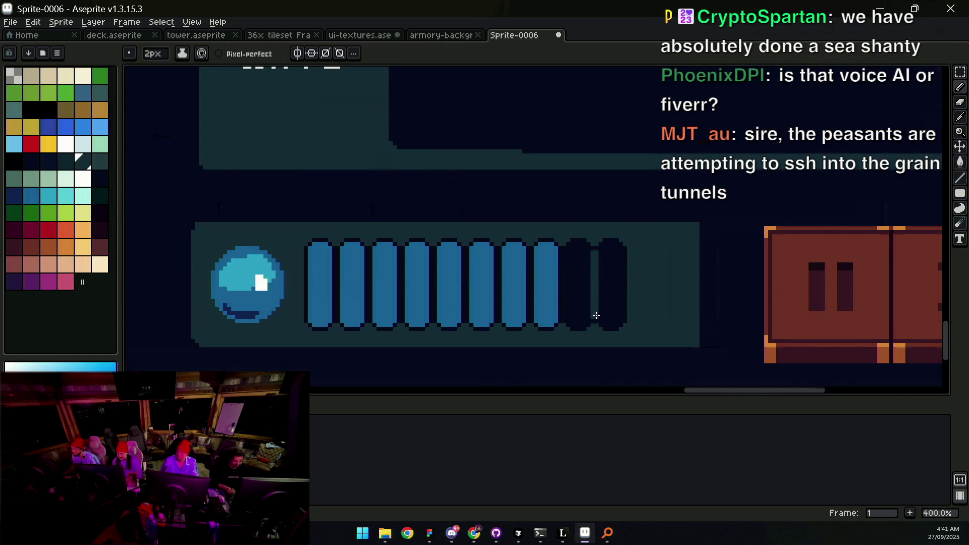
key(z)
scroll(604, 278, down, 4)
scroll(626, 266, up, 3)
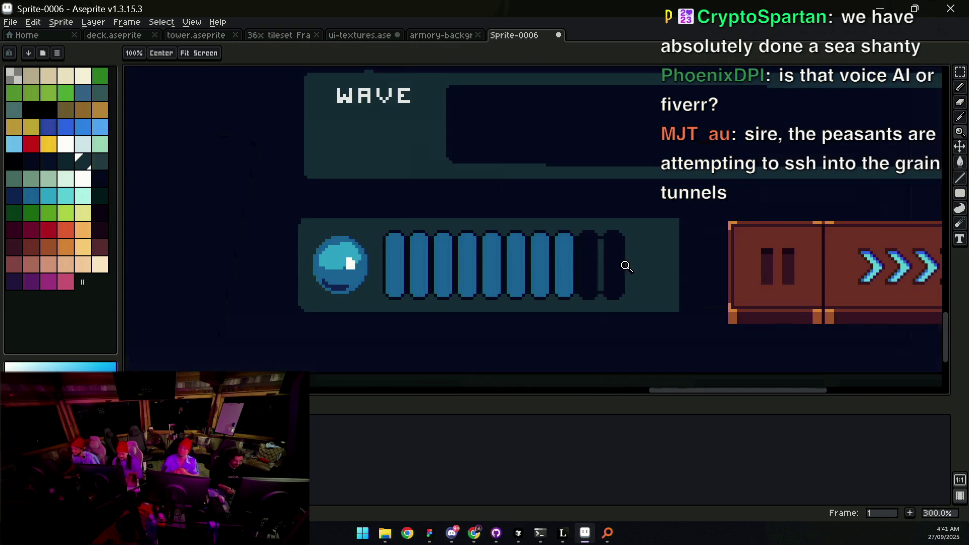
scroll(626, 266, up, 1)
key(b)
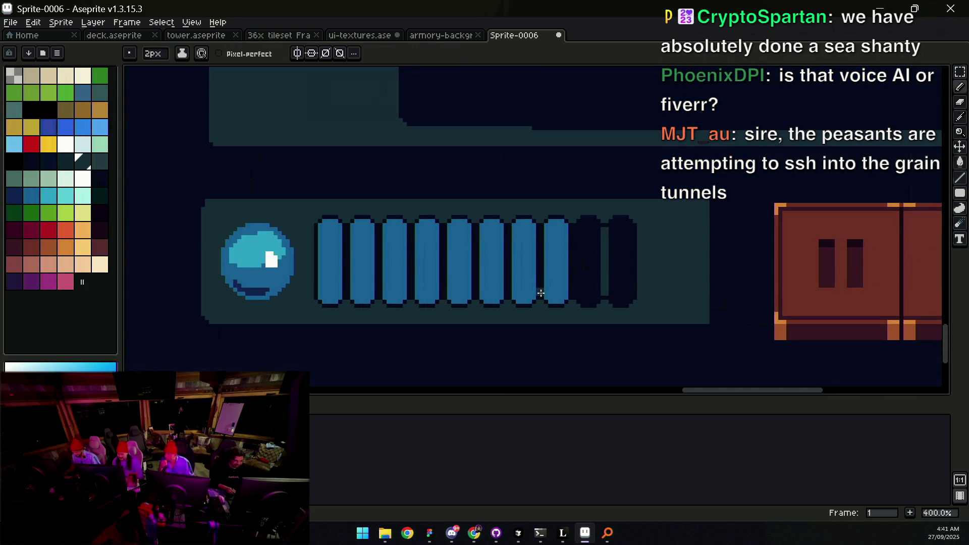
mouse_move(540, 259)
mouse_down()
mouse_move(541, 237)
mouse_move(576, 289)
mouse_up()
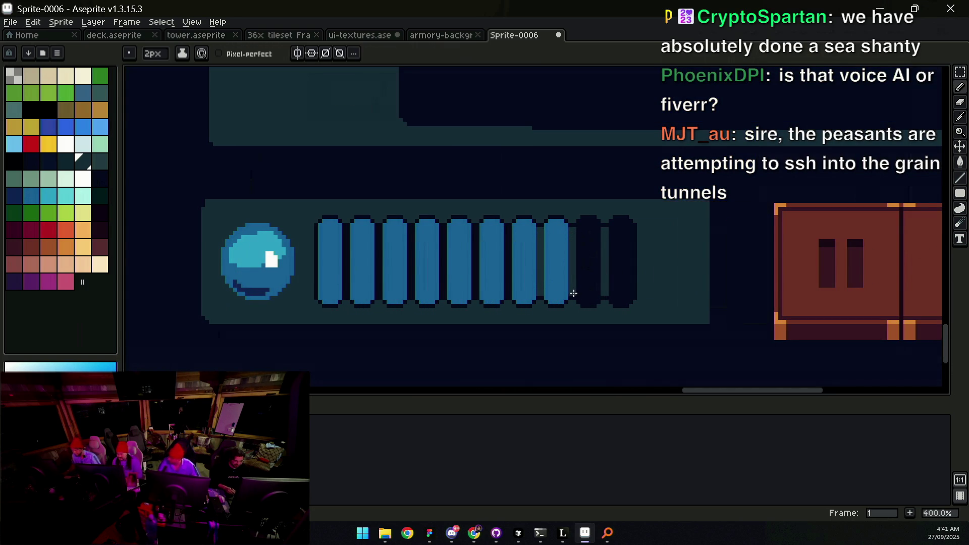
key(z)
scroll(581, 241, down, 3)
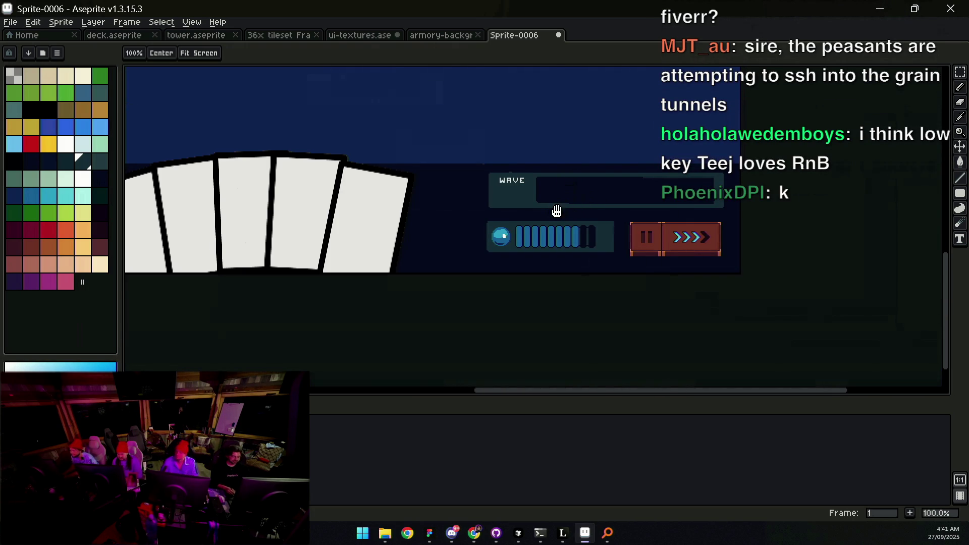
scroll(556, 211, down, 2)
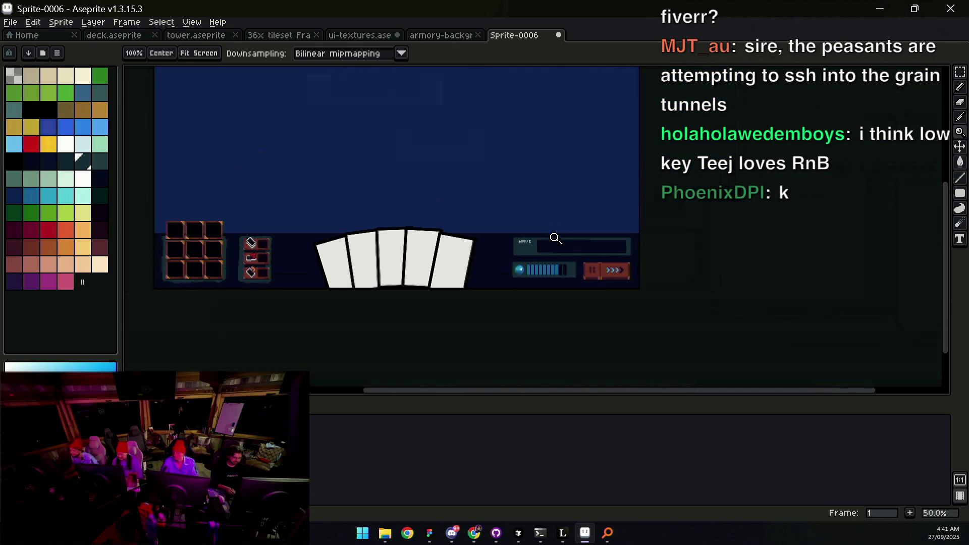
scroll(556, 238, up, 2)
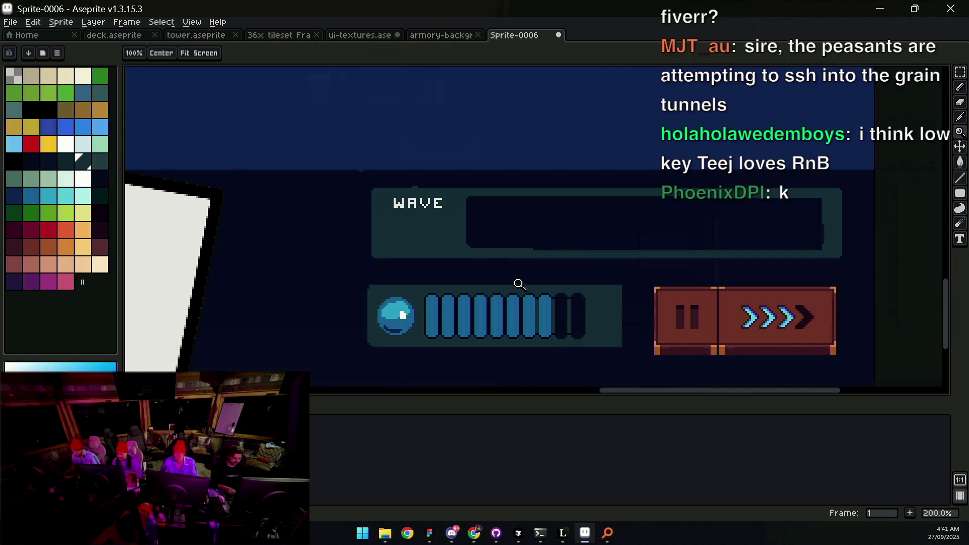
scroll(520, 284, up, 1)
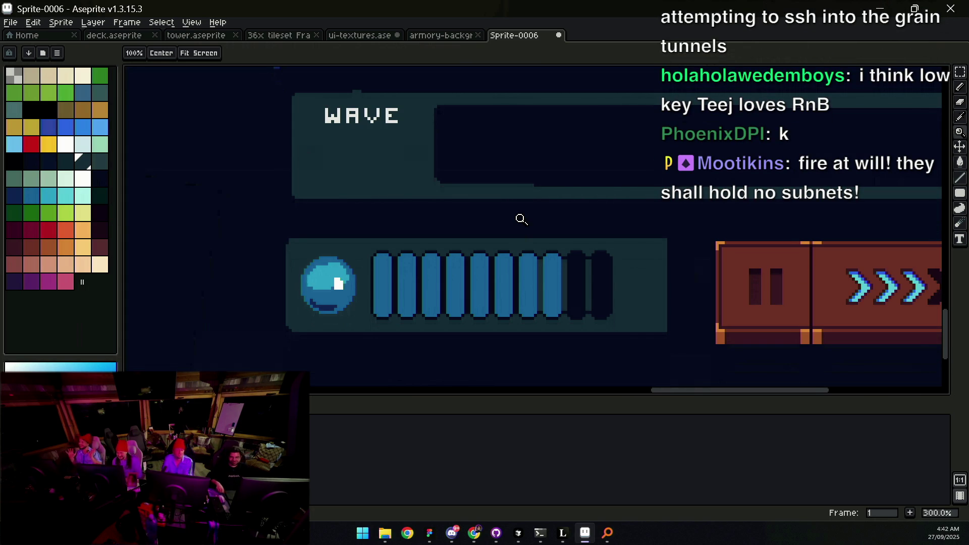
scroll(503, 223, down, 3)
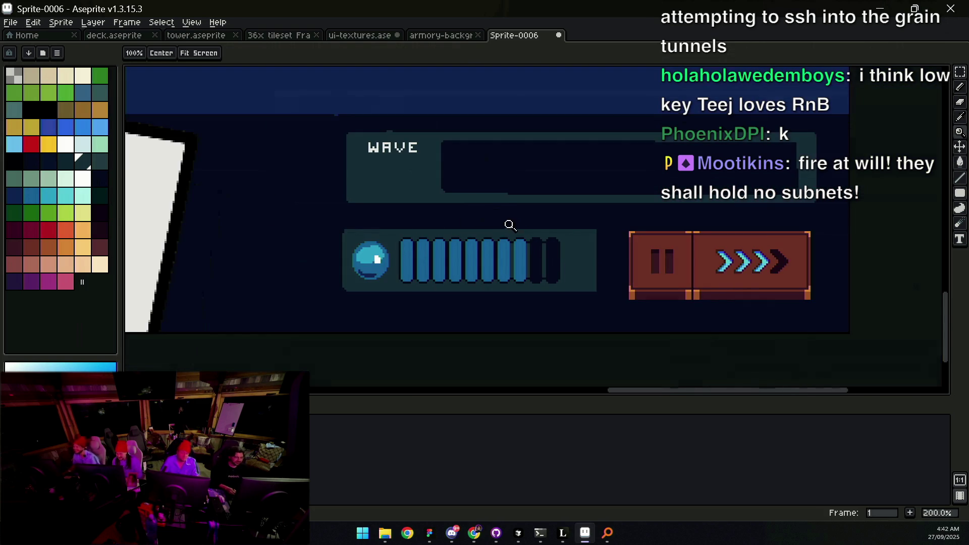
scroll(485, 234, up, 1)
key(m)
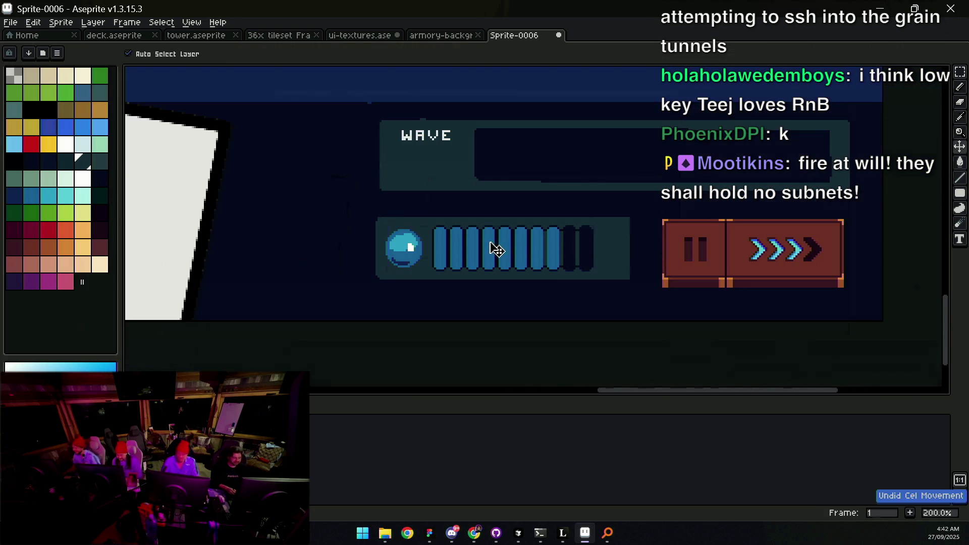
Step: Delete all the blue bar segments from the energy panel
drag(429, 216, 606, 281)
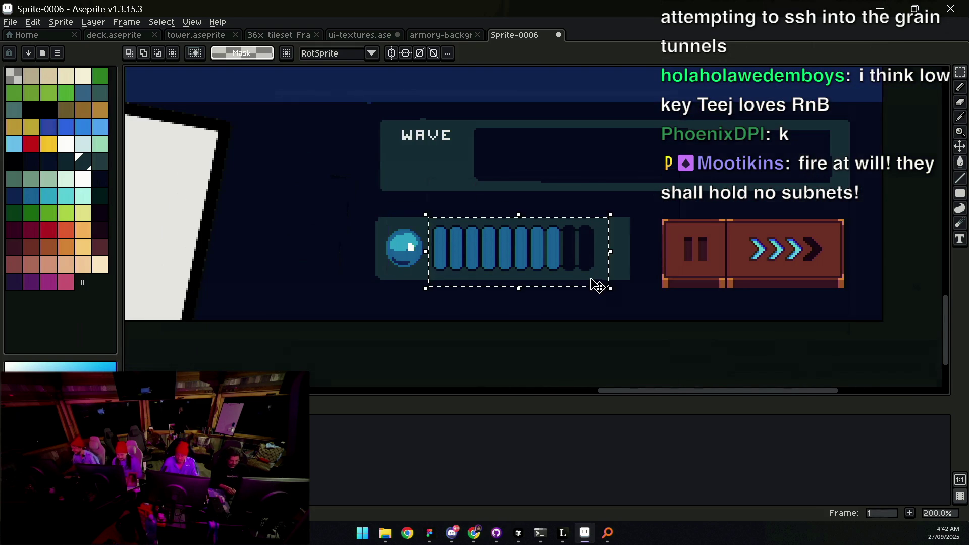
key(Delete)
key(v)
scroll(404, 243, up, 2)
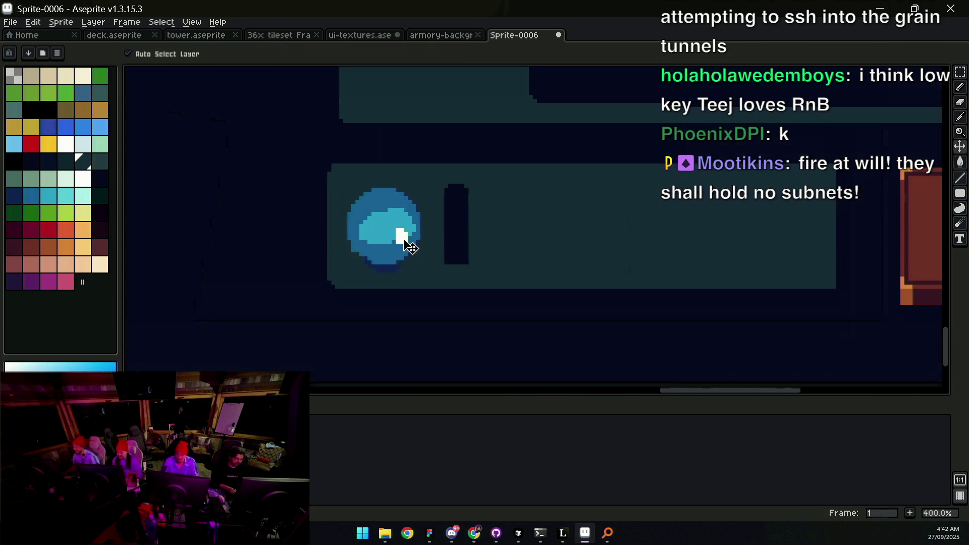
key(ctrl+z)
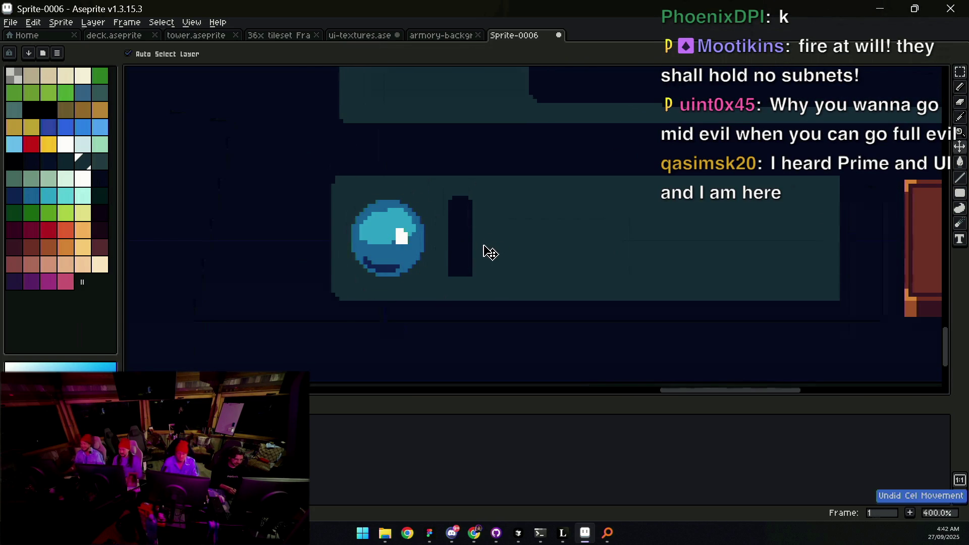
scroll(458, 254, down, 3)
Step: Reposition the WAVE panel layer and move the cards and buttons layer below the WAVE bar
mouse_move(479, 175)
mouse_down()
mouse_move(465, 134)
mouse_move(478, 204)
mouse_up()
key(z)
click(482, 230)
key(b)
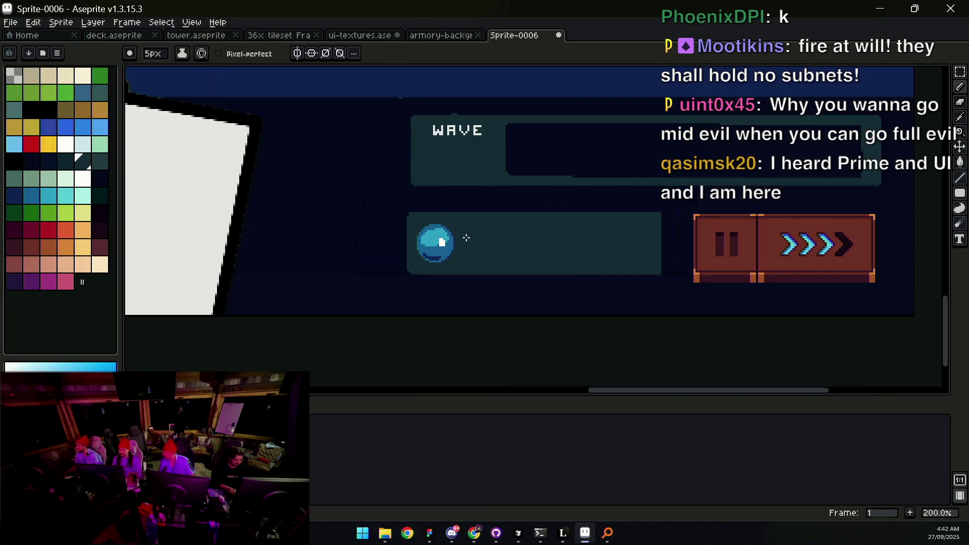
key(v)
scroll(485, 230, down, 2)
mouse_move(475, 177)
mouse_down()
mouse_move(489, 147)
mouse_move(515, 237)
mouse_up()
scroll(491, 212, up, 3)
key(w)
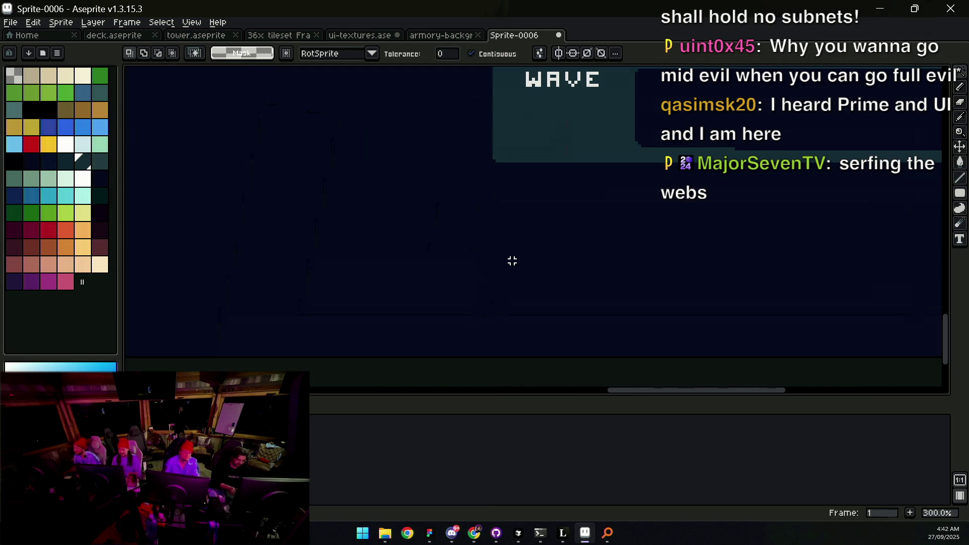
key(v)
scroll(511, 260, down, 2)
drag(537, 253, 549, 162)
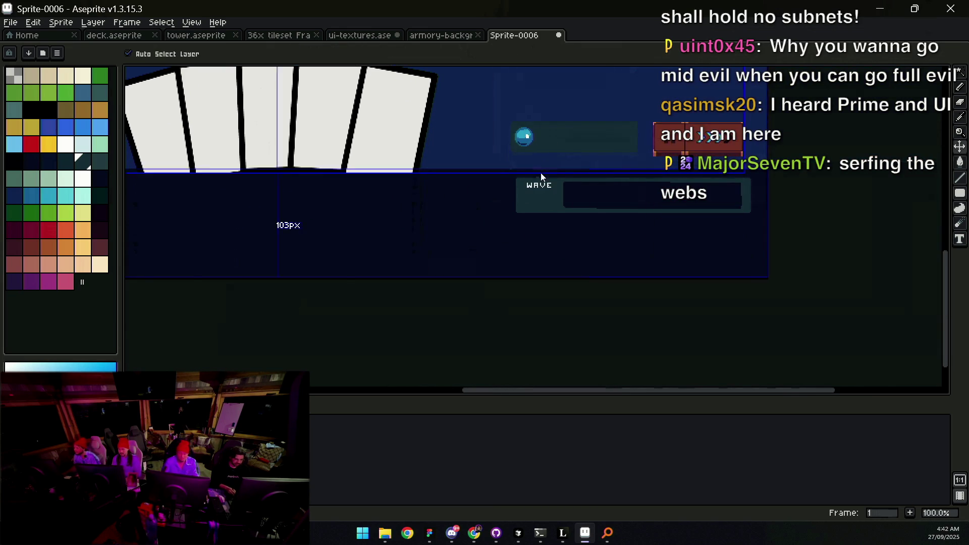
scroll(541, 173, down, 2)
drag(537, 219, 540, 258)
scroll(540, 257, up, 2)
key(m)
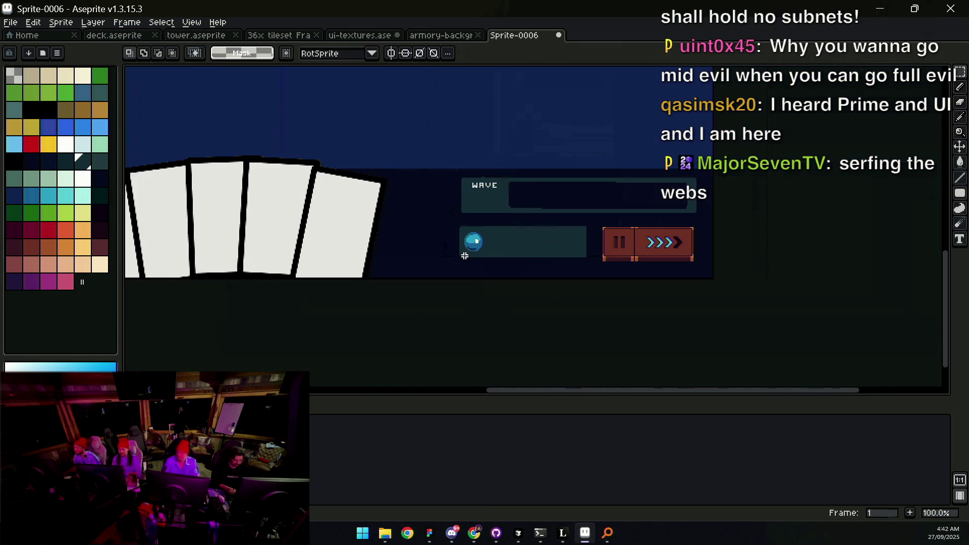
key(ctrl+x)
key(ctrl+v)
key(ctrl+d)
key(ctrl+z)
key(ctrl+z)
key(ctrl+z)
key(v)
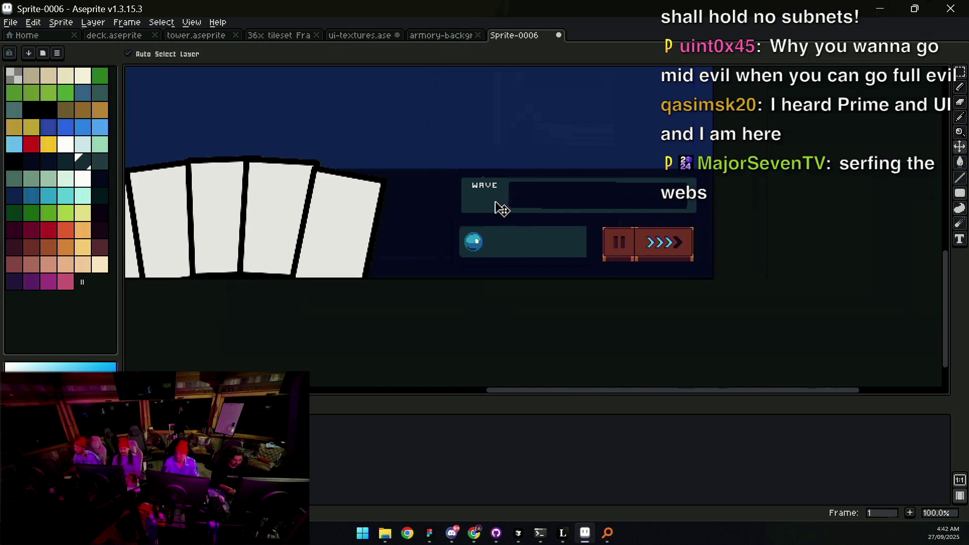
key(m)
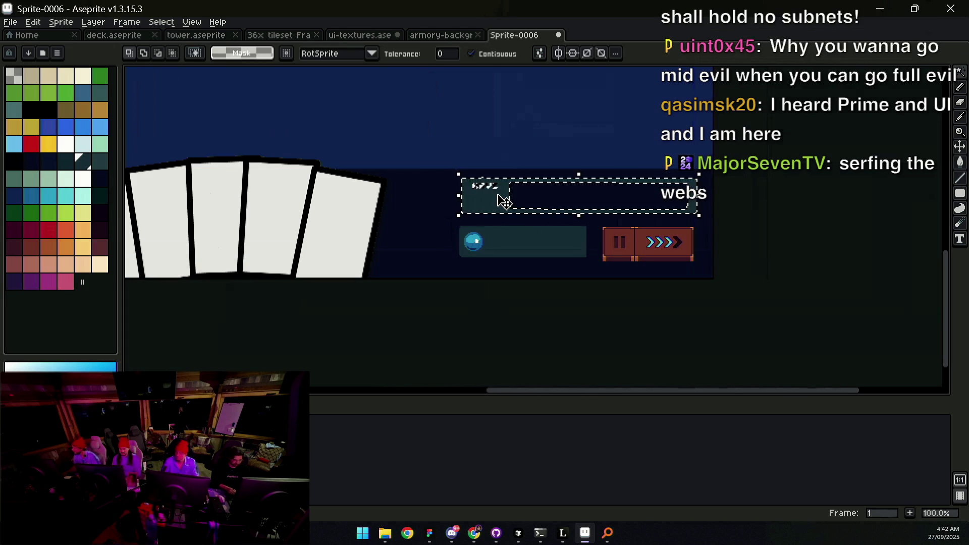
key(v)
scroll(502, 199, up, 1)
key(ctrl+y)
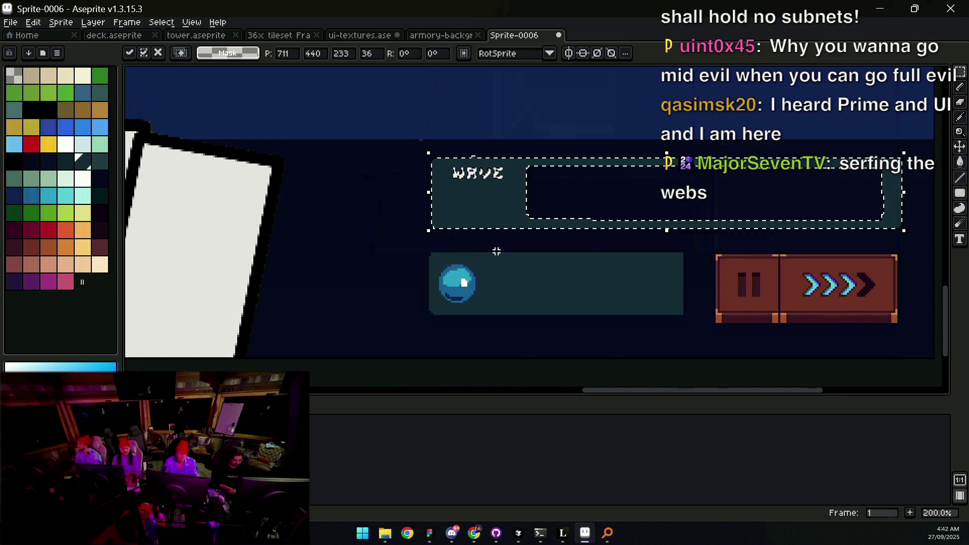
key(ctrl+z)
key(ctrl+y)
key(ctrl+d)
key(v)
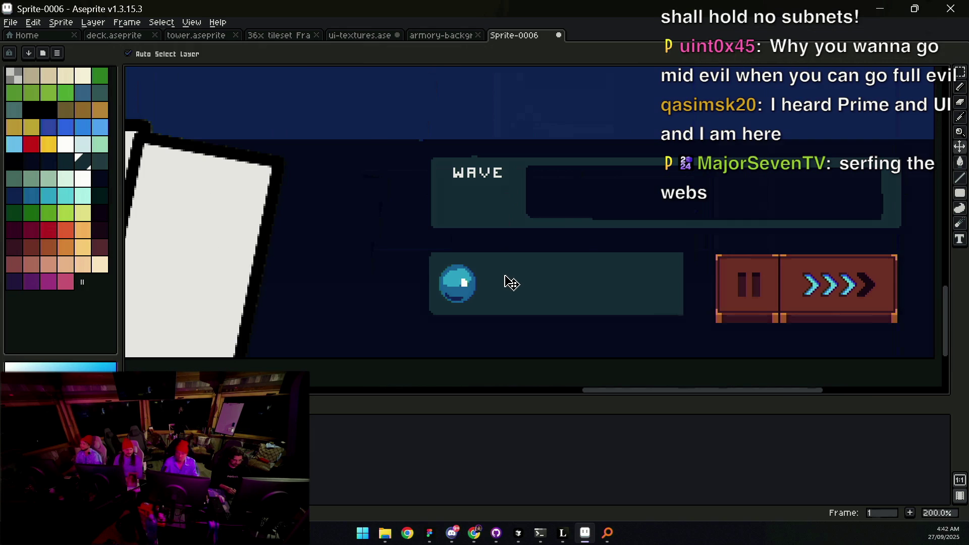
key(w)
click(502, 215)
key(ctrl+d)
key(ctrl+z)
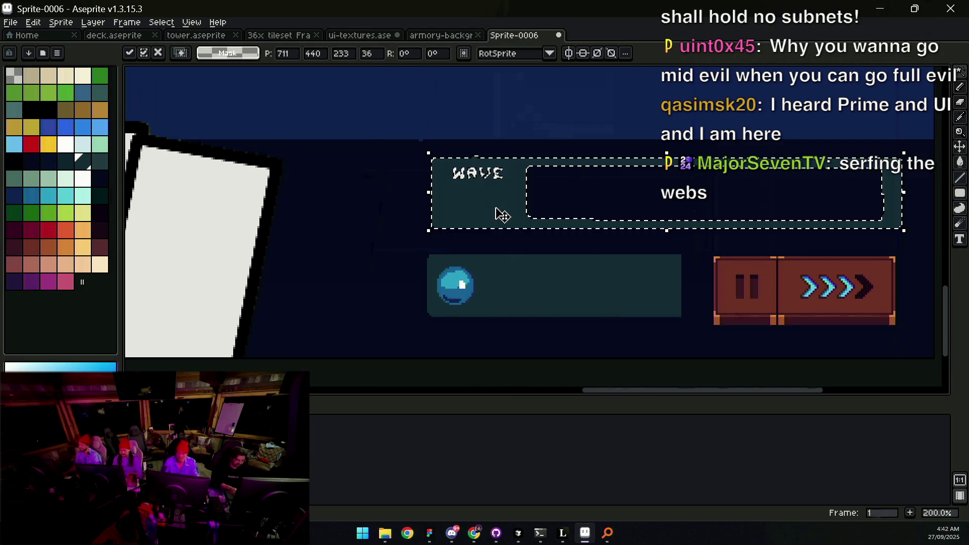
key(ctrl+d)
key(z)
click(486, 195)
key(v)
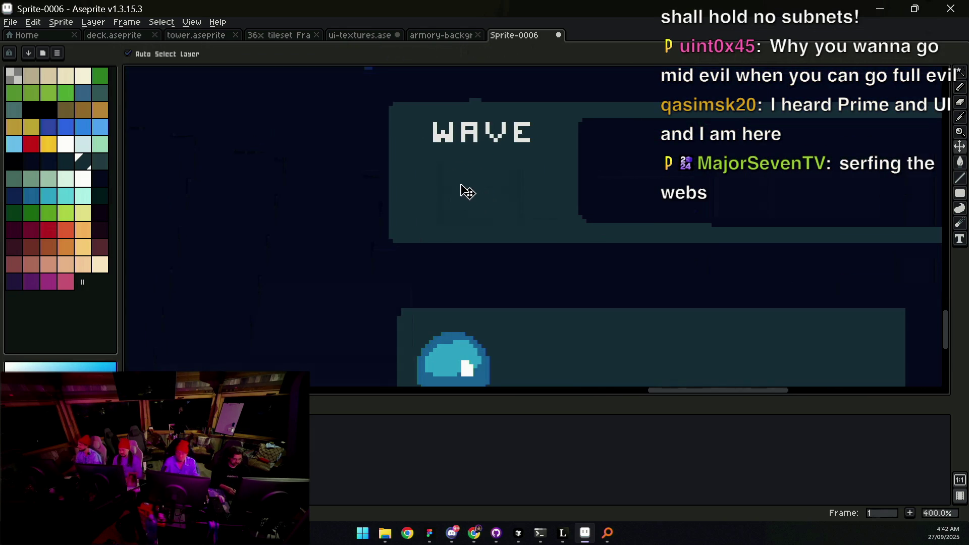
key(ctrl+z)
key(ctrl+z)
scroll(477, 149, up, 1)
key(m)
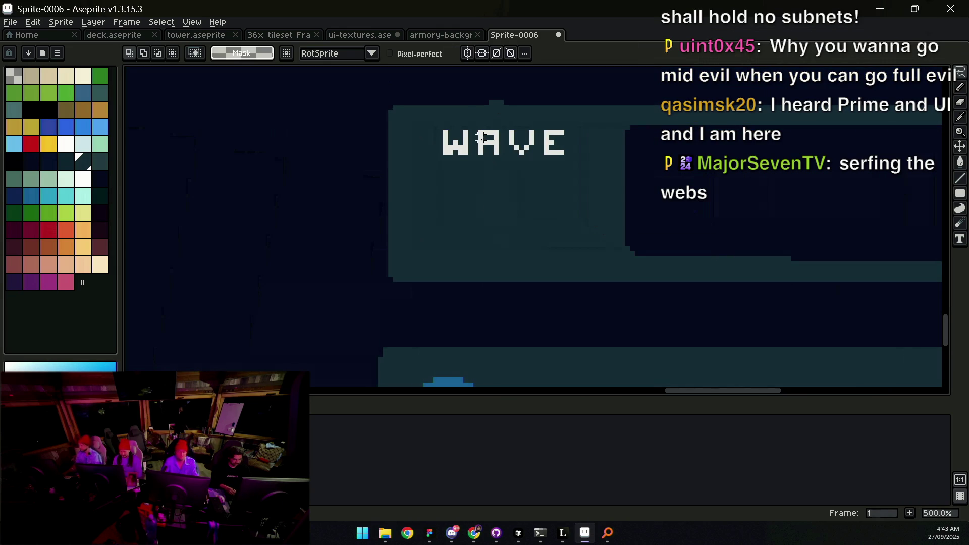
mouse_move(461, 172)
mouse_down()
mouse_move(541, 134)
mouse_move(511, 178)
mouse_move(494, 230)
mouse_up()
key(ctrl+d)
key(v)
scroll(493, 230, down, 3)
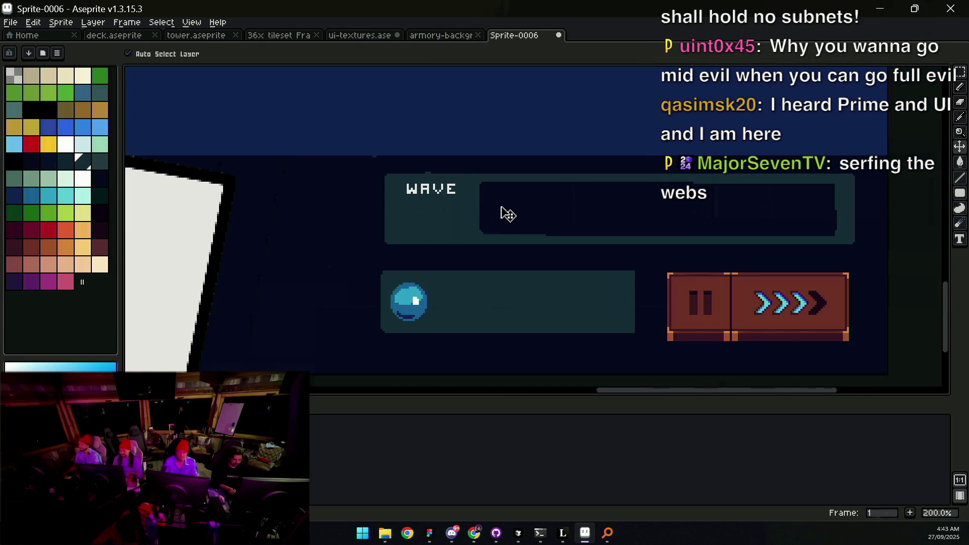
key(w)
click(487, 217)
key(ctrl+d)
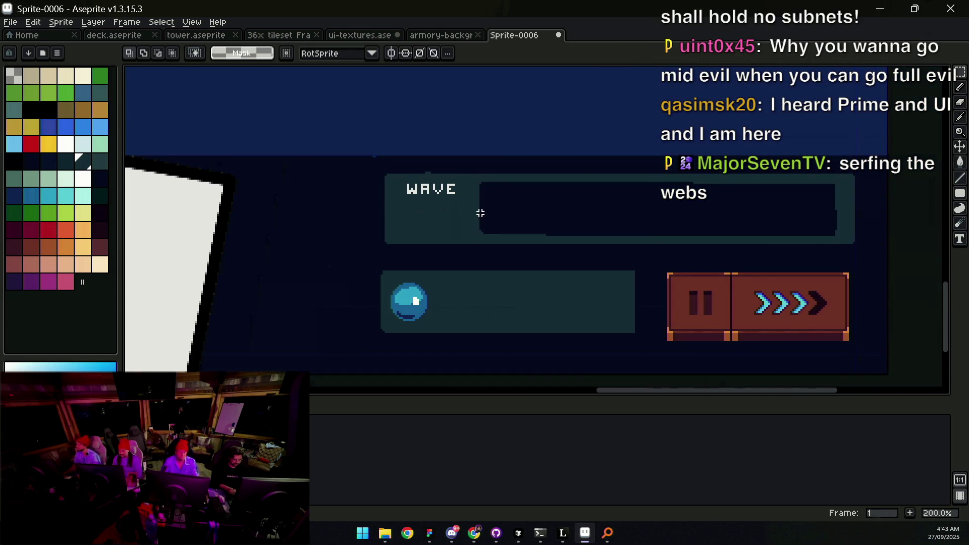
key(z)
scroll(480, 212, down, 1)
key(v)
click(465, 214)
click(468, 198)
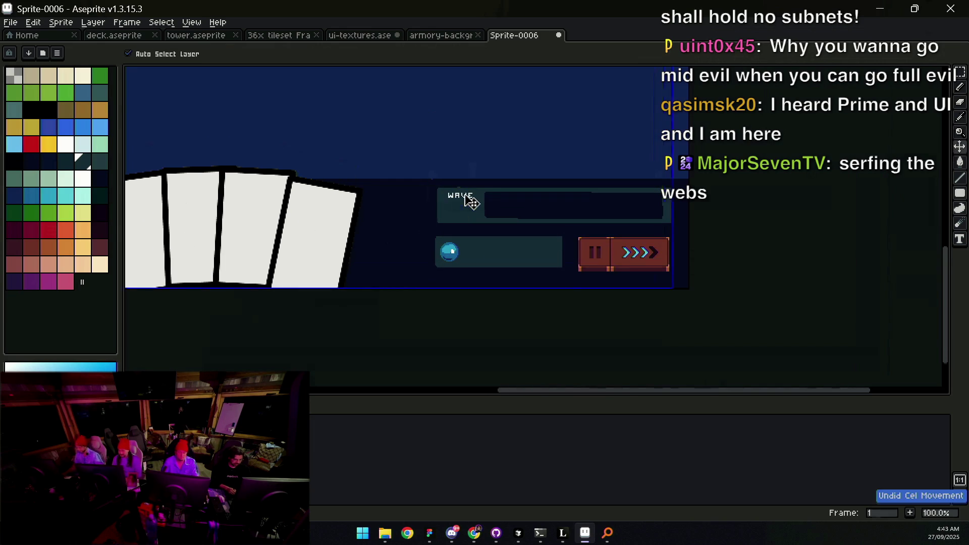
key(w)
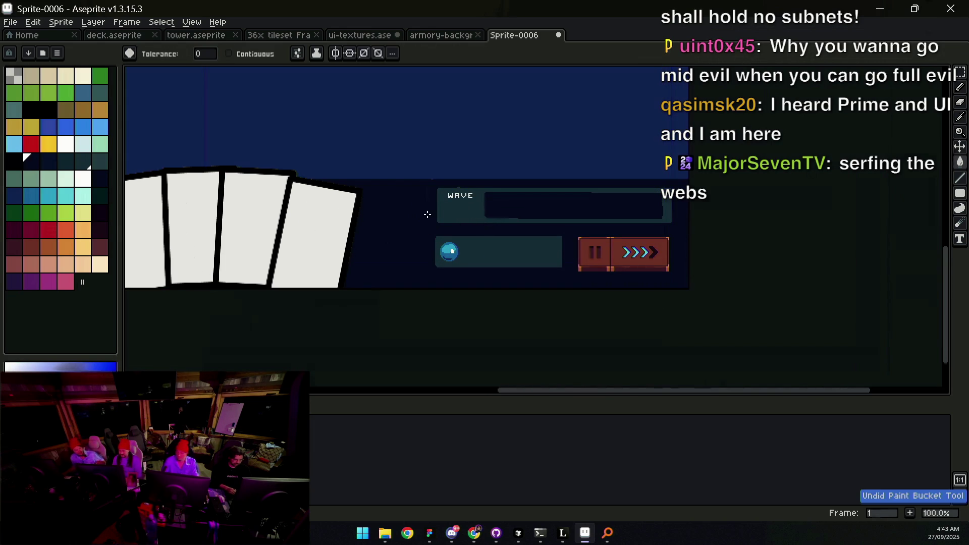
Step: Select the WAVE panel, lower it a few pixels and commit its new position
key(z)
scroll(458, 214, down, 1)
mouse_move(458, 214)
mouse_down()
mouse_move(471, 195)
mouse_move(467, 158)
mouse_move(493, 204)
mouse_move(613, 226)
mouse_up()
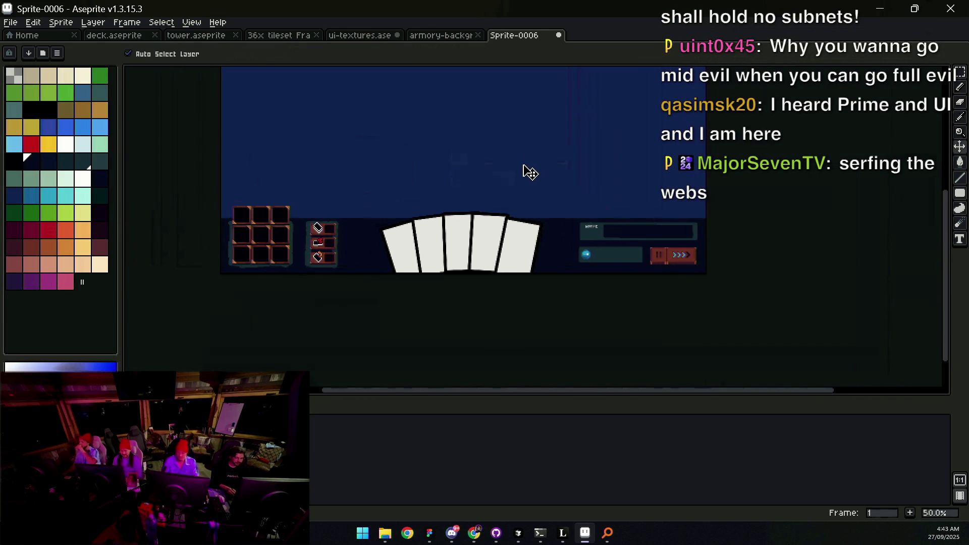
drag(558, 217, 476, 220)
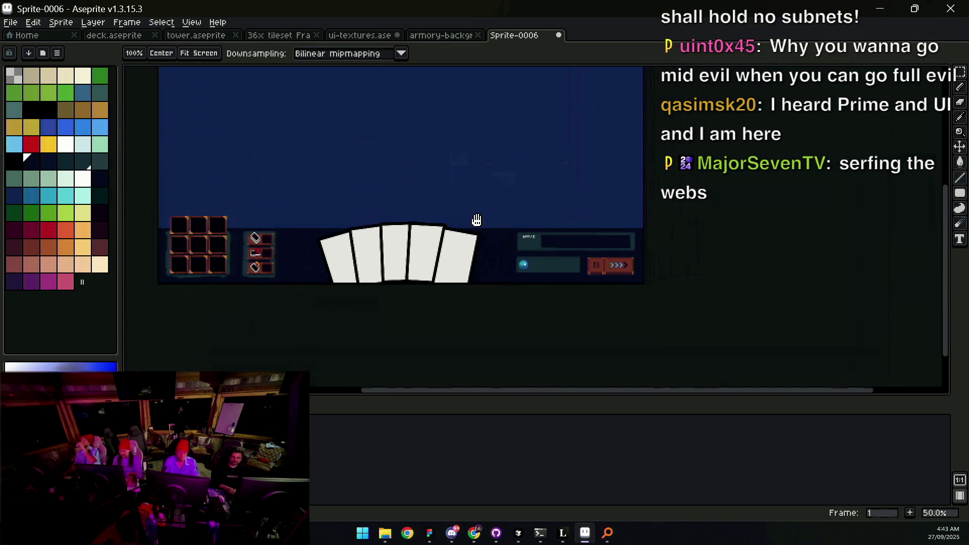
key(v)
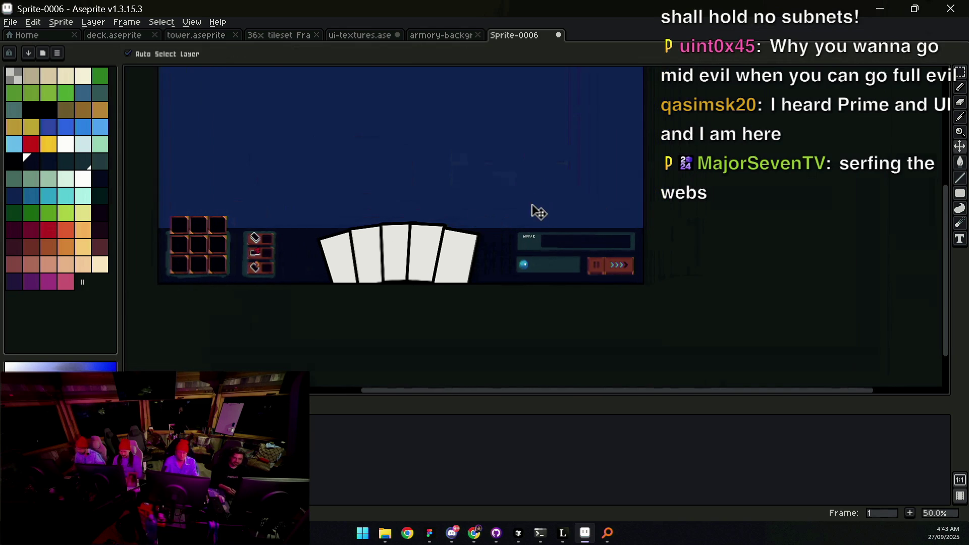
drag(571, 222, 537, 220)
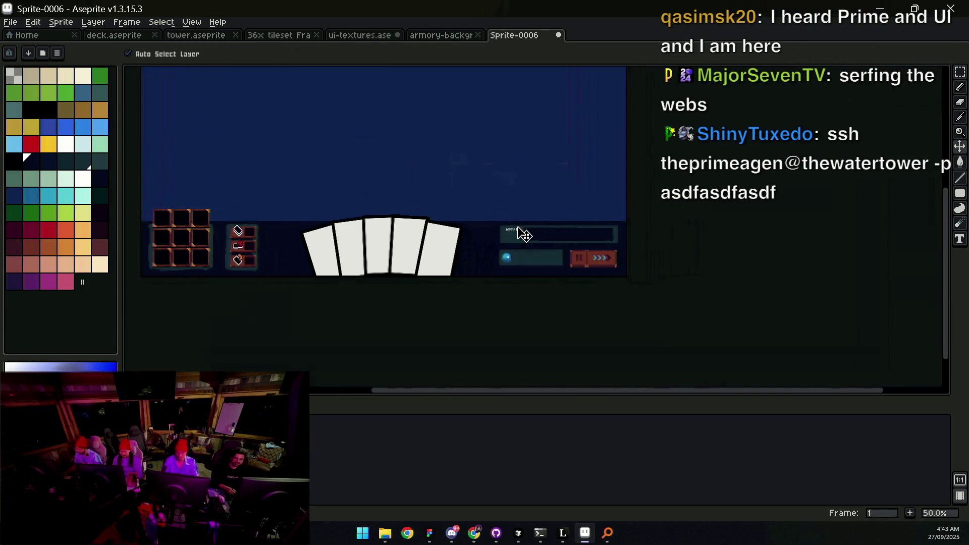
scroll(527, 232, up, 2)
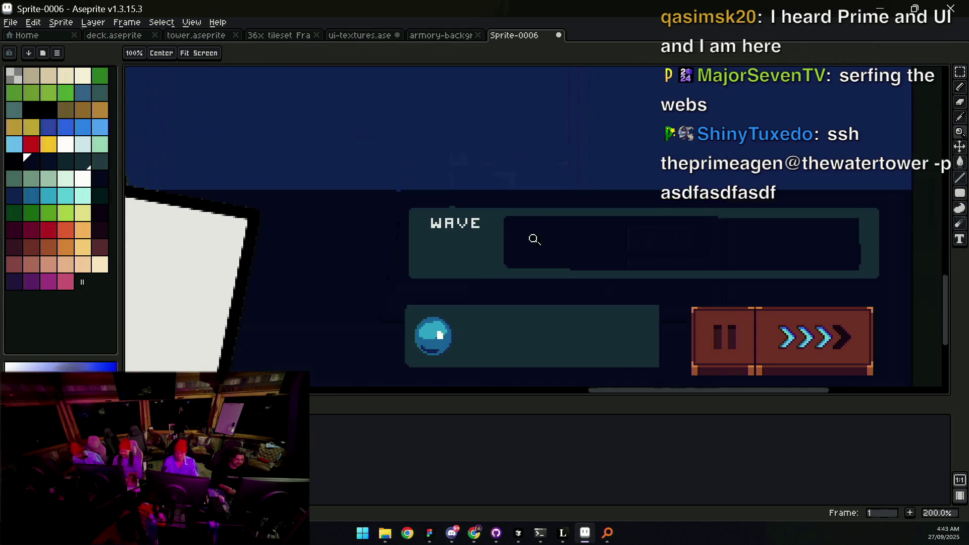
mouse_move(515, 260)
mouse_down()
mouse_move(498, 247)
mouse_move(651, 193)
mouse_move(708, 184)
mouse_up()
scroll(534, 242, down, 1)
key(m)
drag(601, 227, 599, 230)
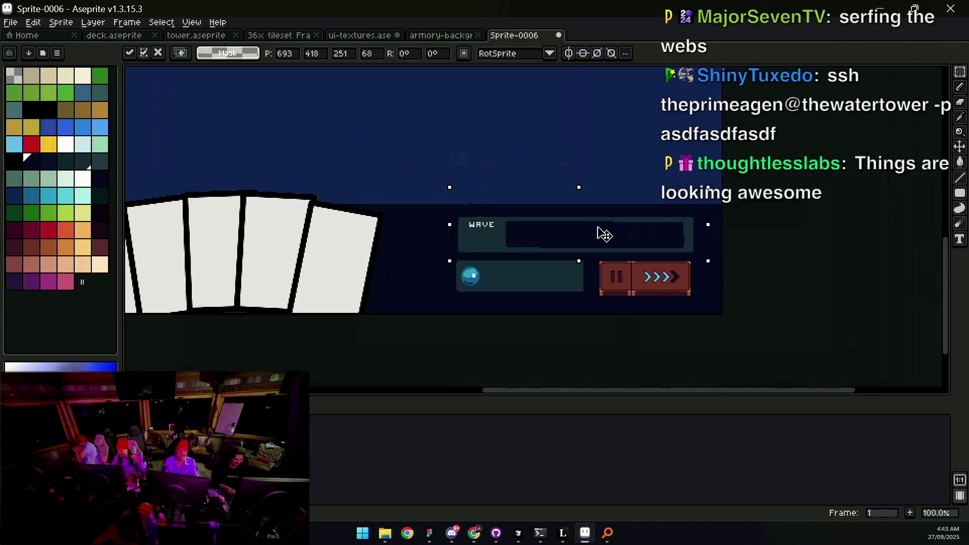
click(528, 263)
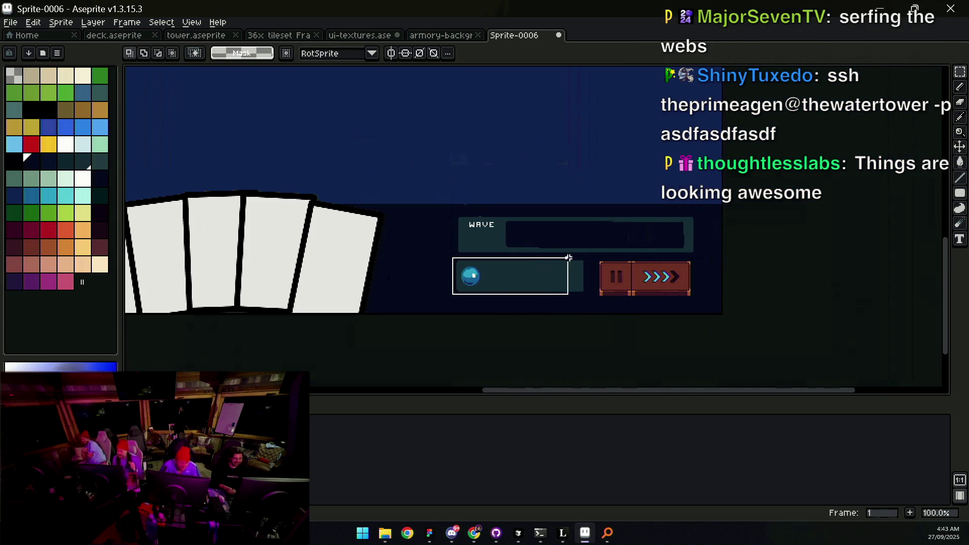
Step: Lower the energy bar about 6 pixels, then deselect and undo the last panel move
drag(568, 276, 572, 282)
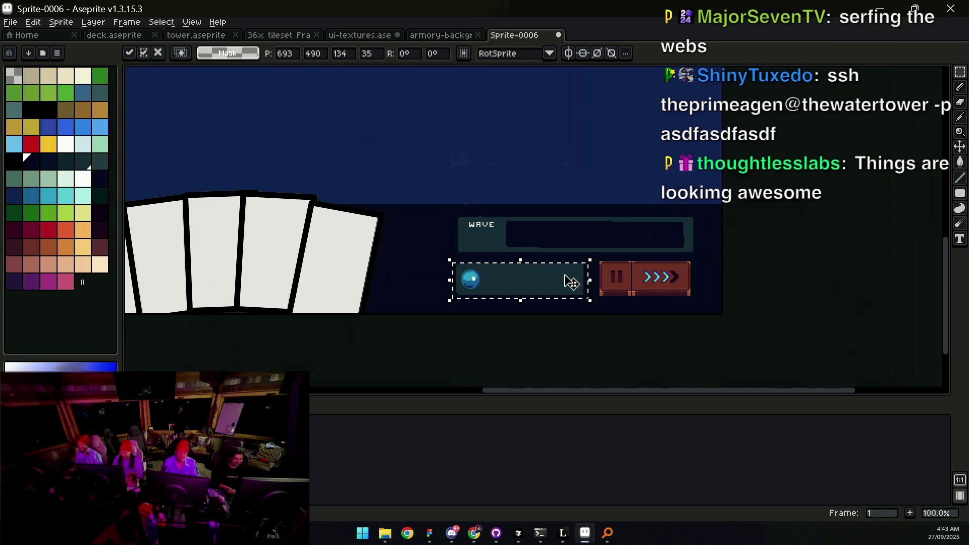
click(470, 254)
click(546, 238)
drag(572, 212, 557, 257)
key(ctrl+d)
scroll(579, 221, down, 1)
drag(545, 207, 589, 246)
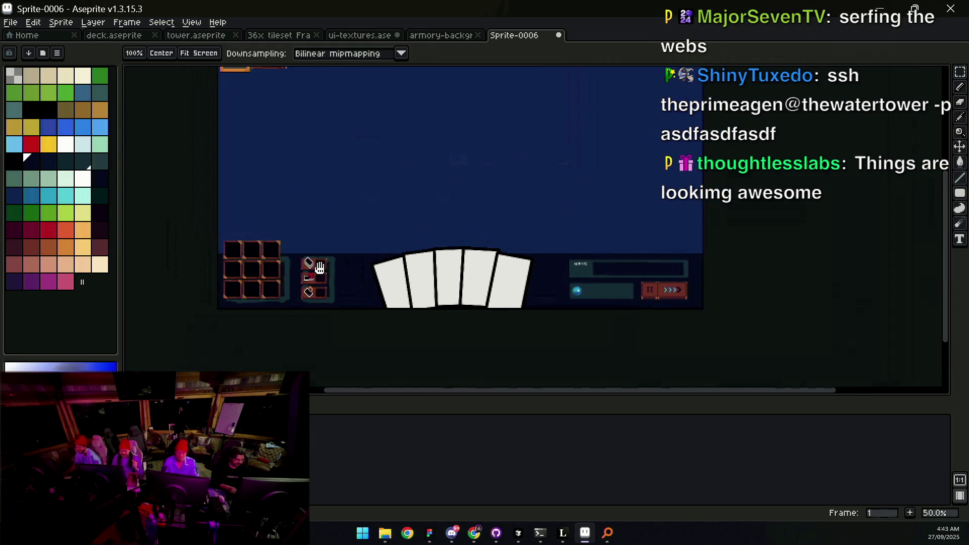
scroll(362, 266, up, 1)
key(v)
key(ctrl+z)
Step: Shift the bottom-left panels about 20 pixels to the right
key(m)
drag(262, 331, 516, 180)
drag(350, 264, 360, 264)
key(Return)
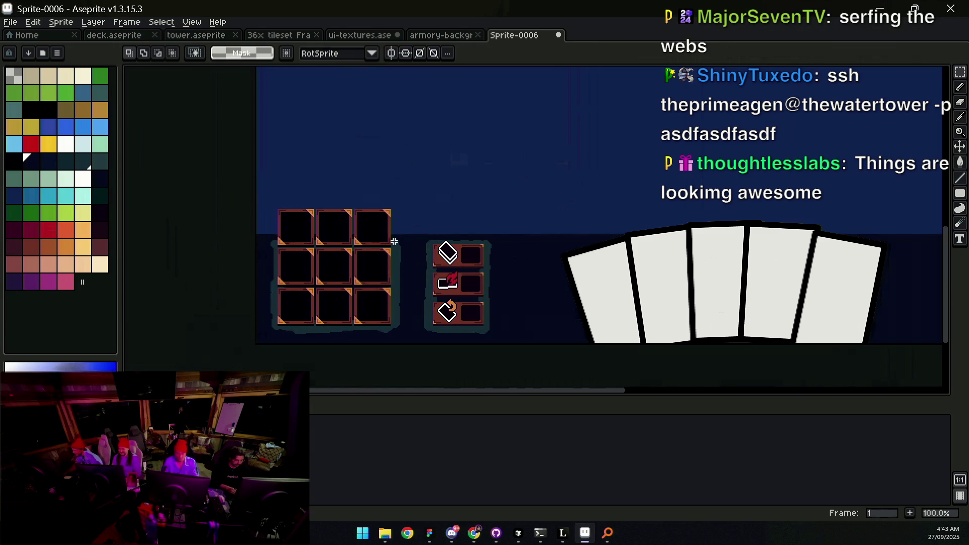
Step: Move the top-left tower panel 16 pixels right and deselect
scroll(363, 259, down, 1)
drag(374, 205, 411, 300)
scroll(382, 221, up, 1)
key(m)
mouse_move(356, 267)
mouse_down()
mouse_move(435, 184)
mouse_move(604, 166)
mouse_up()
drag(445, 223, 453, 222)
key(Return)
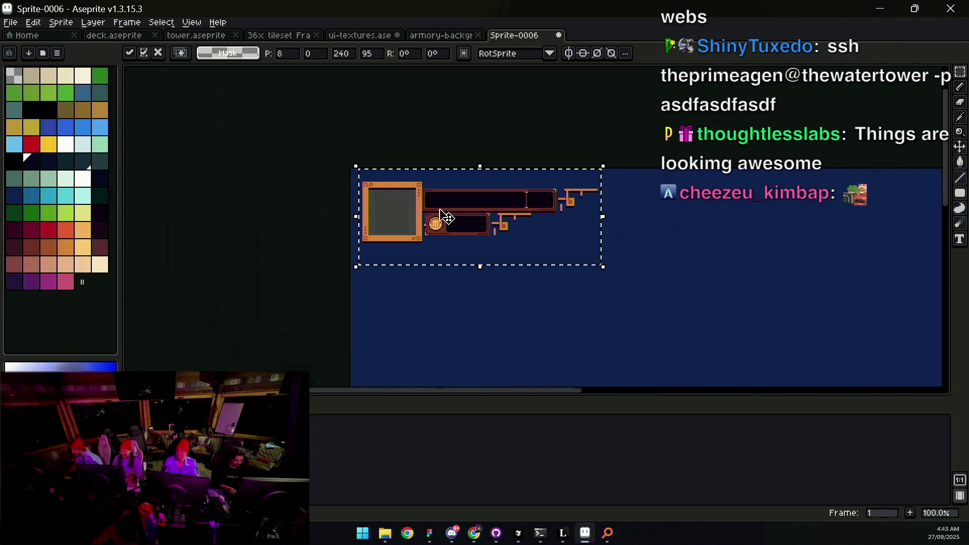
key(ctrl+d)
Step: View the whole canvas, then zoom in closely on the energy panel
scroll(444, 212, down, 3)
drag(517, 305, 403, 207)
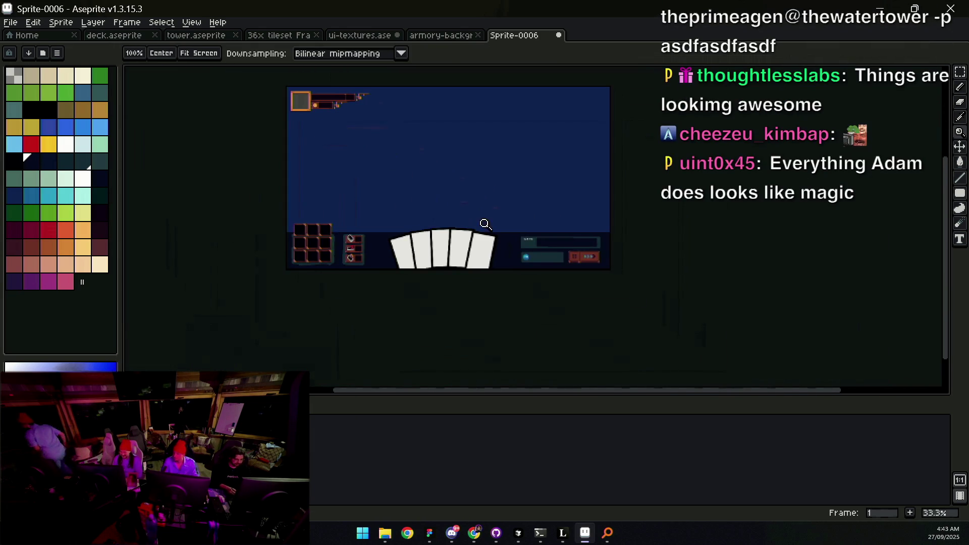
scroll(555, 242, up, 3)
scroll(485, 250, down, 1)
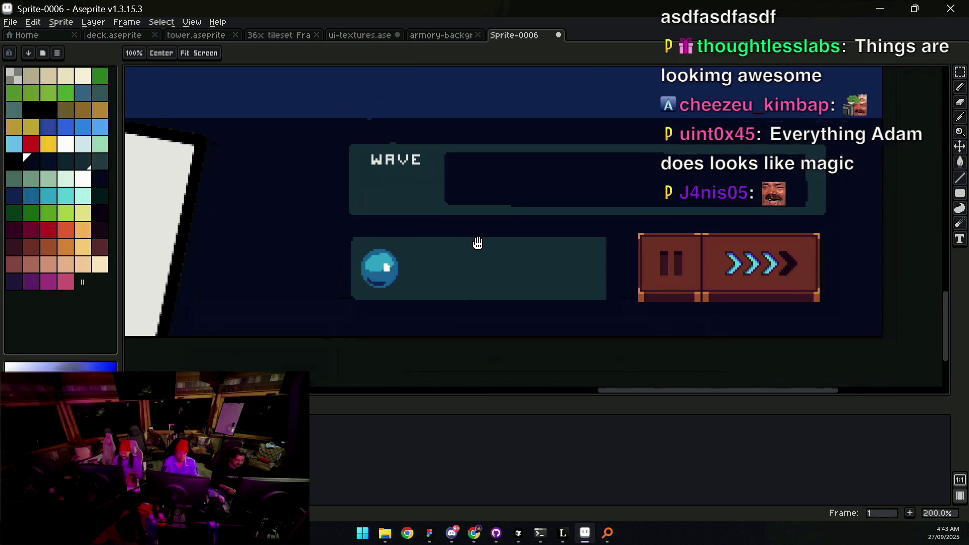
key(v)
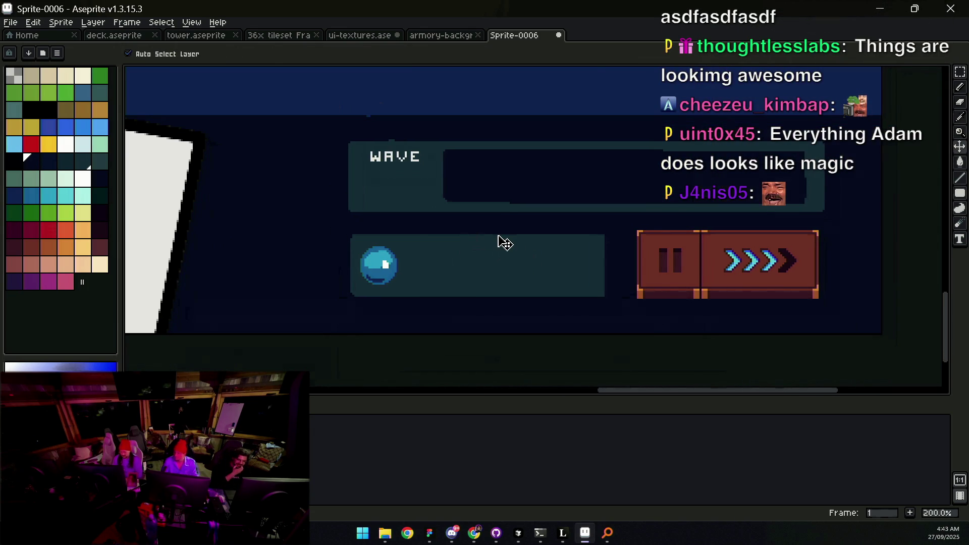
key(z)
scroll(497, 234, down, 3)
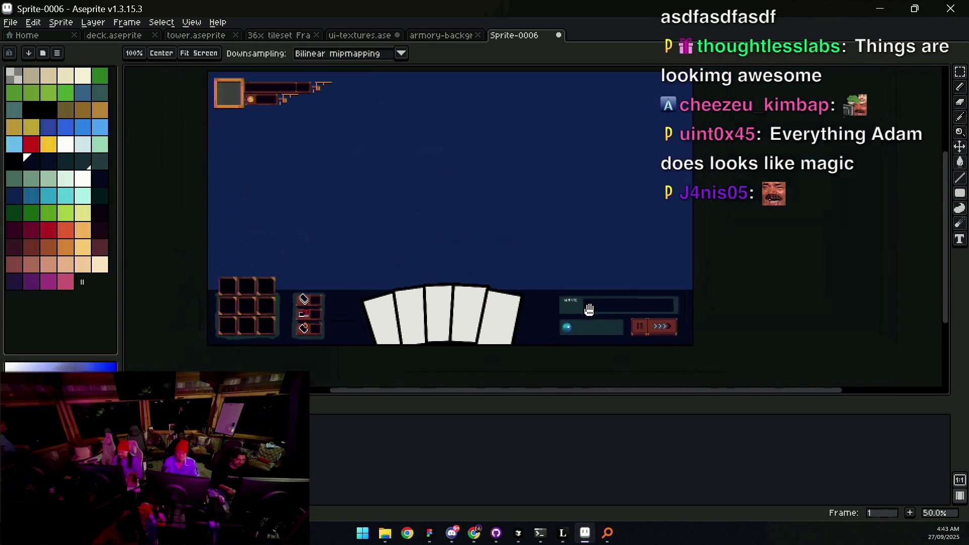
drag(580, 310, 558, 259)
click(569, 290)
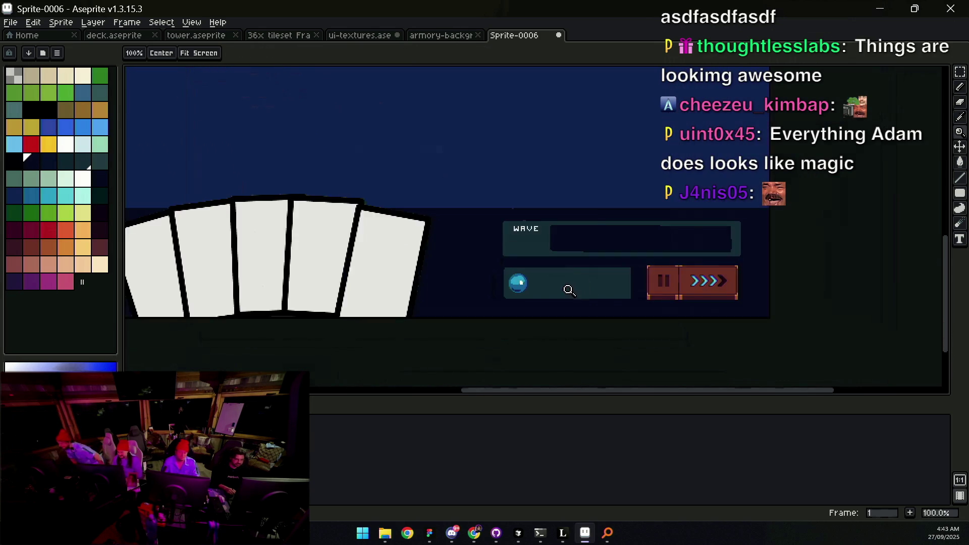
click(569, 289)
click(505, 243)
key(v)
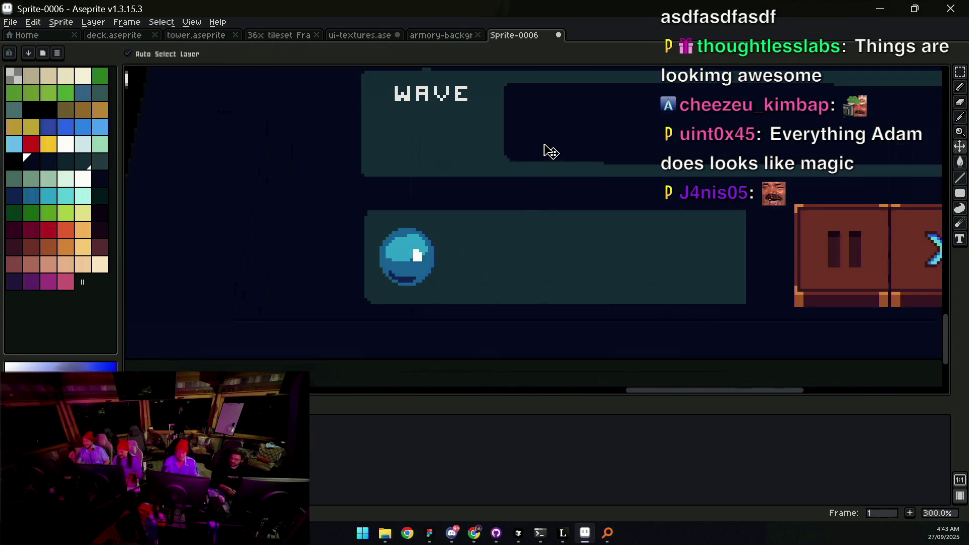
key(b)
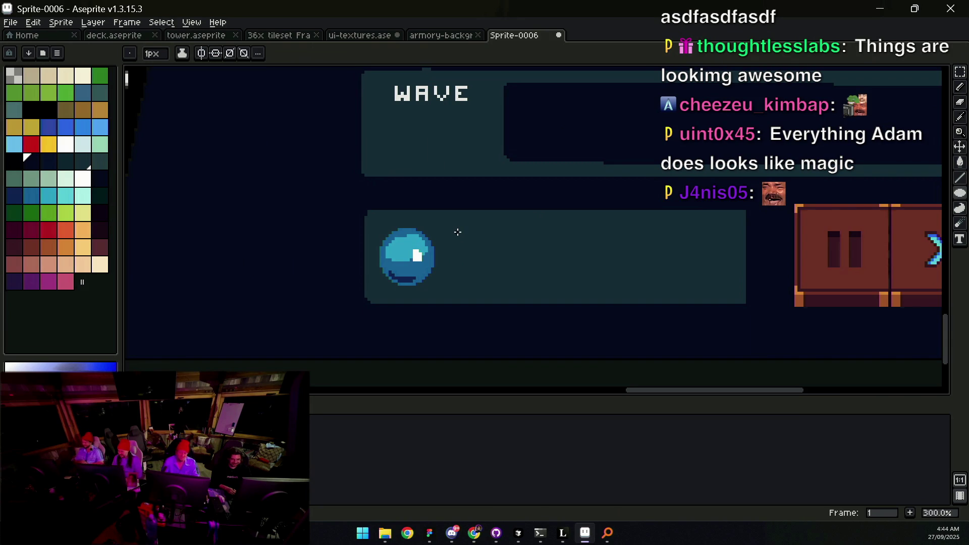
Step: Draw a dark filled rectangle inside the energy panel next to the orb as the bar slot
key(u)
drag(482, 239, 735, 292)
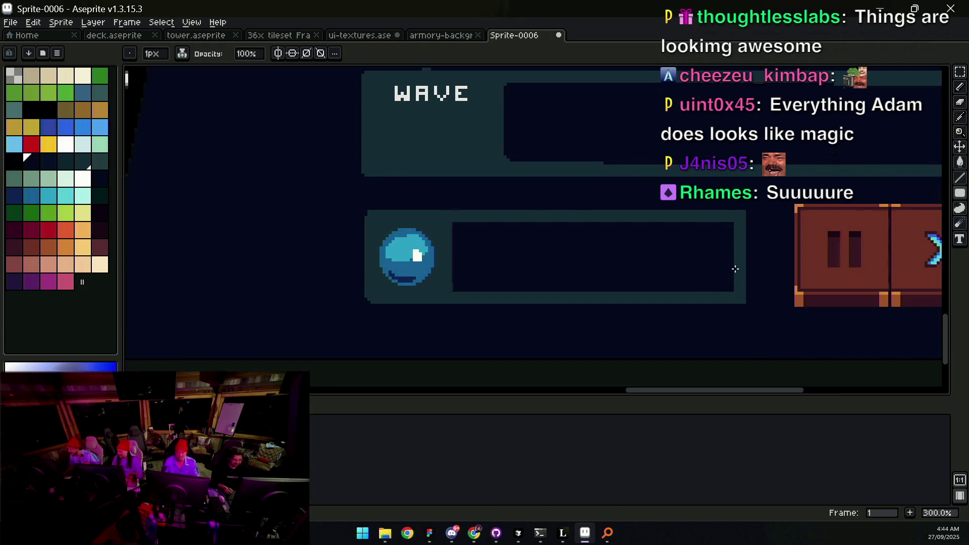
key(z)
scroll(735, 269, down, 2)
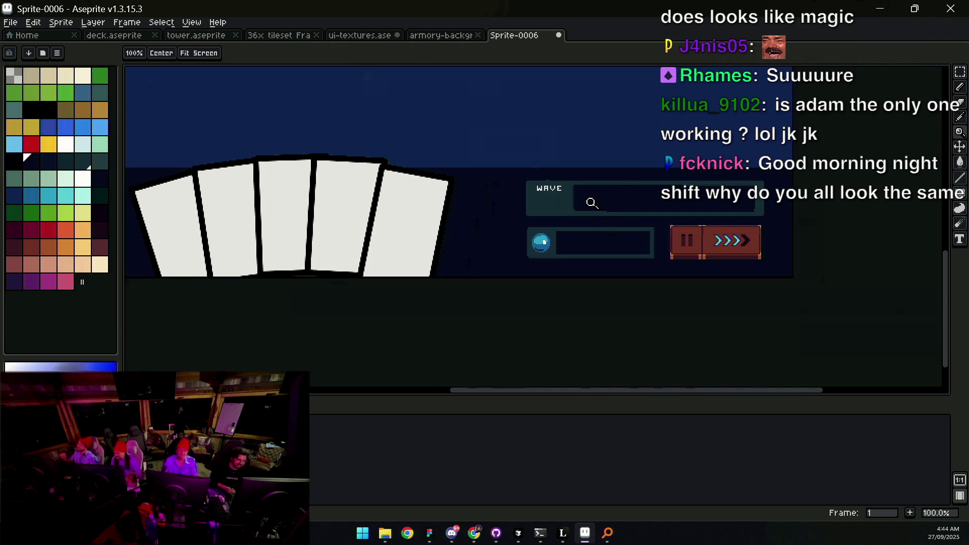
scroll(570, 235, up, 3)
Step: Sample the orb's blue and pencil a thin vertical segment at the energy bar's left end
key(b)
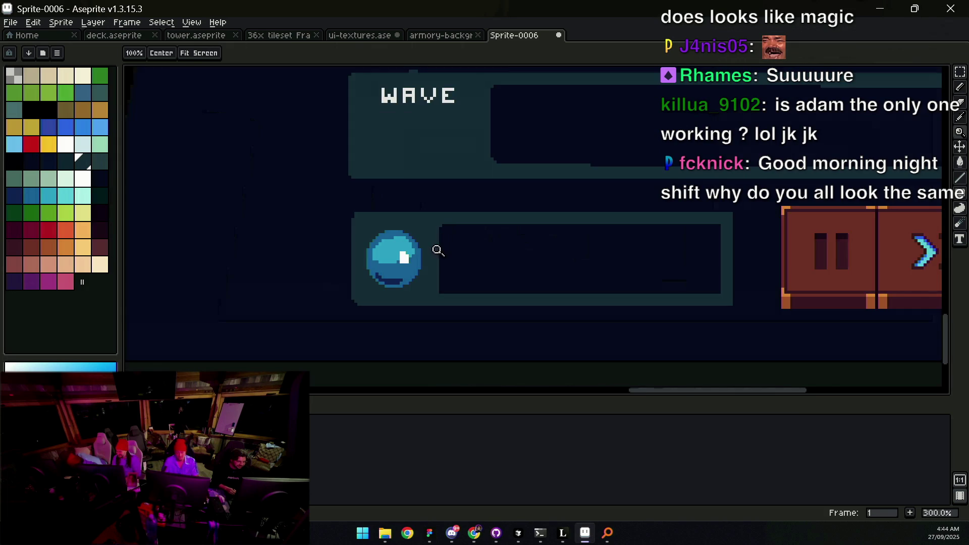
scroll(438, 258, up, 1)
scroll(442, 273, up, 1)
drag(480, 253, 436, 285)
alt+click(337, 270)
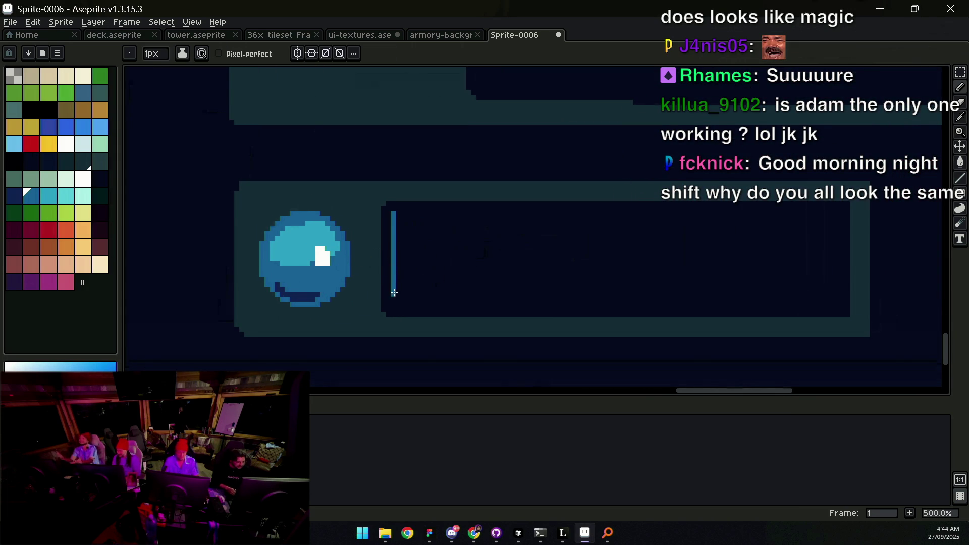
scroll(404, 233, up, 1)
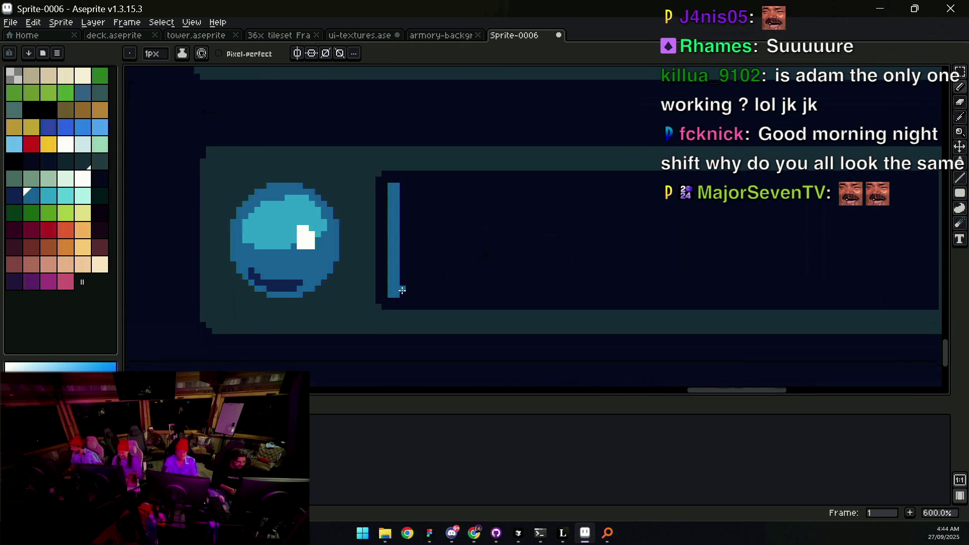
scroll(429, 166, down, 5)
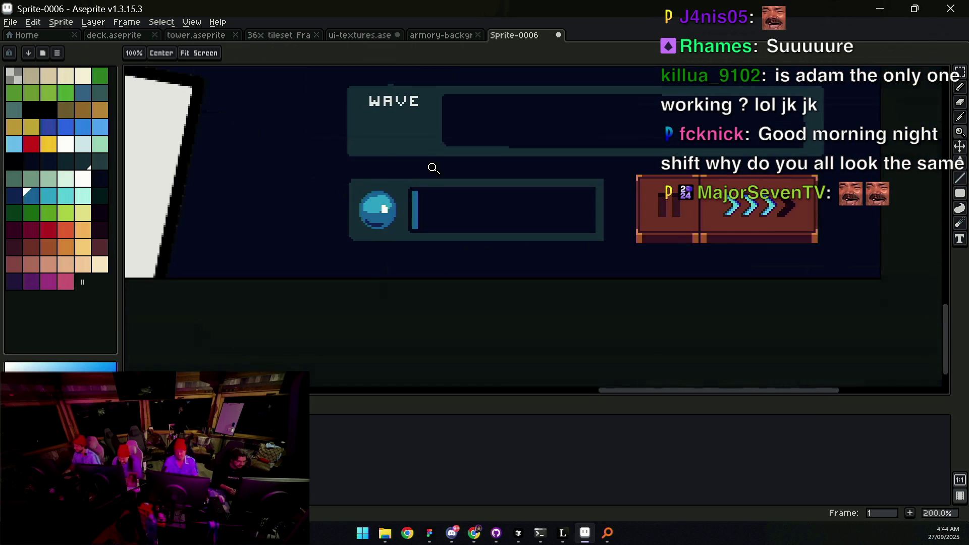
scroll(422, 194, up, 4)
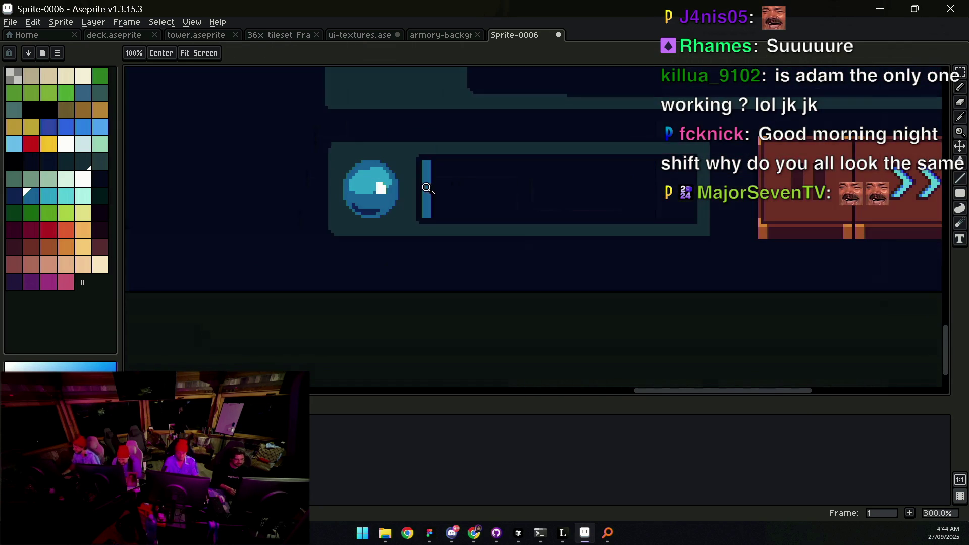
key(minus)
key(minus)
key(minus)
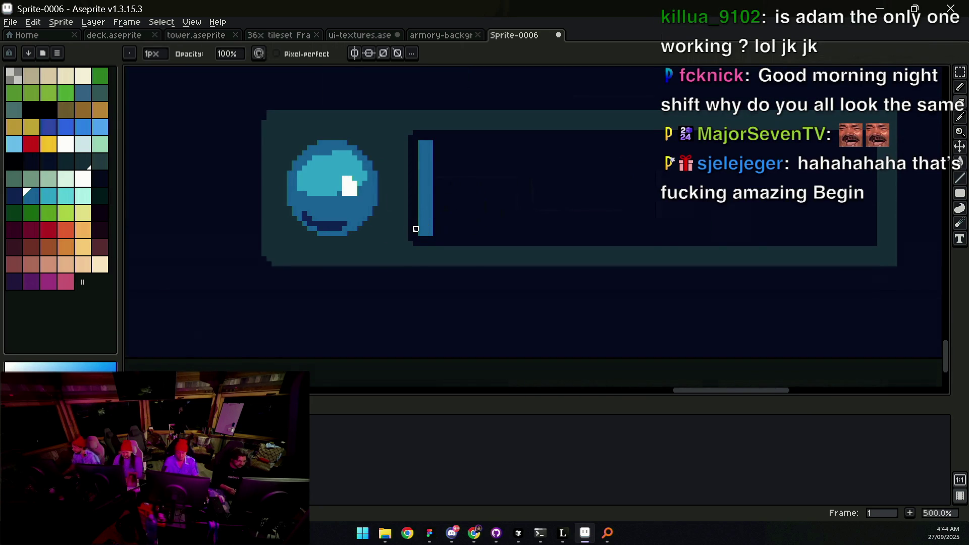
key(q)
scroll(424, 141, down, 4)
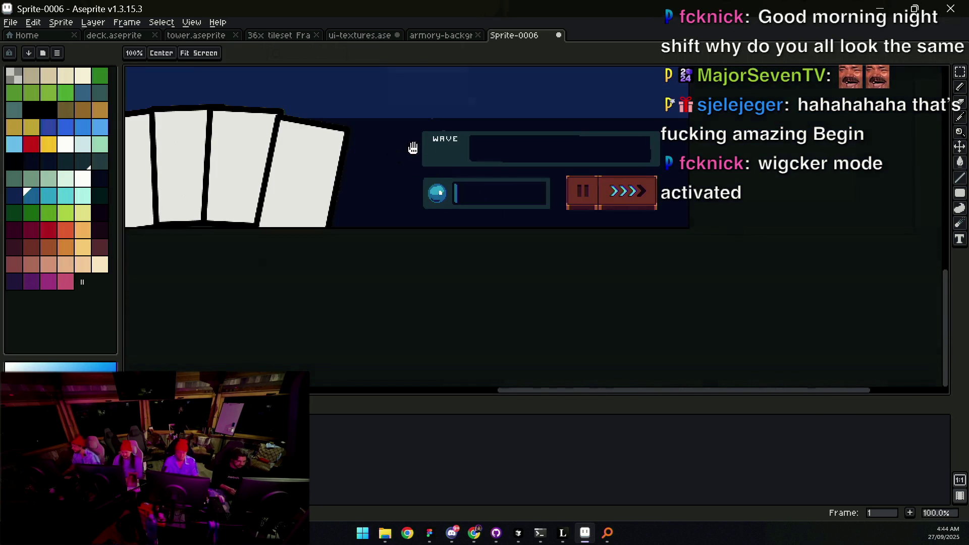
scroll(455, 206, up, 4)
Step: Try copying and deleting the blue segment, then restore it with undo
drag(430, 275, 457, 280)
ctrl+drag(439, 245, 462, 246)
key(Escape)
key(w)
click(443, 237)
key(Delete)
key(v)
drag(386, 255, 396, 226)
key(ctrl+z)
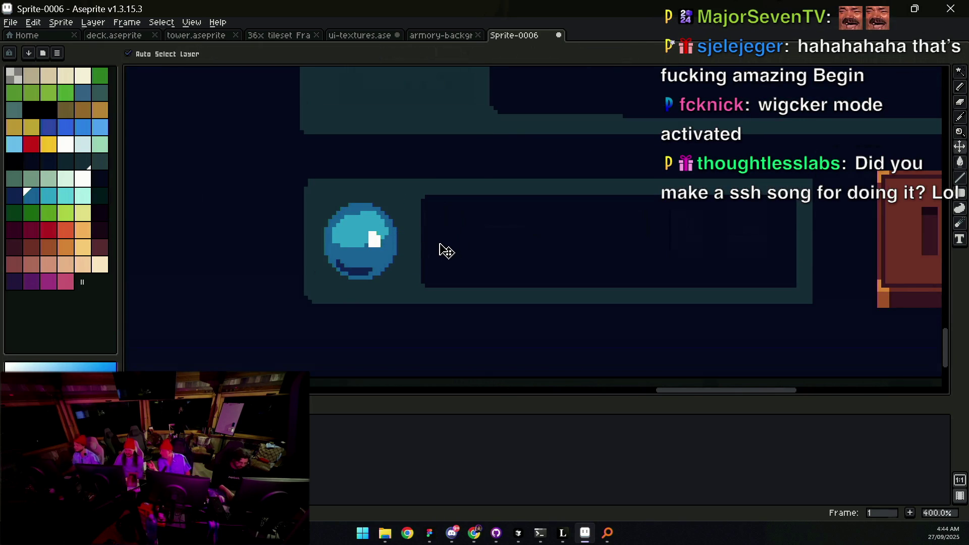
key(ctrl+z)
Step: Lasso and duplicate the segment rightward, doubling to 2, 4, 8, then 16 segments
key(q)
mouse_move(447, 197)
mouse_down()
mouse_move(459, 218)
mouse_move(446, 242)
mouse_move(461, 242)
mouse_up()
mouse_move(455, 184)
mouse_down()
mouse_move(429, 283)
mouse_move(464, 185)
mouse_up()
drag(440, 241, 481, 242)
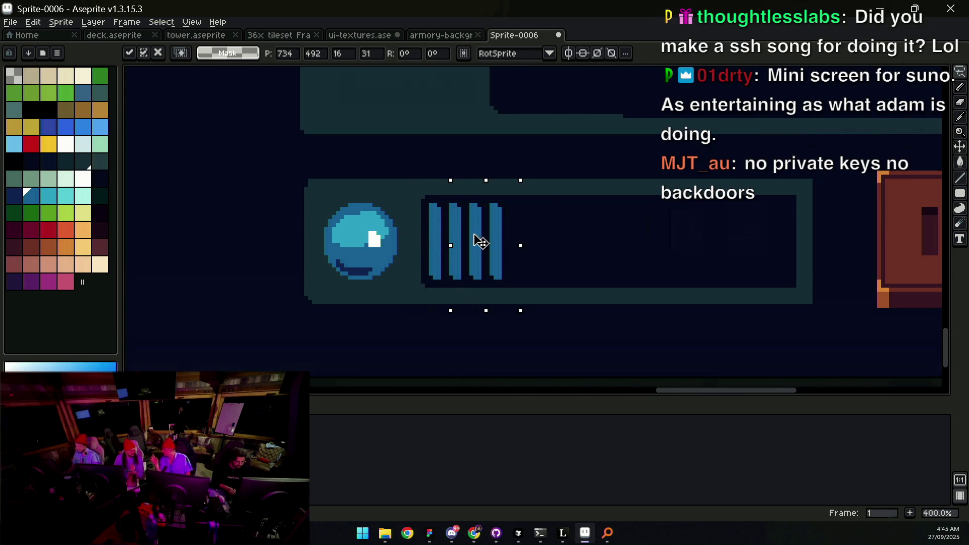
mouse_move(447, 181)
mouse_down()
mouse_move(422, 277)
mouse_move(499, 182)
mouse_up()
drag(459, 238, 526, 245)
click(504, 205)
mouse_move(499, 172)
mouse_down()
mouse_move(411, 271)
mouse_move(505, 174)
mouse_up()
drag(485, 227, 639, 246)
key(ctrl+d)
scroll(496, 223, down, 2)
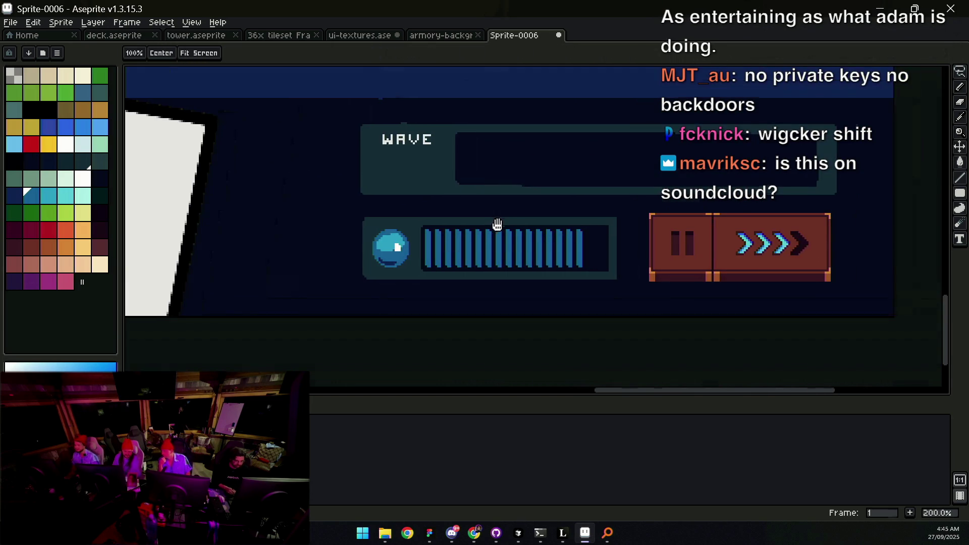
Step: Undo back to eight segments, then paste two more after the row for ten segments
scroll(539, 234, up, 2)
key(b)
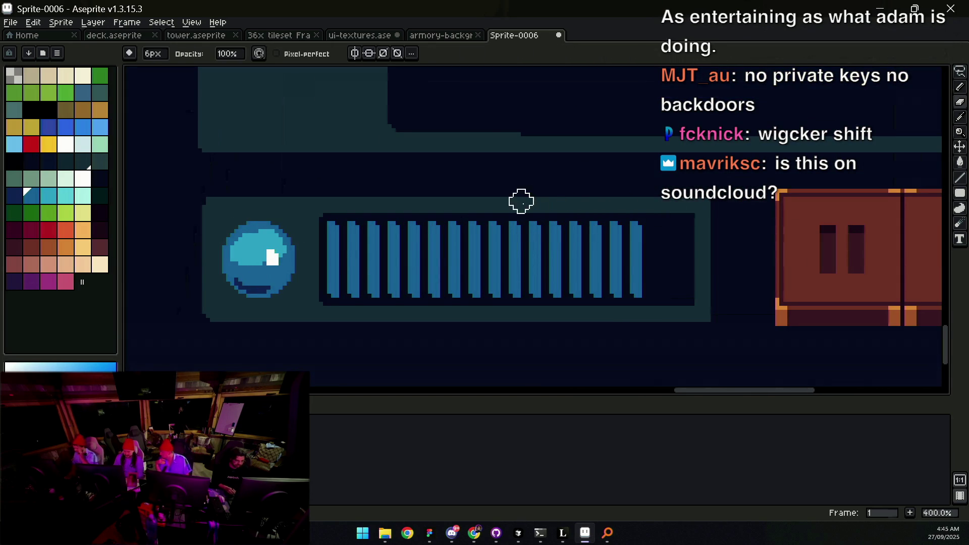
key(ctrl+z)
key(ctrl+z)
key(ctrl+z)
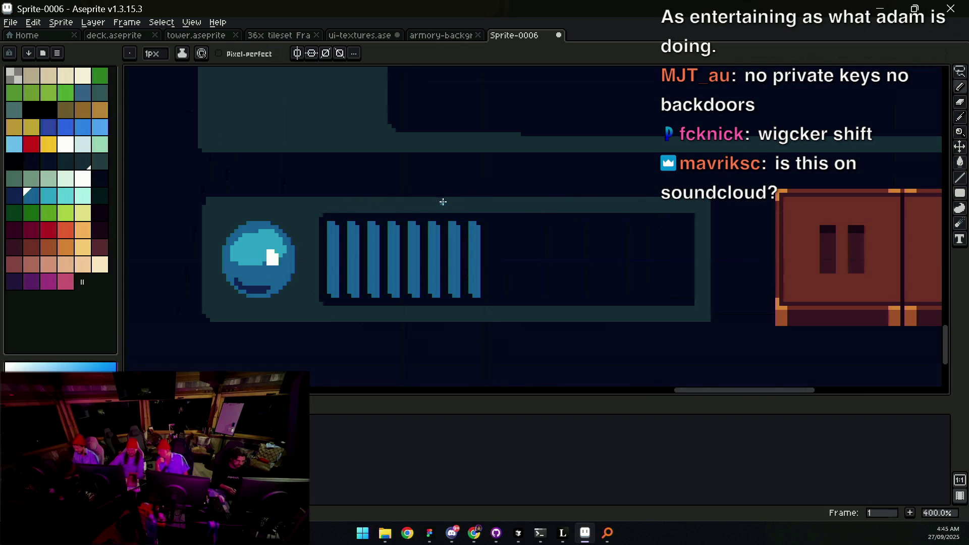
key(m)
drag(450, 298, 515, 195)
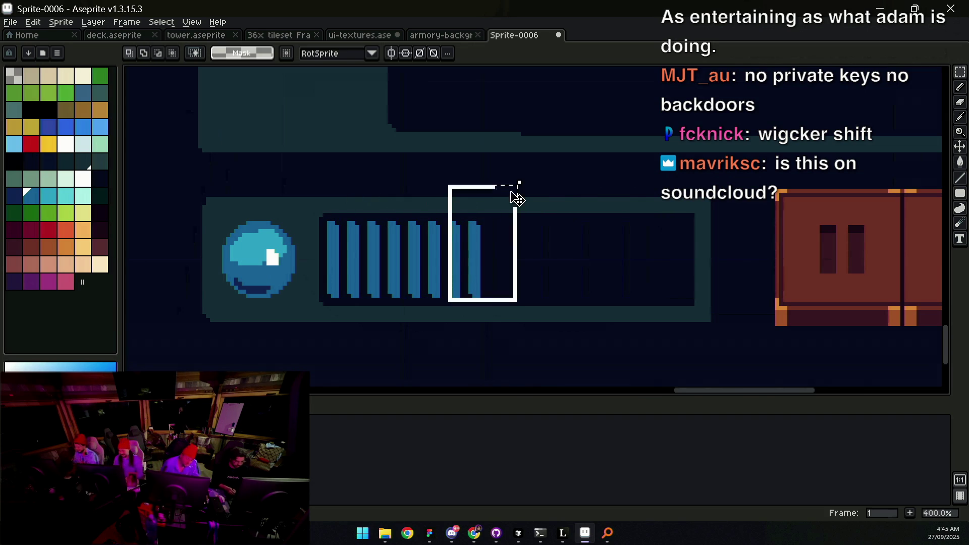
key(ctrl+c)
key(ctrl+v)
mouse_move(470, 253)
mouse_down()
mouse_move(508, 261)
mouse_move(494, 257)
mouse_up()
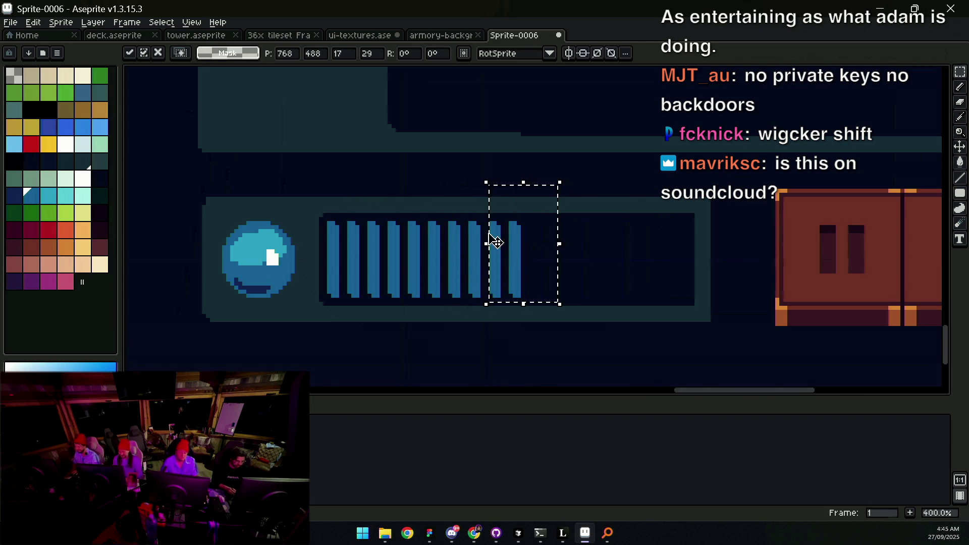
key(z)
scroll(479, 232, down, 3)
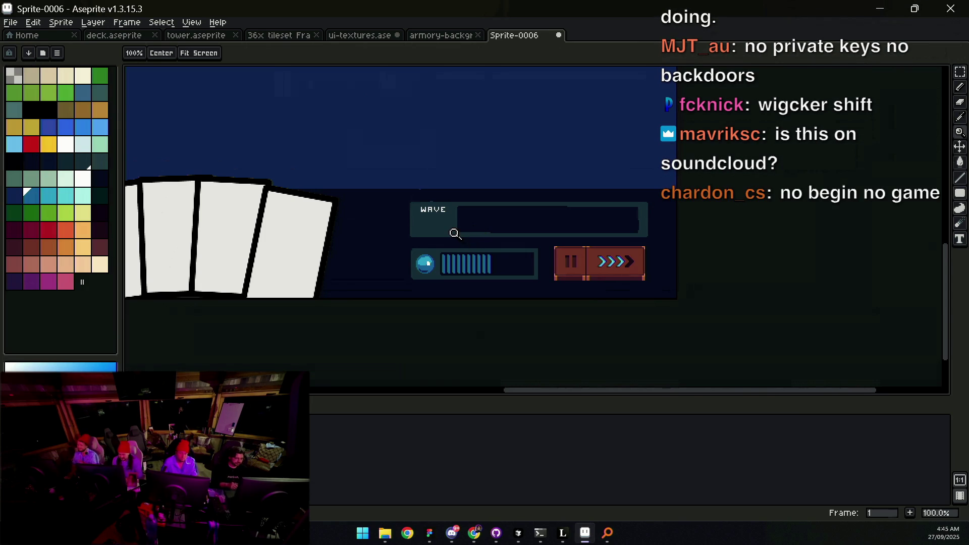
Step: On the second frame, erase the energy bar's blue segments with the Eraser
mouse_move(421, 238)
mouse_down()
mouse_move(604, 273)
mouse_move(547, 312)
mouse_move(546, 349)
mouse_move(583, 356)
mouse_up()
scroll(559, 251, down, 1)
mouse_move(530, 256)
mouse_down()
mouse_move(534, 281)
mouse_move(511, 253)
mouse_move(427, 211)
mouse_up()
scroll(493, 256, up, 1)
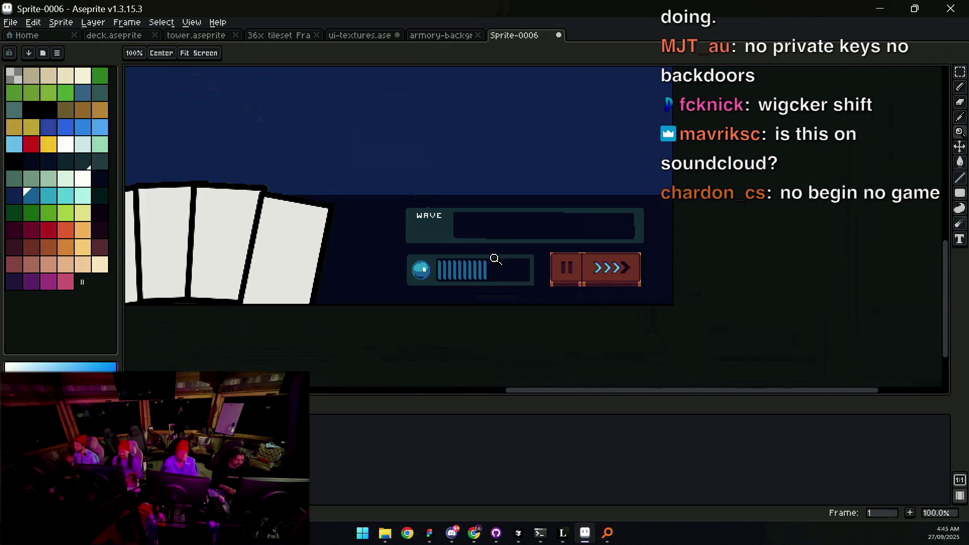
scroll(475, 266, up, 1)
scroll(476, 266, up, 1)
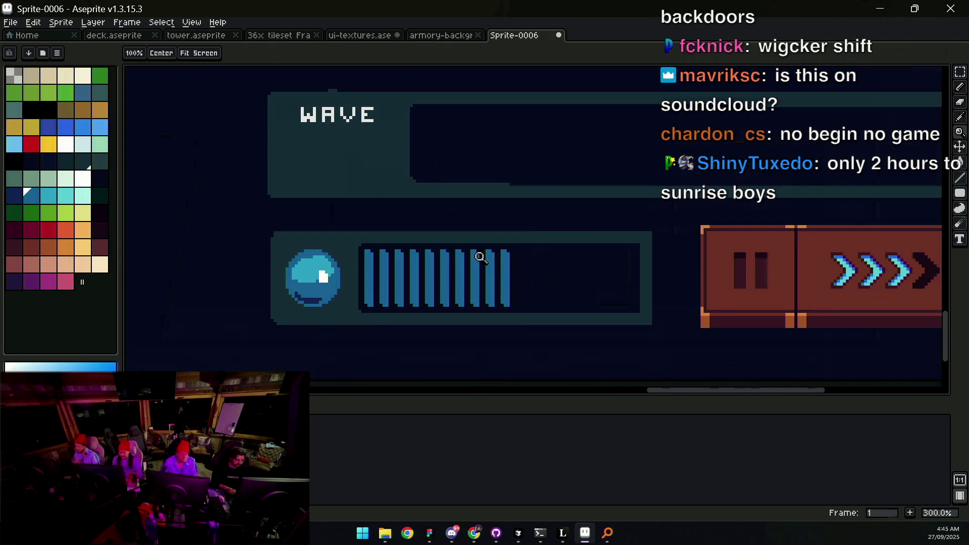
key(alt+n)
key(e)
mouse_move(381, 252)
mouse_down()
mouse_move(388, 304)
mouse_move(493, 281)
mouse_move(510, 266)
mouse_up()
mouse_move(331, 291)
mouse_down()
mouse_move(343, 296)
mouse_move(324, 275)
mouse_move(334, 255)
mouse_up()
Step: Sample the panel's teal and fill the erased orb area with it
key(i)
click(333, 254)
key(g)
click(329, 273)
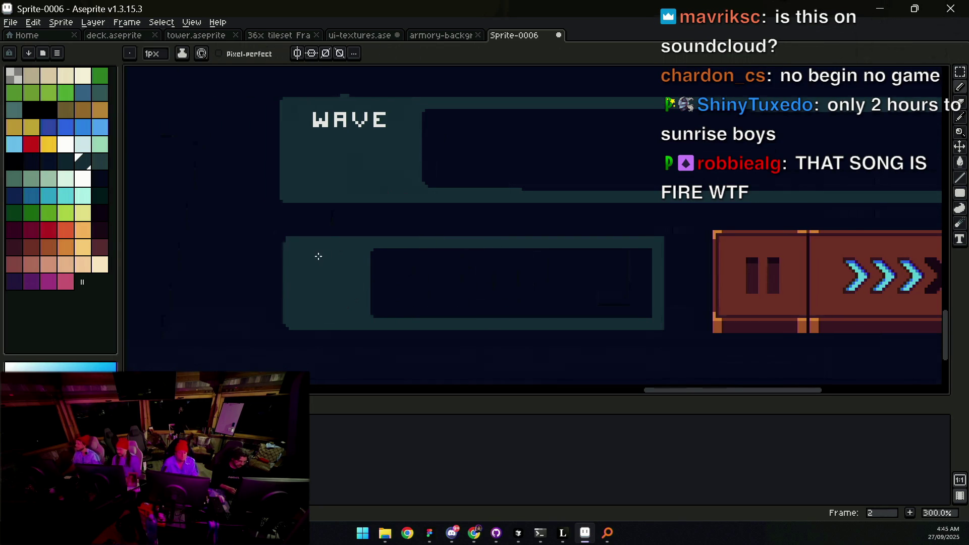
Step: Choose light blue and stamp the first round dots along the empty energy bar
scroll(349, 272, up, 1)
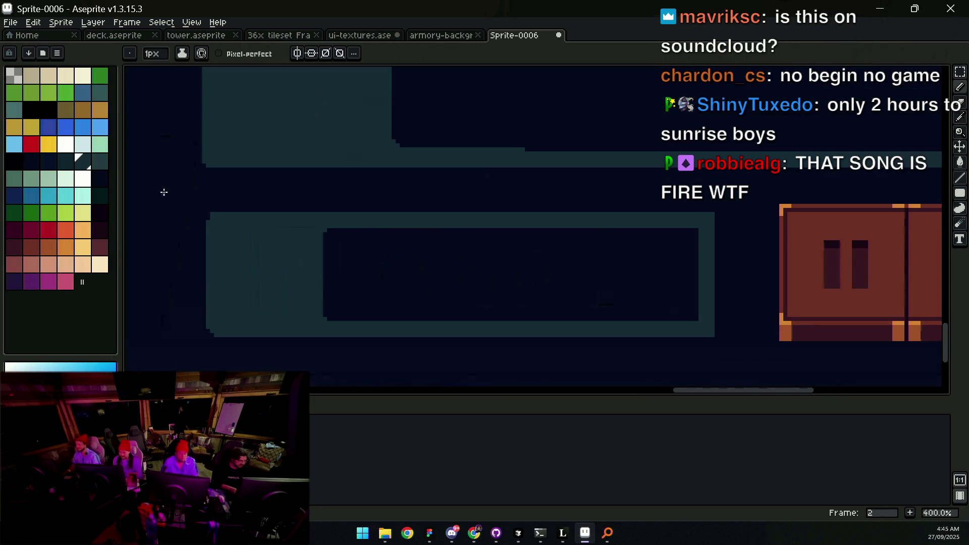
click(100, 127)
scroll(343, 251, up, 6)
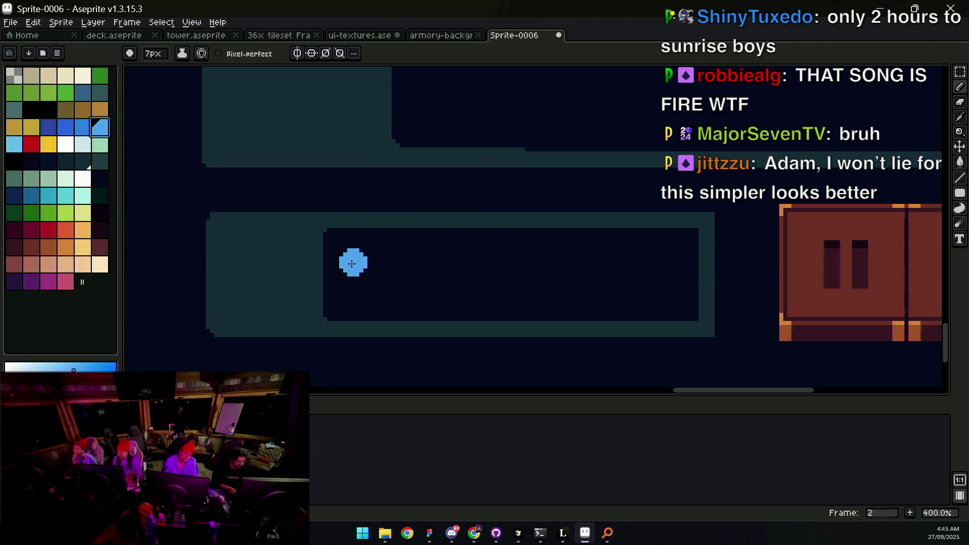
click(353, 275)
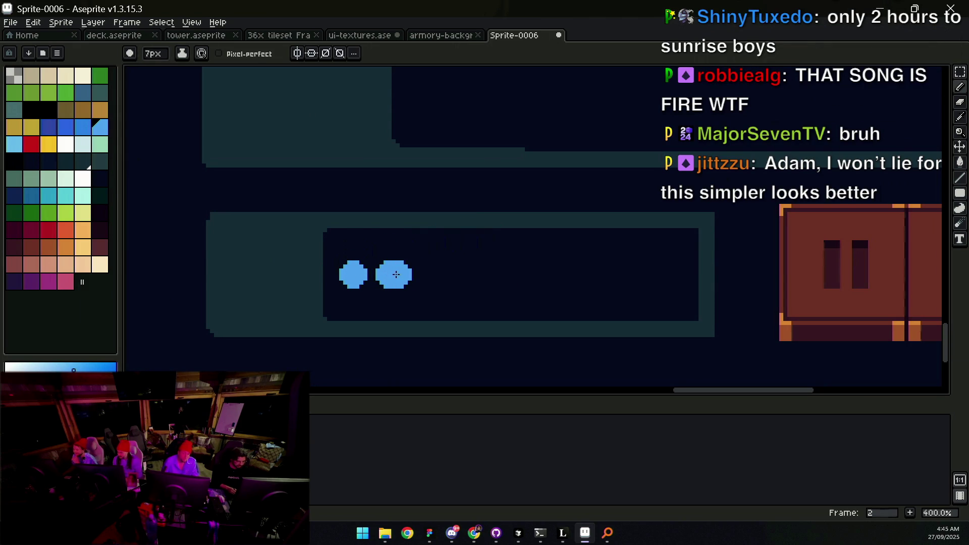
click(426, 274)
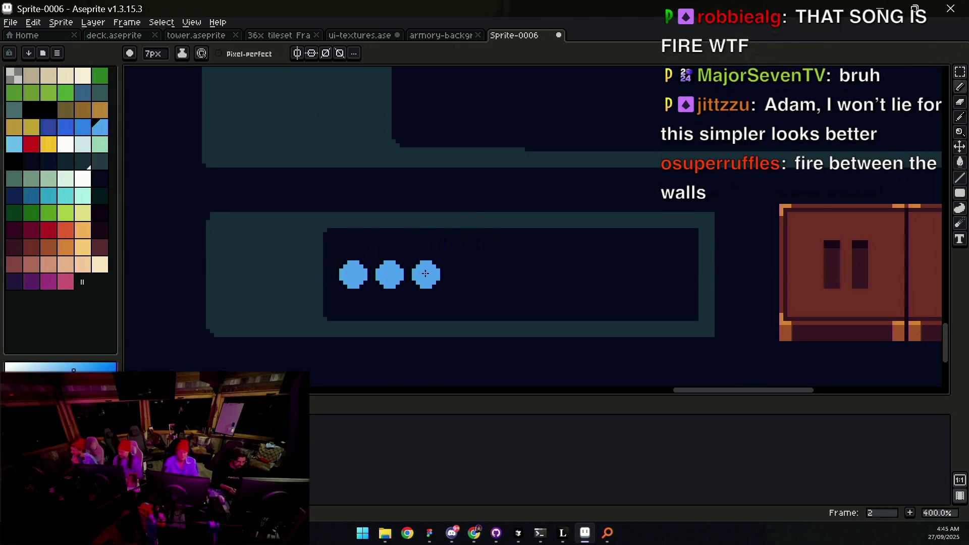
click(463, 274)
click(500, 274)
Step: Stamp the remaining dots to complete a row of ten across the bar
click(535, 274)
click(571, 274)
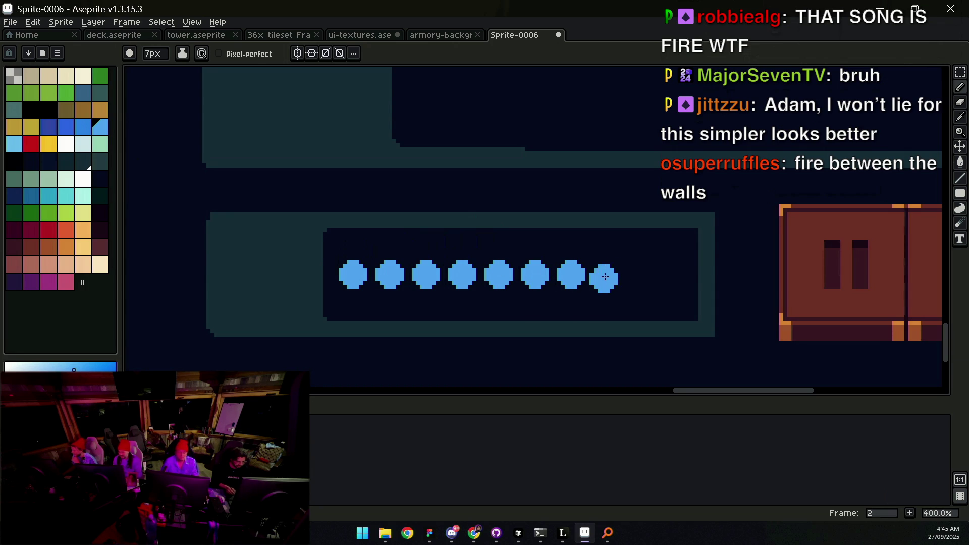
click(644, 274)
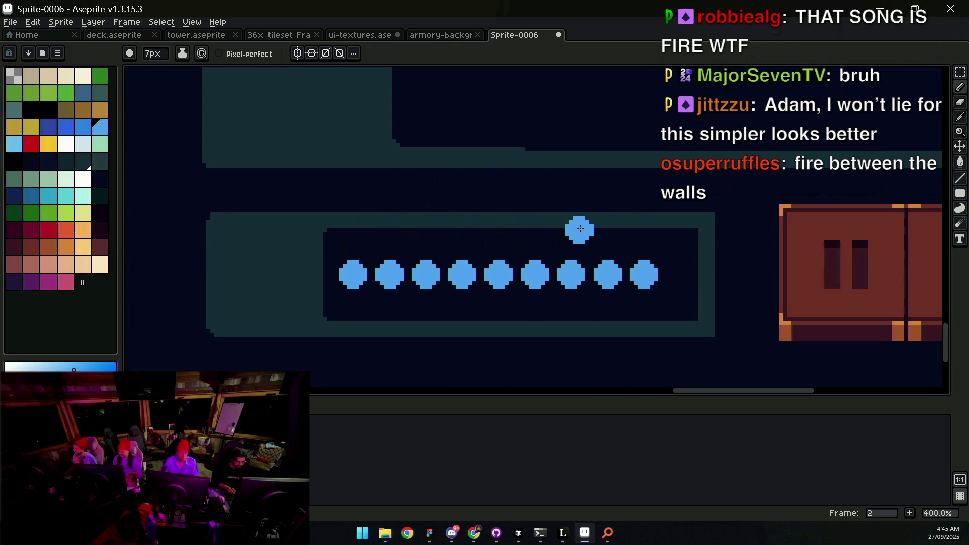
click(680, 274)
key(z)
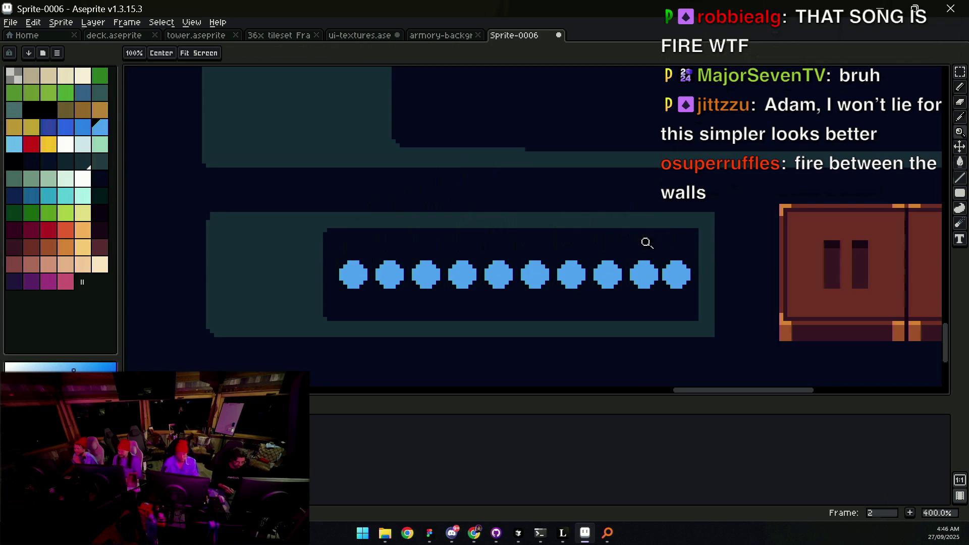
scroll(566, 214, down, 3)
scroll(599, 243, up, 4)
key(b)
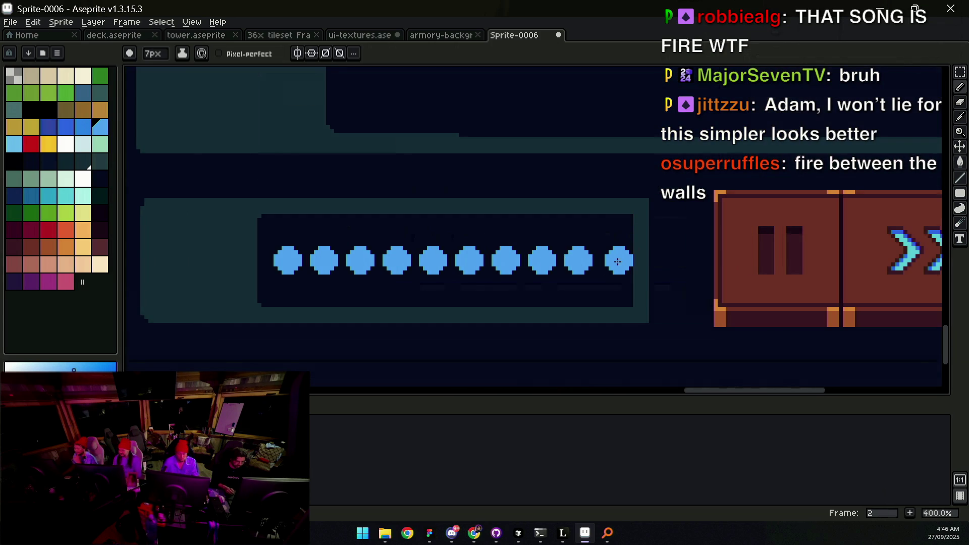
key(z)
scroll(590, 212, down, 4)
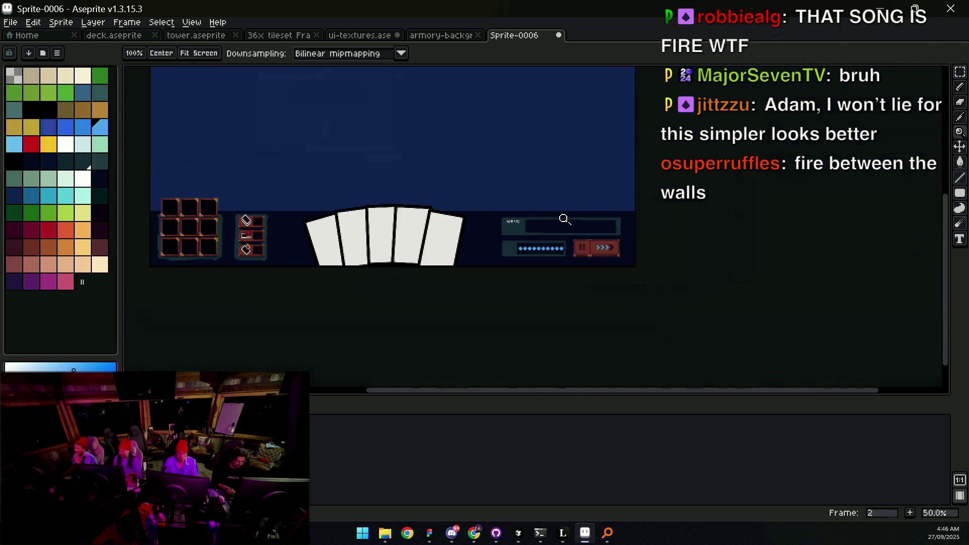
scroll(562, 213, up, 3)
key(v)
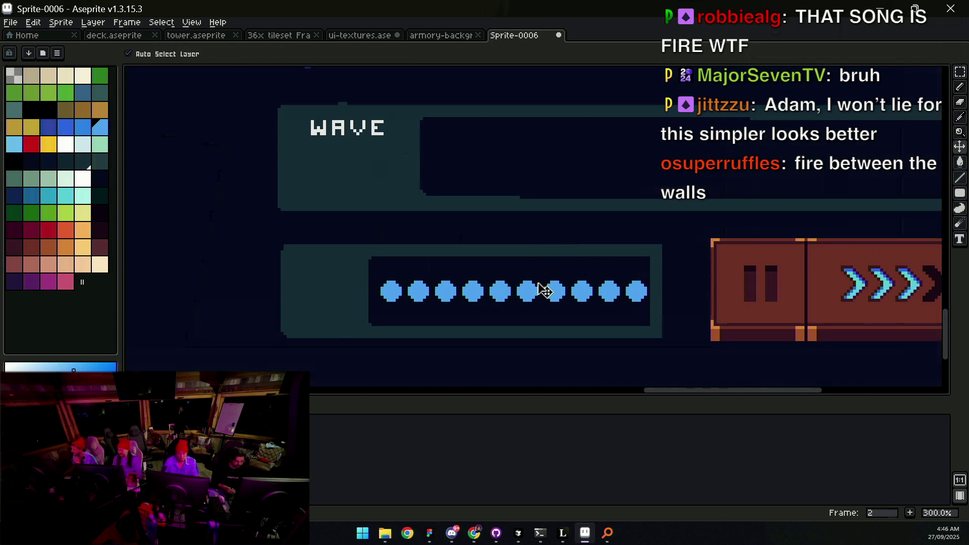
drag(541, 288, 531, 293)
key(ctrl+z)
key(w)
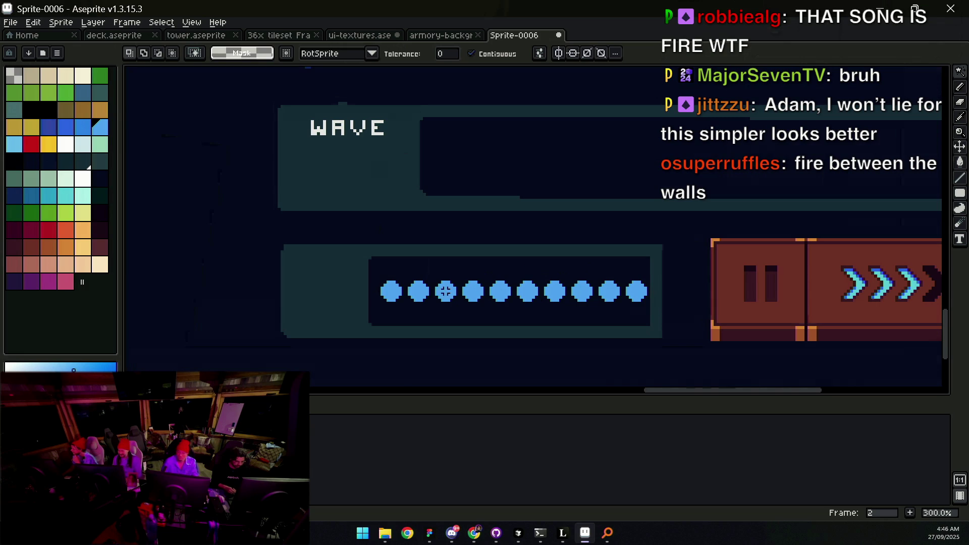
shift+click(419, 292)
shift+click(433, 293)
key(ctrl+z)
shift+click(446, 292)
shift+click(473, 291)
shift+click(501, 292)
shift+click(528, 291)
shift+click(555, 291)
shift+click(584, 292)
shift+click(610, 292)
shift+click(637, 292)
shift+click(594, 261)
key(ctrl+z)
key(ctrl+z)
key(ctrl+z)
key(ctrl+z)
key(ctrl+z)
key(ctrl+z)
key(ctrl+z)
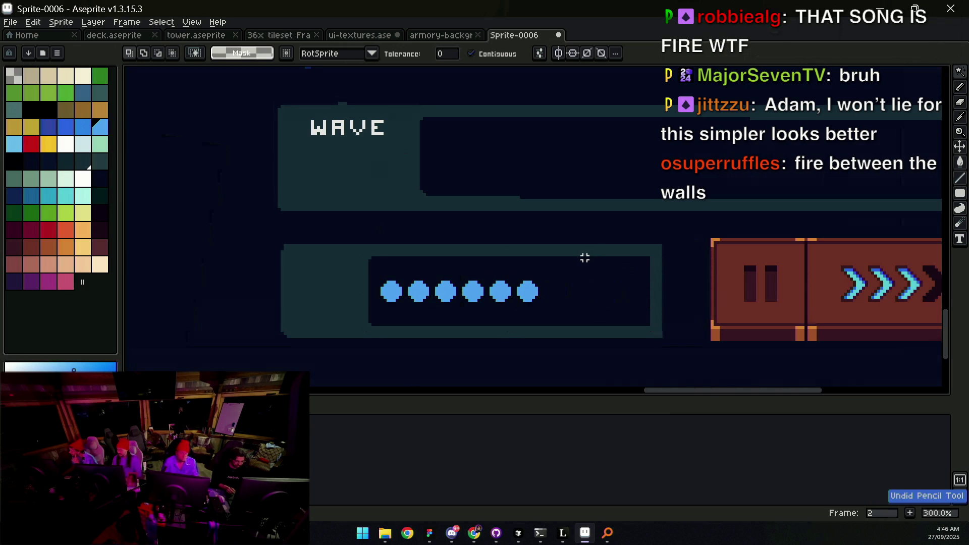
key(ctrl+z)
key(ctrl+z)
key(ctrl+z)
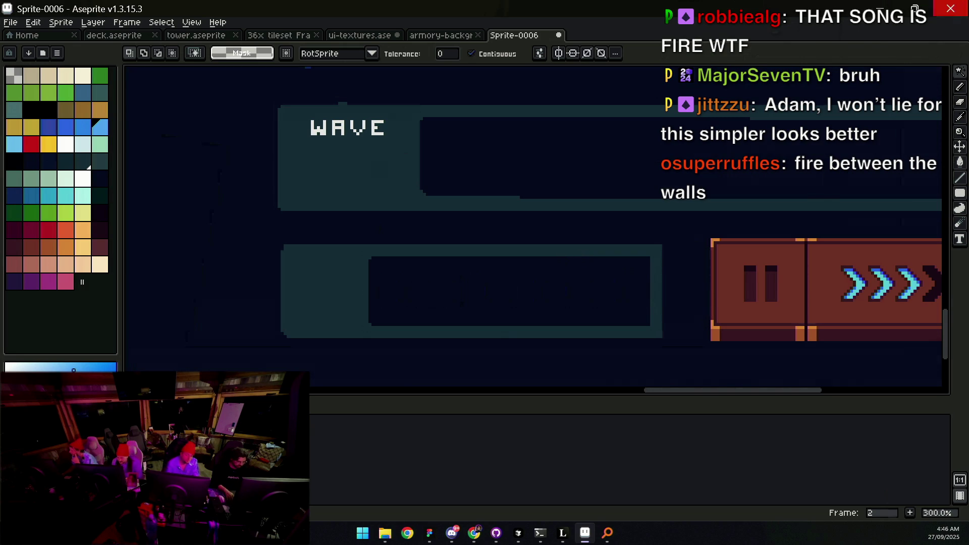
key(ctrl+y)
key(ctrl+y)
key(ctrl+y)
key(ctrl+d)
key(v)
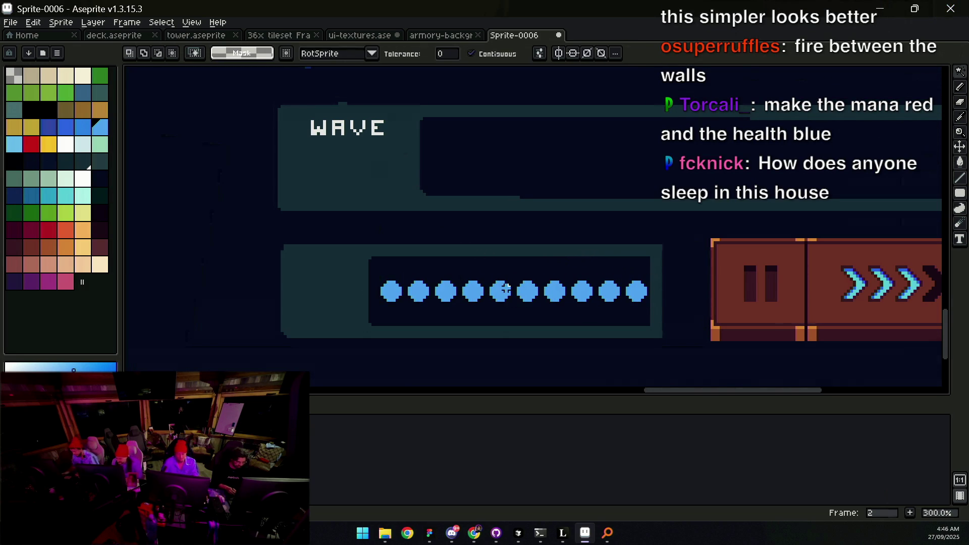
mouse_move(508, 299)
mouse_down()
mouse_move(504, 283)
mouse_move(595, 251)
mouse_up()
Step: Move dots 6–10 under the first five to form a second row
key(m)
drag(666, 242, 512, 298)
drag(617, 275, 477, 299)
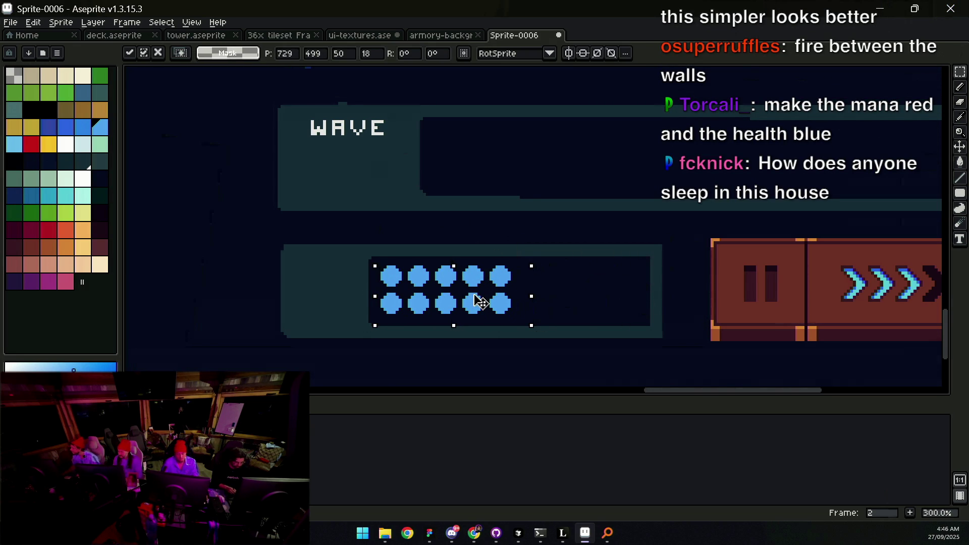
key(z)
scroll(492, 253, down, 2)
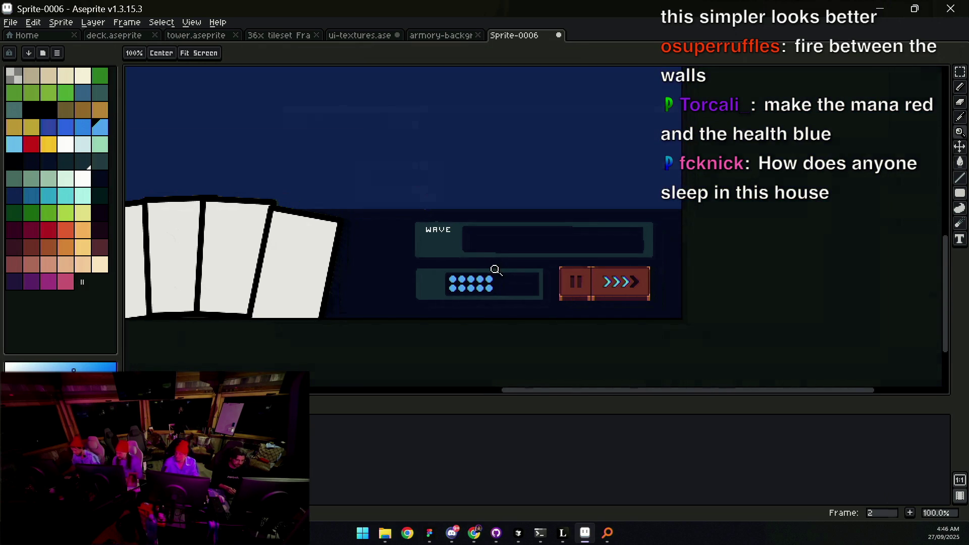
scroll(498, 273, up, 1)
scroll(476, 279, up, 1)
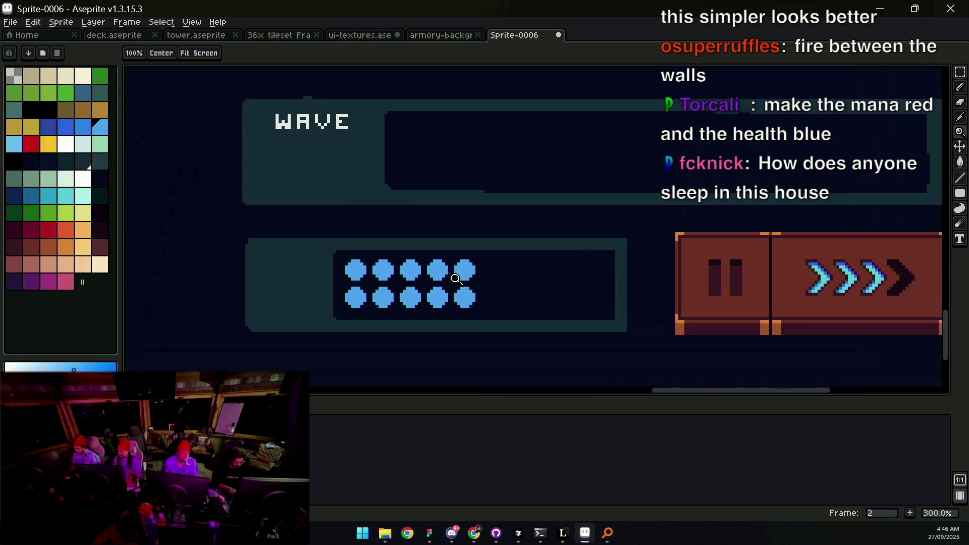
Step: Select the two-row dot block and shift it up to centre it in the bar
key(m)
mouse_move(344, 261)
mouse_down()
mouse_move(422, 300)
mouse_move(635, 334)
mouse_up()
key(ctrl+z)
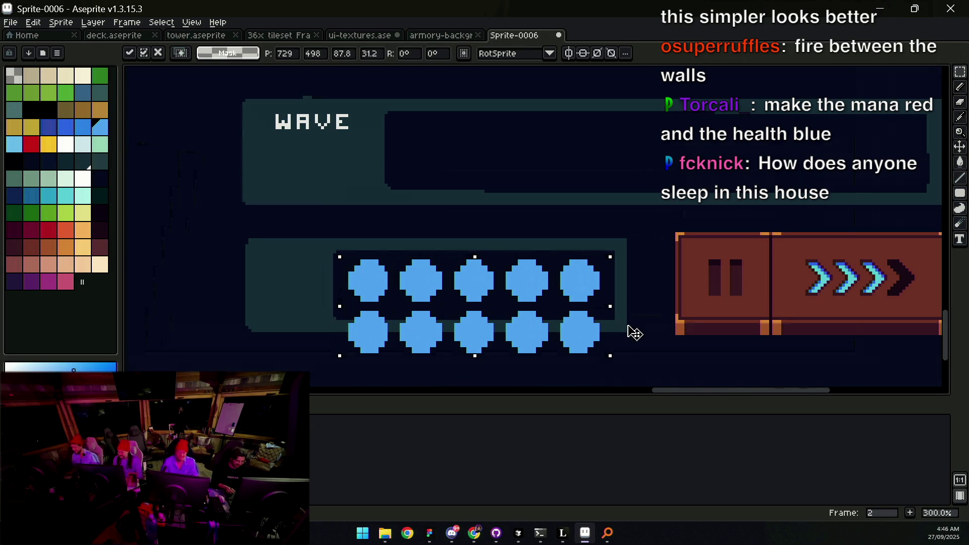
drag(530, 286, 534, 265)
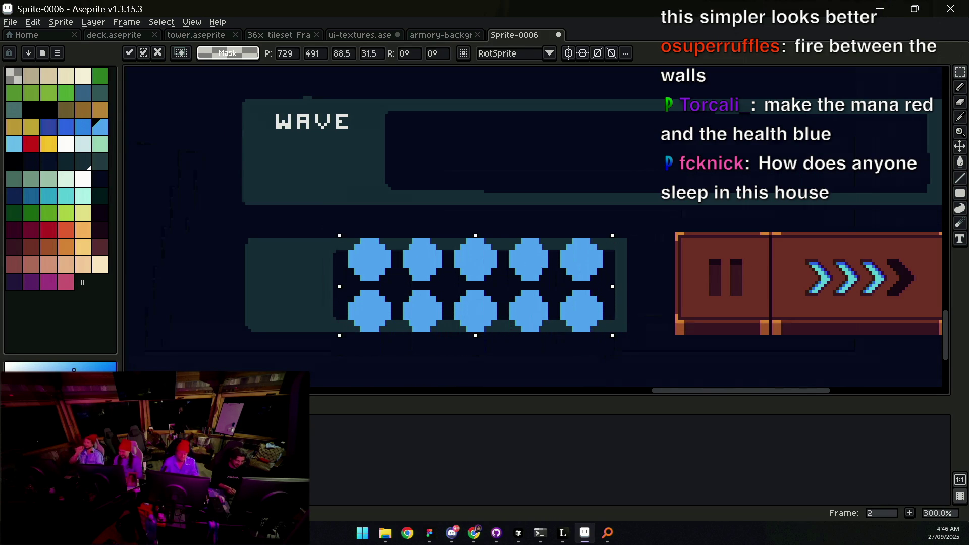
scroll(506, 247, down, 2)
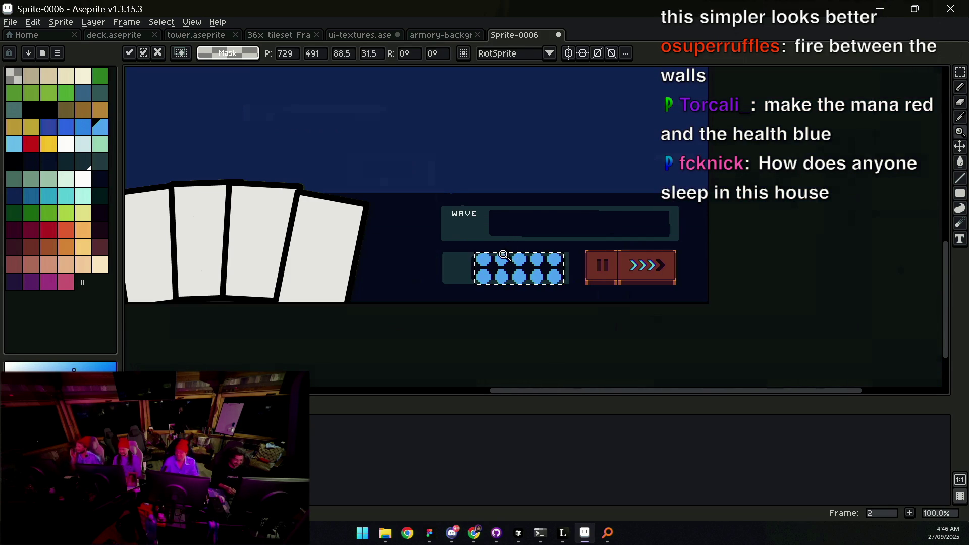
key(z)
Step: Squash the dot block vertically into flattened ovals that fit the bar
scroll(527, 256, down, 1)
scroll(522, 255, up, 1)
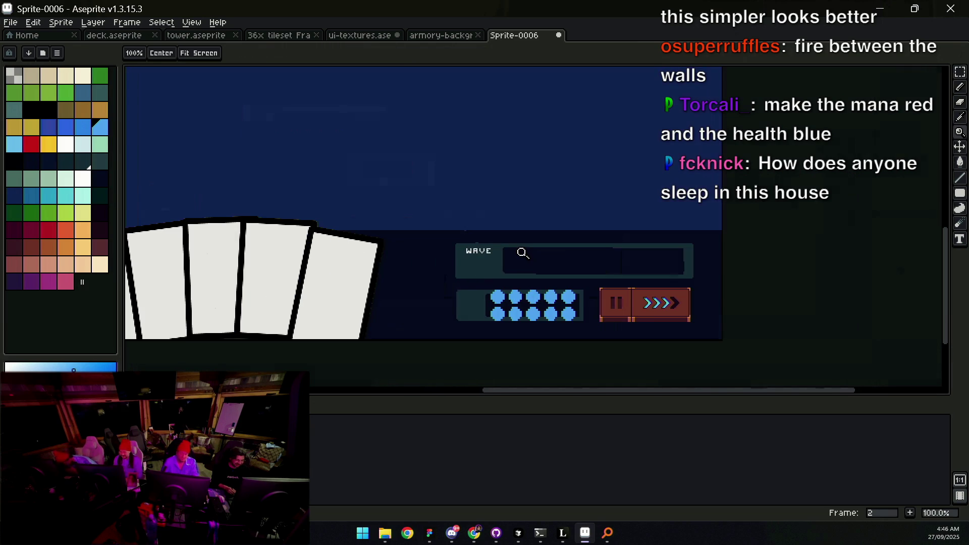
scroll(520, 292, up, 1)
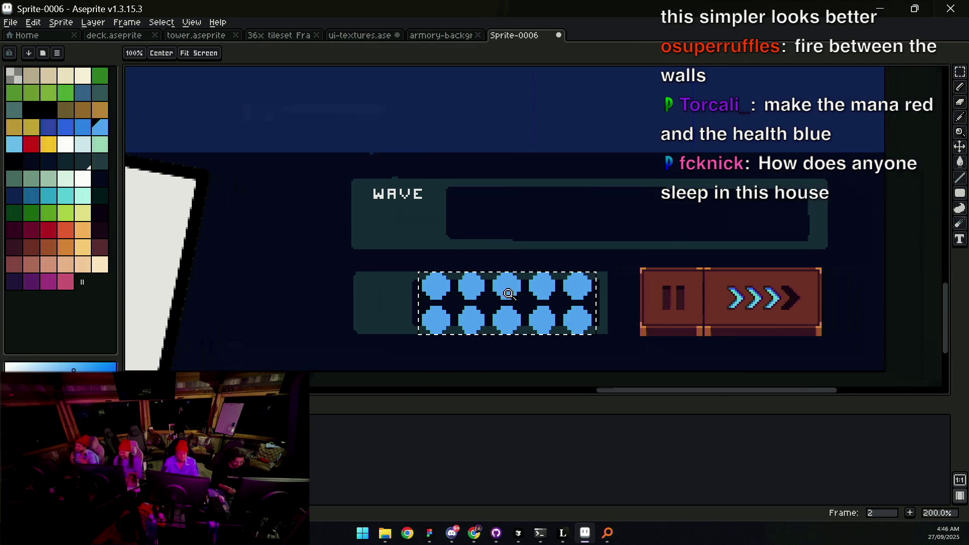
key(m)
drag(507, 337, 507, 322)
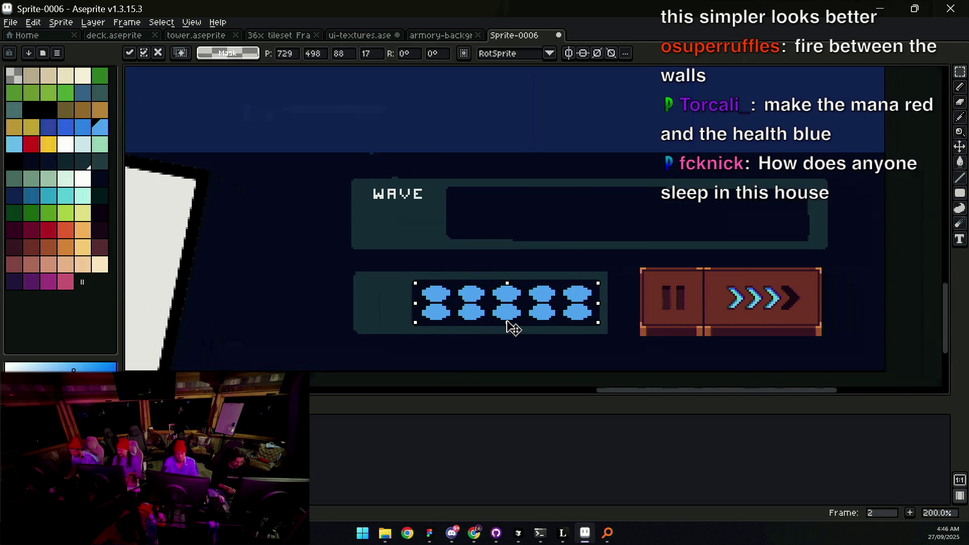
key(z)
scroll(518, 269, down, 3)
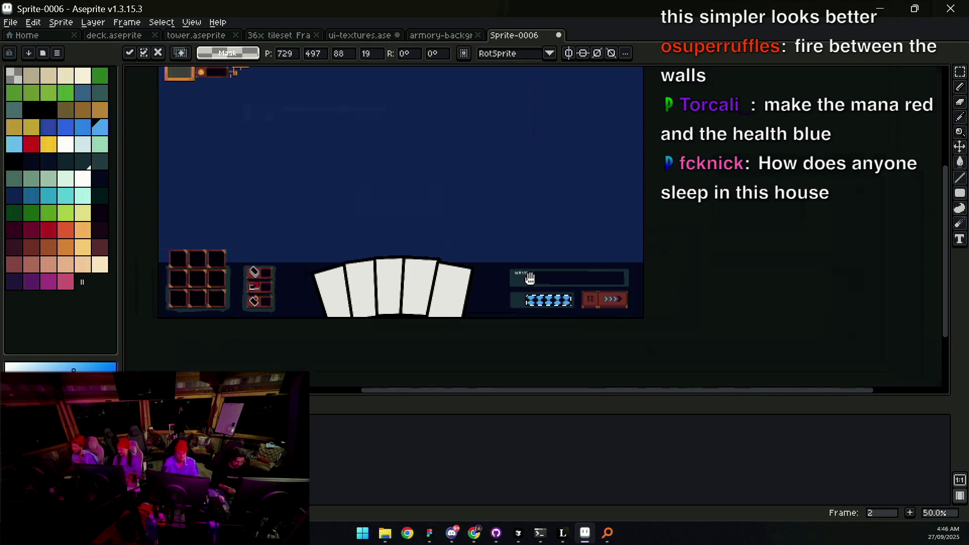
Step: Undo the dot edits to restore the orb and blue vertical bars
key(ctrl+z)
key(ctrl+z)
key(ctrl+z)
key(ctrl+z)
key(ctrl+y)
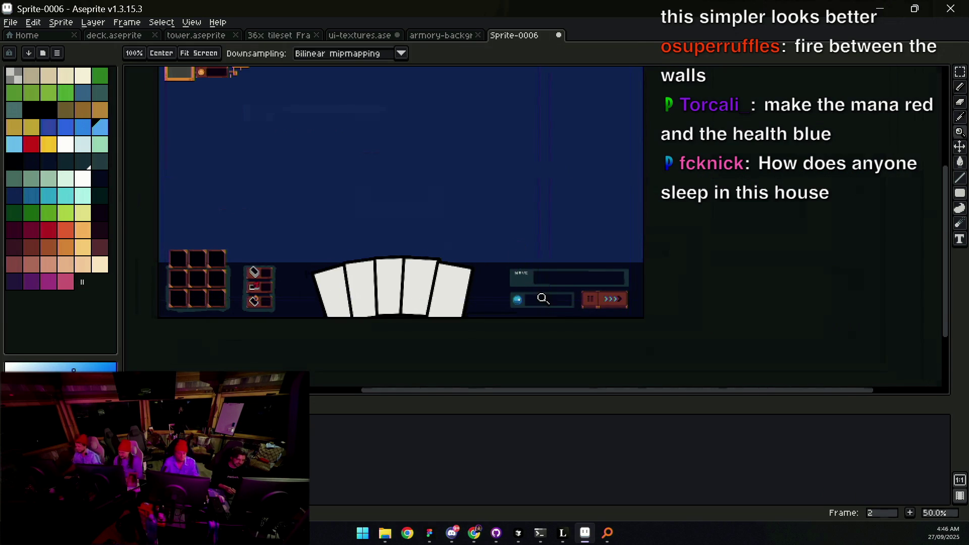
scroll(525, 276, up, 2)
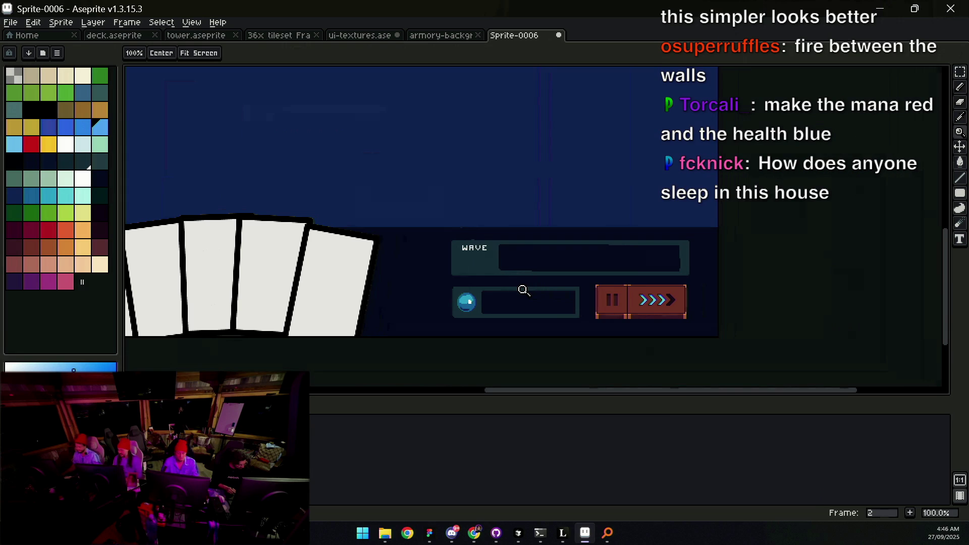
key(ctrl+z)
scroll(505, 287, up, 1)
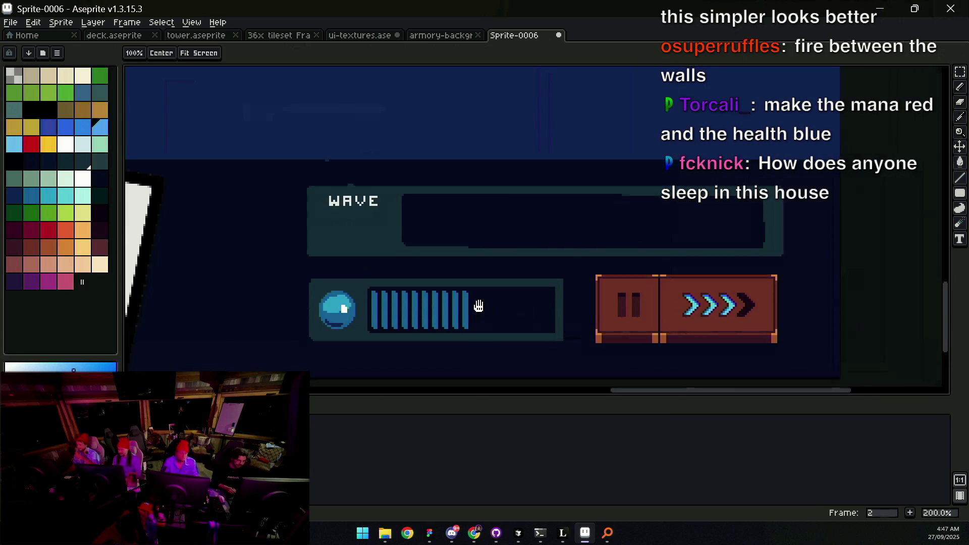
scroll(435, 290, up, 1)
Step: Select the row of bars and stretch it wider across the energy panel
key(v)
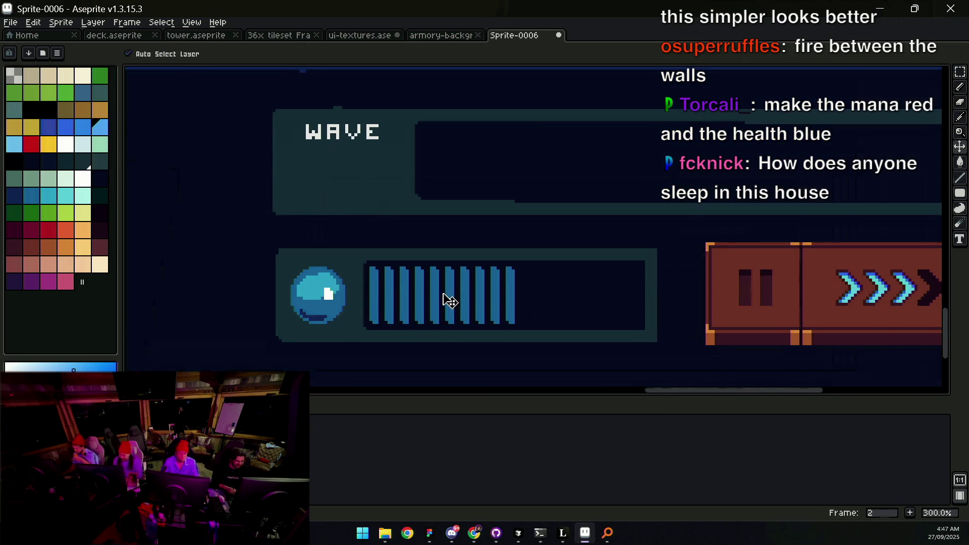
key(m)
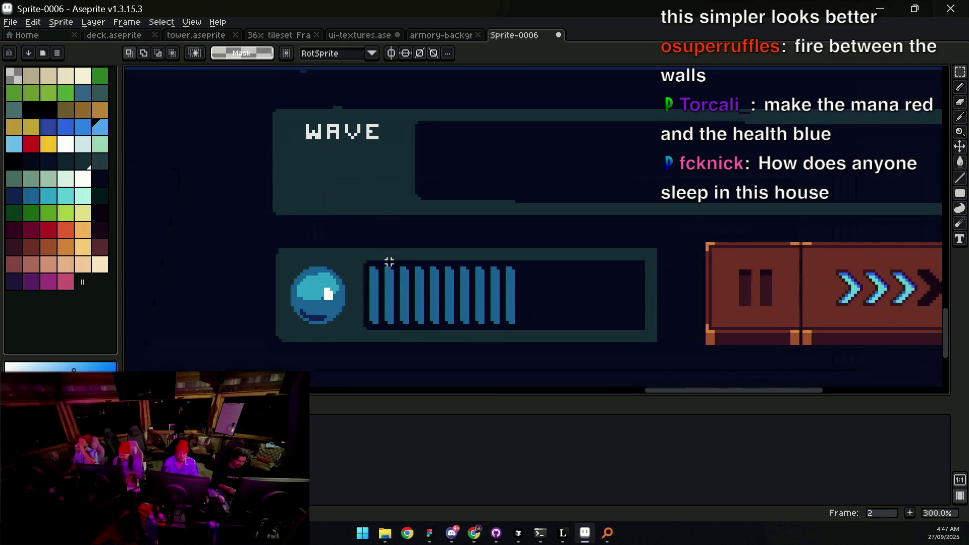
mouse_move(383, 262)
mouse_down()
mouse_move(529, 305)
mouse_move(528, 288)
mouse_move(387, 265)
mouse_move(527, 311)
mouse_up()
click(483, 299)
mouse_move(356, 272)
mouse_down()
mouse_move(469, 325)
mouse_move(524, 335)
mouse_up()
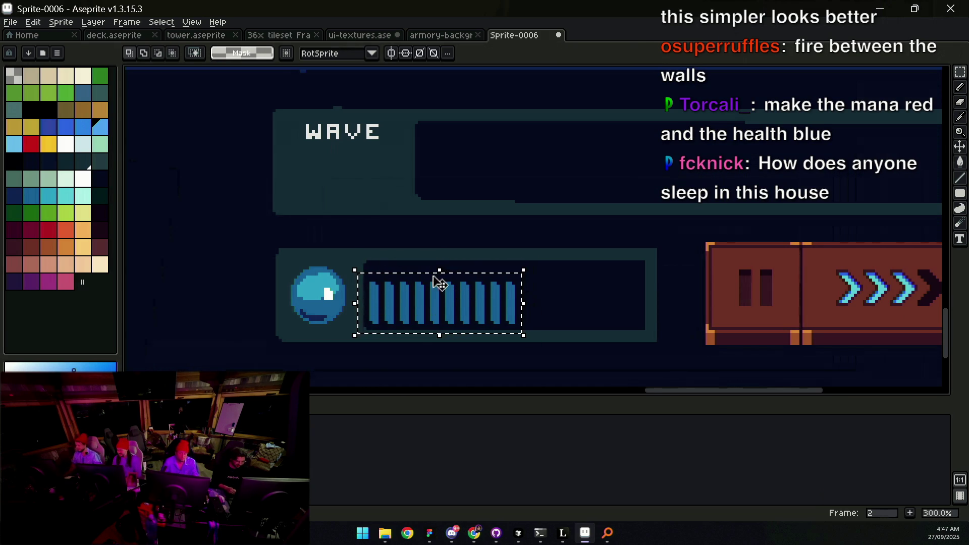
drag(523, 302, 657, 313)
scroll(564, 280, down, 2)
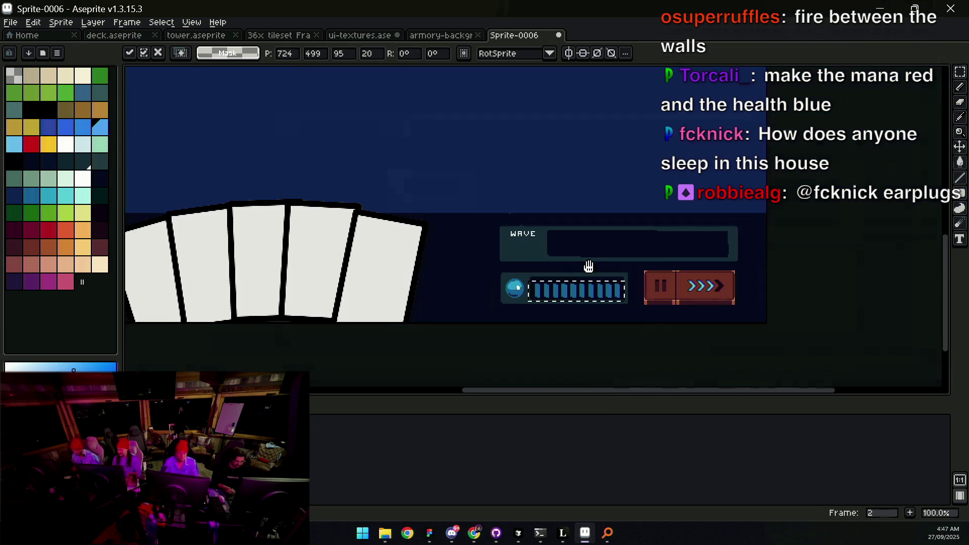
scroll(546, 286, up, 3)
key(Return)
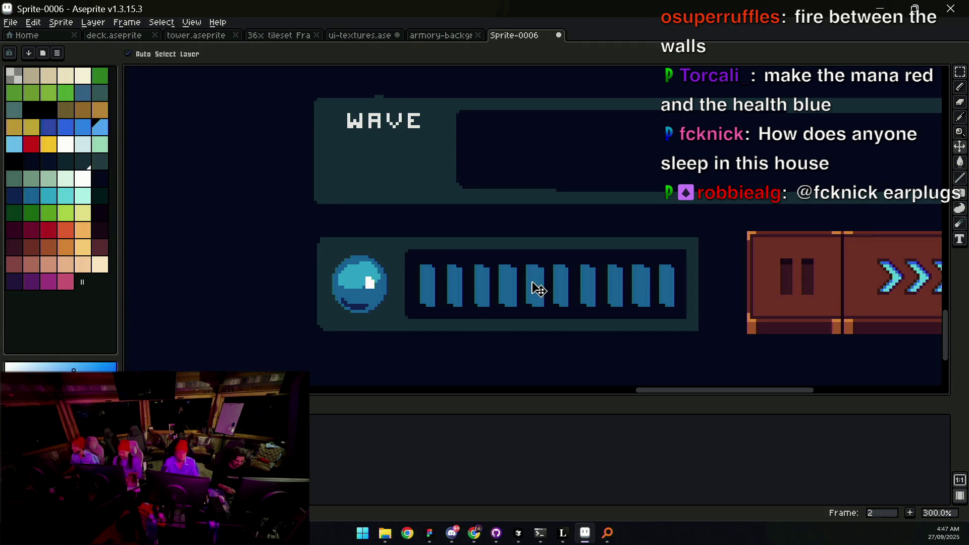
Step: Zoom and pan the view to centre the widened energy bar
key(z)
scroll(506, 257, down, 2)
scroll(546, 245, down, 2)
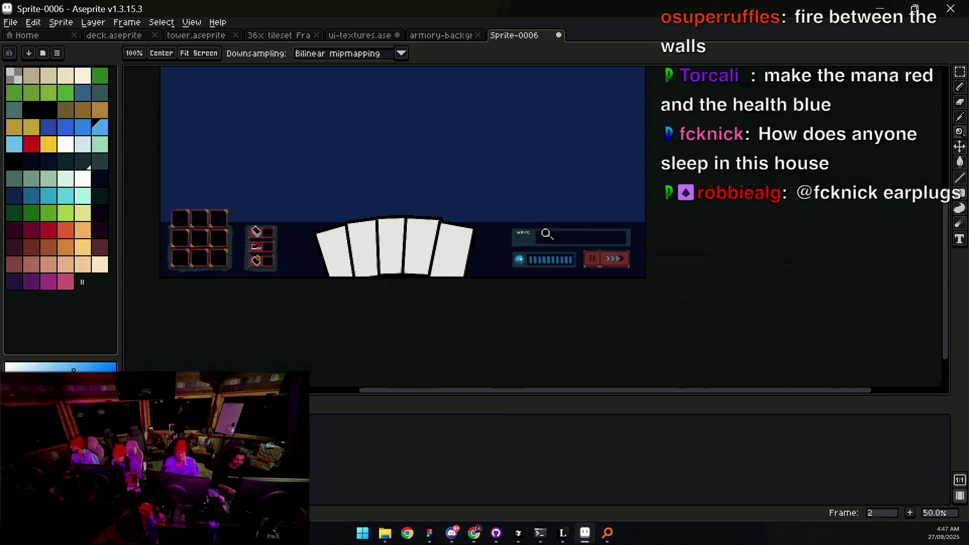
mouse_move(521, 227)
mouse_down()
mouse_move(533, 243)
mouse_move(473, 243)
mouse_up()
scroll(525, 278, up, 5)
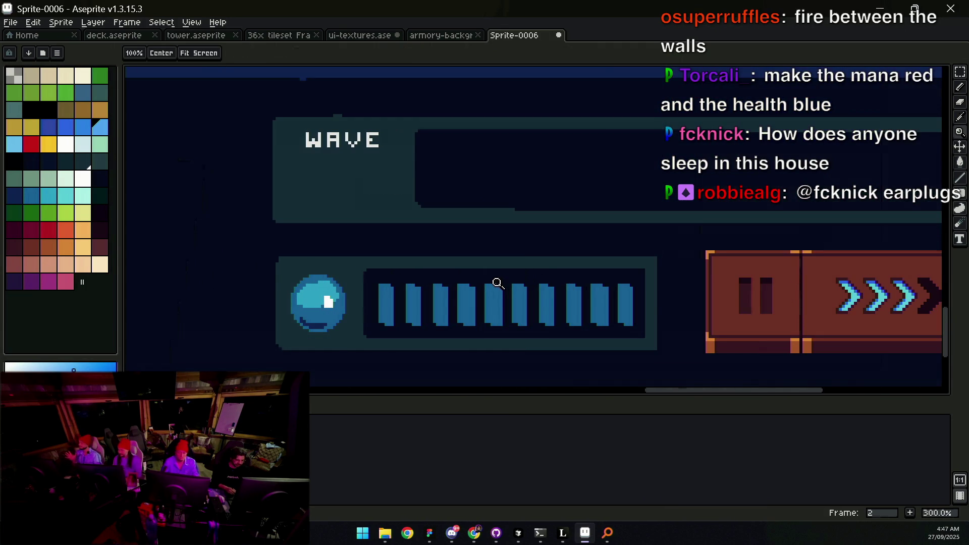
scroll(445, 285, up, 1)
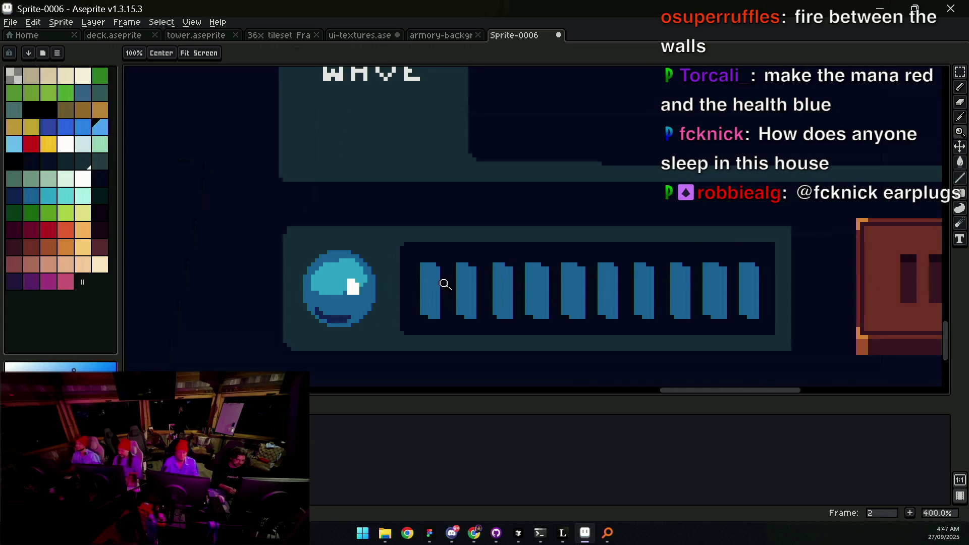
key(v)
key(h)
drag(504, 255, 458, 267)
Step: Sample the orb's light cyan and fill the first seven bars with it
key(i)
click(240, 273)
key(g)
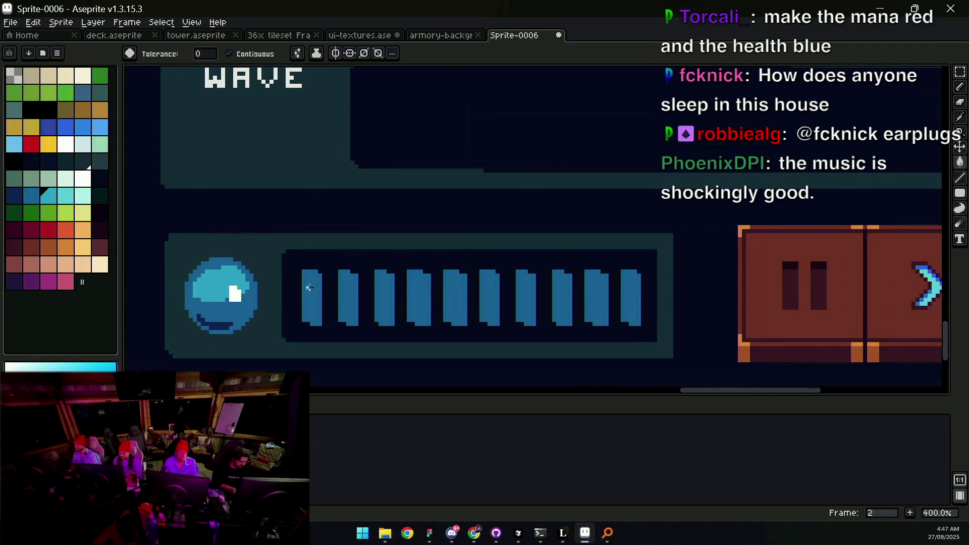
click(309, 291)
click(349, 292)
click(389, 293)
click(419, 292)
click(455, 292)
click(490, 292)
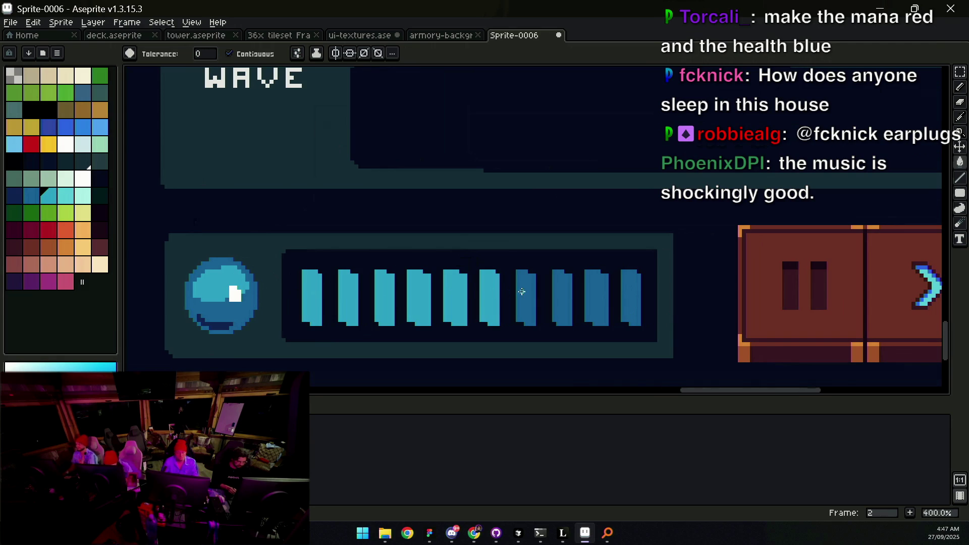
click(525, 292)
Step: Pick dark navy from the palette and fill the last three bars
key(z)
scroll(495, 277, down, 3)
scroll(495, 277, up, 2)
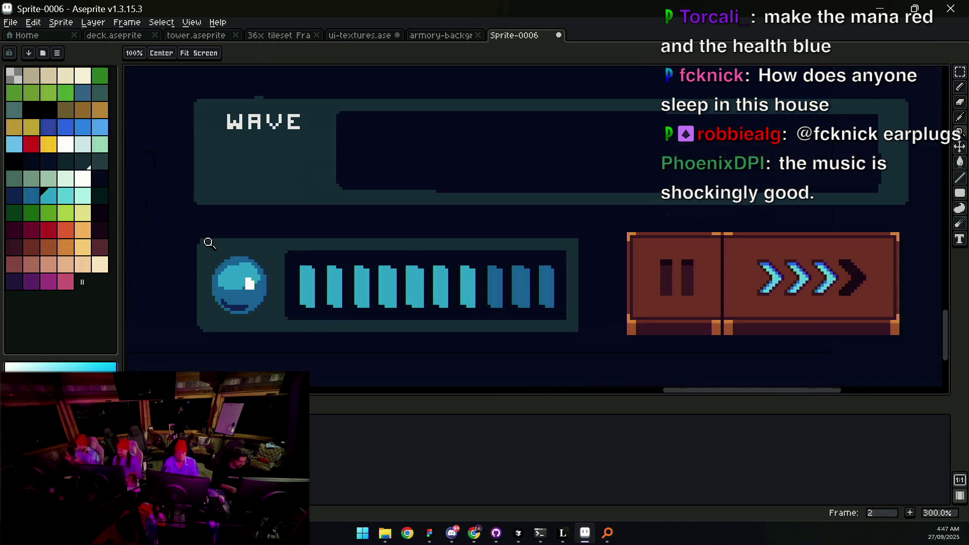
click(33, 197)
key(g)
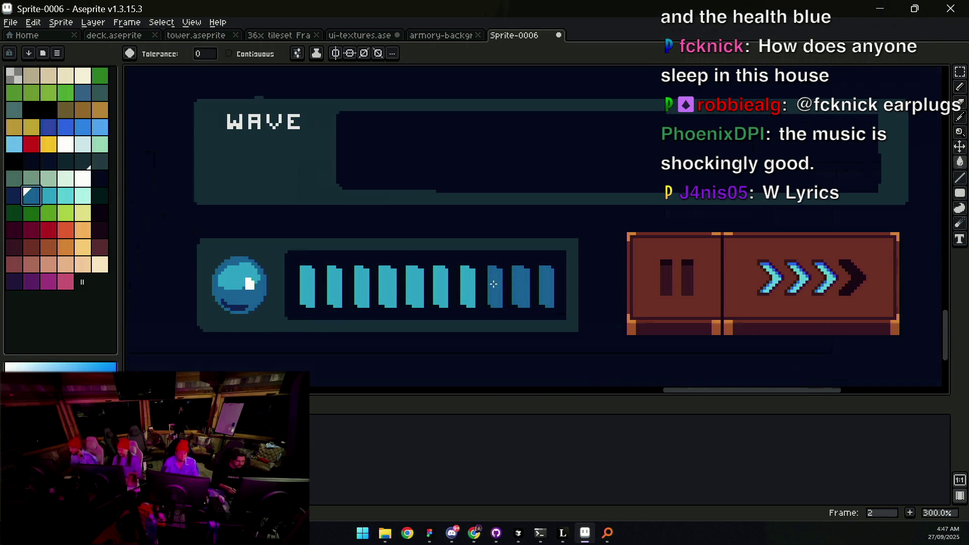
click(15, 197)
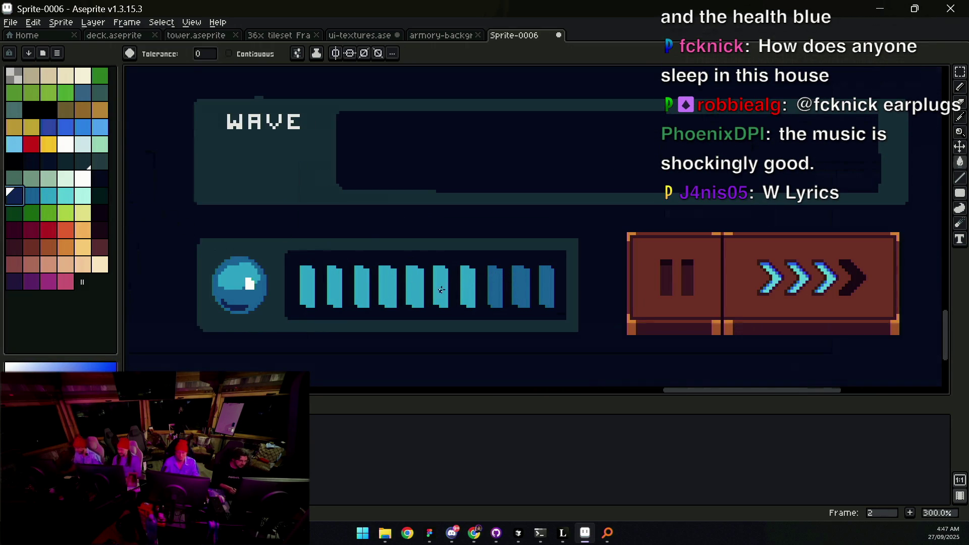
click(494, 287)
click(521, 282)
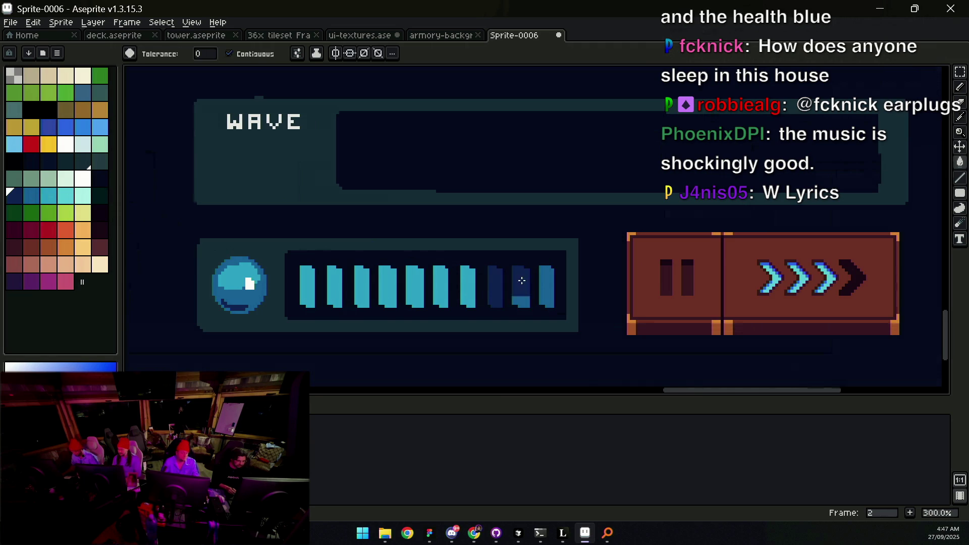
key(z)
scroll(545, 280, up, 2)
scroll(544, 284, up, 2)
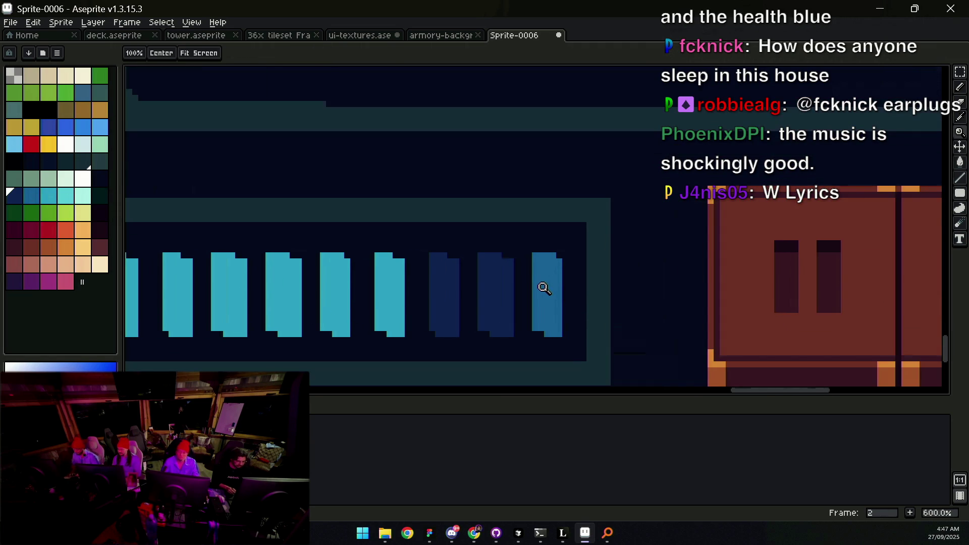
key(g)
click(541, 283)
Step: Pan and zoom out to view the whole HUD
key(h)
scroll(495, 260, down, 5)
drag(495, 260, 531, 269)
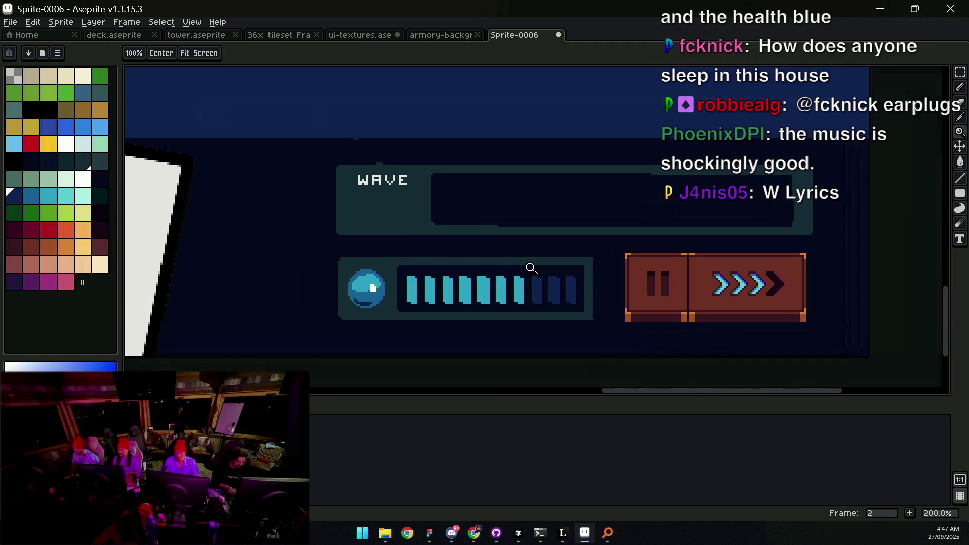
key(z)
scroll(504, 262, down, 3)
scroll(517, 274, up, 4)
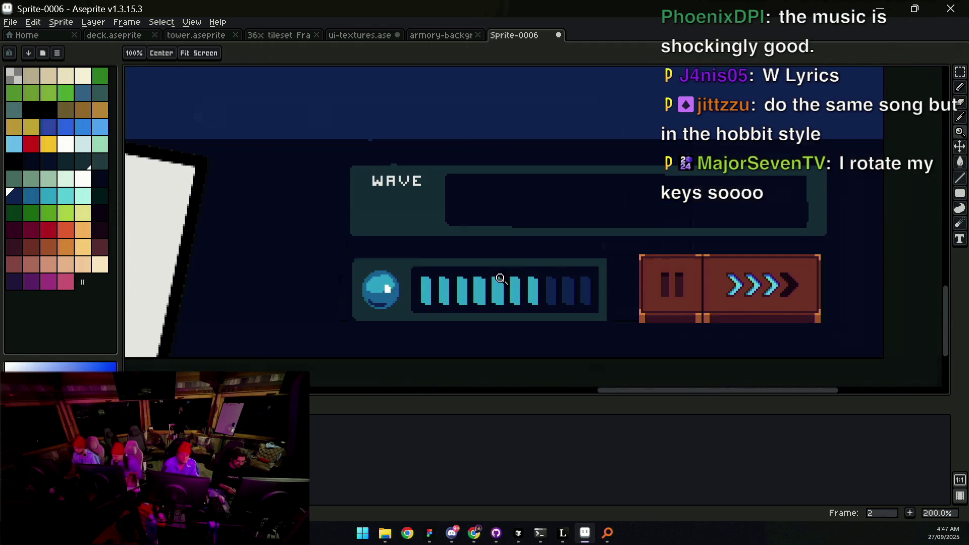
scroll(501, 279, down, 3)
scroll(498, 261, up, 2)
scroll(504, 261, down, 2)
mouse_move(504, 261)
mouse_down()
mouse_move(550, 292)
mouse_move(479, 298)
mouse_up()
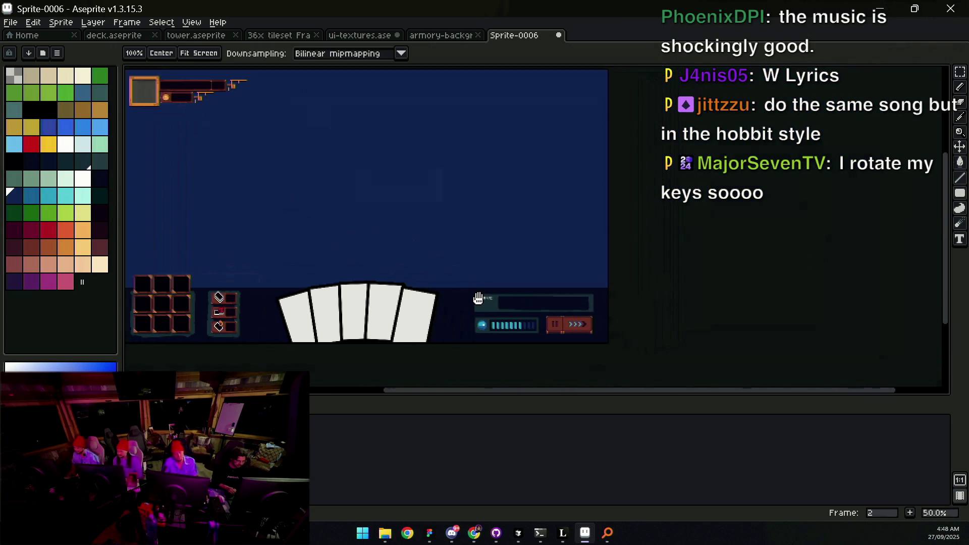
scroll(443, 310, up, 5)
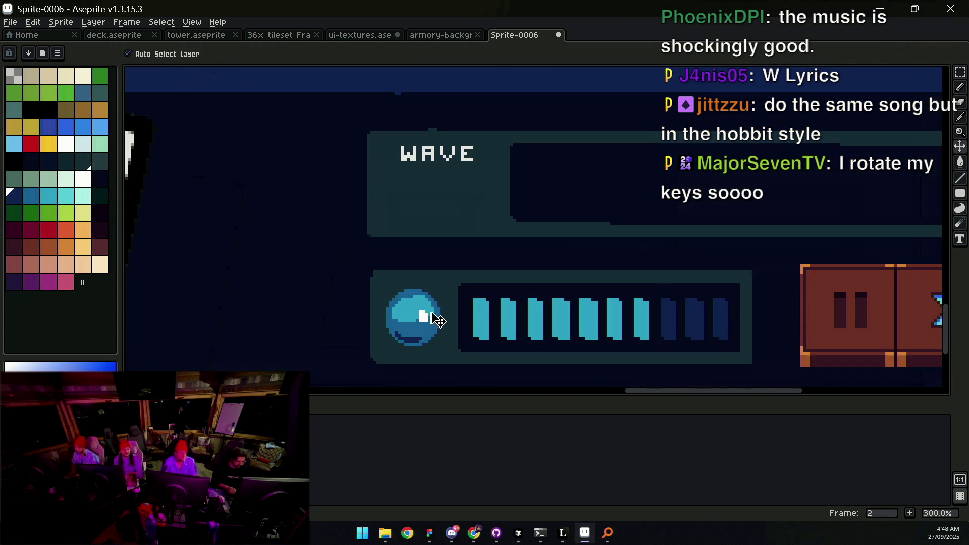
Step: Lasso the old orb, fill it navy, then flood it with the panel teal
alt+click(459, 319)
scroll(442, 317, up, 1)
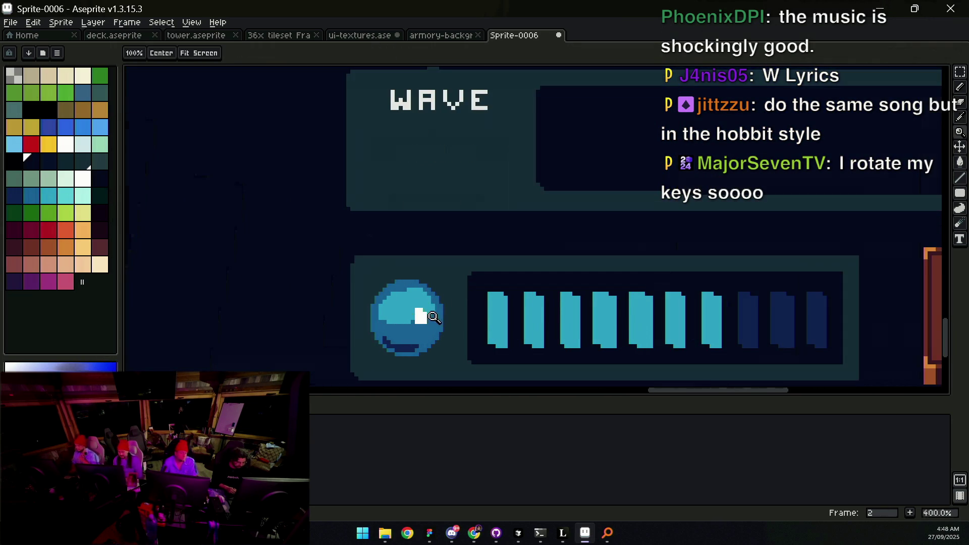
key(q)
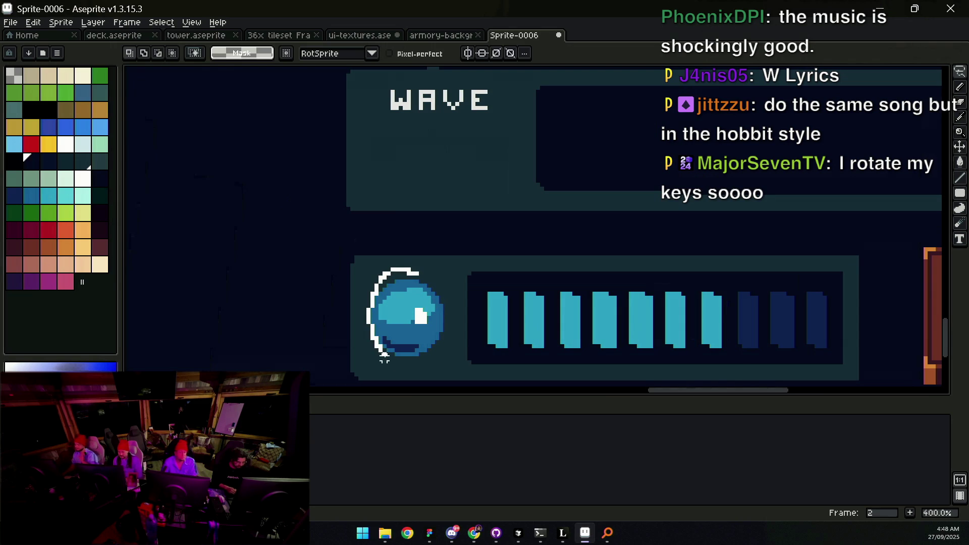
key(f)
key(ctrl+d)
key(g)
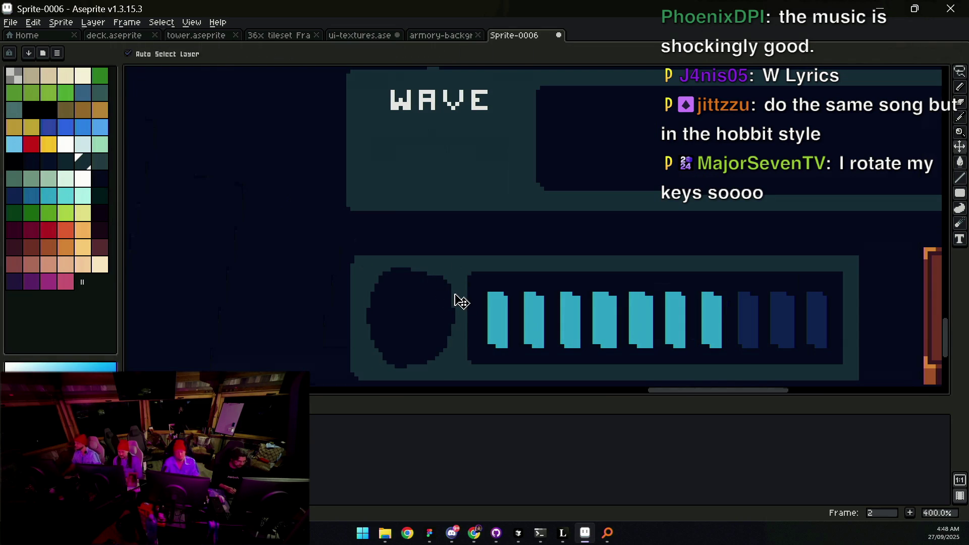
click(430, 297)
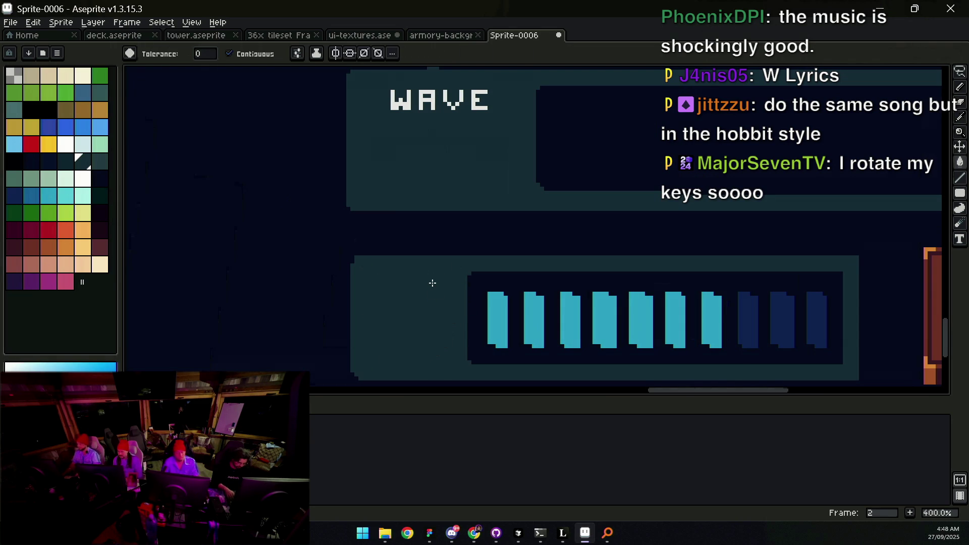
Step: Paste a fresh copy of the orb into the energy panel
key(ctrl+v)
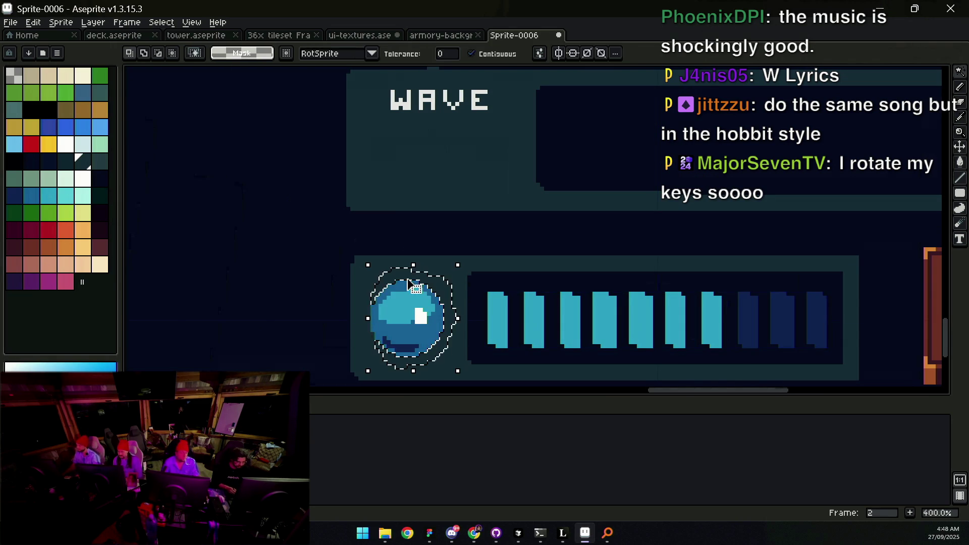
key(ctrl+d)
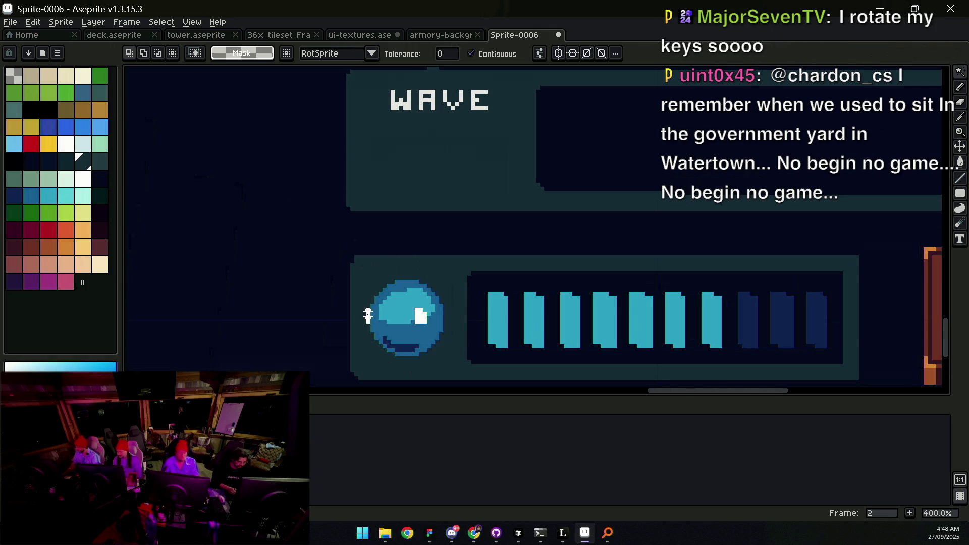
key(v)
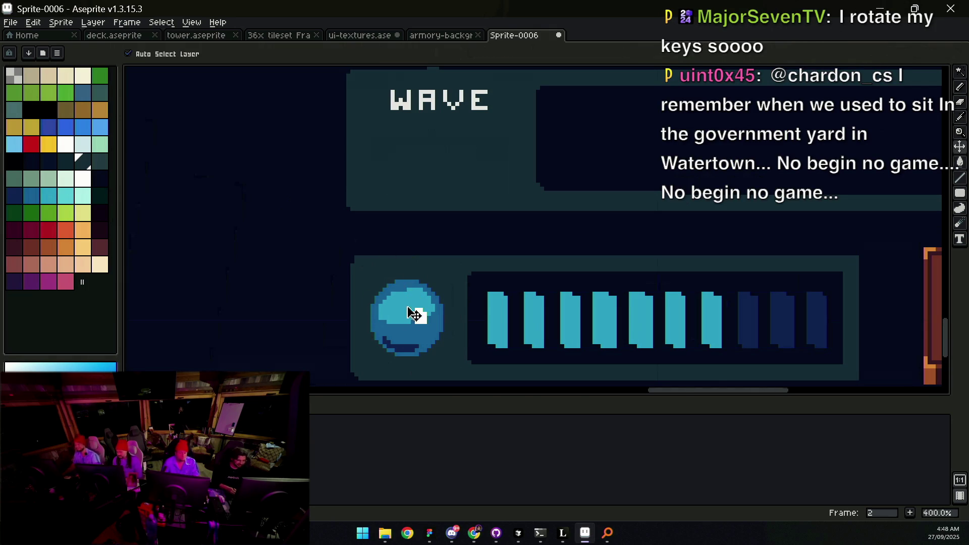
drag(411, 313, 423, 309)
key(ctrl+z)
Step: Apply a dark outline around the pasted orb
key(m)
drag(353, 270, 458, 356)
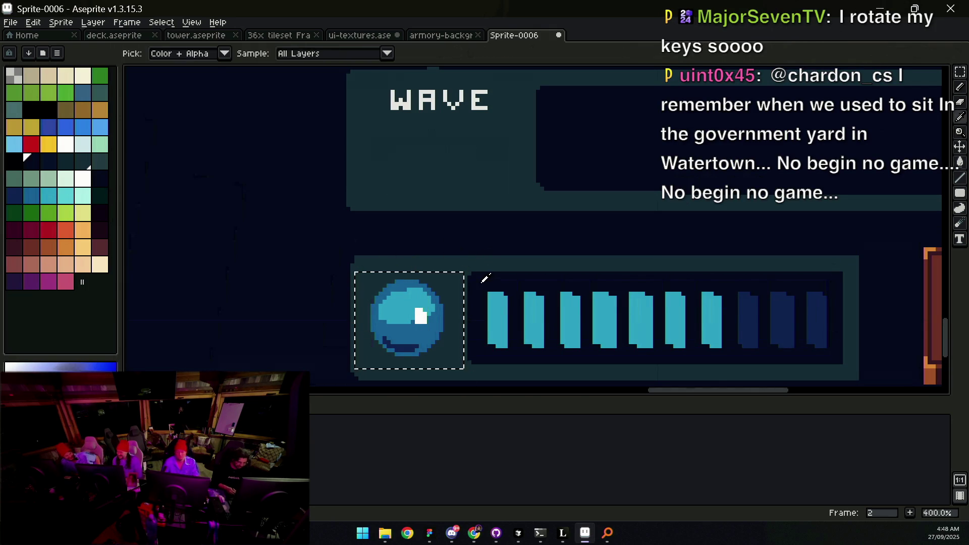
key(shift+o)
key(Escape)
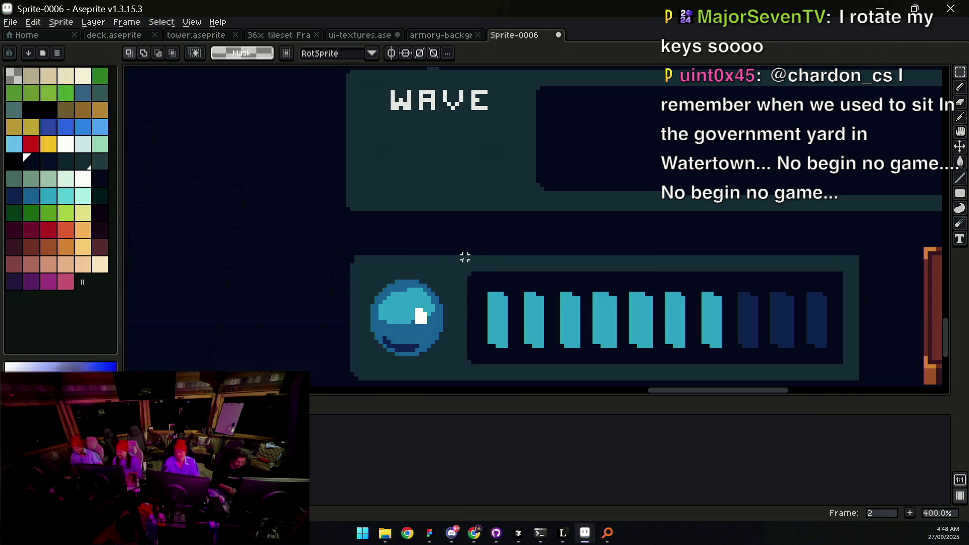
key(v)
key(shift+o)
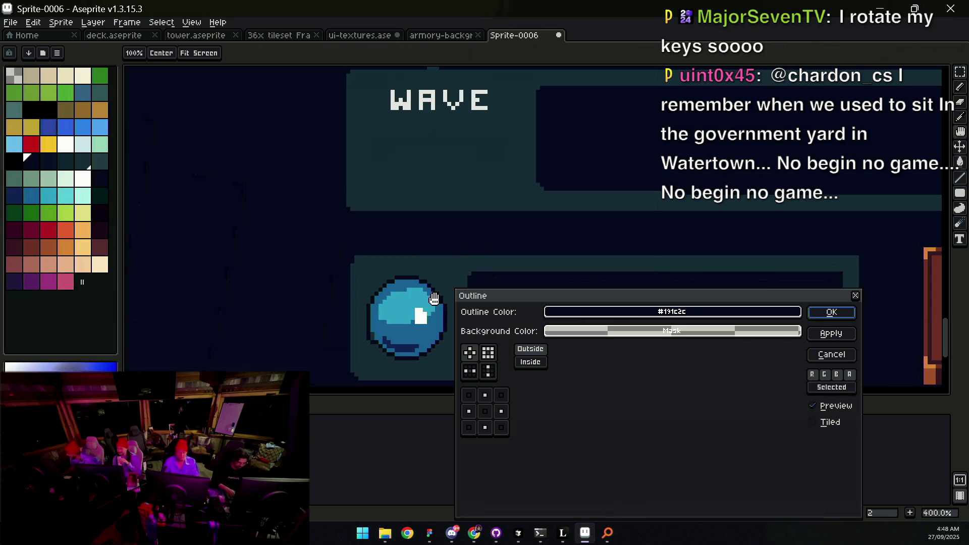
key(Return)
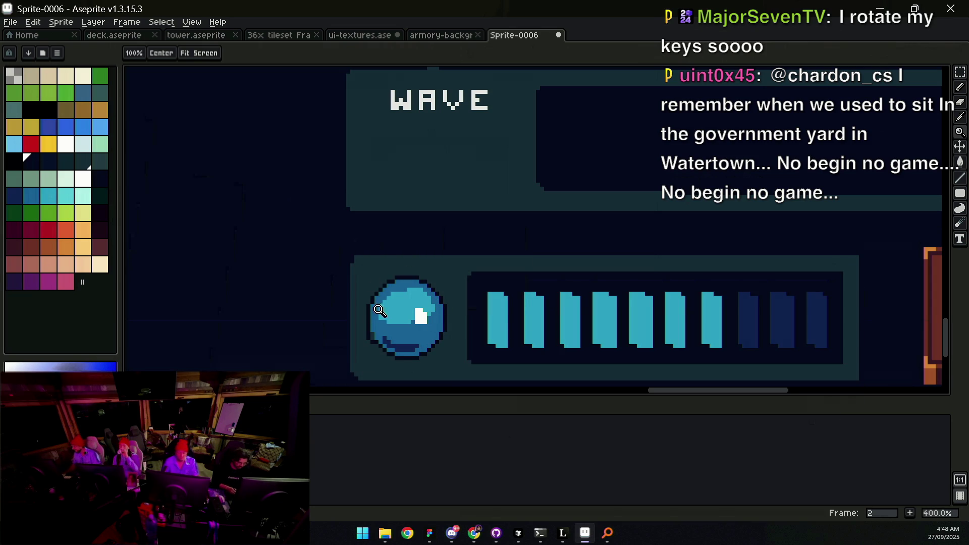
Step: Fill the missing lower-left outline pixel with the orb's dark outline colour
scroll(383, 333, up, 1)
key(b)
scroll(367, 337, up, 4)
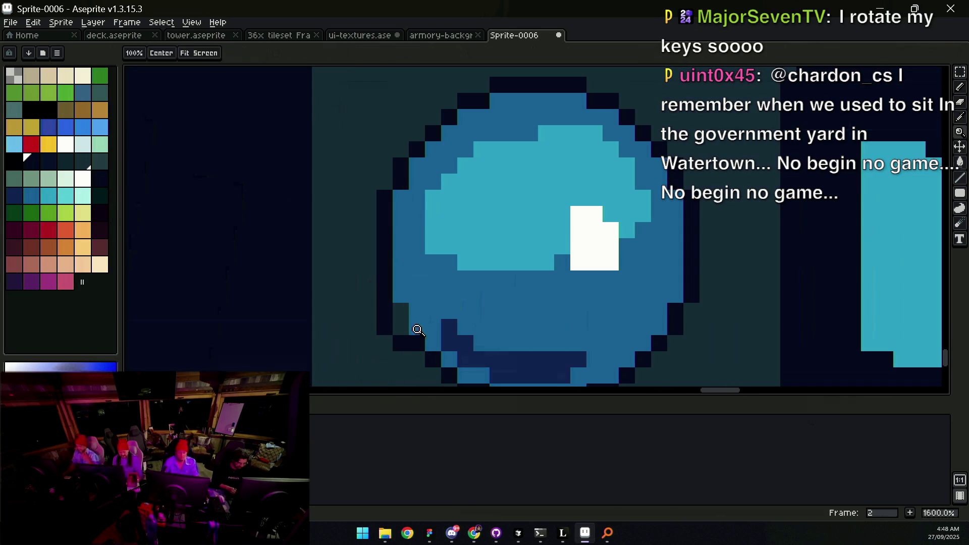
key(alt)
click(411, 341)
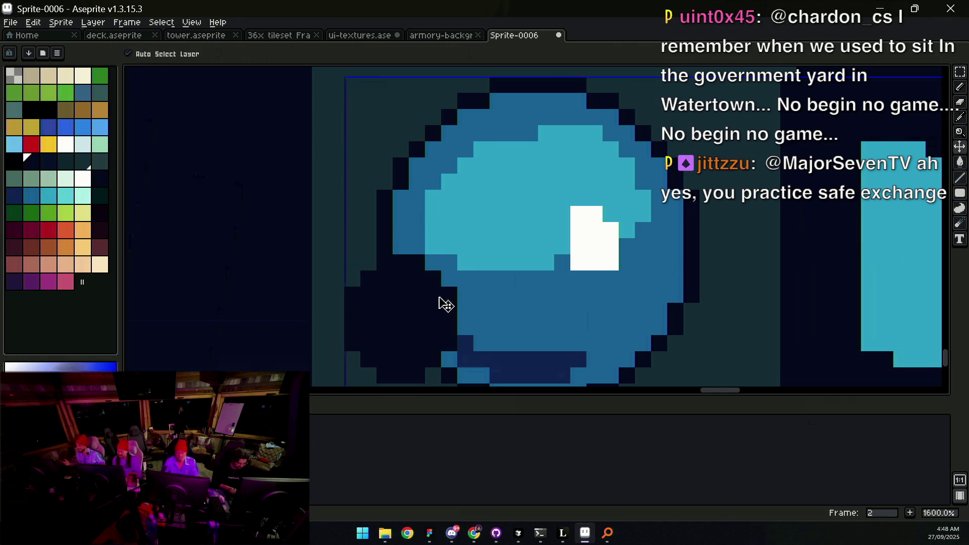
click(410, 318)
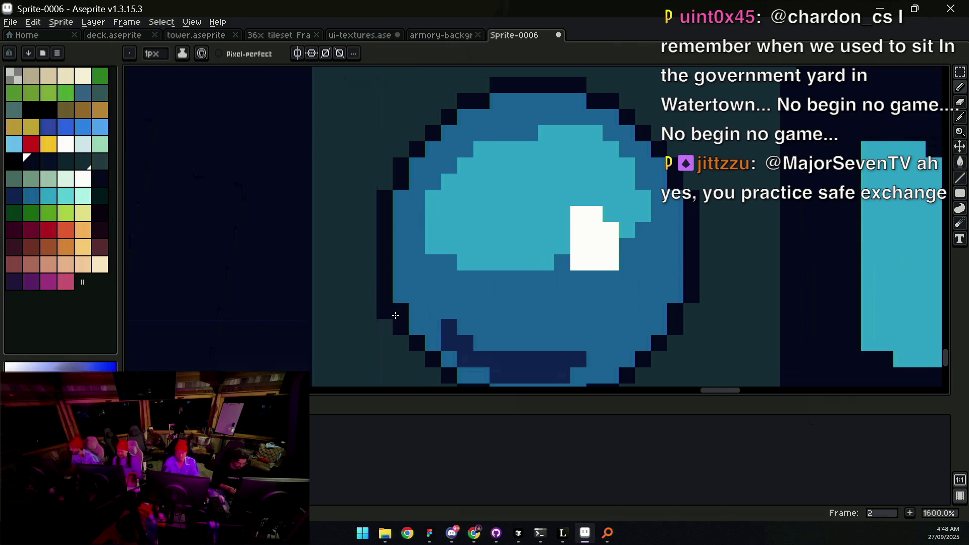
key(z)
scroll(405, 279, down, 5)
scroll(405, 278, down, 5)
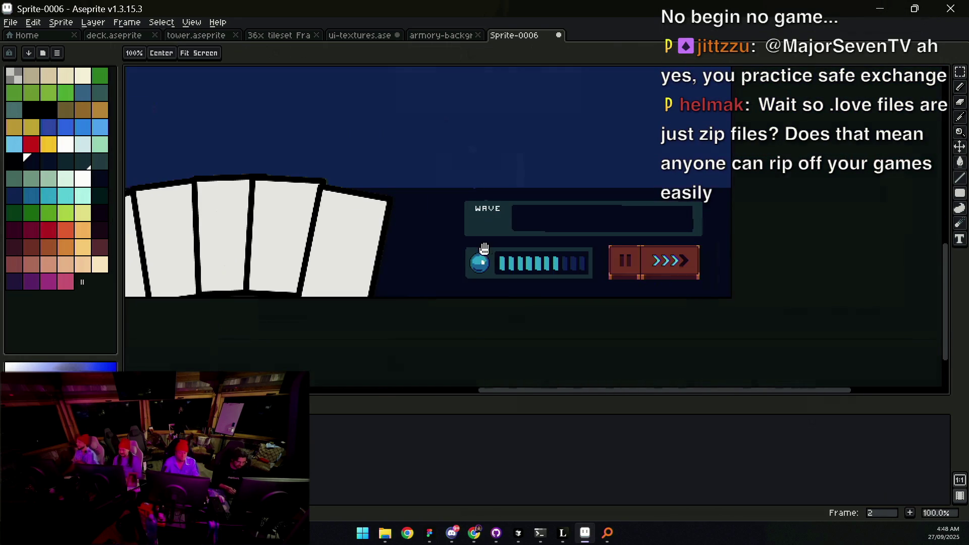
Step: Zoom in on the energy bar, switch to the Pencil, and pick a light cyan highlight colour
scroll(492, 260, up, 1)
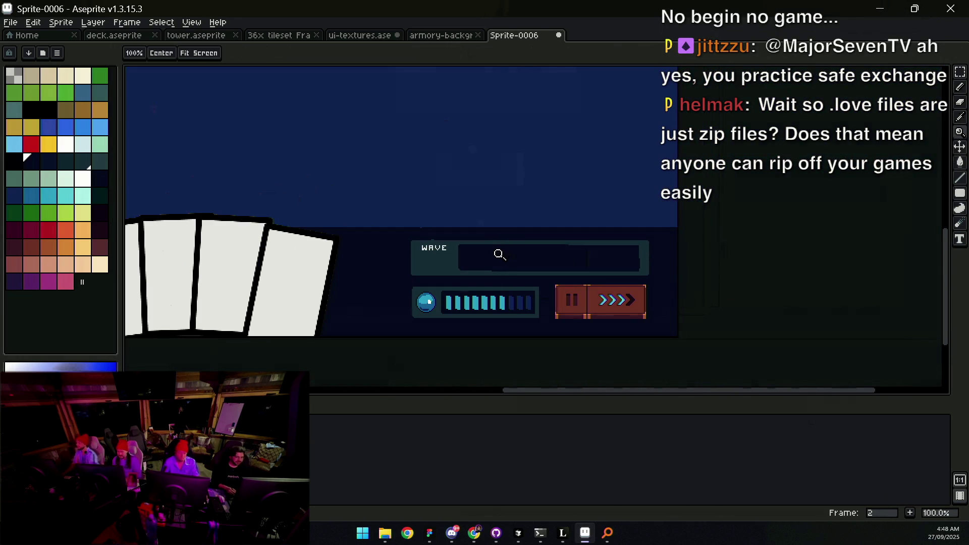
scroll(474, 284, up, 3)
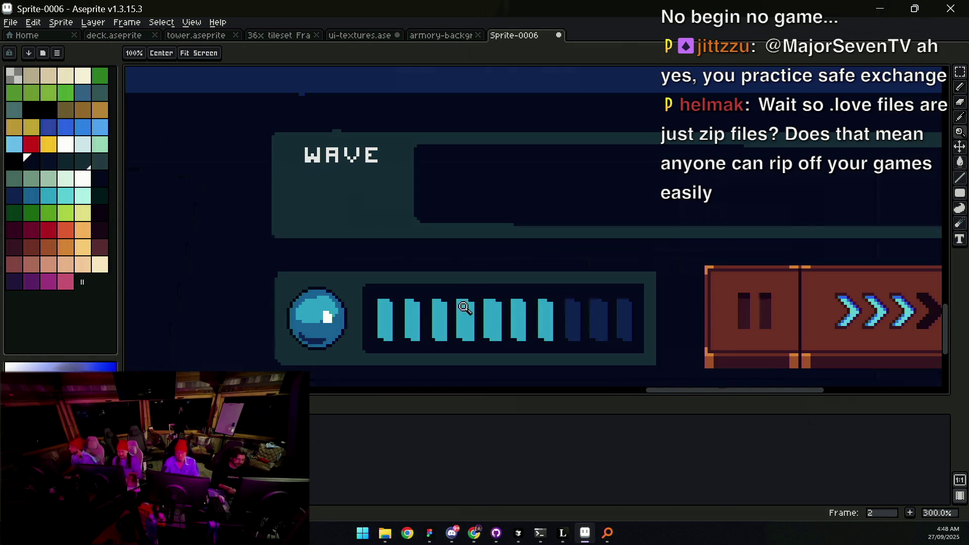
scroll(465, 308, up, 1)
click(31, 195)
key(b)
alt+click(471, 281)
click(66, 197)
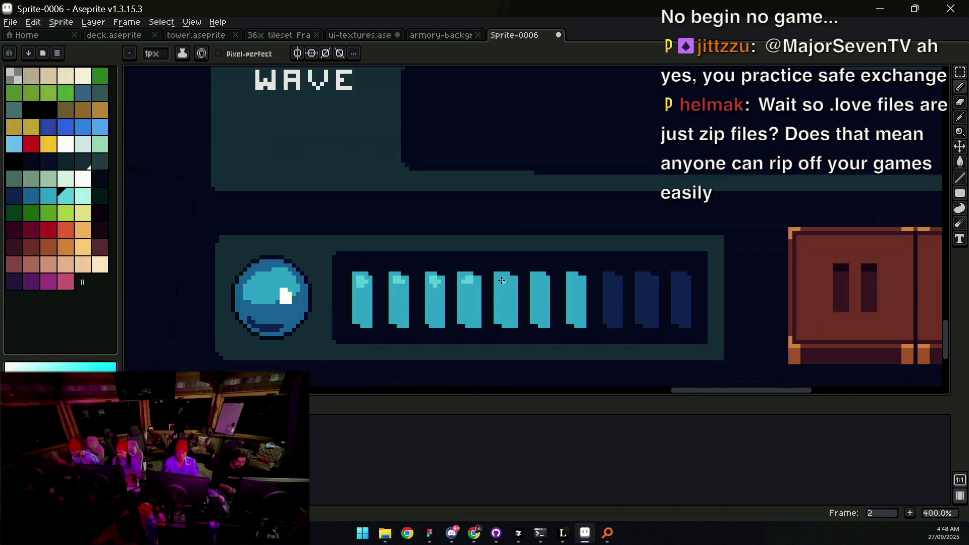
Step: Undo the trial highlight strokes and dot a pale highlight onto the first energy segment
key(space)
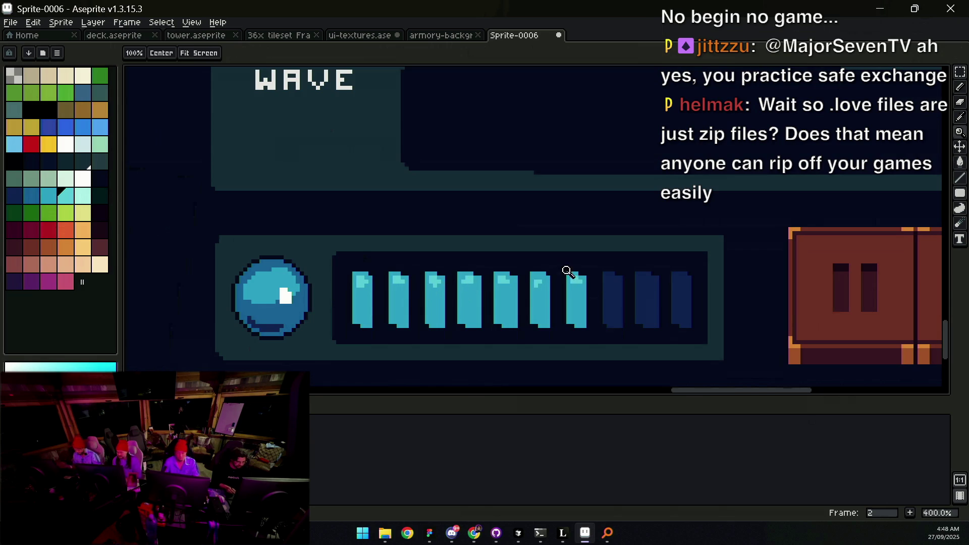
scroll(567, 273, down, 3)
key(ctrl+z)
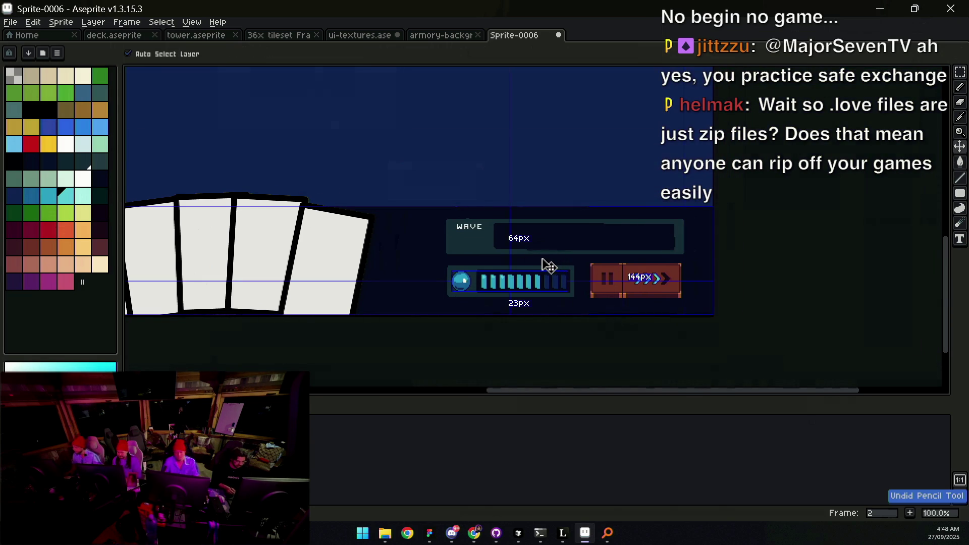
scroll(513, 280, up, 4)
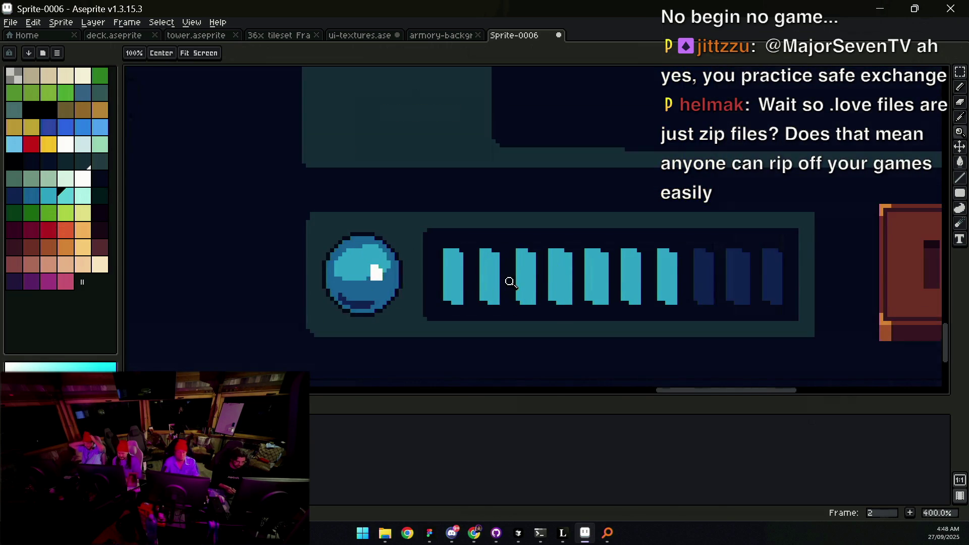
click(435, 296)
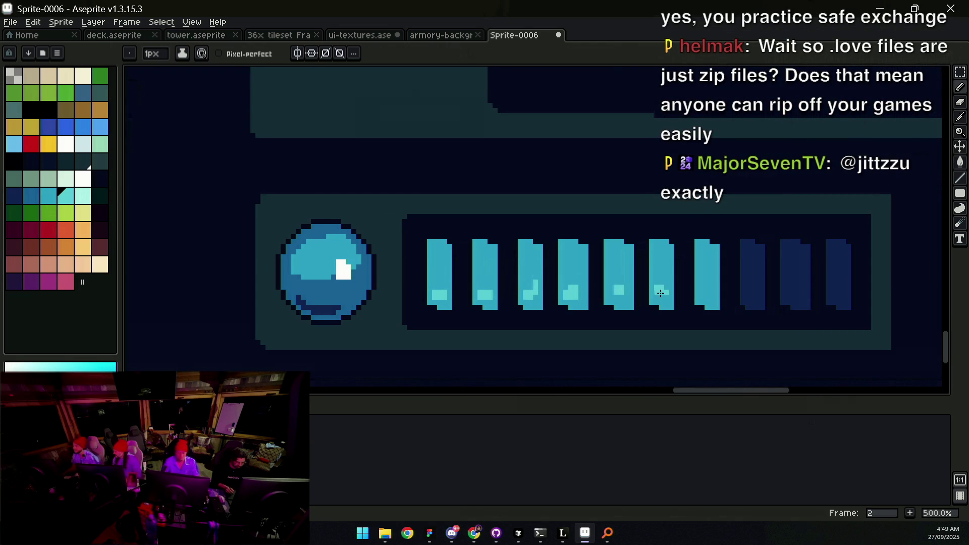
Step: Check the energy bar and sample a blue from the orb for further highlights
key(z)
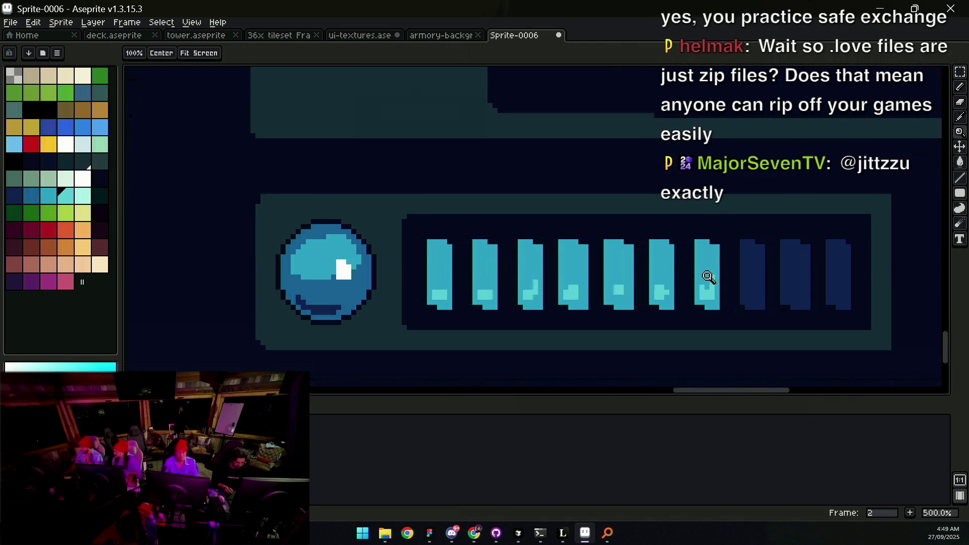
scroll(603, 281, down, 3)
scroll(603, 281, up, 2)
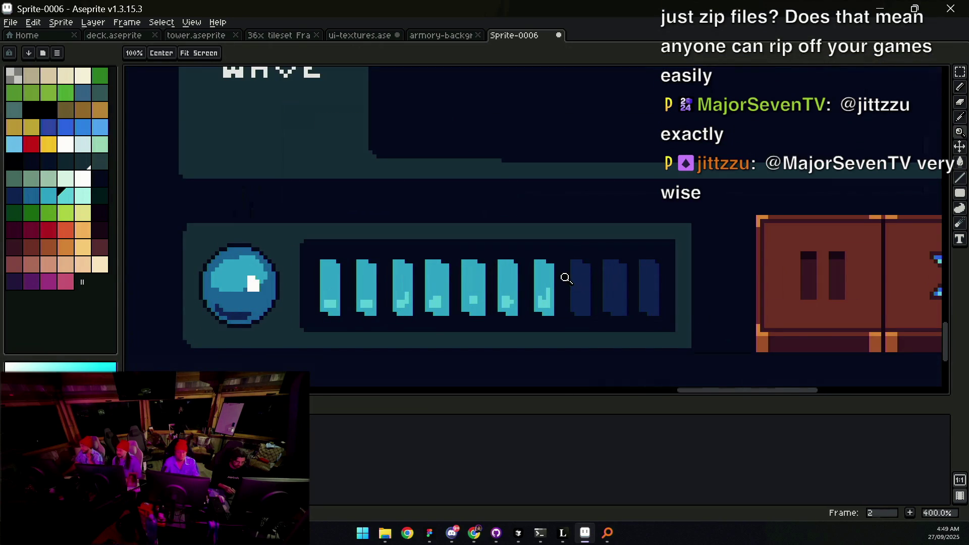
key(i)
click(266, 288)
key(b)
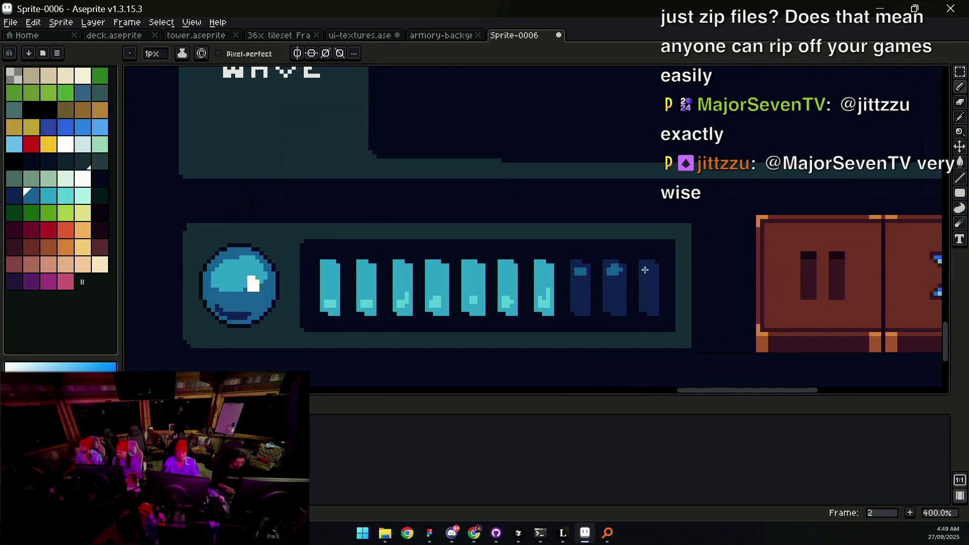
Step: Undo the highlight strokes on the empty segments, leaving highlights only on the seven lit segments
scroll(651, 262, down, 3)
key(v)
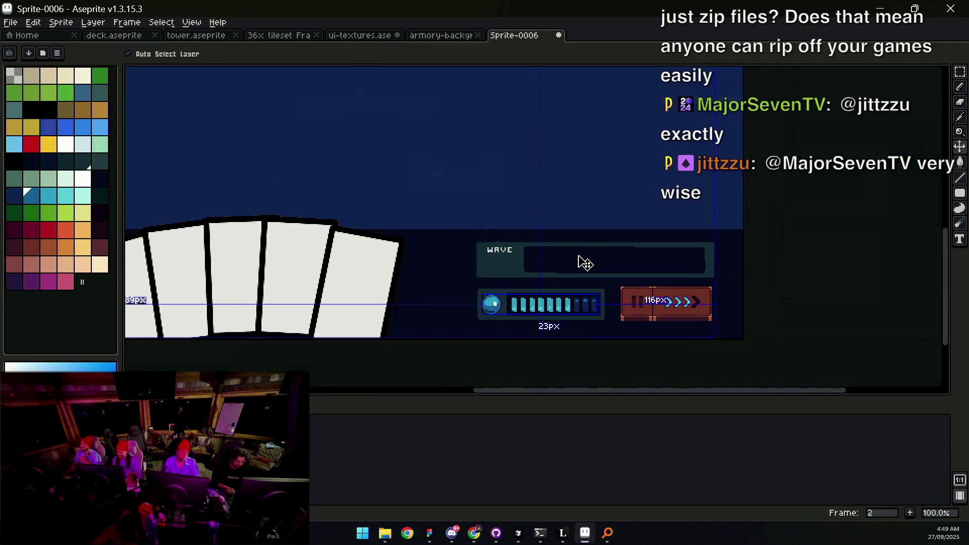
key(ctrl+z)
key(z)
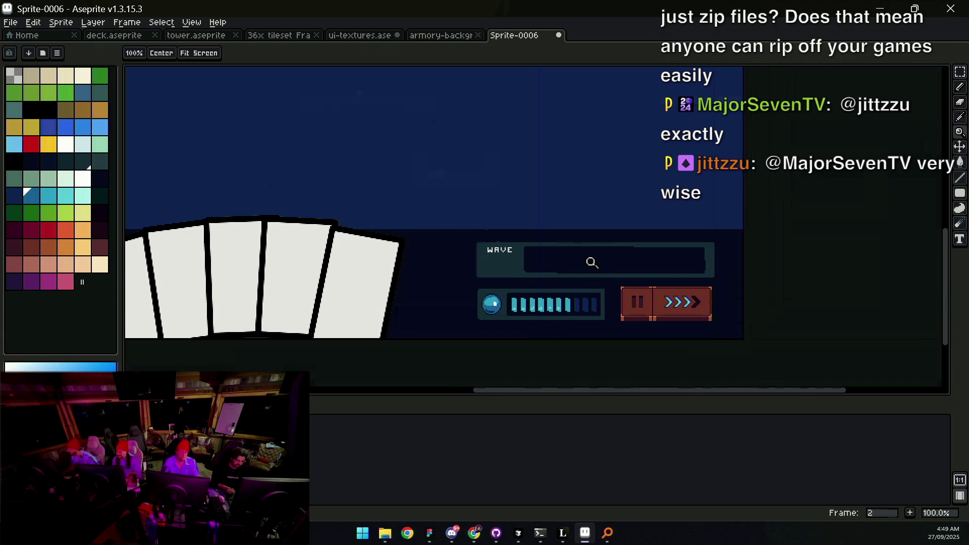
scroll(583, 268, down, 1)
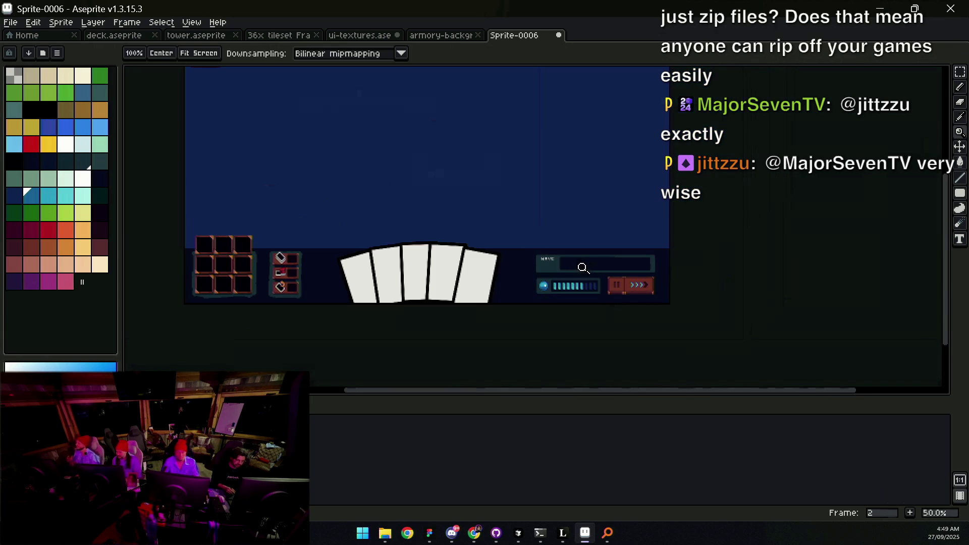
scroll(583, 268, up, 1)
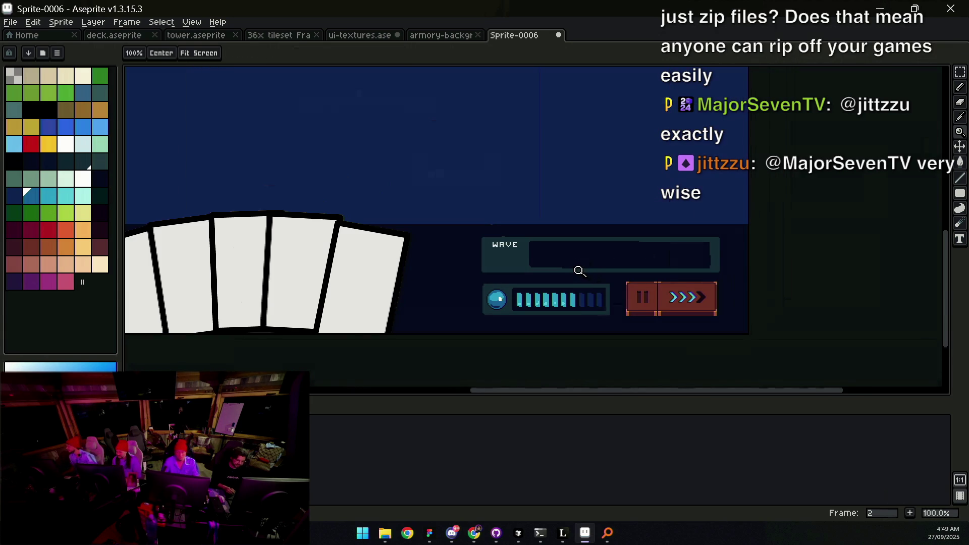
scroll(581, 254, up, 1)
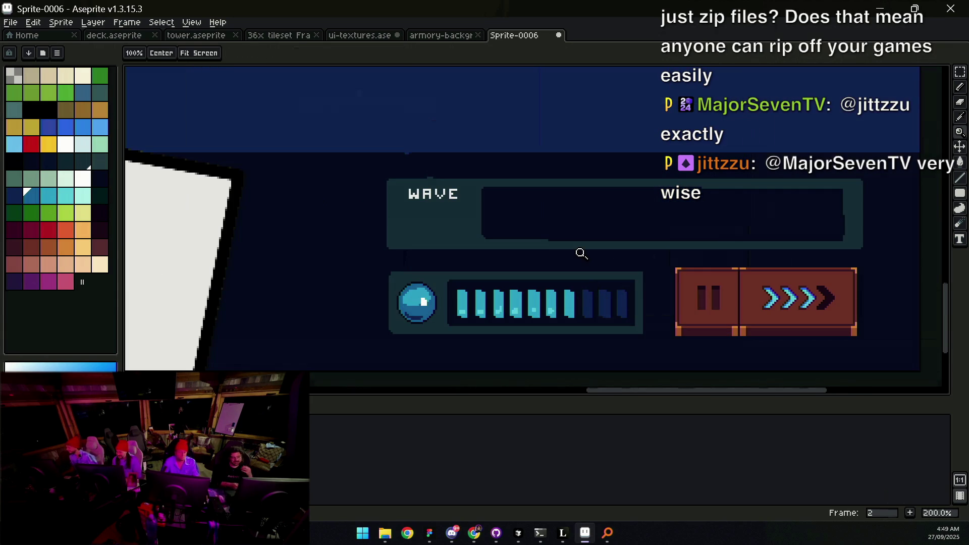
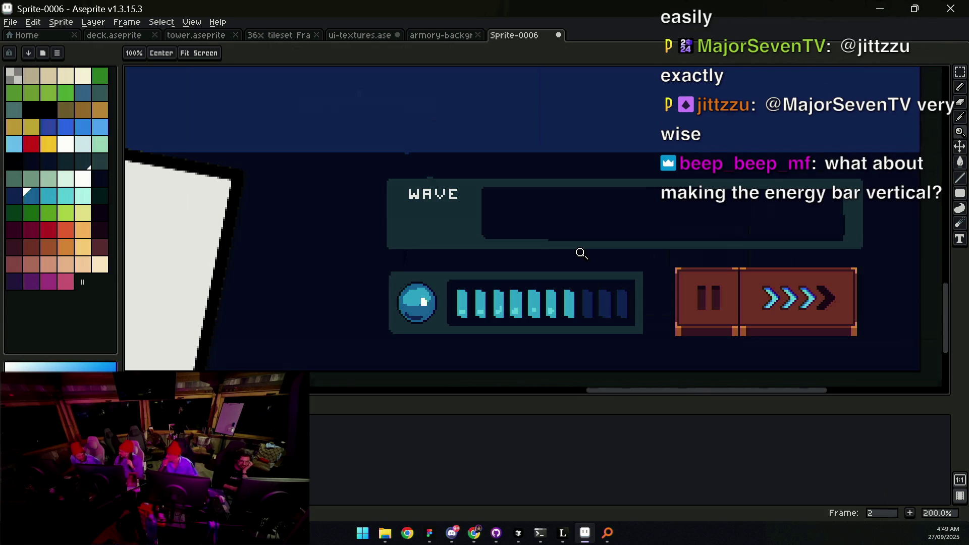
Step: Look over the HUD layout and undo the stray white strokes
scroll(513, 274, down, 1)
drag(513, 275, 752, 282)
scroll(535, 251, down, 1)
scroll(560, 285, up, 1)
drag(559, 285, 345, 293)
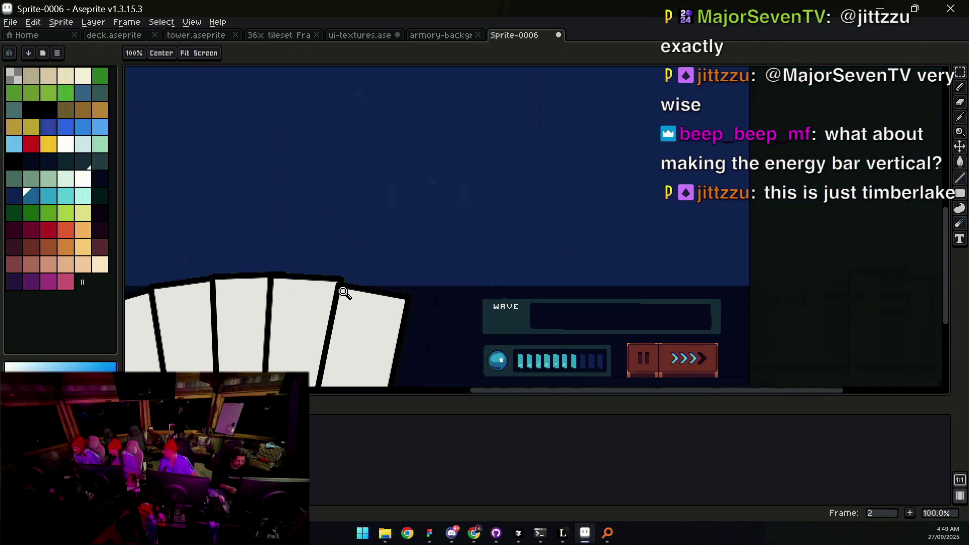
scroll(500, 342, up, 2)
mouse_move(538, 359)
mouse_down()
mouse_move(461, 232)
mouse_move(584, 268)
mouse_move(493, 270)
mouse_up()
scroll(571, 281, down, 2)
scroll(494, 271, up, 3)
key(i)
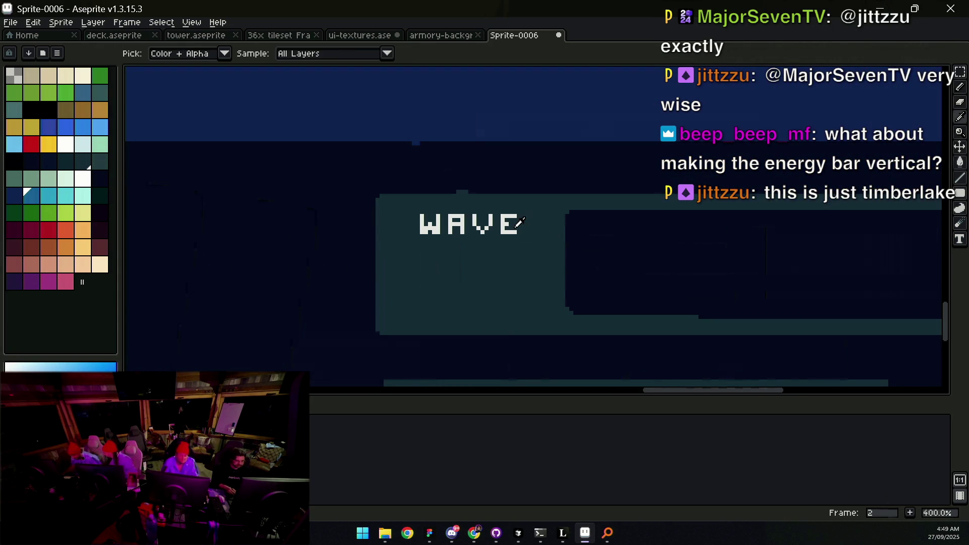
key(b)
key(ctrl+z)
Step: Zoom in on the WAVE panel and pick a darker palette colour for the slot
key(h)
scroll(497, 255, down, 2)
drag(497, 256, 462, 253)
key(z)
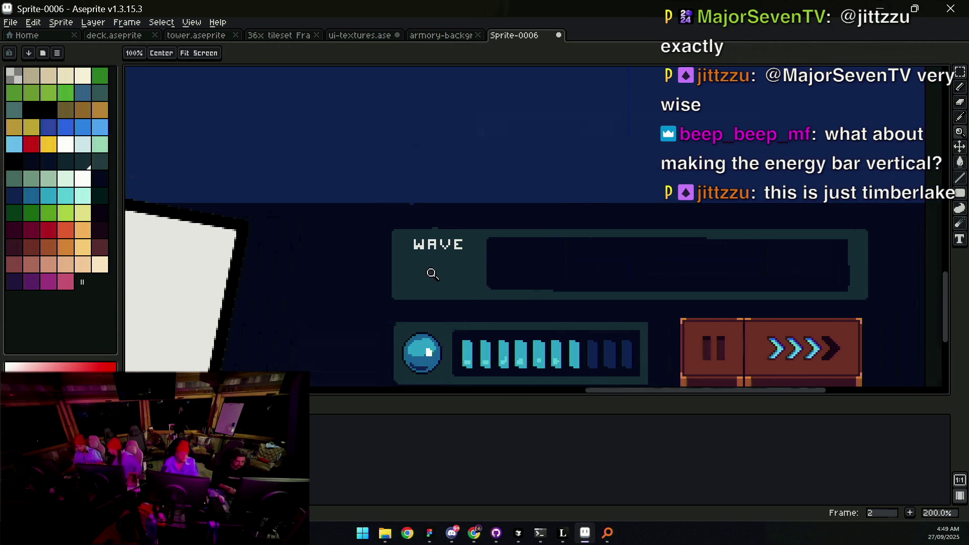
click(430, 273)
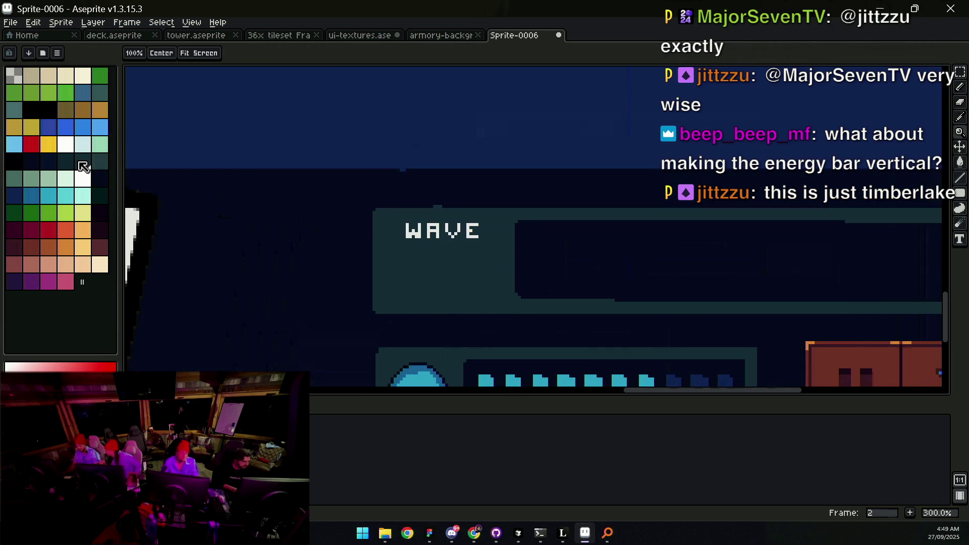
click(83, 162)
key(b)
key(u)
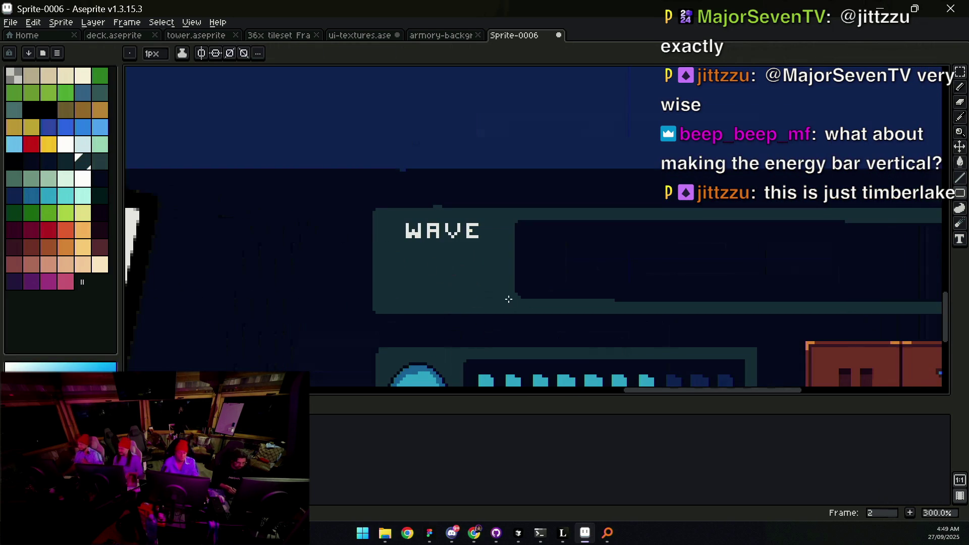
key(u)
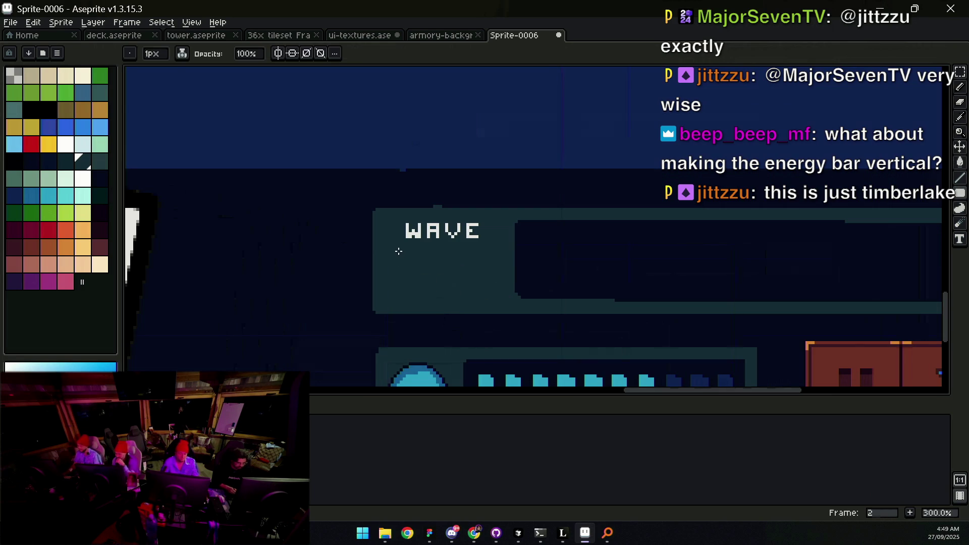
click(66, 161)
key(u)
key(u)
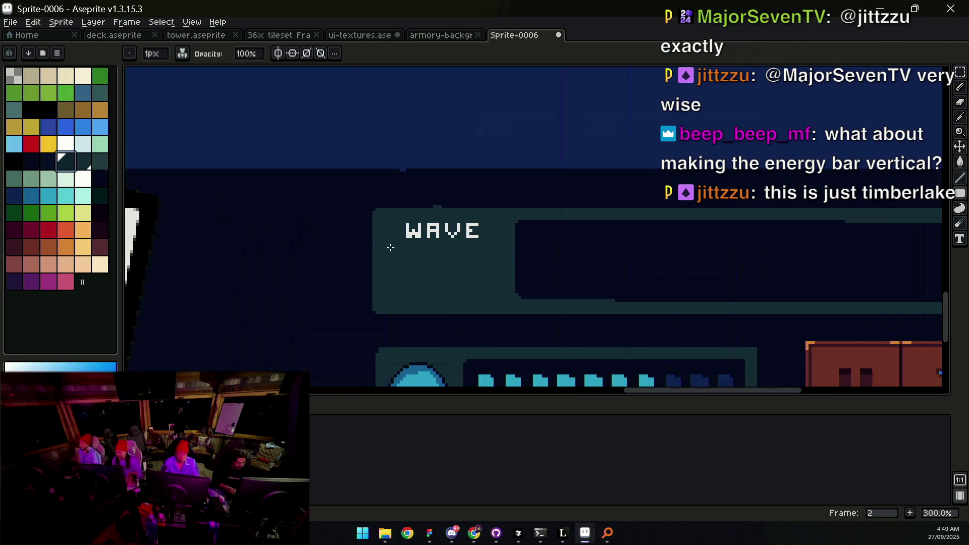
scroll(504, 282, down, 1)
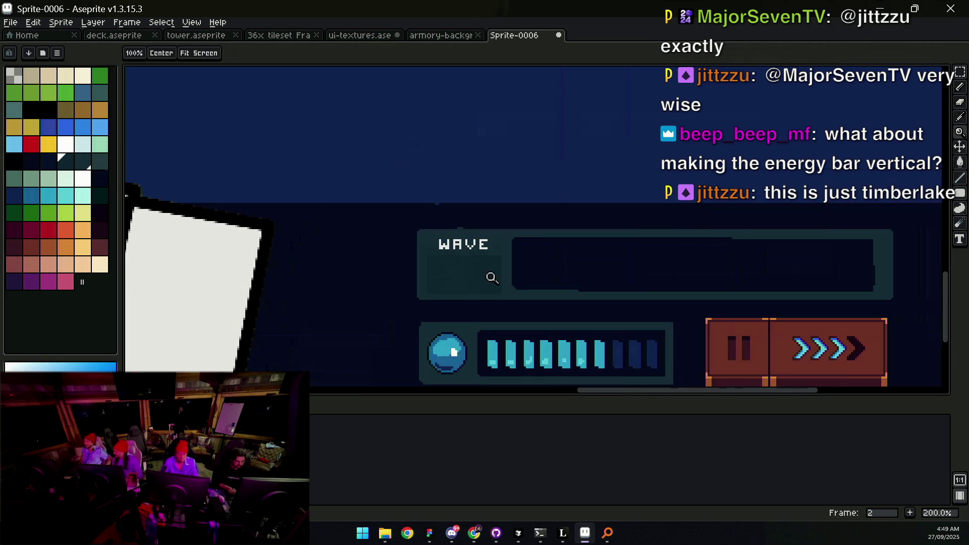
scroll(468, 278, up, 1)
key(bracketleft)
key(g)
Step: Fill a dark recessed box beneath the WAVE label
key(z)
scroll(473, 280, down, 1)
scroll(473, 281, up, 2)
key(b)
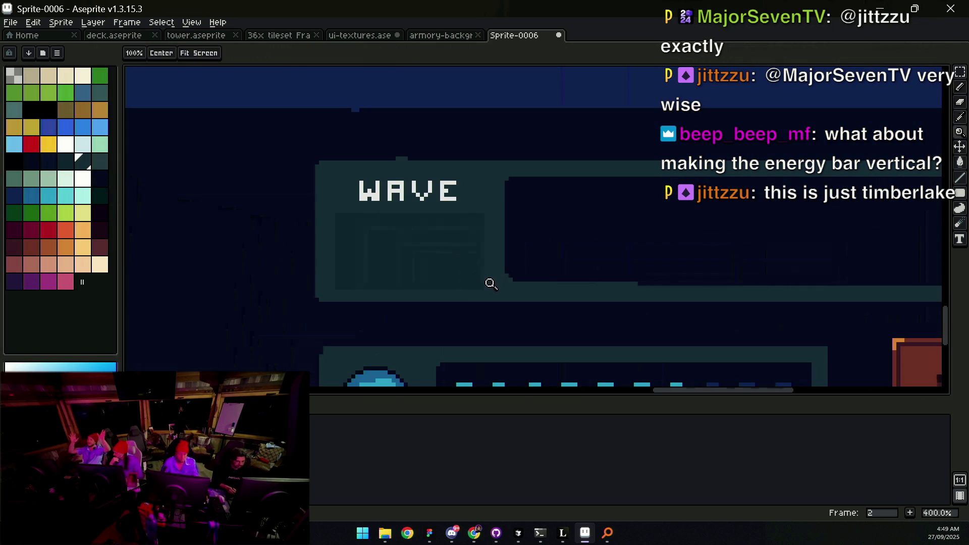
key(bracketright)
key(bracketright)
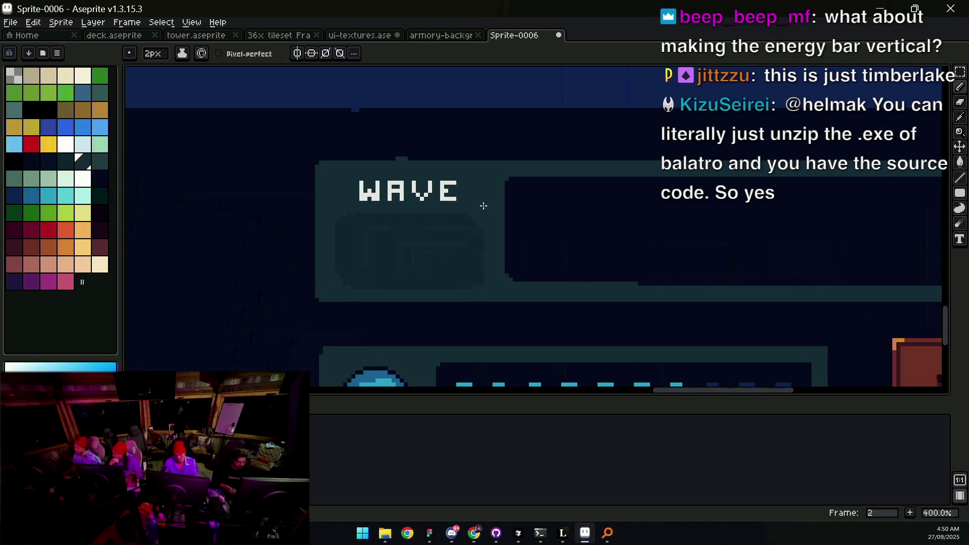
key(z)
scroll(501, 262, down, 3)
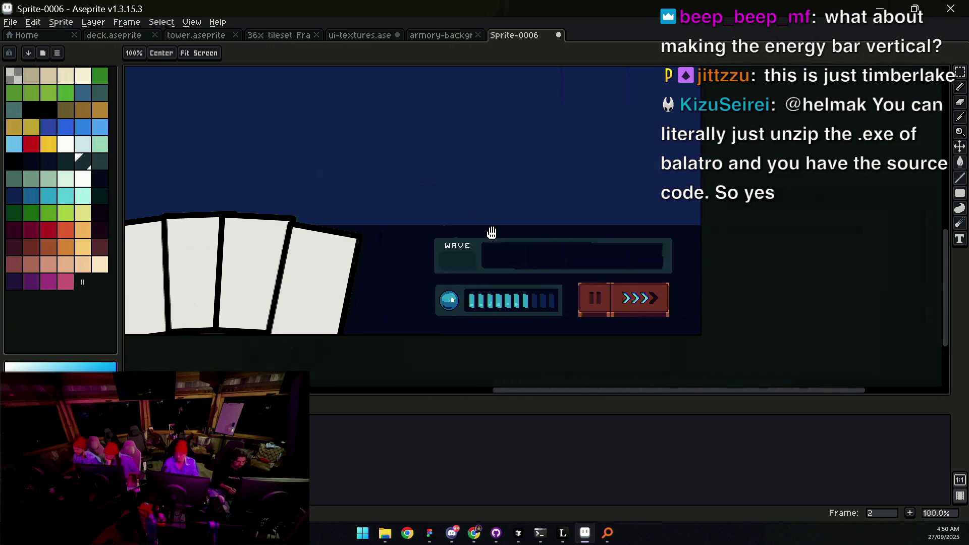
click(474, 244)
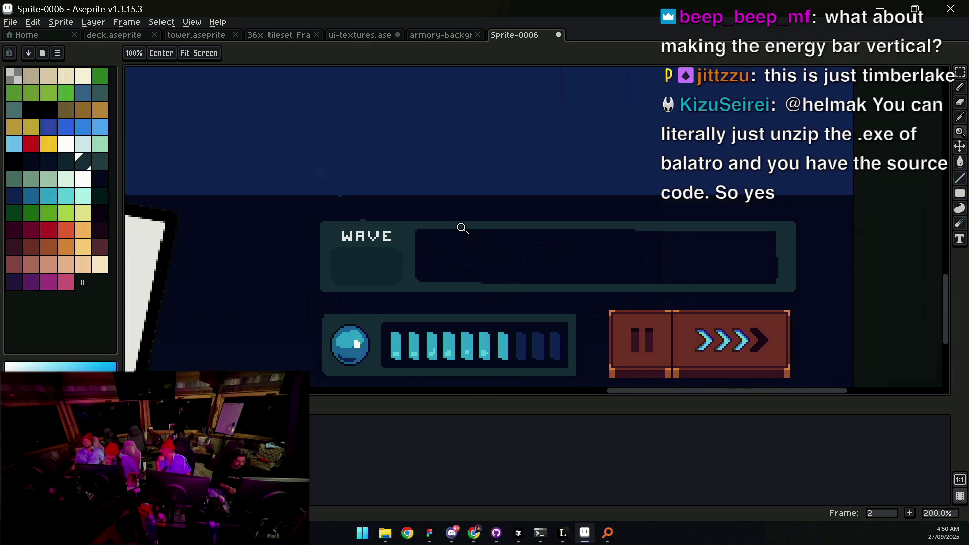
Step: Shift the teal backing panel slightly right and erase its right edge
scroll(501, 243, down, 1)
scroll(487, 234, down, 1)
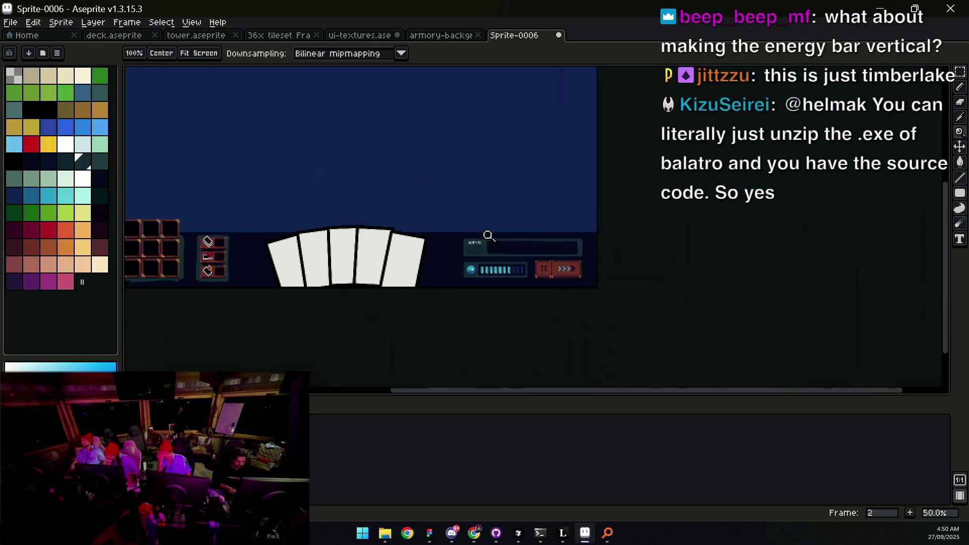
scroll(465, 245, up, 1)
drag(591, 245, 666, 242)
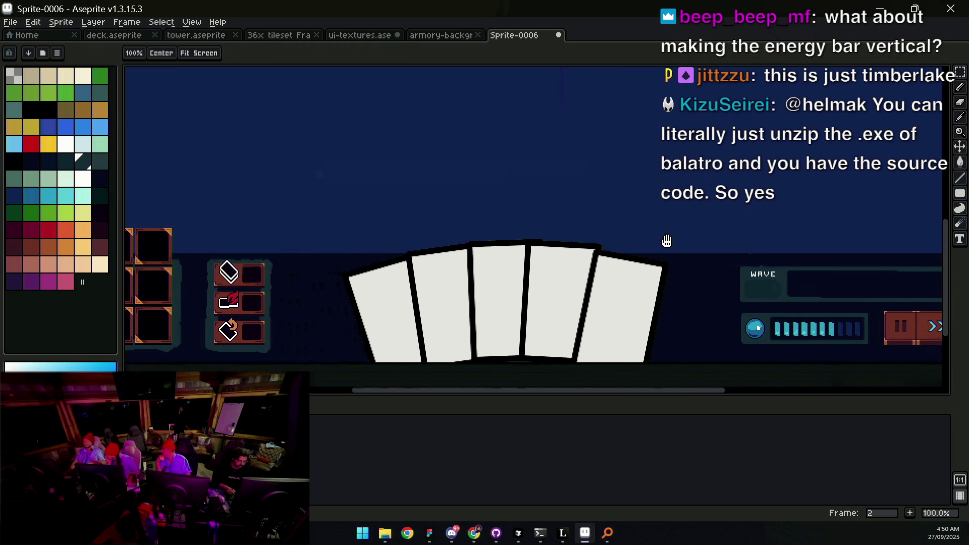
scroll(600, 240, down, 1)
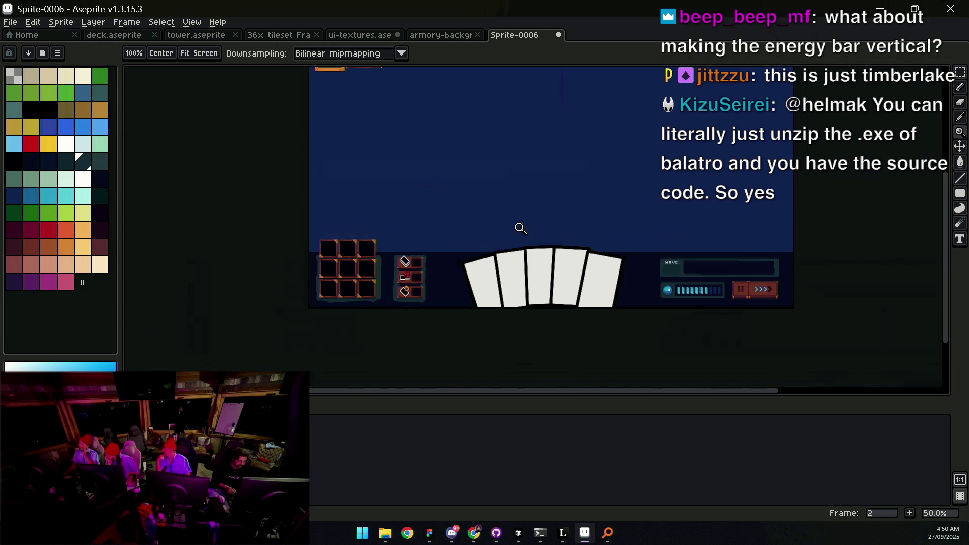
scroll(349, 278, up, 1)
scroll(356, 282, up, 1)
key(v)
drag(508, 271, 511, 271)
key(b)
key(e)
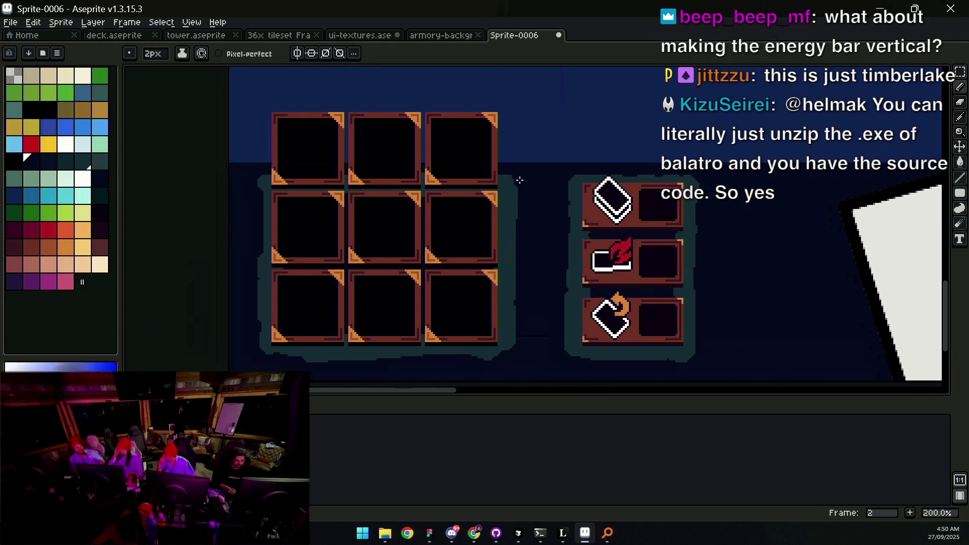
drag(512, 179, 511, 357)
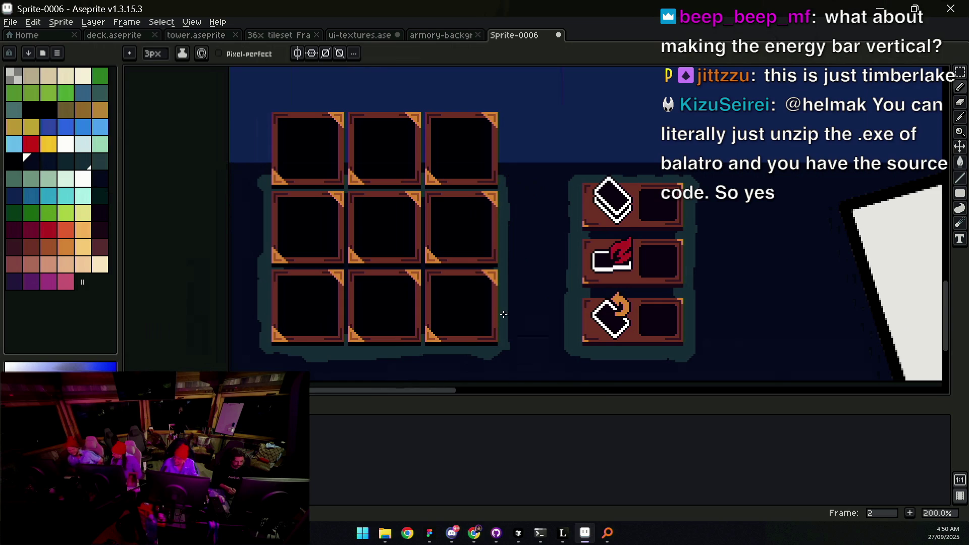
Step: Repaint the slot grid's left edge in teal and cover the teal lip below it with navy
alt+click(300, 350)
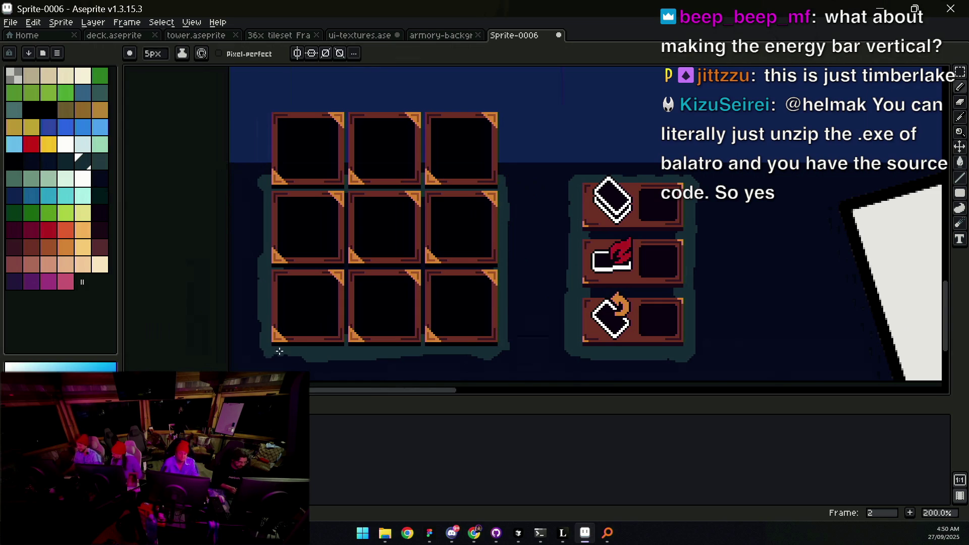
alt+click(513, 346)
alt+click(264, 211)
drag(264, 187, 264, 237)
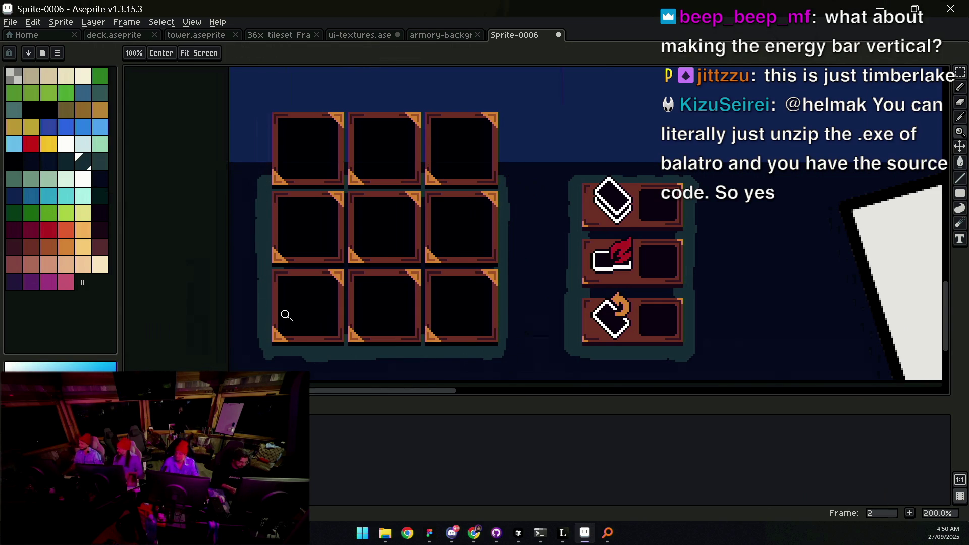
scroll(286, 316, up, 1)
drag(278, 359, 288, 297)
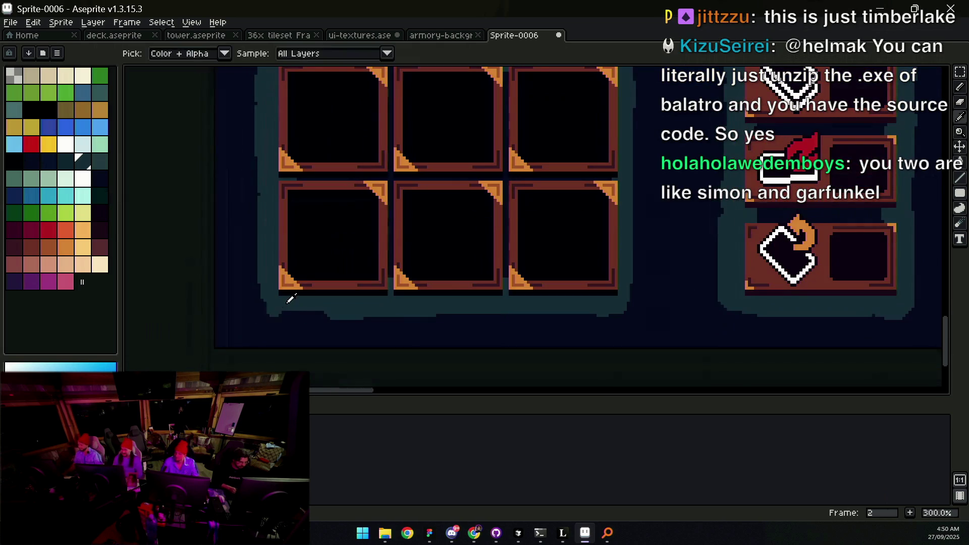
alt+click(314, 325)
drag(335, 322, 588, 325)
Step: Pan and zoom across the slot panels and card art to check the edges
scroll(636, 312, down, 2)
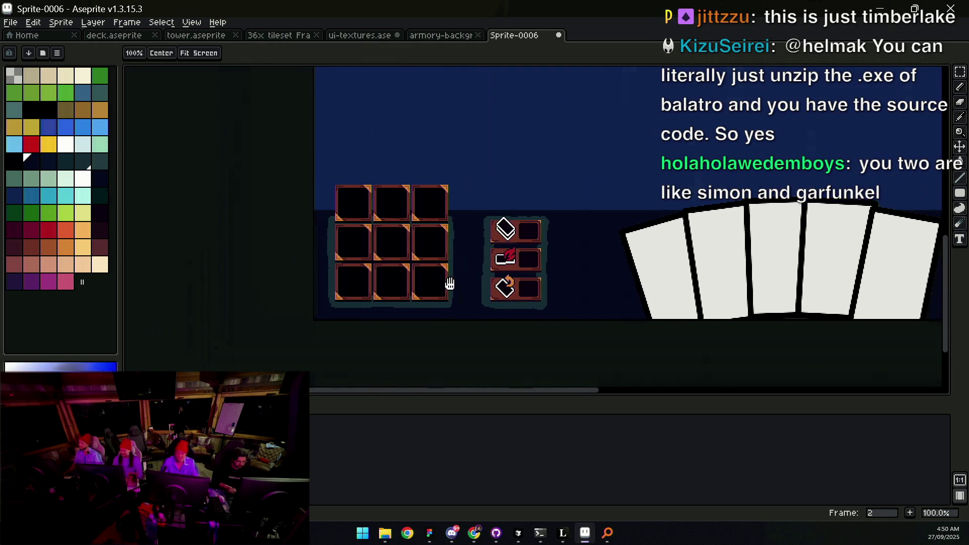
scroll(448, 286, up, 1)
drag(313, 252, 364, 282)
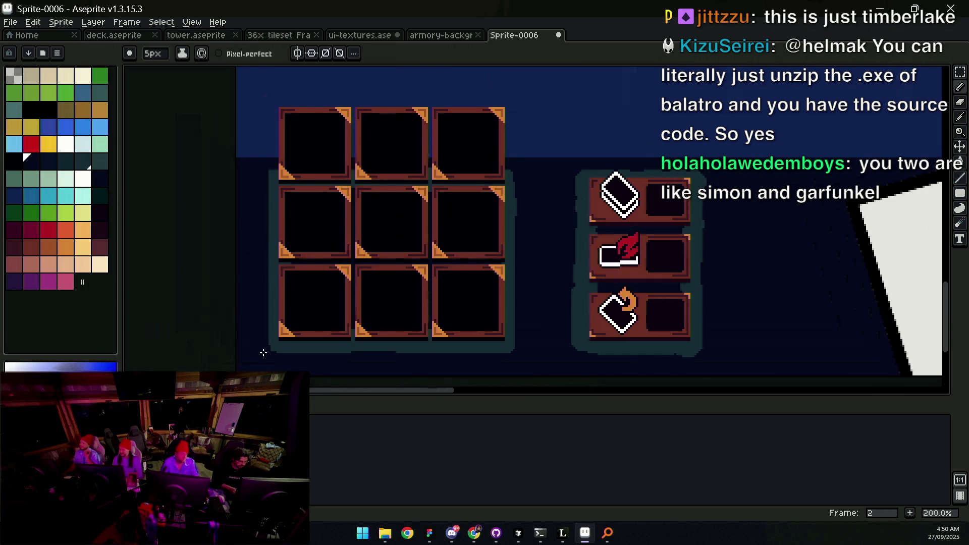
key(z)
scroll(364, 263, down, 1)
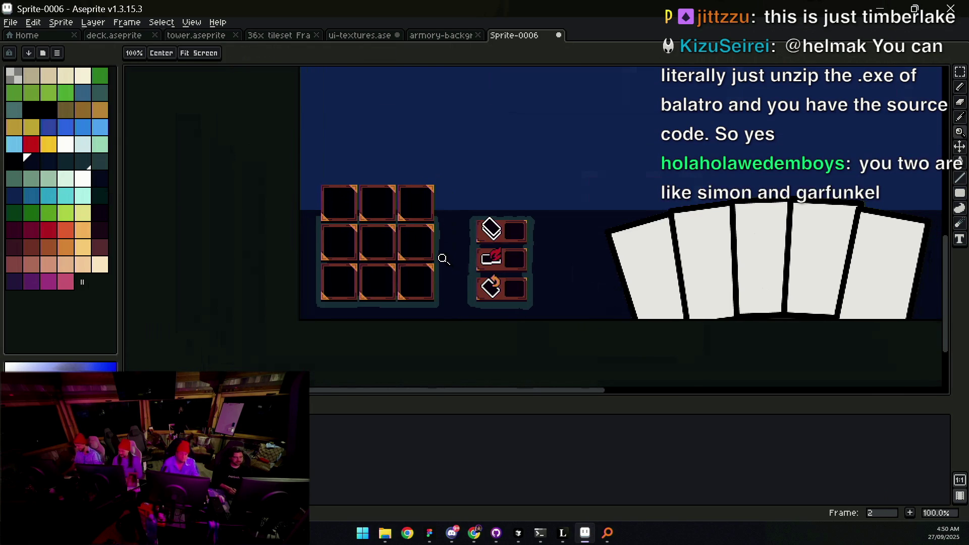
drag(446, 240, 462, 238)
scroll(462, 238, up, 3)
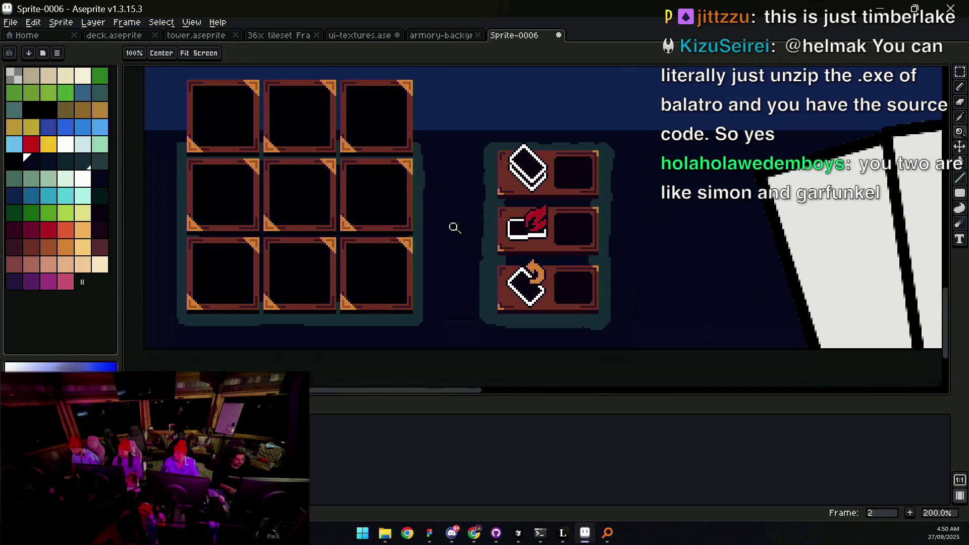
drag(577, 232, 422, 216)
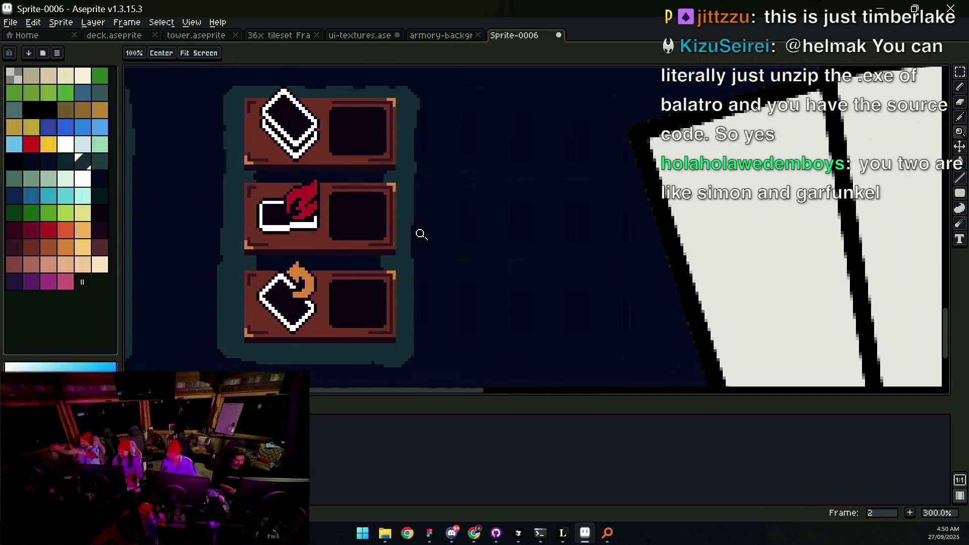
scroll(440, 233, down, 3)
scroll(418, 240, up, 3)
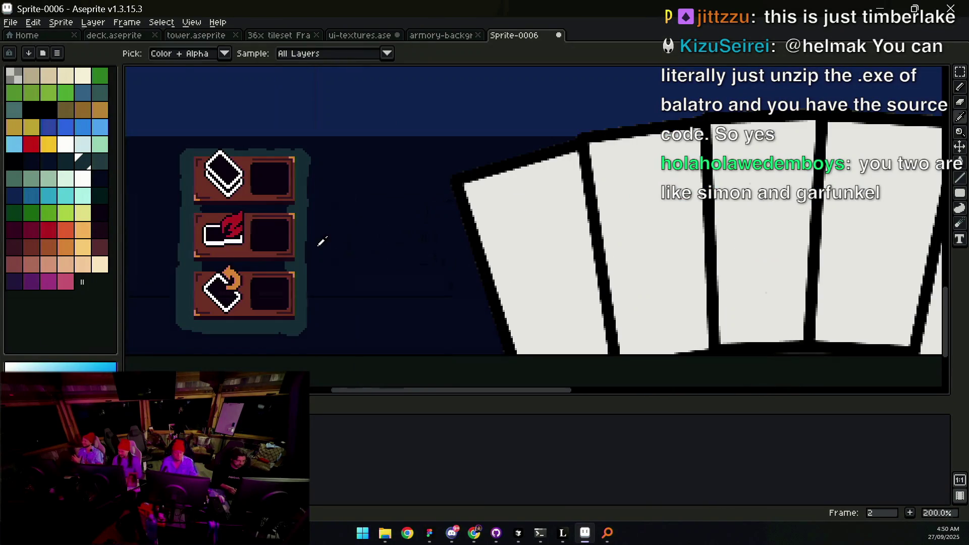
key(b)
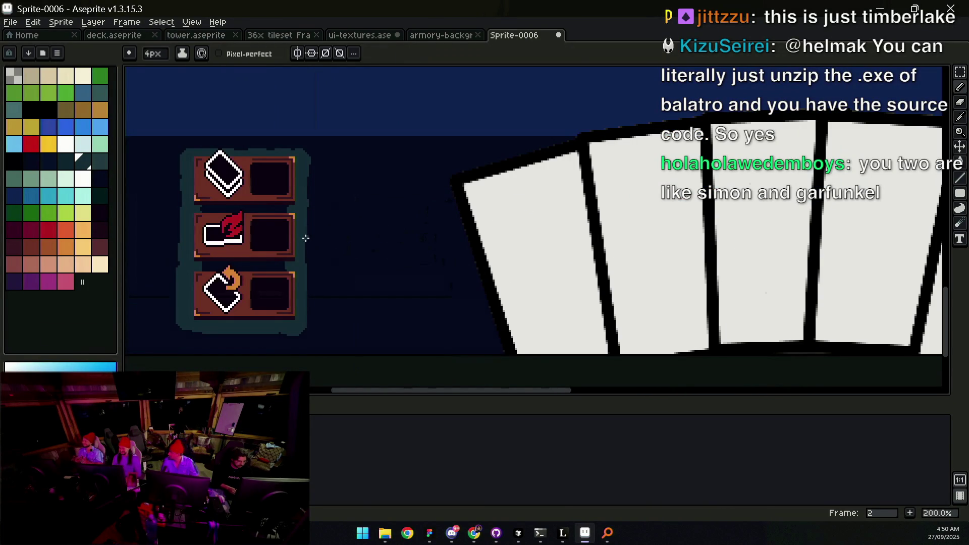
drag(369, 239, 340, 252)
key(z)
scroll(352, 253, down, 1)
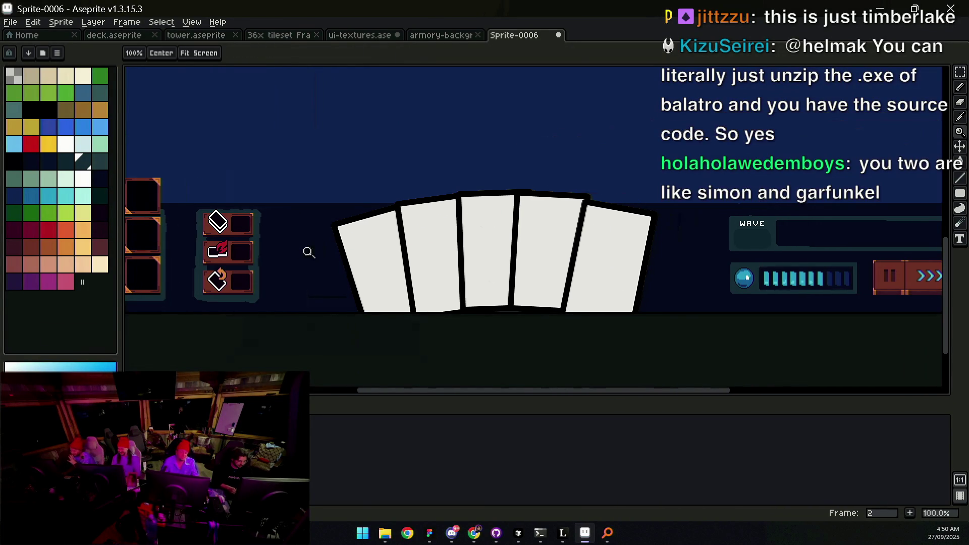
Step: Draw a connector line with a downward hook from the slot panel beside the cards
key(b)
shift+click(672, 259)
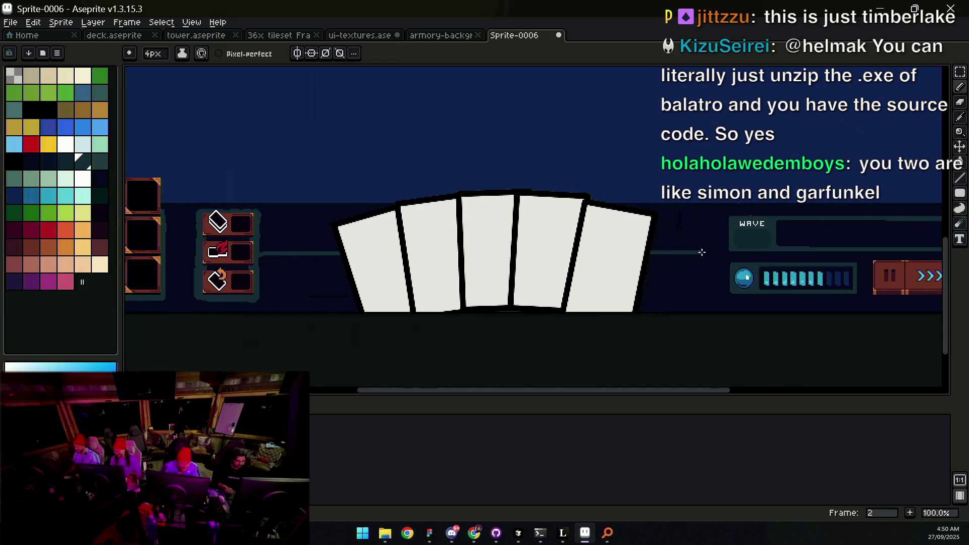
drag(260, 253, 324, 253)
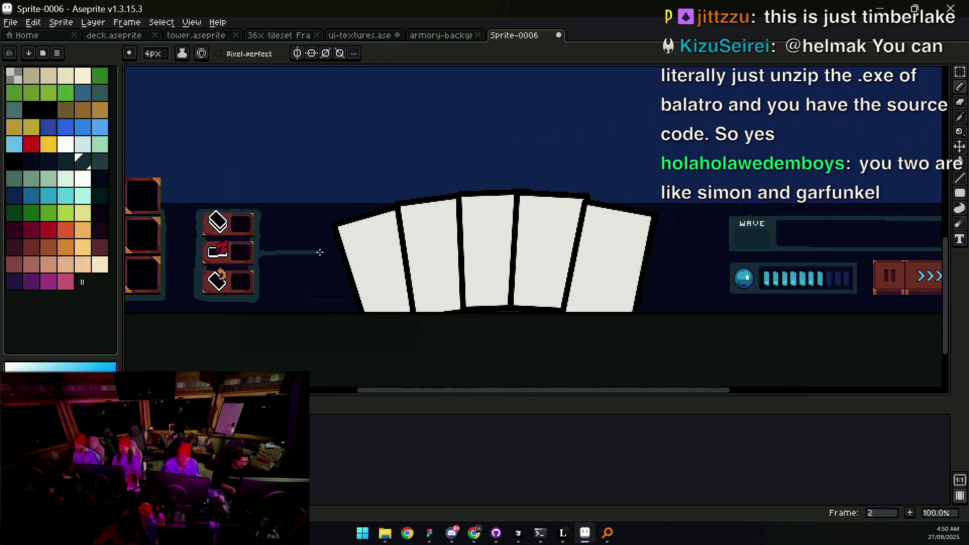
mouse_move(328, 218)
mouse_down()
mouse_move(318, 255)
mouse_move(331, 294)
mouse_up()
key(z)
scroll(354, 253, down, 2)
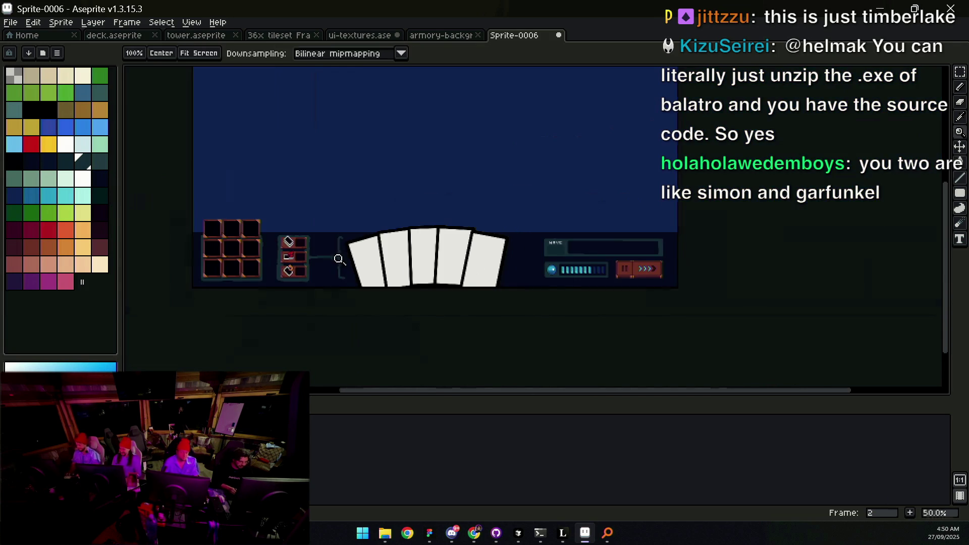
scroll(335, 267, up, 2)
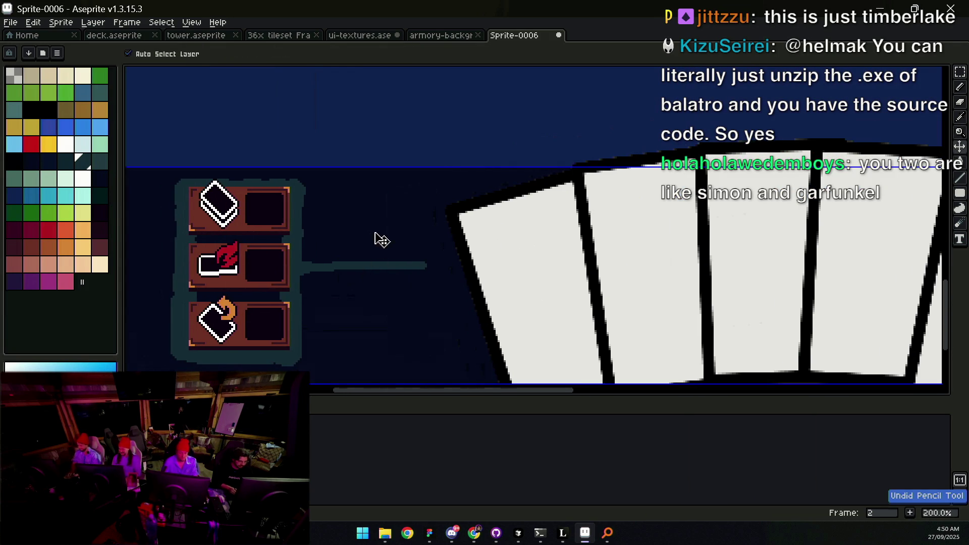
Step: Draw the tall dark-teal bracket line with a bottom hook and join the middle stub to it
key(b)
mouse_move(333, 238)
mouse_down()
mouse_move(349, 198)
mouse_move(327, 314)
mouse_move(342, 356)
mouse_up()
key(ctrl+z)
key(ctrl+z)
mouse_move(347, 186)
mouse_down()
mouse_move(329, 314)
mouse_move(338, 363)
mouse_move(352, 362)
mouse_up()
alt+click(320, 292)
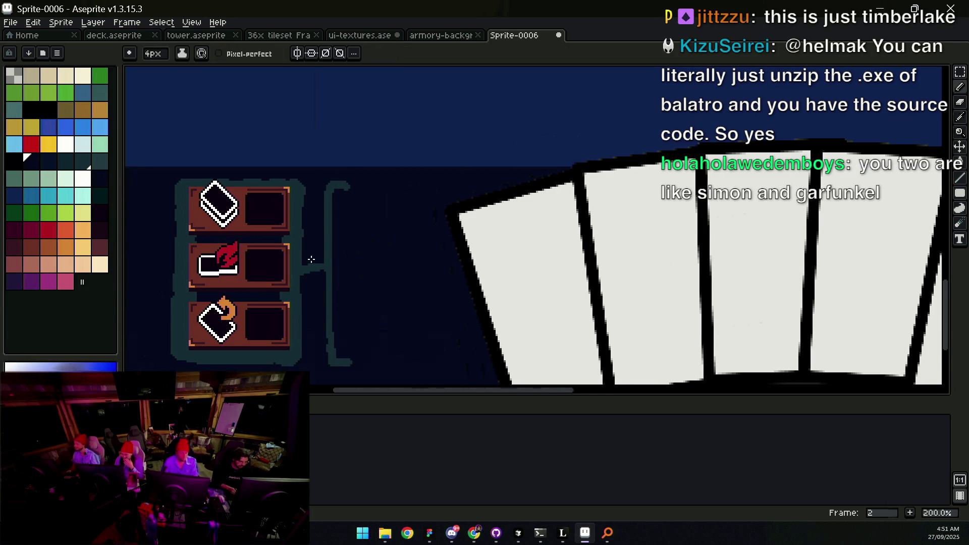
click(319, 268)
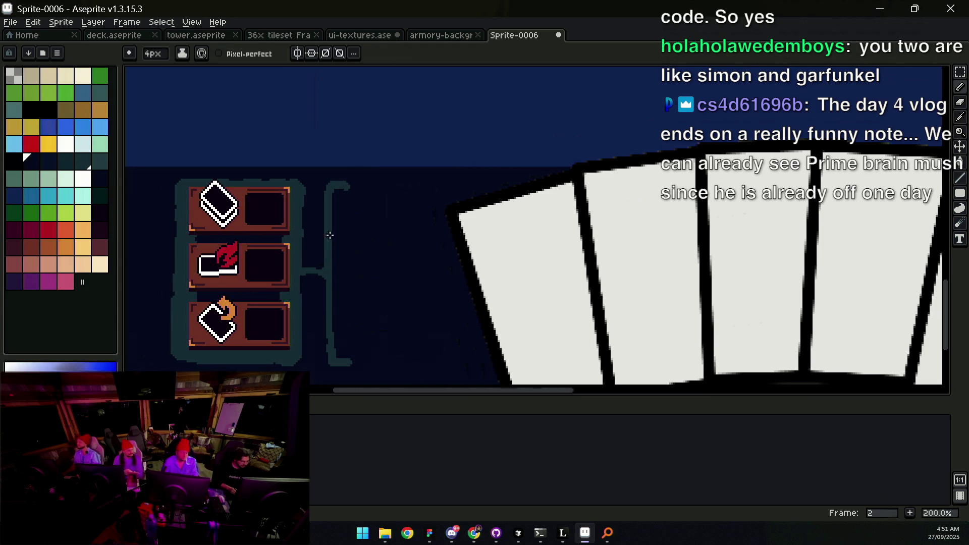
key(x)
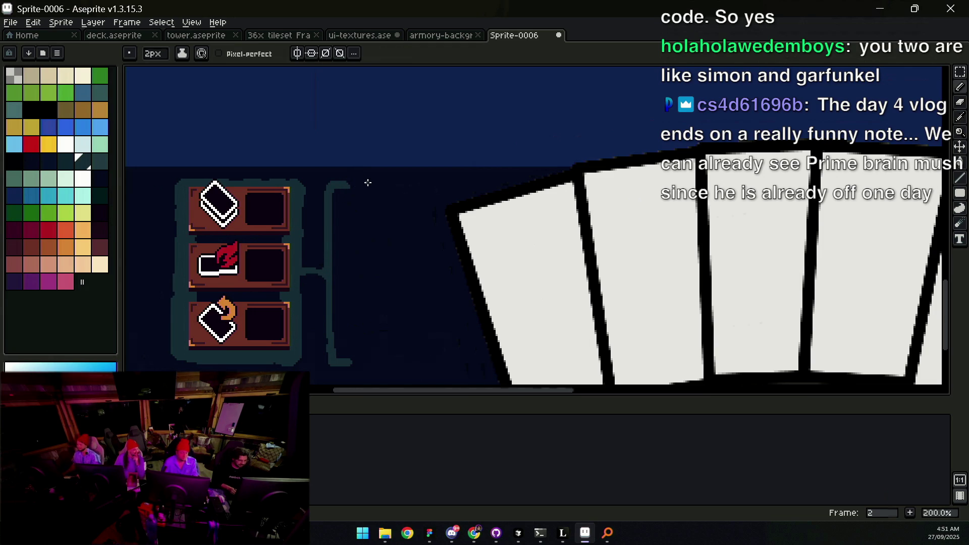
scroll(358, 362, down, 2)
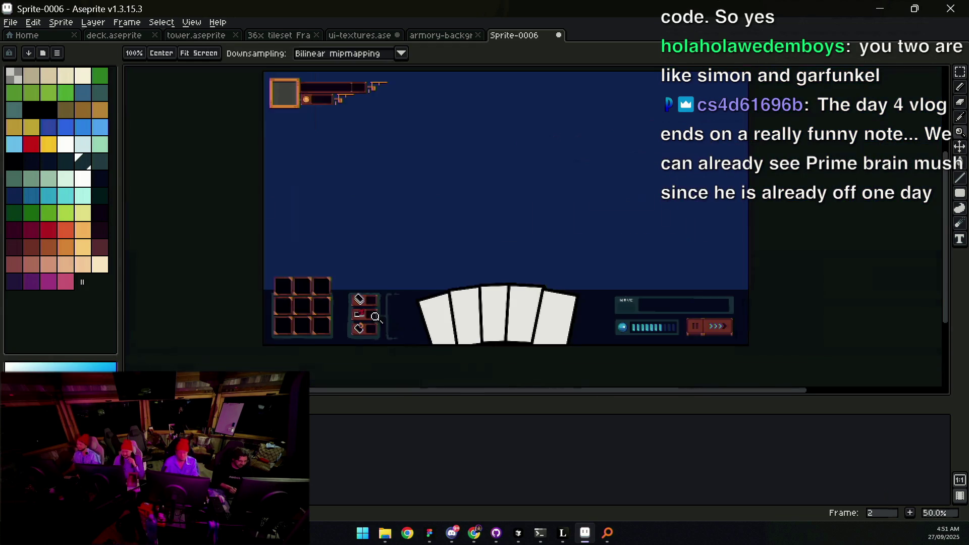
Step: Draw a tall teal bracket line to the right of the cards
scroll(434, 268, up, 1)
scroll(424, 240, right, 3)
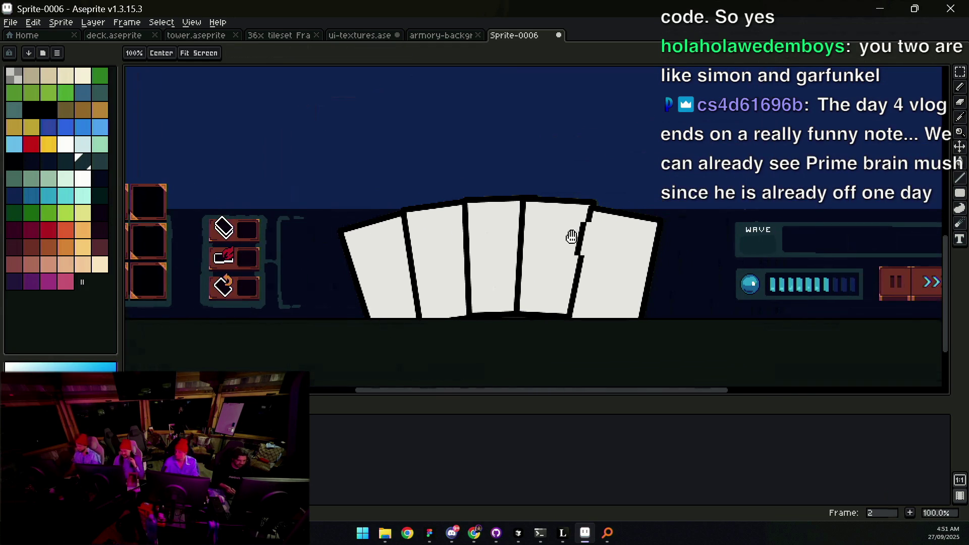
scroll(620, 220, right, 1)
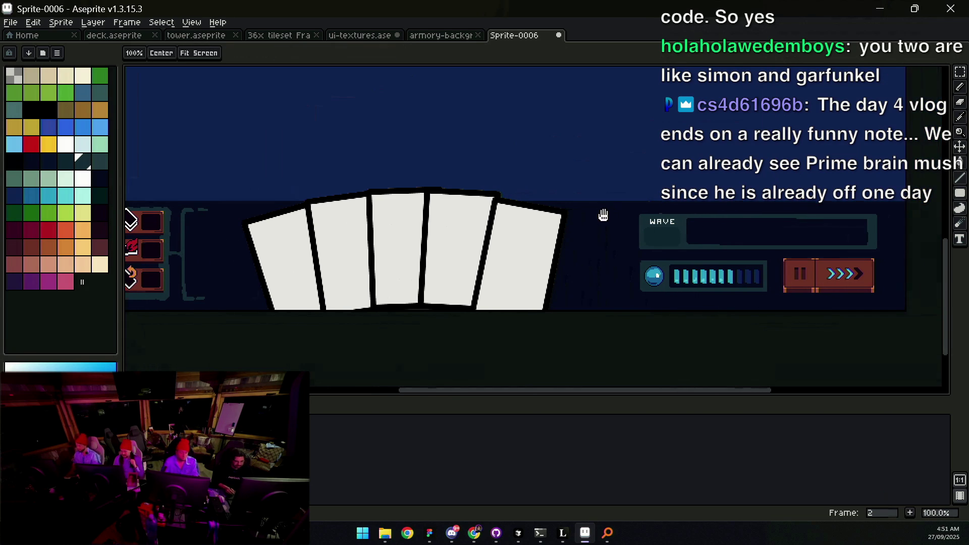
alt+scroll(616, 234, up, 10)
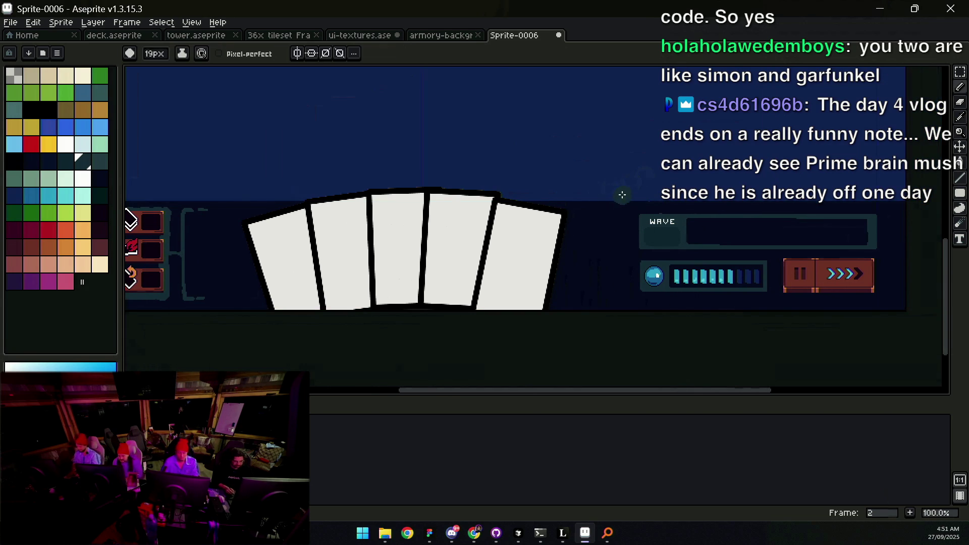
alt+scroll(689, 230, down, 6)
alt+scroll(639, 240, down, 1)
scroll(627, 242, up, 2)
alt+scroll(574, 199, down, 2)
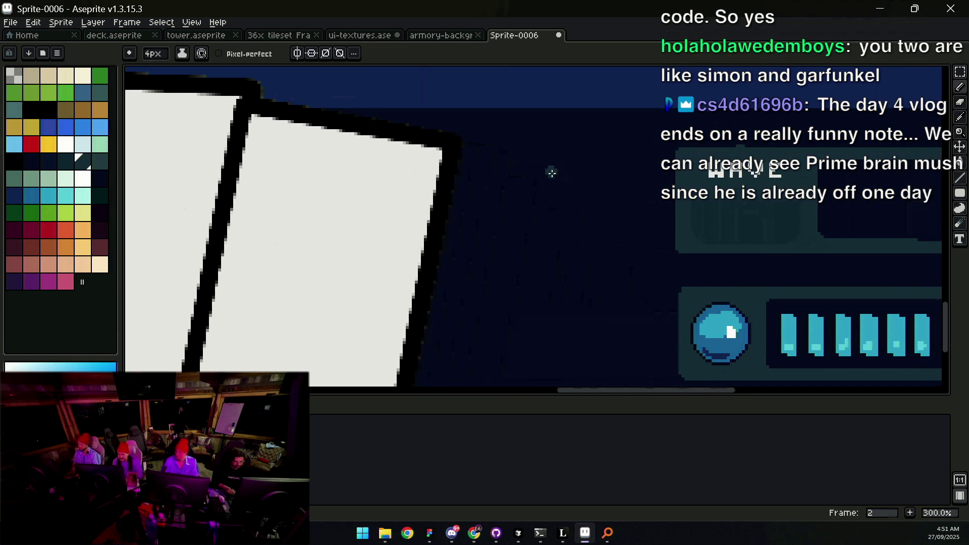
scroll(556, 173, down, 1)
mouse_move(571, 164)
mouse_down()
mouse_move(588, 163)
mouse_move(605, 308)
mouse_move(570, 330)
mouse_up()
Step: Draw a short vertical teal trim line down the frame's right side
scroll(573, 277, down, 2)
scroll(581, 262, up, 1)
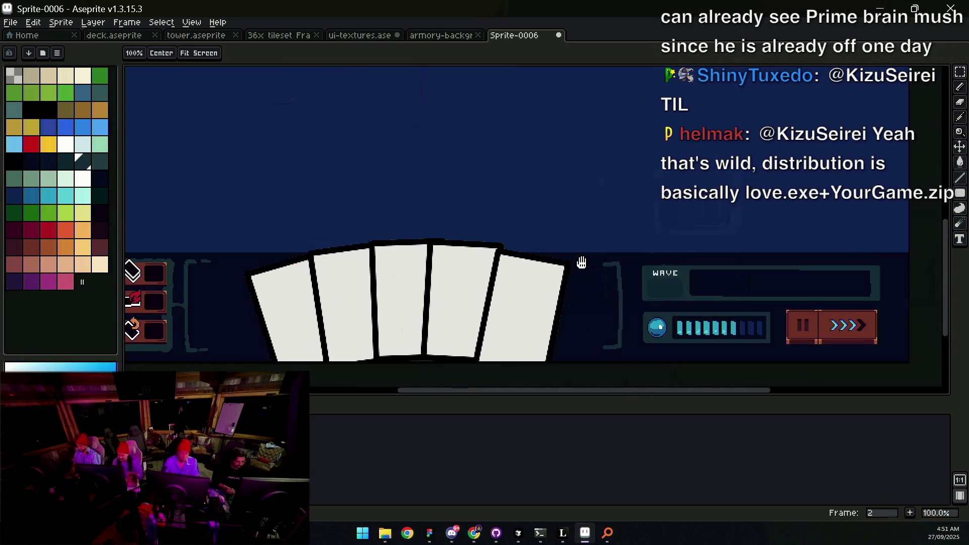
drag(582, 263, 645, 234)
scroll(657, 242, up, 1)
key(alt)
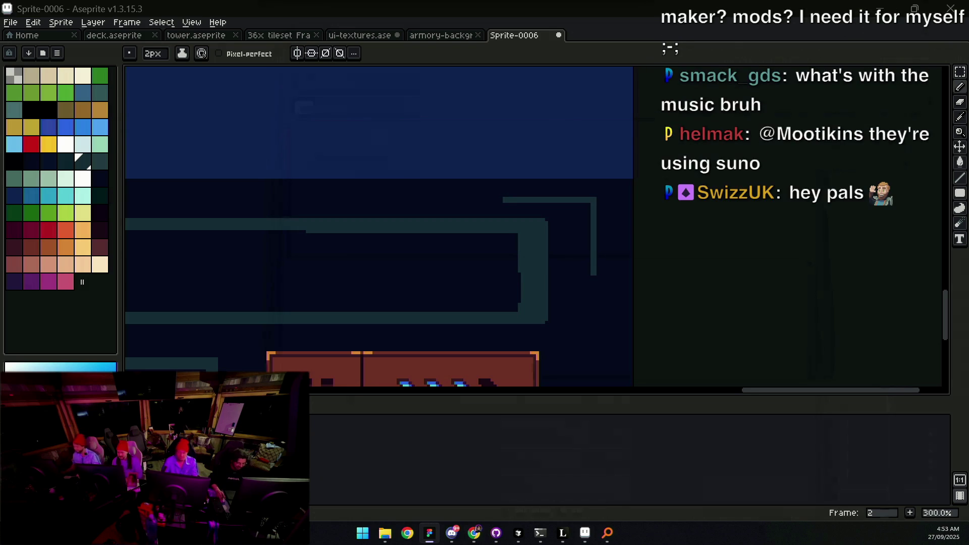
mouse_move(509, 173)
mouse_down()
mouse_move(522, 194)
mouse_move(554, 208)
mouse_up()
key(alt)
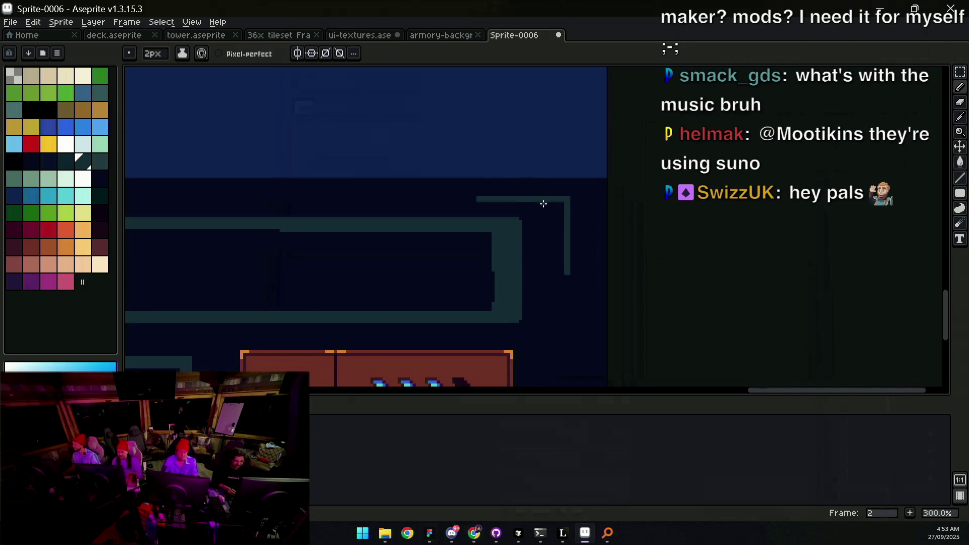
key(ctrl+z)
key(ctrl+z)
drag(543, 202, 543, 227)
alt+click(566, 220)
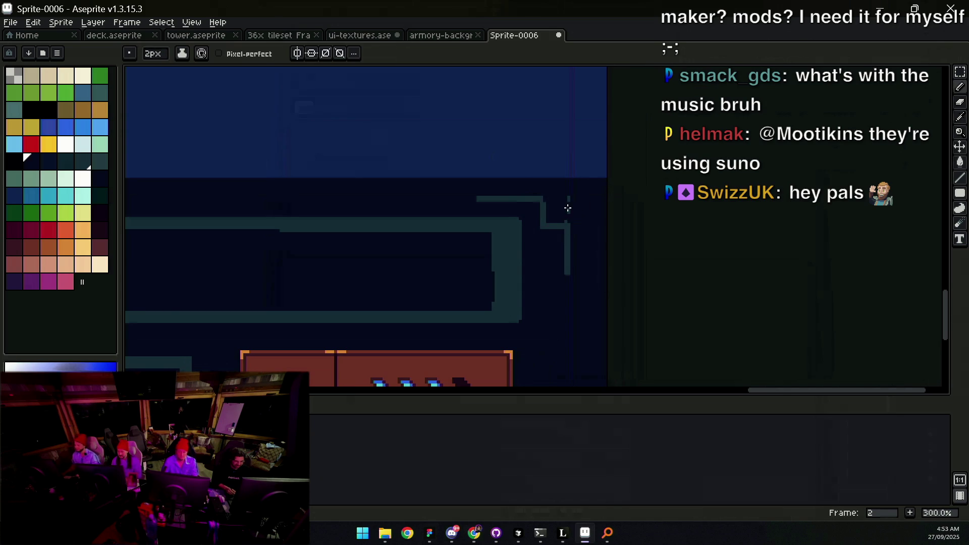
alt+click(566, 218)
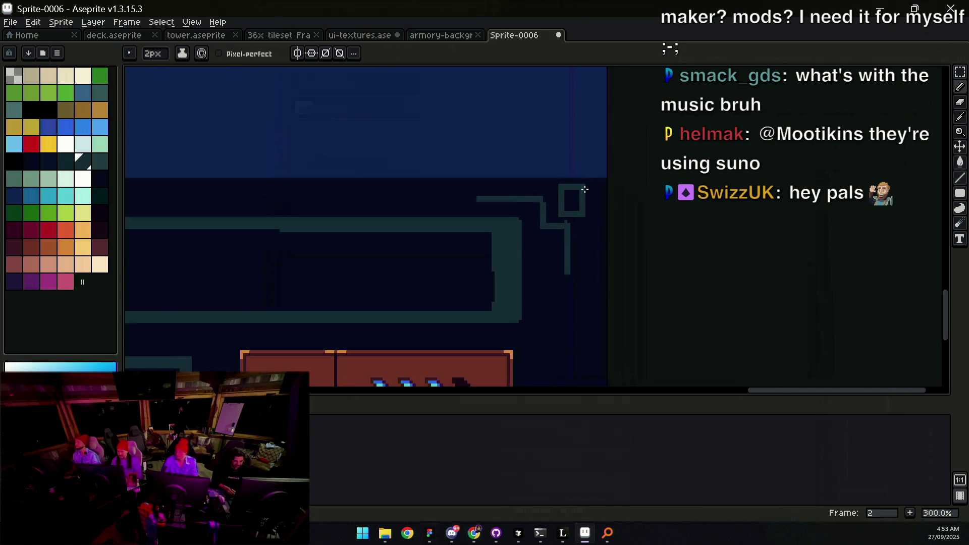
Step: Draw a teal line under the square corner ornament and paint navy over the strip above it
key(z)
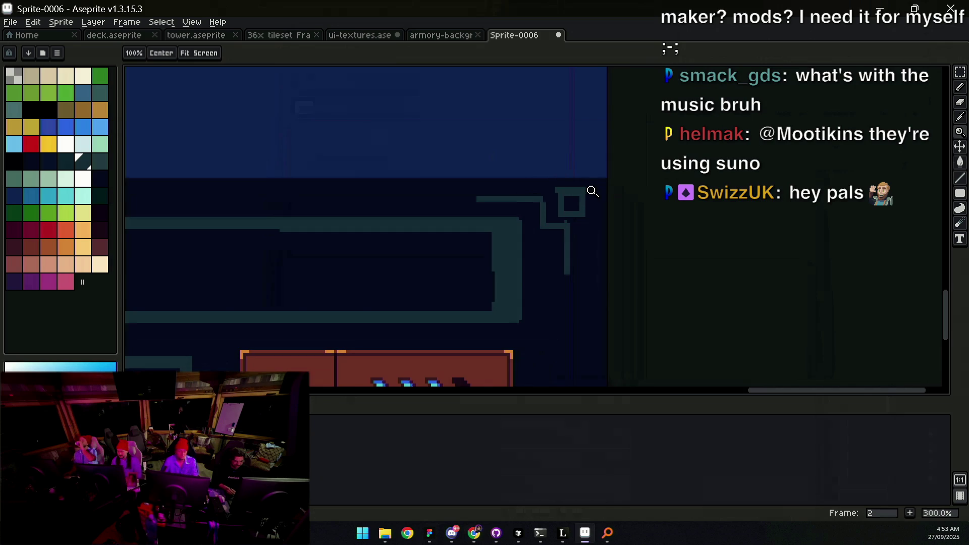
scroll(586, 197, down, 2)
scroll(606, 206, up, 3)
alt+click(564, 202)
key(b)
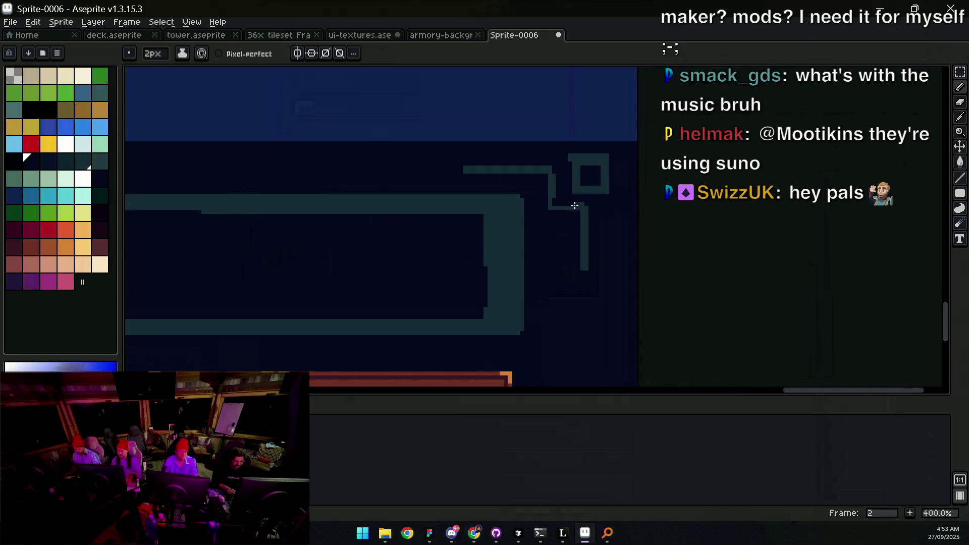
alt+click(552, 194)
mouse_move(553, 215)
mouse_down()
mouse_move(600, 215)
mouse_move(606, 206)
mouse_up()
alt+click(569, 197)
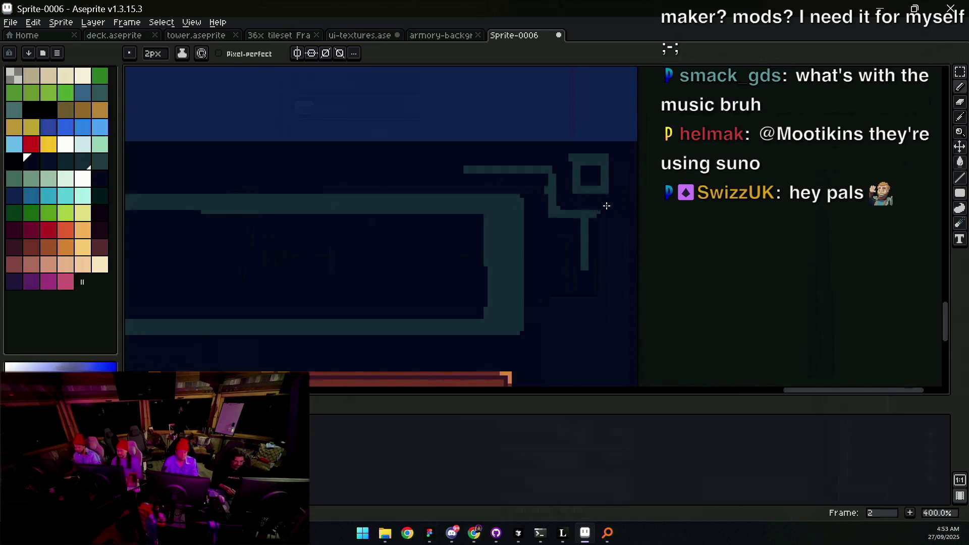
alt+click(544, 187)
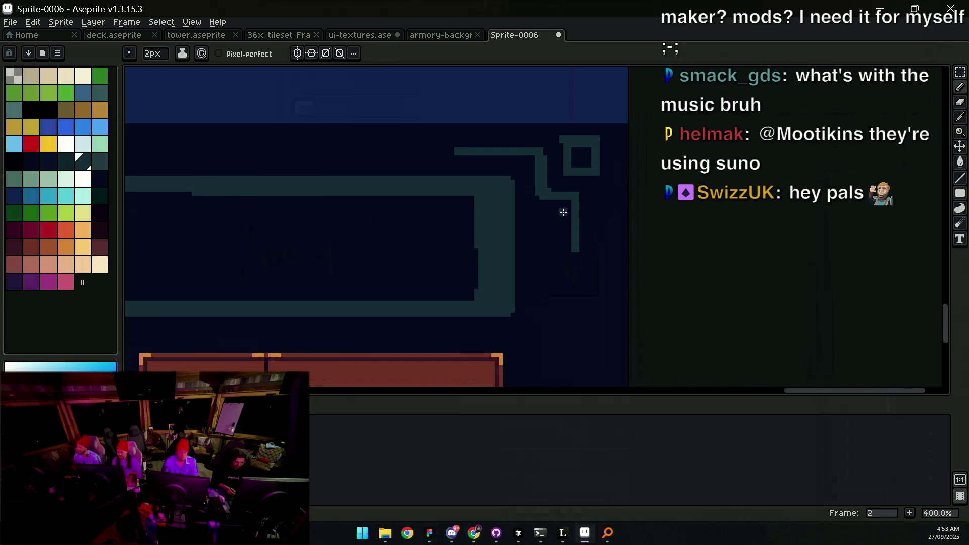
Step: Extend the teal frame line leftward above the WAVE panel and review the whole HUD strip
scroll(558, 207, up, 2)
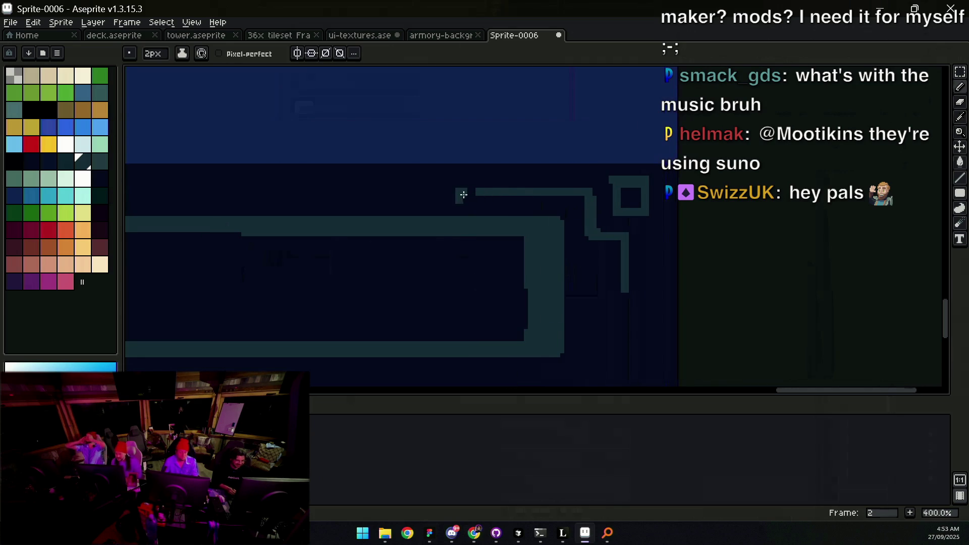
drag(460, 194, 392, 194)
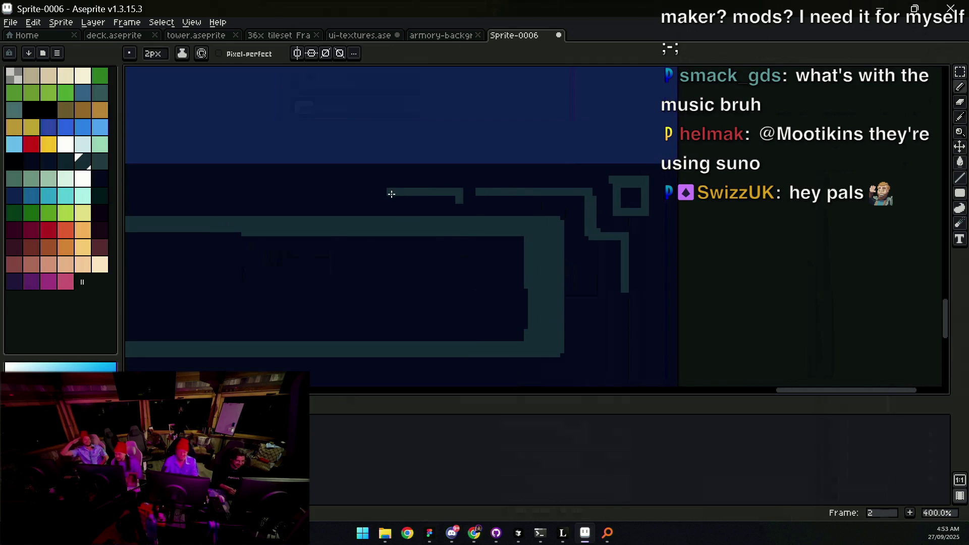
key(z)
scroll(496, 192, down, 3)
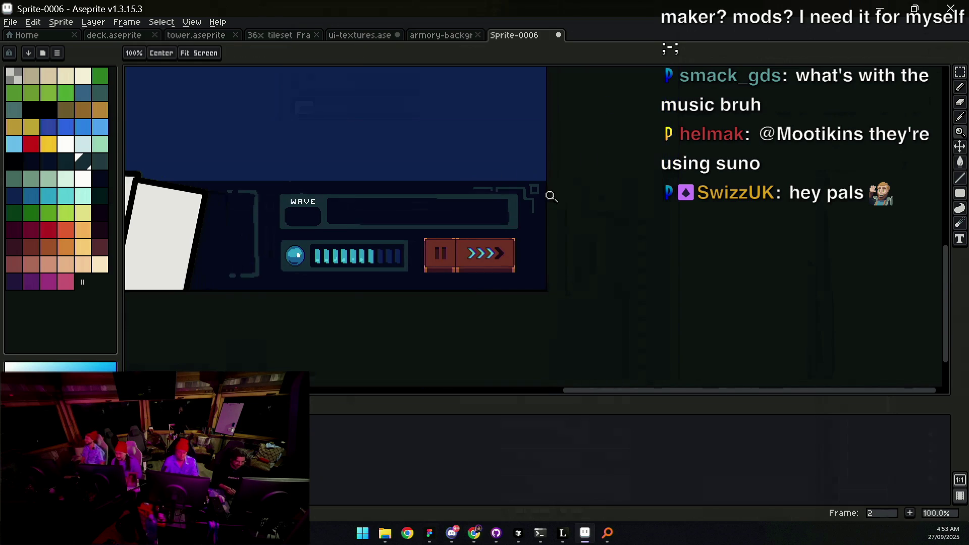
scroll(551, 196, up, 2)
key(b)
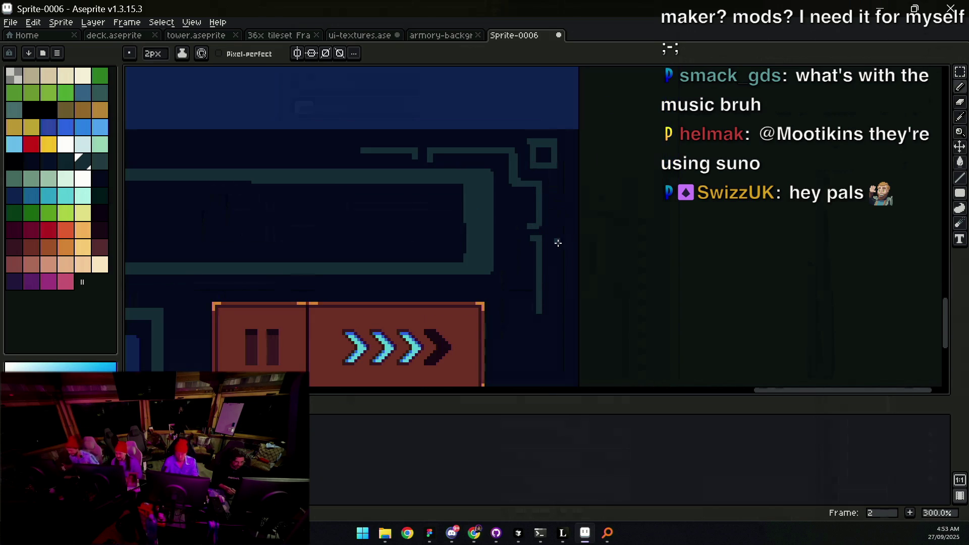
key(z)
scroll(557, 242, down, 4)
click(543, 232)
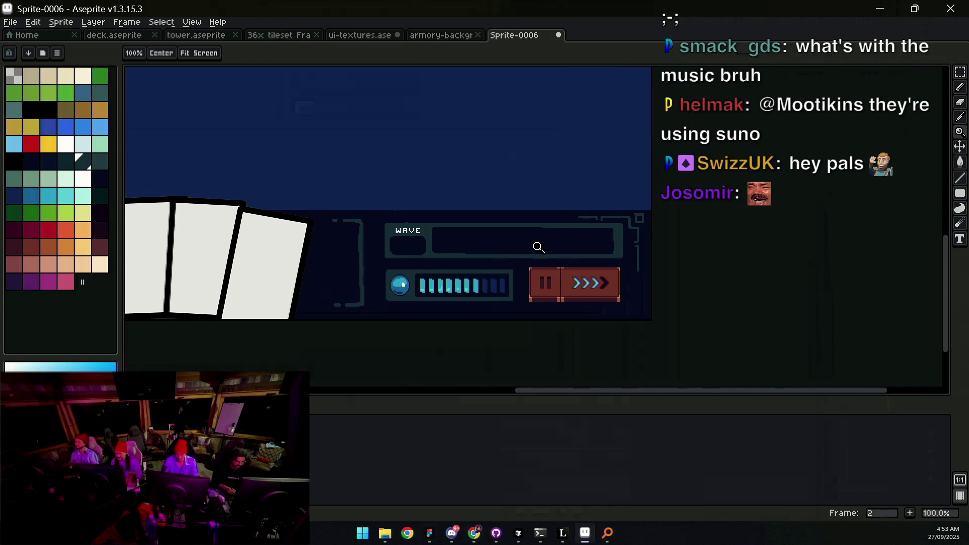
Step: Select the WAVE and energy panel area, drag it a few pixels lower, and deselect
click(539, 246)
key(v)
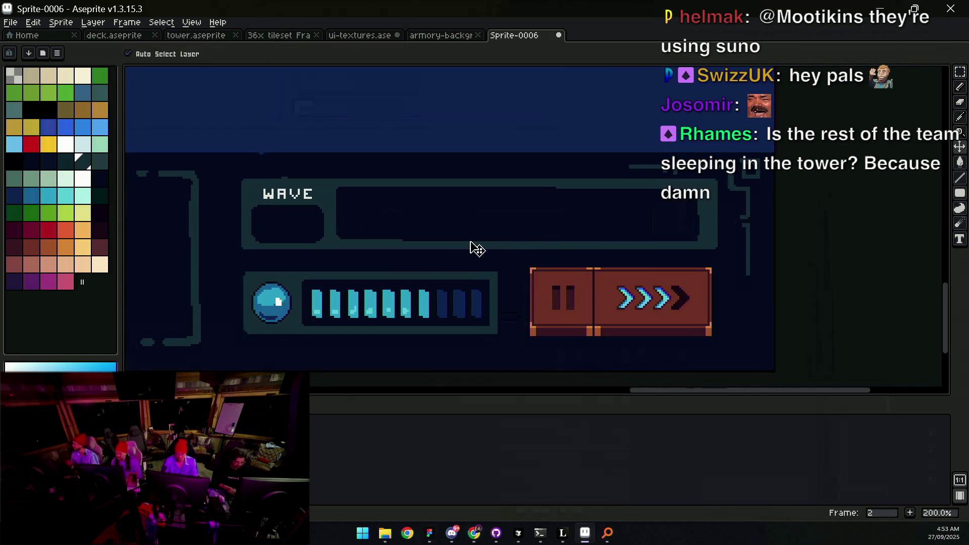
key(m)
mouse_move(231, 353)
mouse_down()
mouse_move(325, 309)
mouse_move(716, 186)
mouse_move(721, 175)
mouse_up()
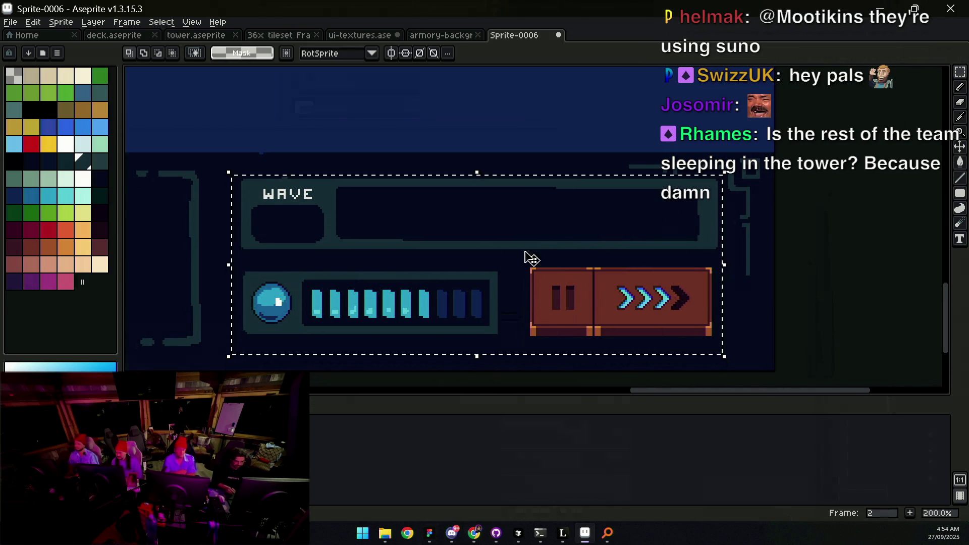
mouse_move(707, 199)
mouse_down()
mouse_move(704, 190)
mouse_move(708, 206)
mouse_up()
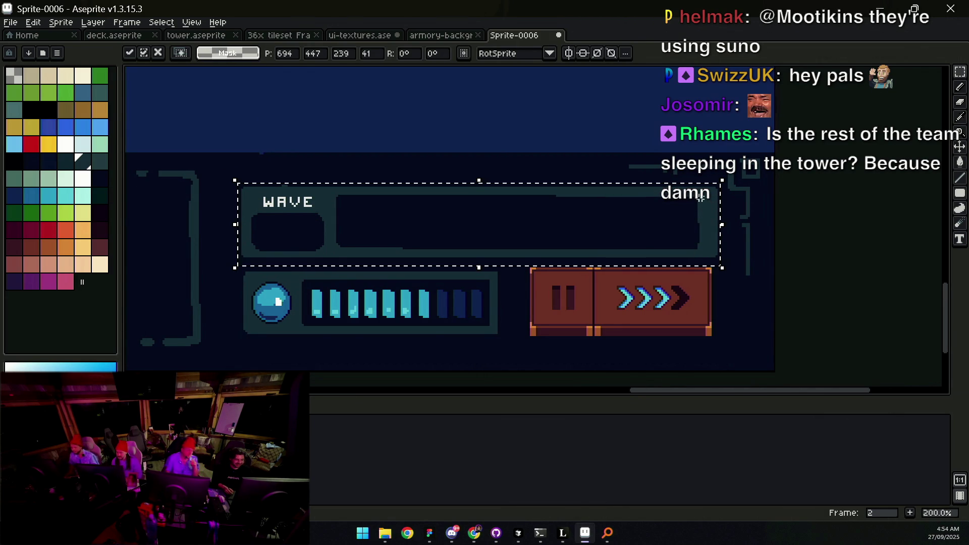
key(ctrl+d)
scroll(530, 263, right, 2)
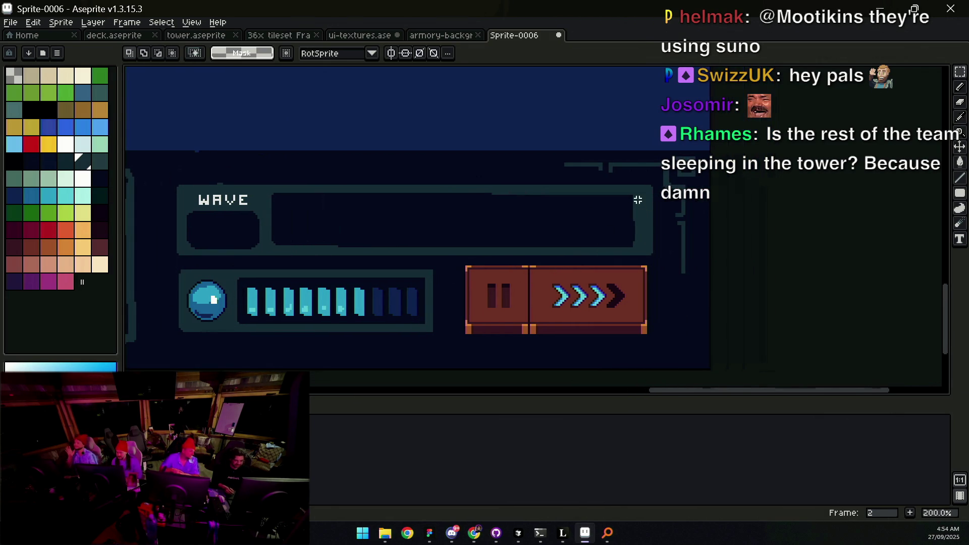
key(b)
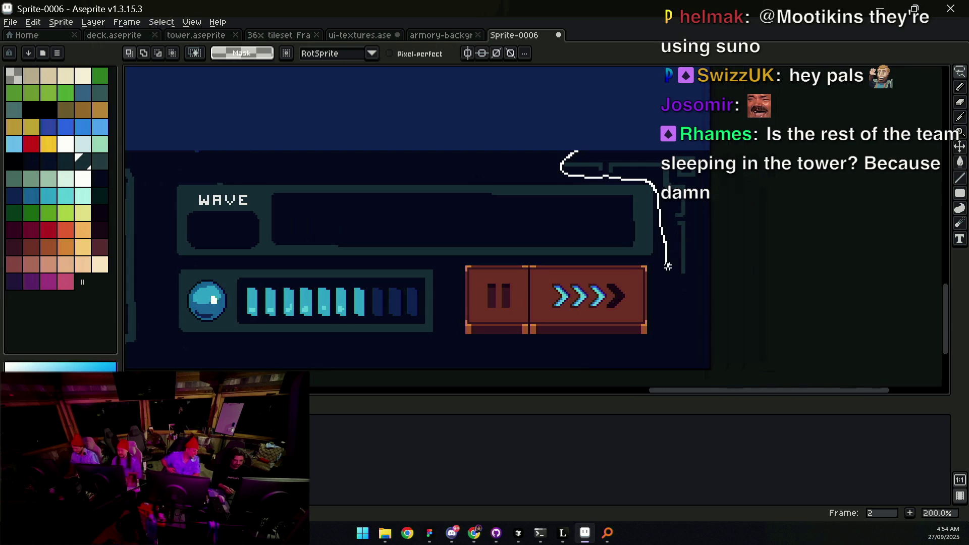
Step: Flip the frame piece right of the WAVE panel upside down and move it to the bottom corner
drag(709, 148, 705, 151)
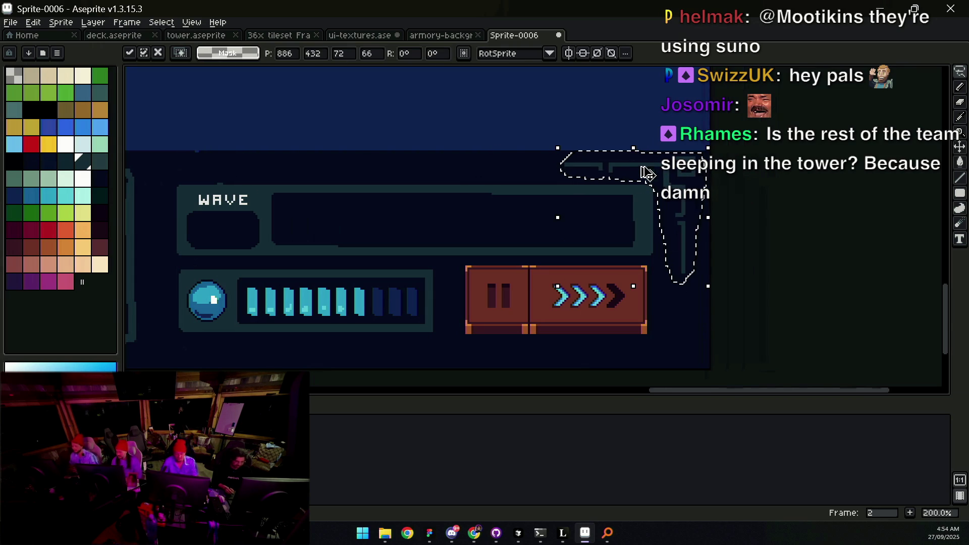
click(34, 22)
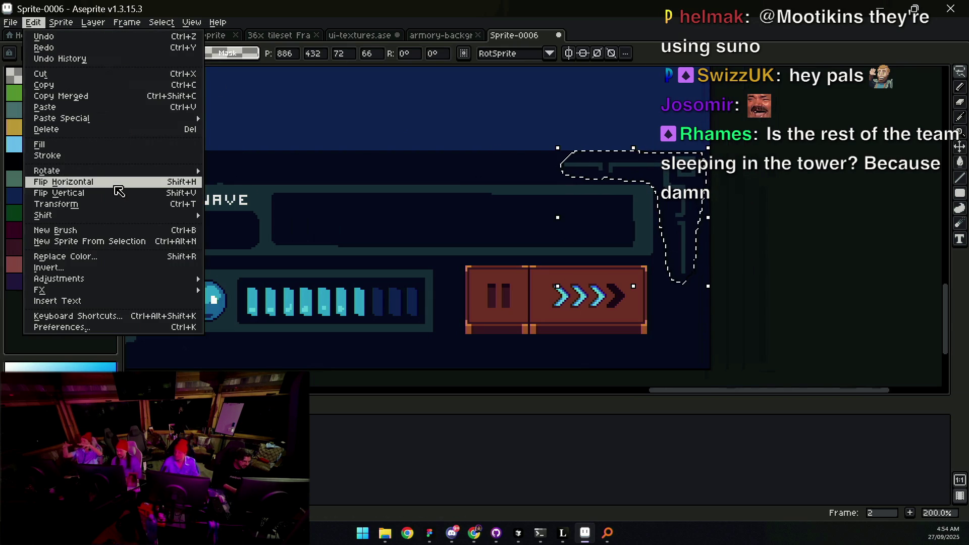
click(58, 193)
drag(674, 218, 682, 299)
key(Return)
Step: Marquee-select the 3×3 inventory grid and shift it about 27 px right
scroll(717, 296, down, 2)
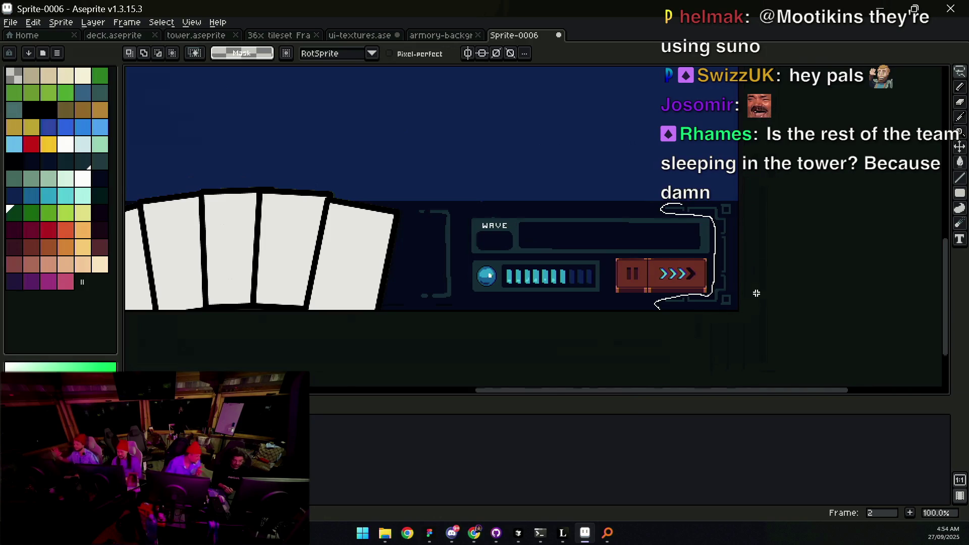
drag(388, 193, 633, 208)
mouse_move(416, 202)
mouse_down()
mouse_move(562, 206)
mouse_move(528, 203)
mouse_up()
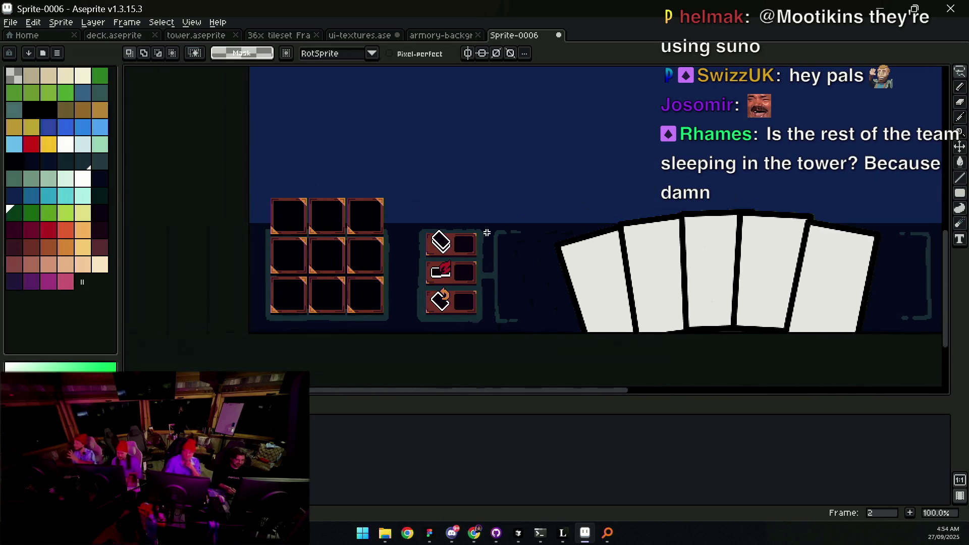
key(z)
scroll(492, 229, down, 2)
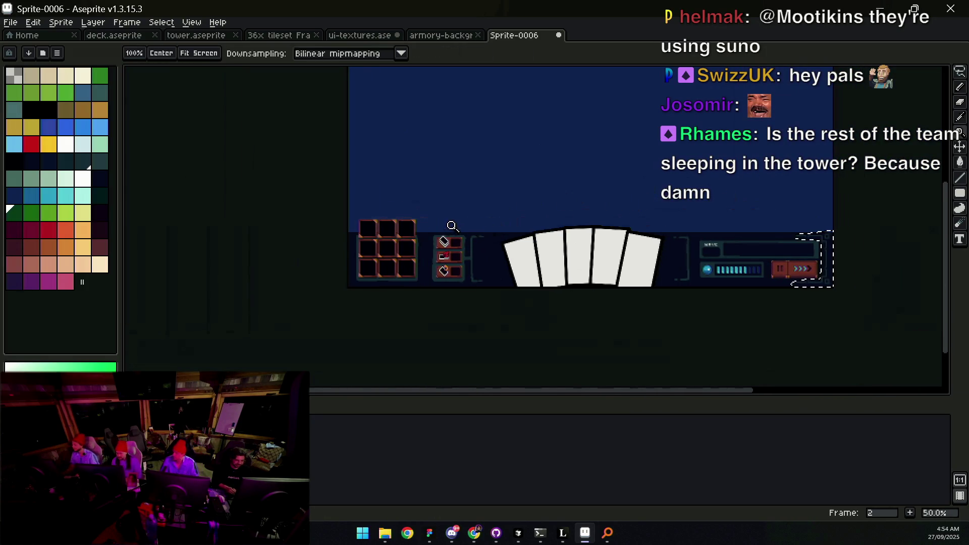
scroll(408, 254, up, 2)
key(v)
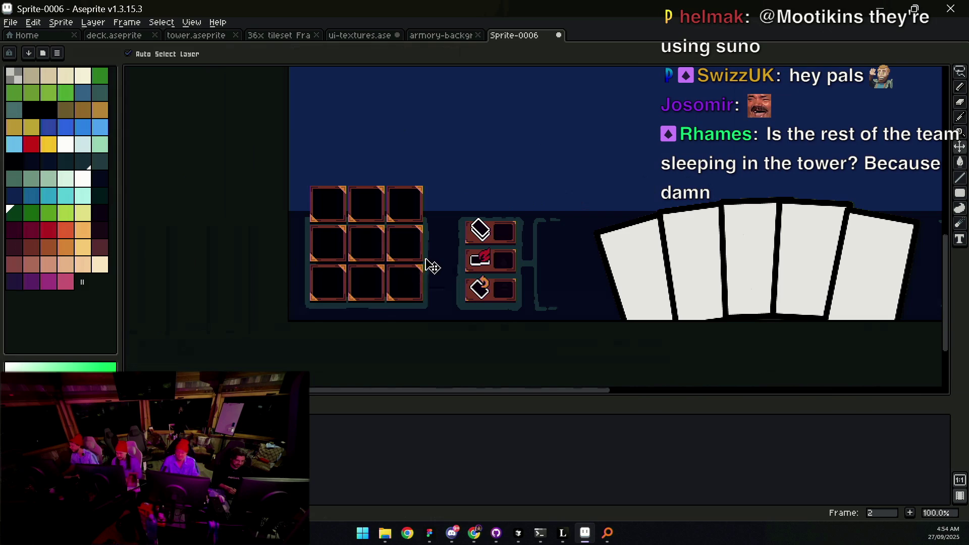
key(m)
drag(308, 316, 355, 261)
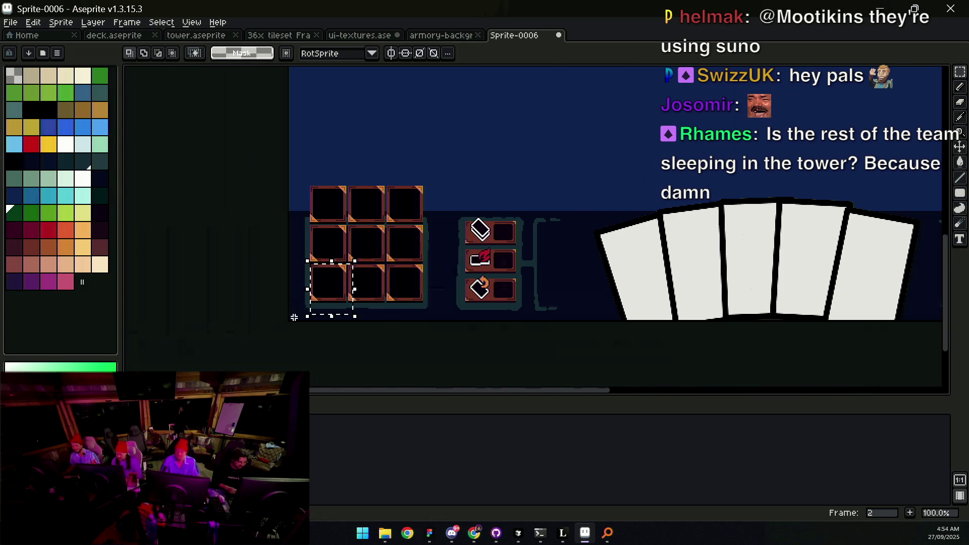
key(v)
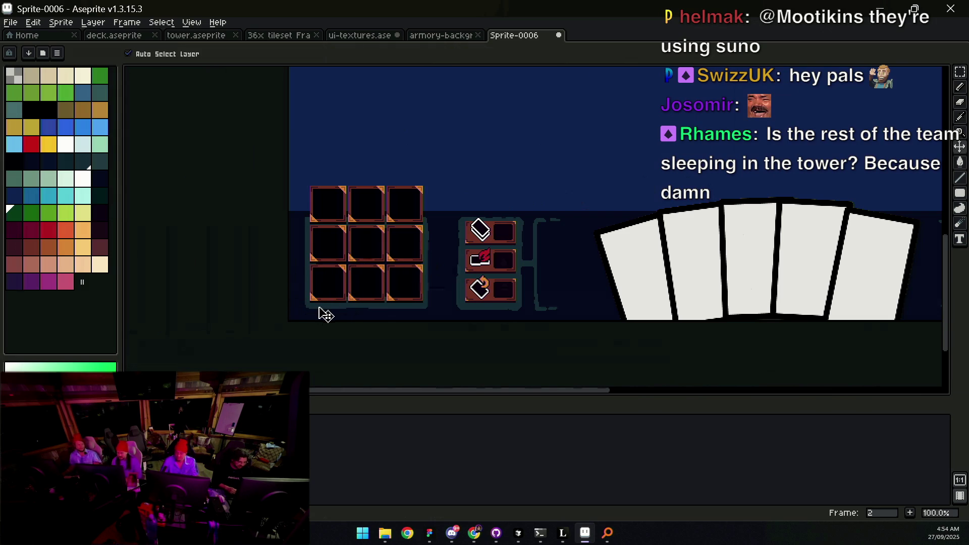
key(m)
mouse_move(301, 318)
mouse_down()
mouse_move(417, 164)
mouse_move(435, 157)
mouse_up()
drag(373, 249, 394, 249)
Step: Undo the accidental layer move, then reselect the inventory grid and shift it about 32 px right
key(v)
key(ctrl+z)
key(m)
drag(299, 318, 433, 157)
drag(382, 228, 399, 236)
Step: Select the thin strip at the canvas's left edge, widening it toward the grid
scroll(381, 232, up, 1)
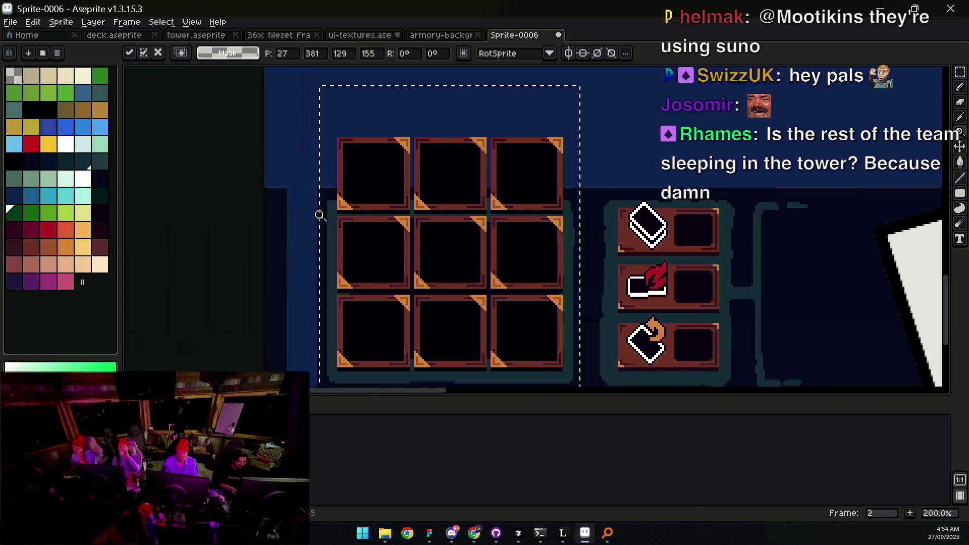
key(ctrl+d)
key(z)
drag(340, 223, 408, 179)
scroll(398, 222, down, 1)
key(m)
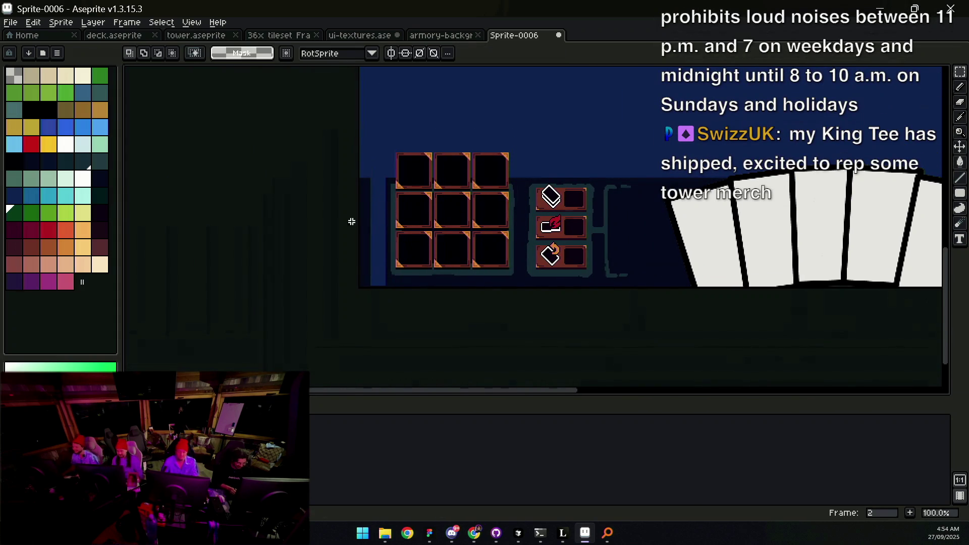
drag(364, 228, 372, 223)
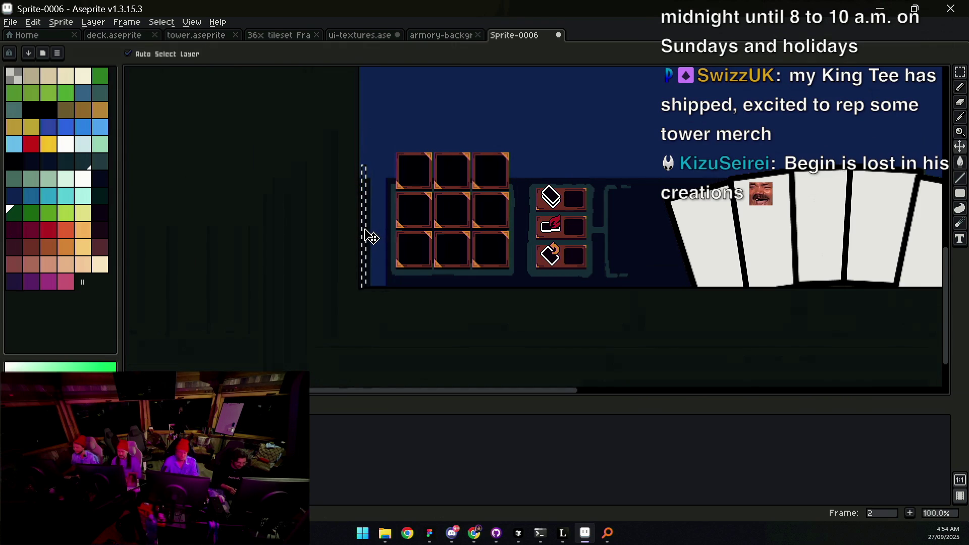
drag(371, 222, 392, 227)
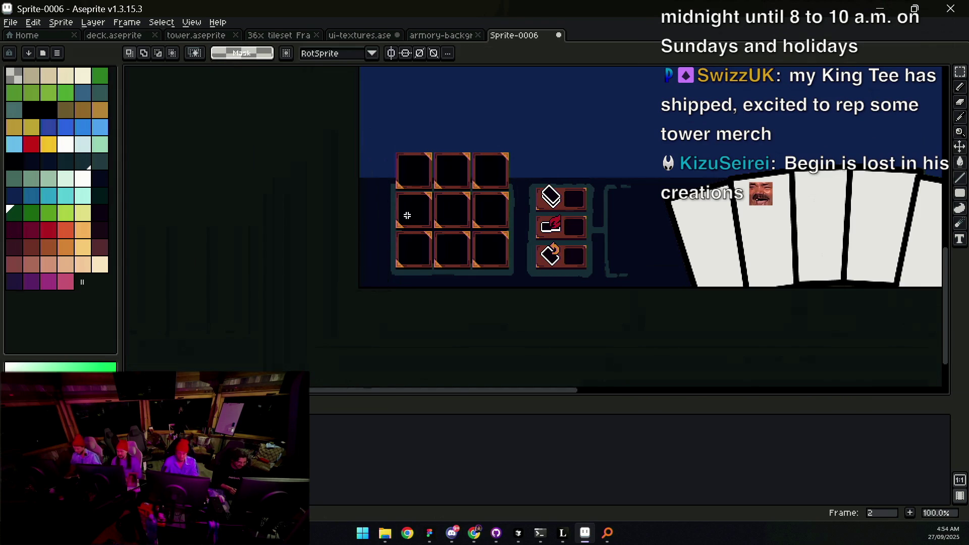
scroll(417, 201, down, 1)
scroll(747, 216, up, 2)
key(m)
scroll(722, 146, down, 1)
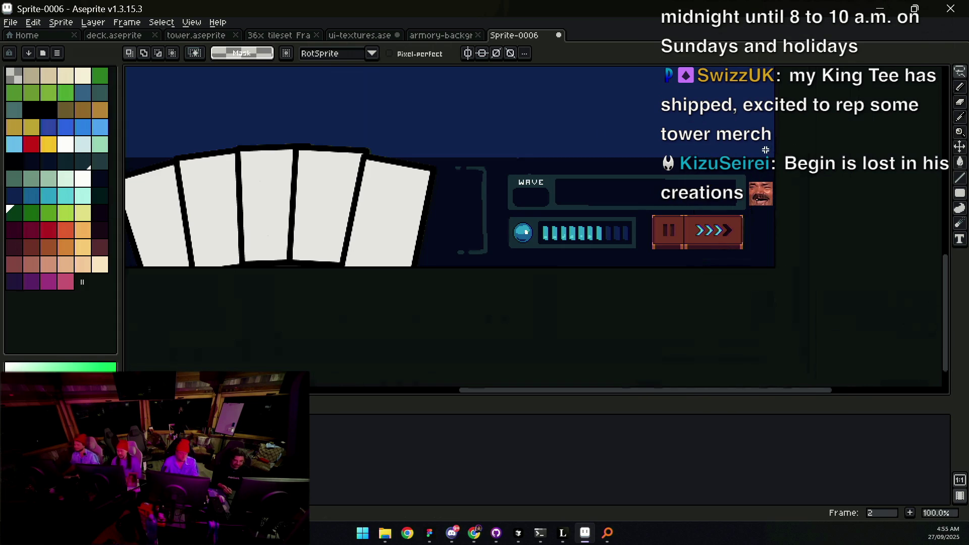
Step: Paste the copied frame edge, flip it vertically and commit it in place
mouse_move(675, 170)
mouse_down()
mouse_move(589, 245)
mouse_move(631, 243)
mouse_up()
key(m)
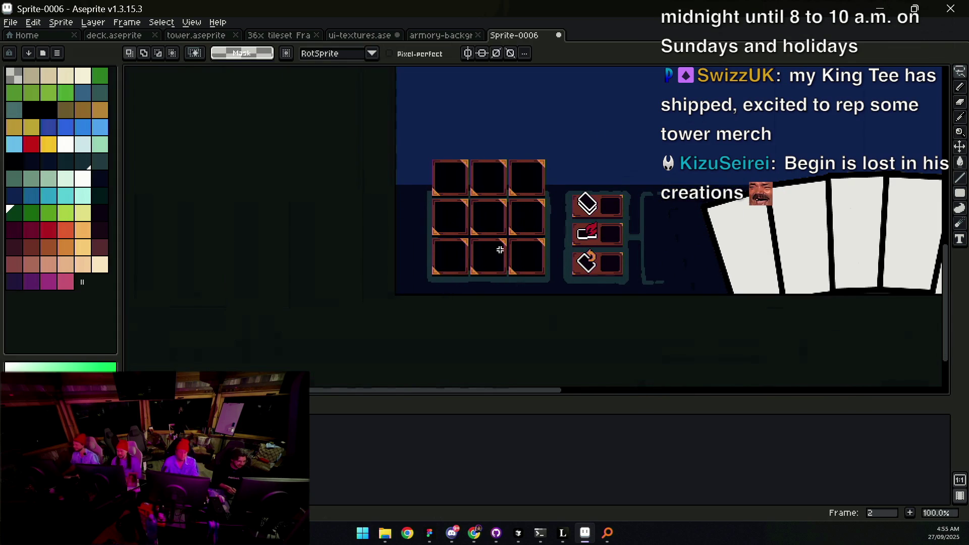
key(ctrl+z)
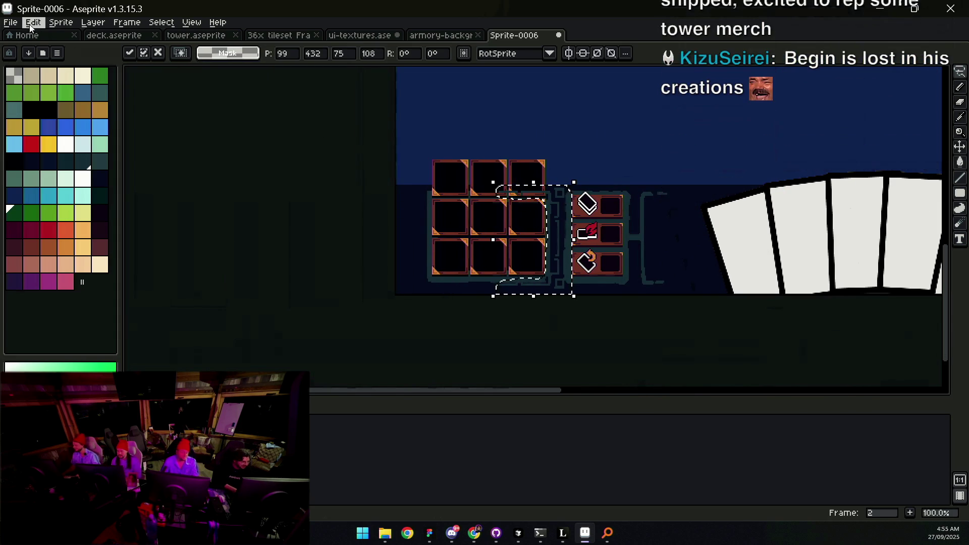
click(33, 22)
click(113, 193)
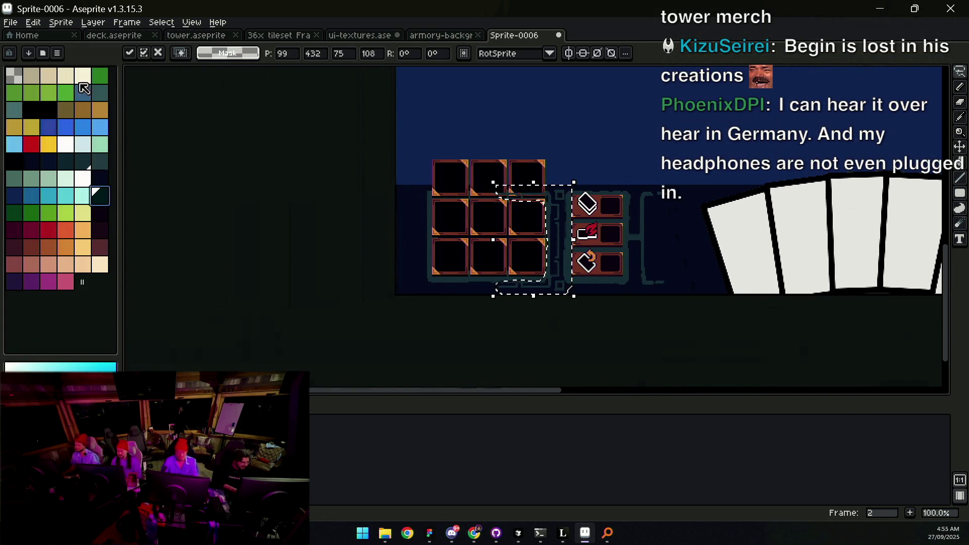
key(ctrl+d)
Step: Mirror the frame piece horizontally and move it beside the inventory grid's left side
click(33, 22)
click(89, 185)
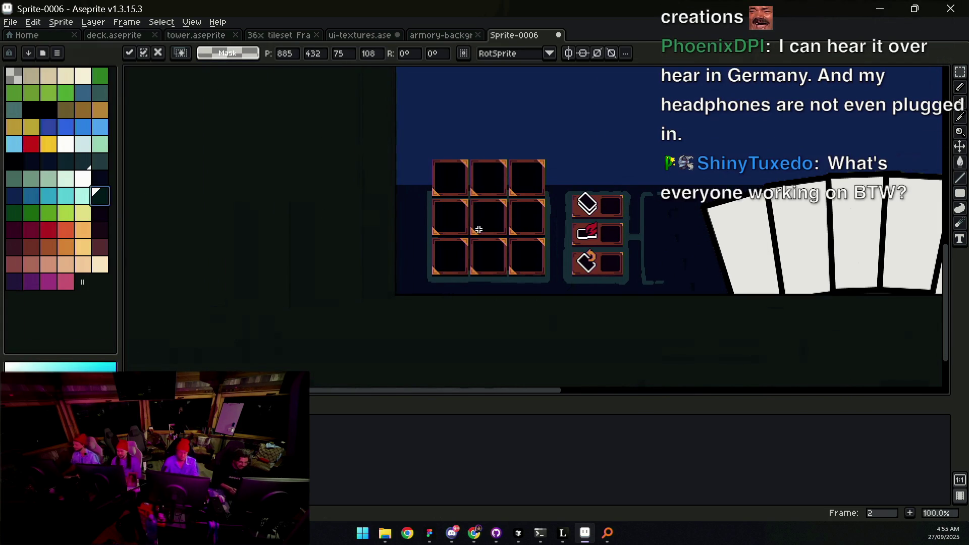
drag(631, 220, 366, 205)
scroll(432, 216, down, 1)
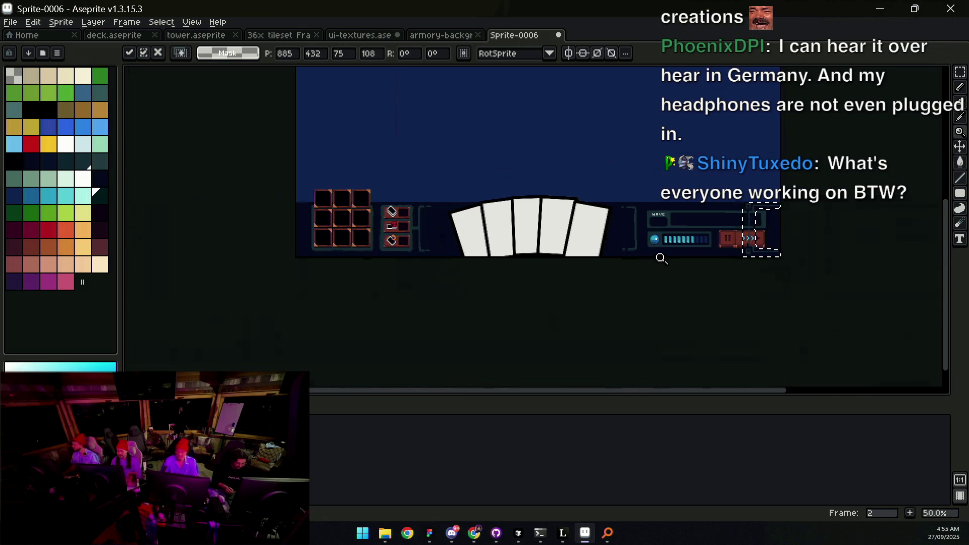
scroll(743, 250, right, 5)
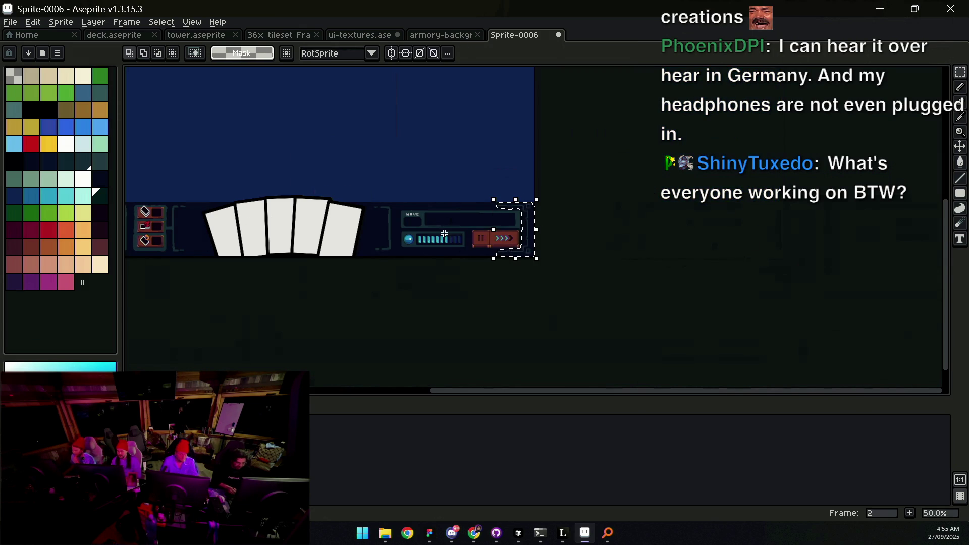
scroll(743, 273, left, 5)
drag(742, 283, 372, 277)
click(33, 23)
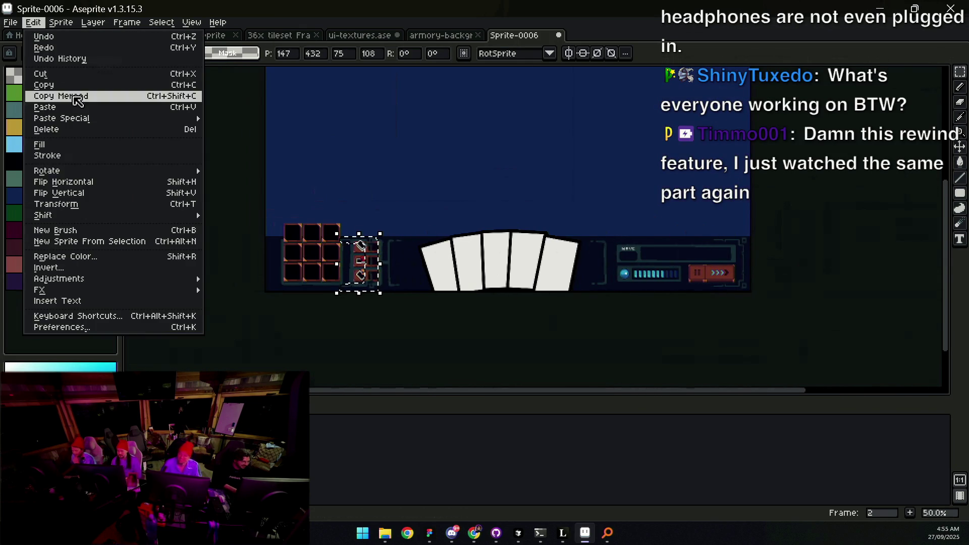
click(104, 182)
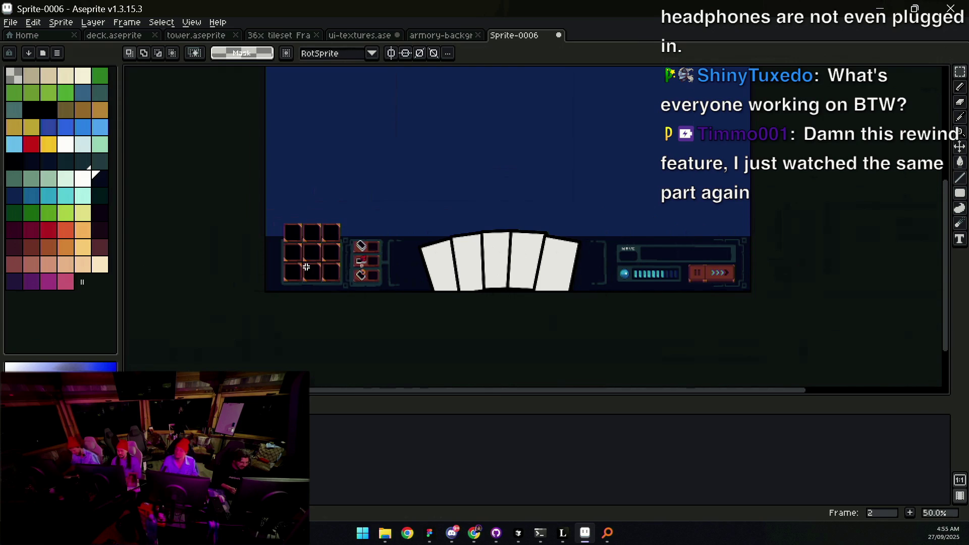
mouse_move(352, 277)
mouse_down()
mouse_move(274, 277)
mouse_move(330, 252)
mouse_up()
scroll(275, 278, up, 2)
key(Escape)
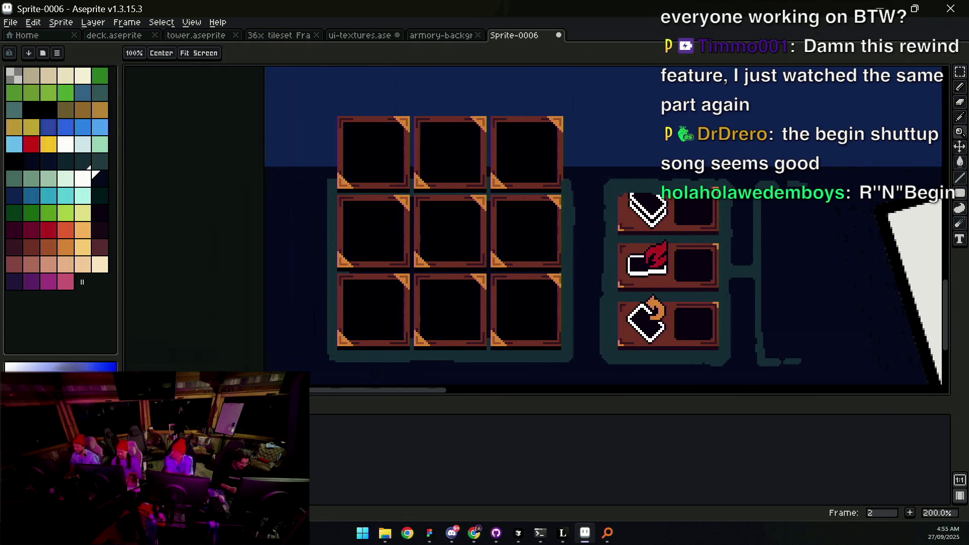
Step: Zoom in on the grid's top-left corner and touch up stray pixels with the Pencil
key(ctrl+z)
key(ctrl+z)
key(ctrl+z)
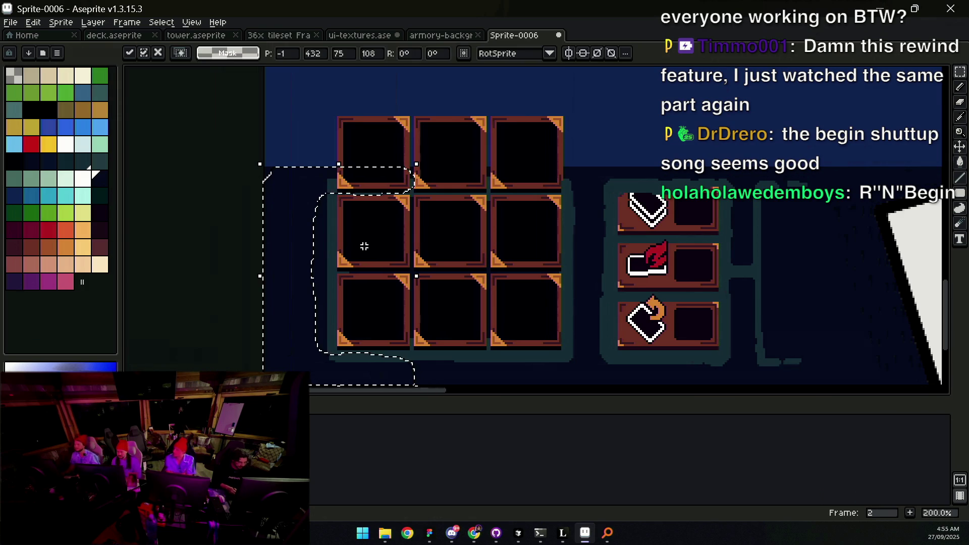
key(Return)
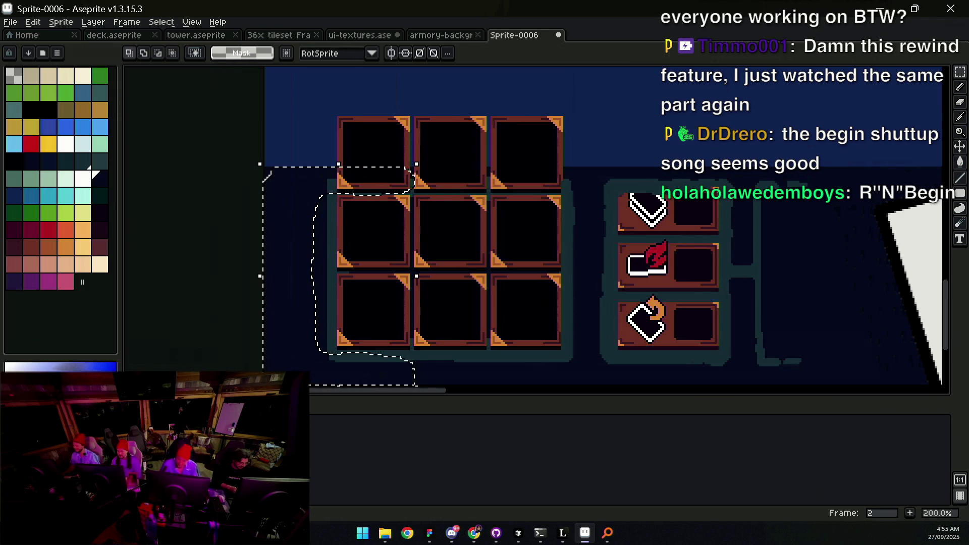
key(z)
click(345, 193)
key(b)
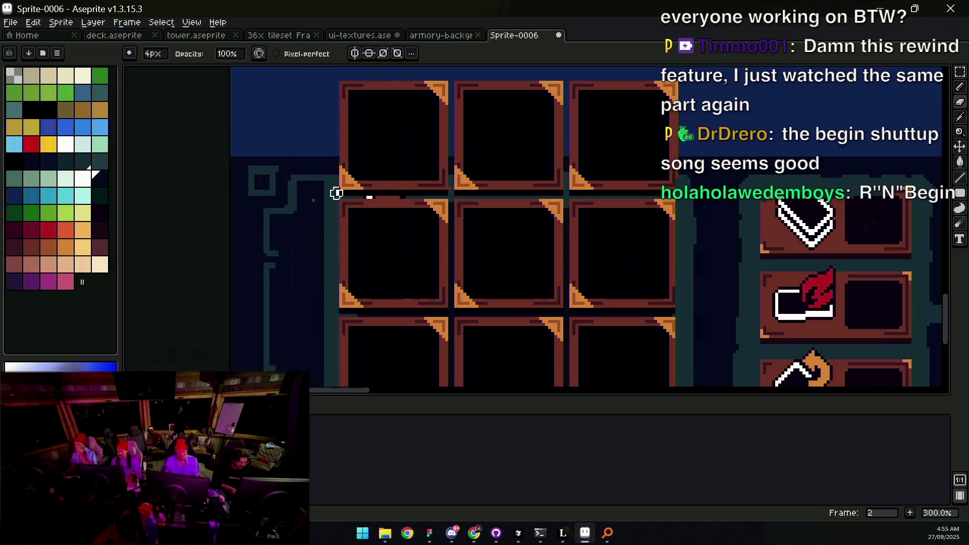
key(z)
scroll(373, 193, down, 5)
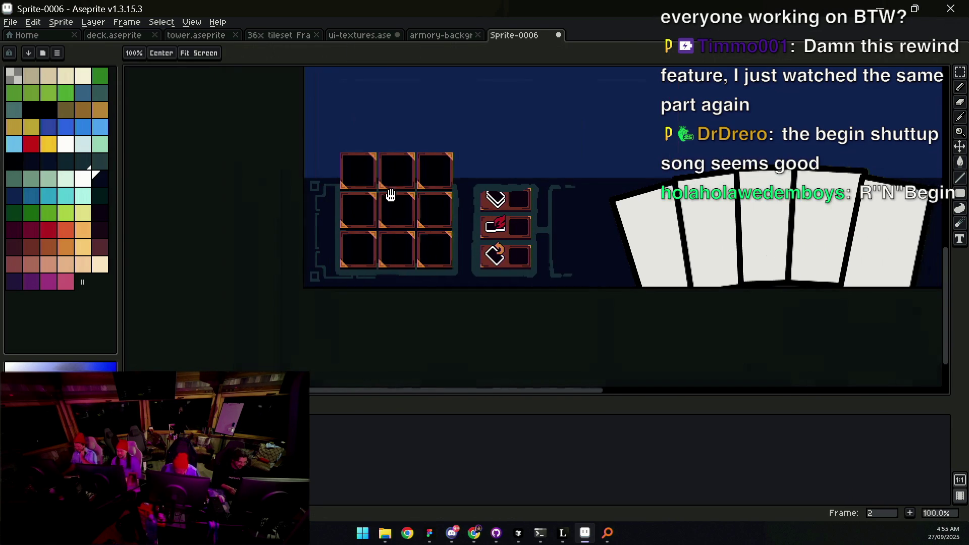
scroll(350, 229, up, 4)
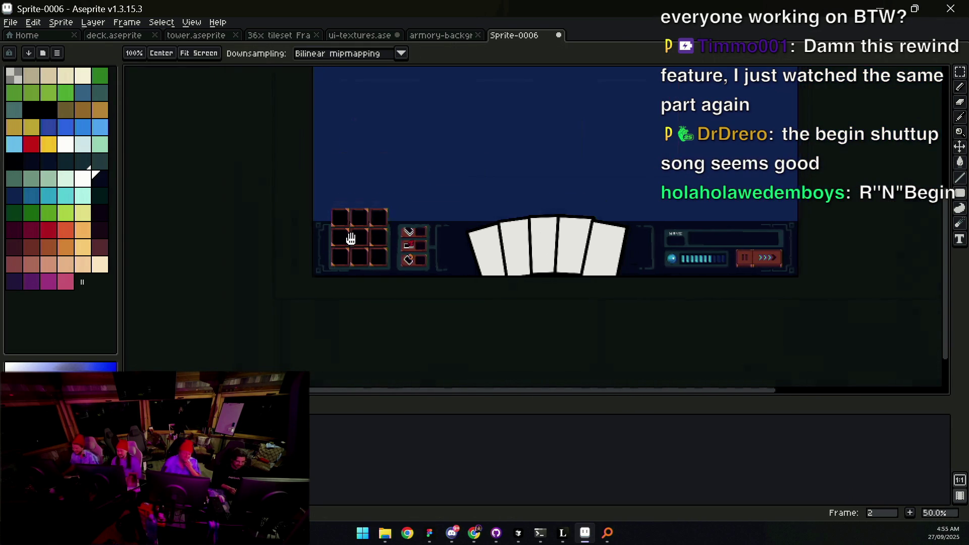
scroll(361, 233, down, 4)
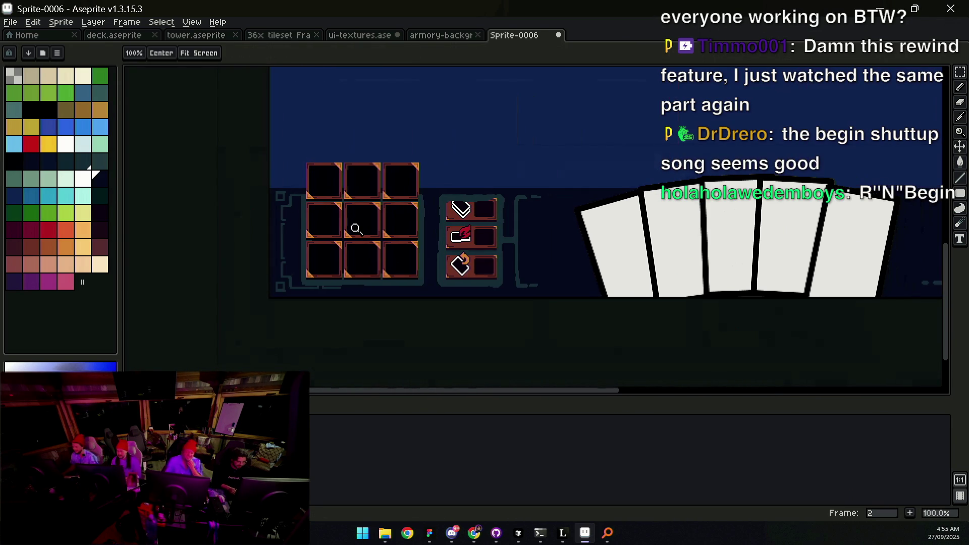
drag(357, 220, 351, 232)
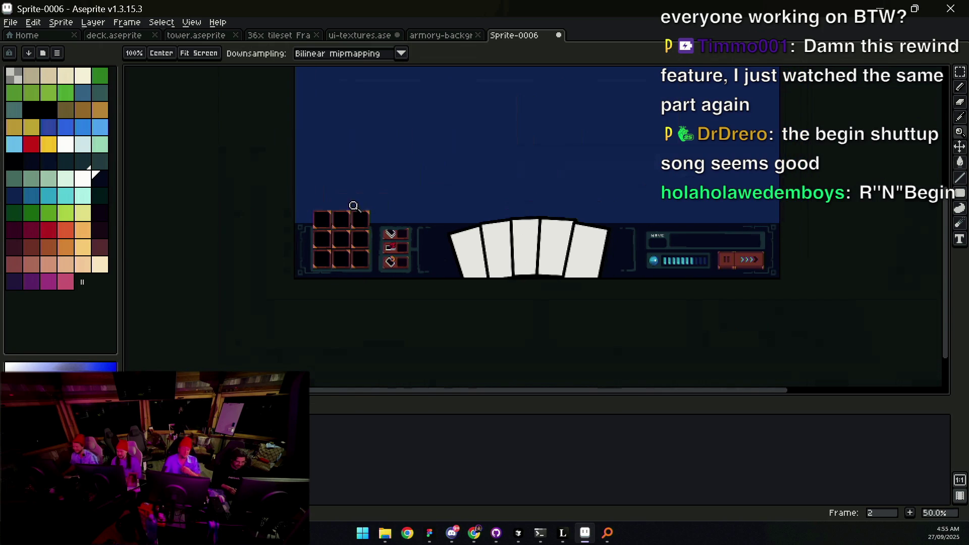
scroll(335, 232, up, 1)
Step: Undo the layer move and the paste, restoring the diamond icon, and clear the selection
key(ctrl+z)
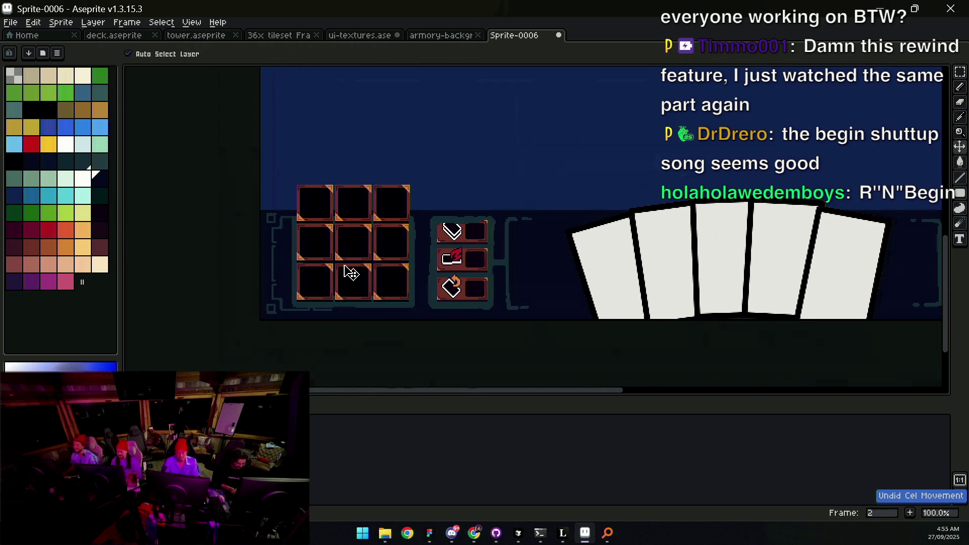
key(m)
key(ctrl+z)
key(ctrl+z)
key(ctrl+z)
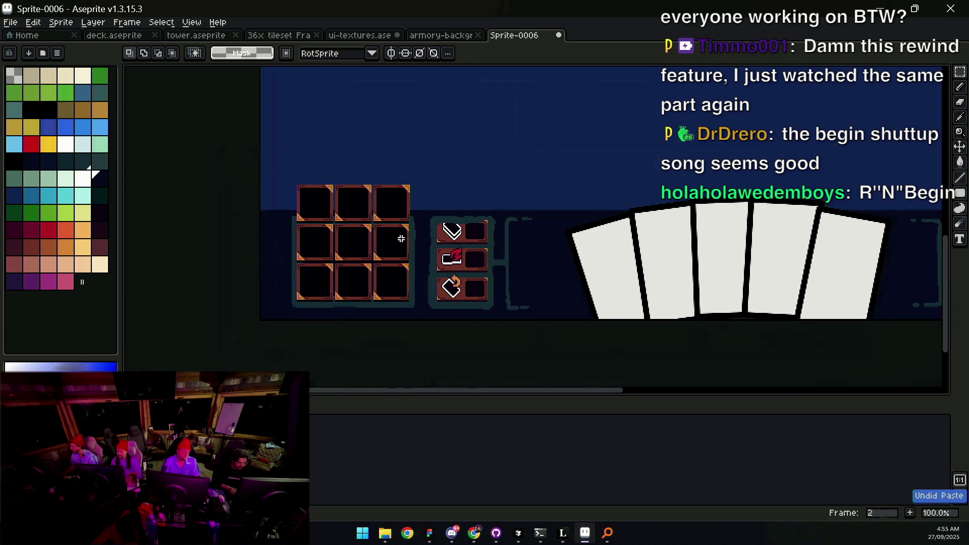
key(ctrl+z)
key(ctrl+z)
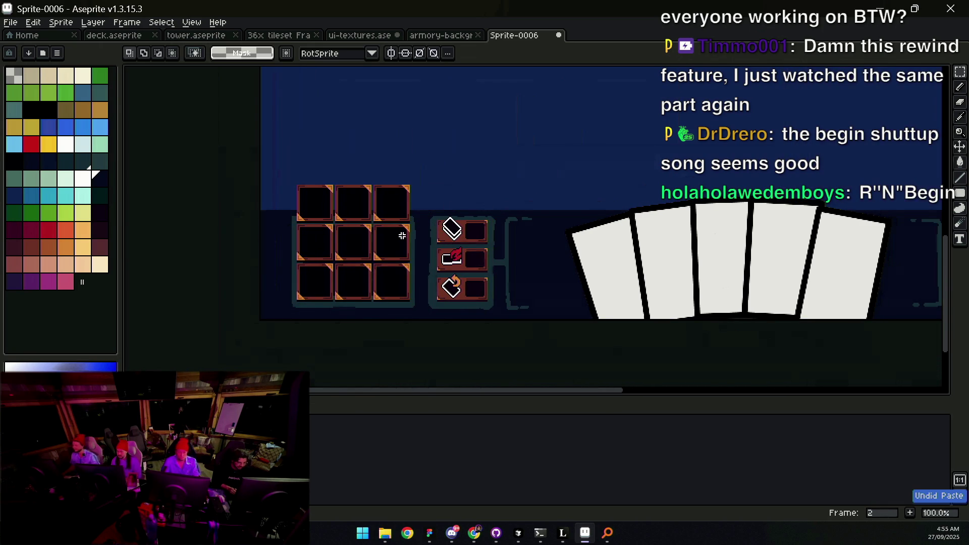
key(h)
scroll(476, 226, down, 1)
drag(476, 226, 494, 243)
key(z)
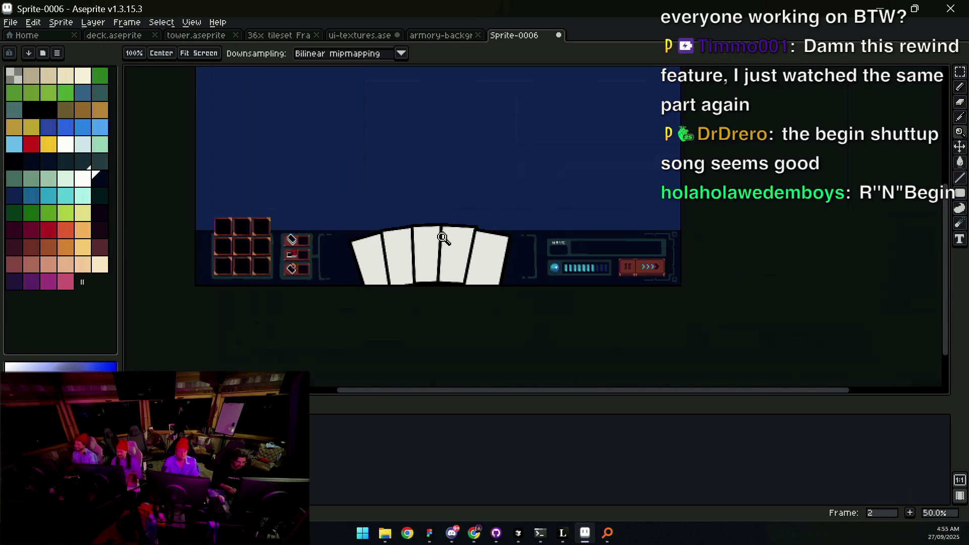
Step: Select the bracket frame at the bar's right end
click(635, 236)
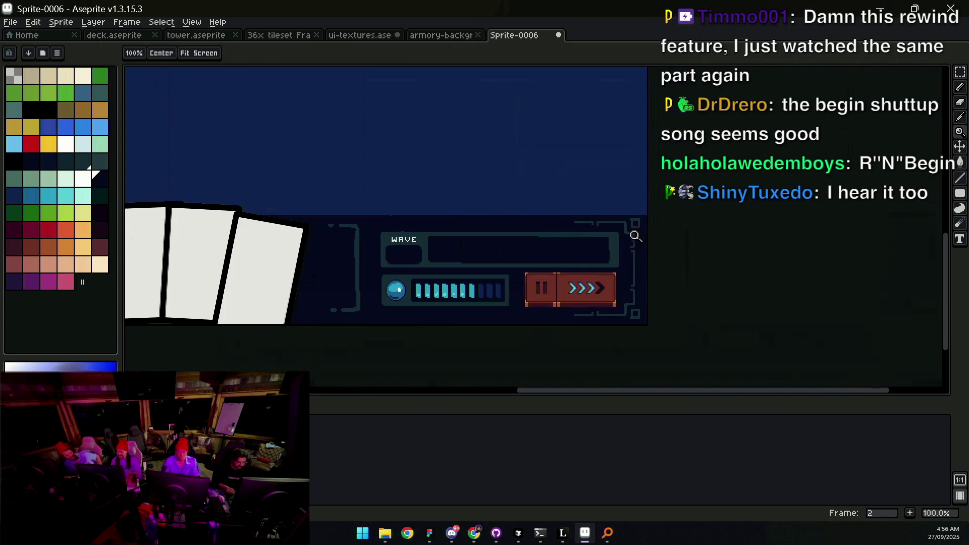
key(m)
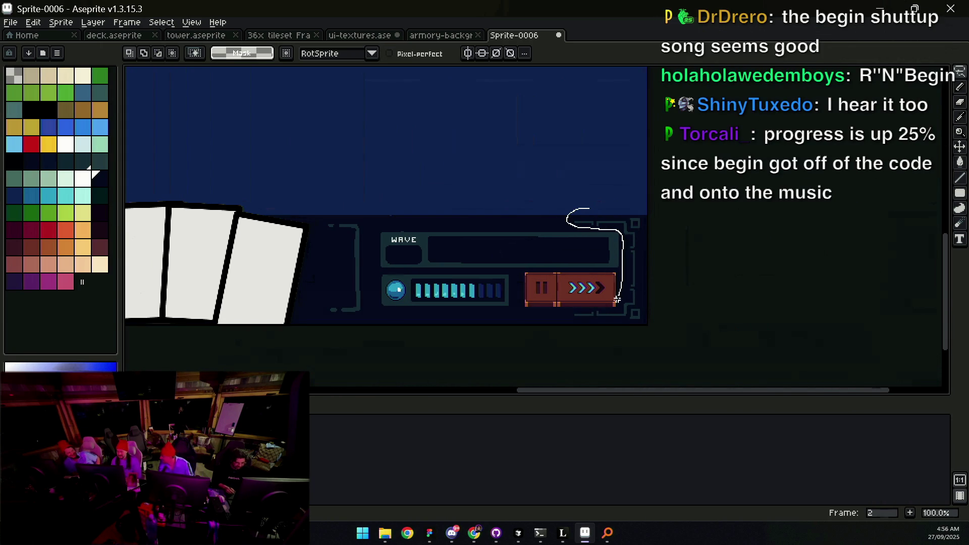
mouse_move(615, 313)
mouse_down()
mouse_move(570, 321)
mouse_move(624, 327)
mouse_up()
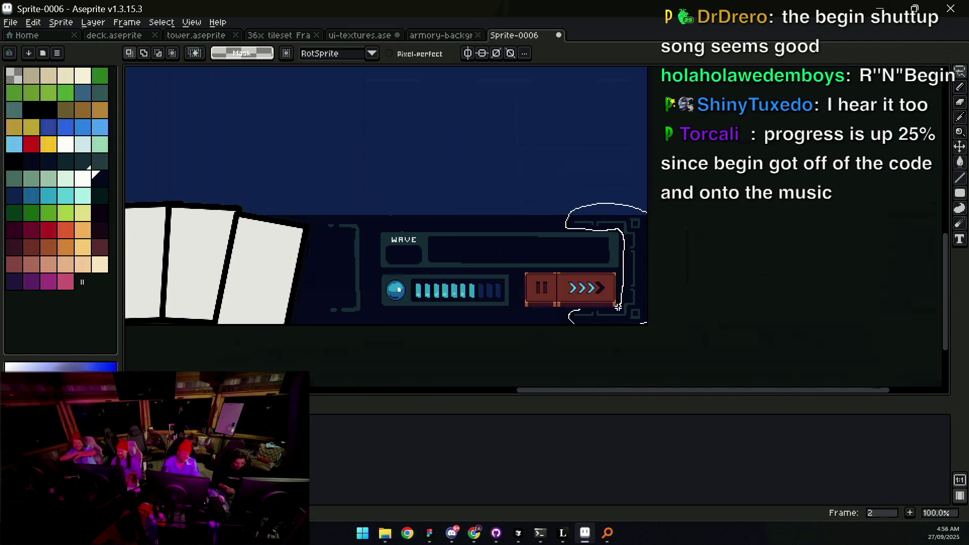
drag(604, 309, 606, 310)
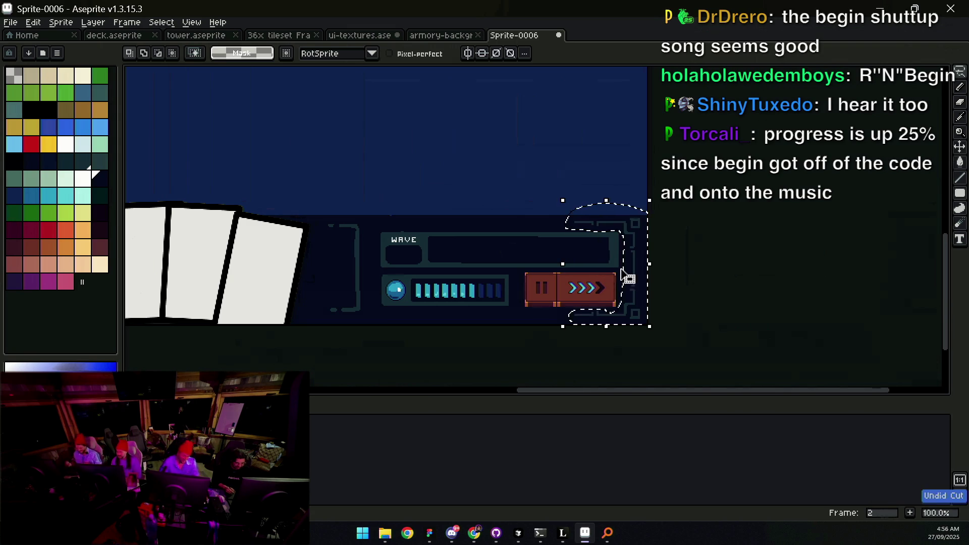
Step: Mirror the pasted bracket horizontally and place it at the bar's left edge
drag(362, 264, 712, 268)
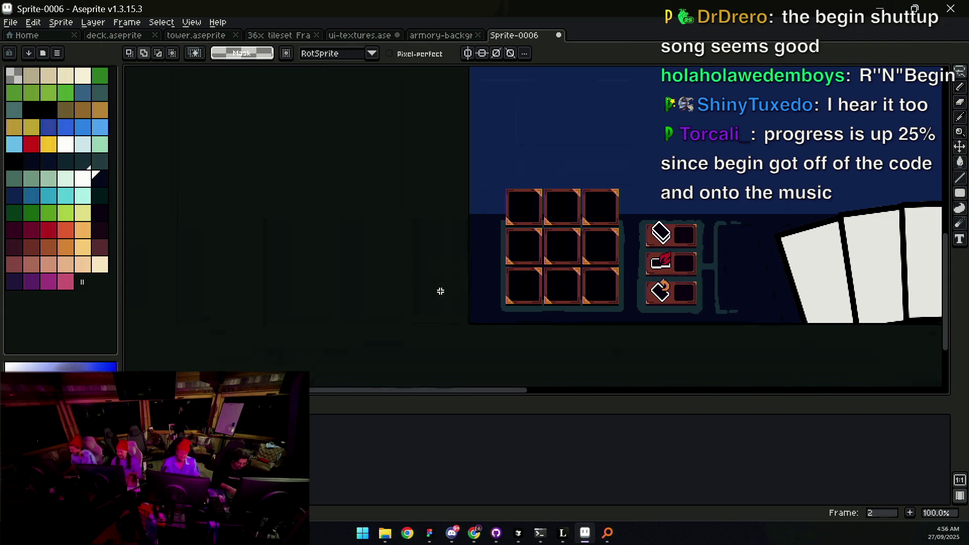
click(33, 22)
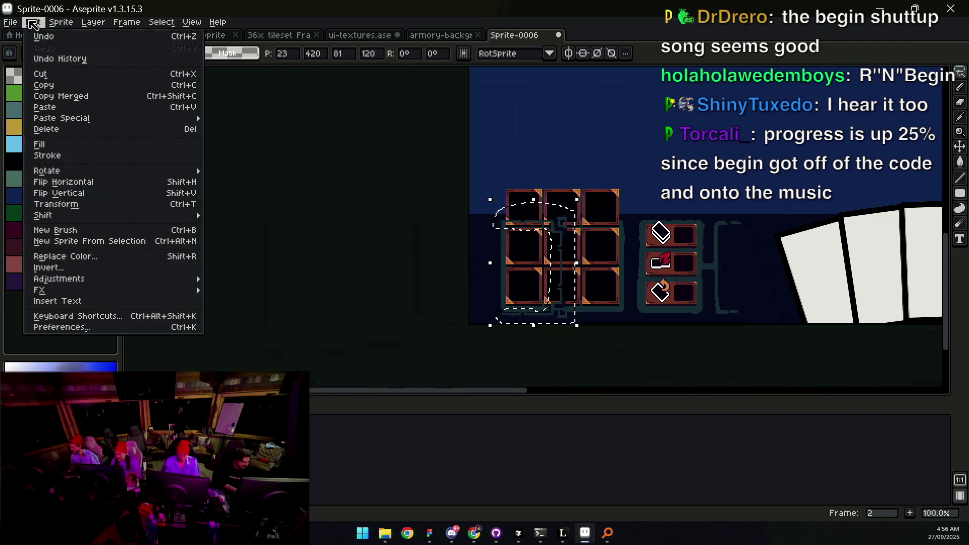
click(108, 181)
drag(513, 261, 489, 263)
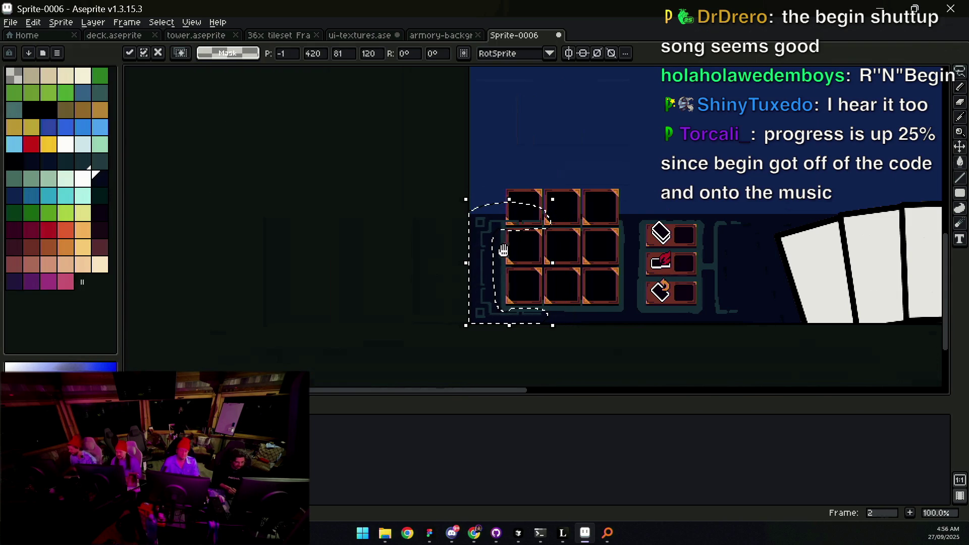
scroll(498, 232, right, 1)
key(ctrl+d)
key(b)
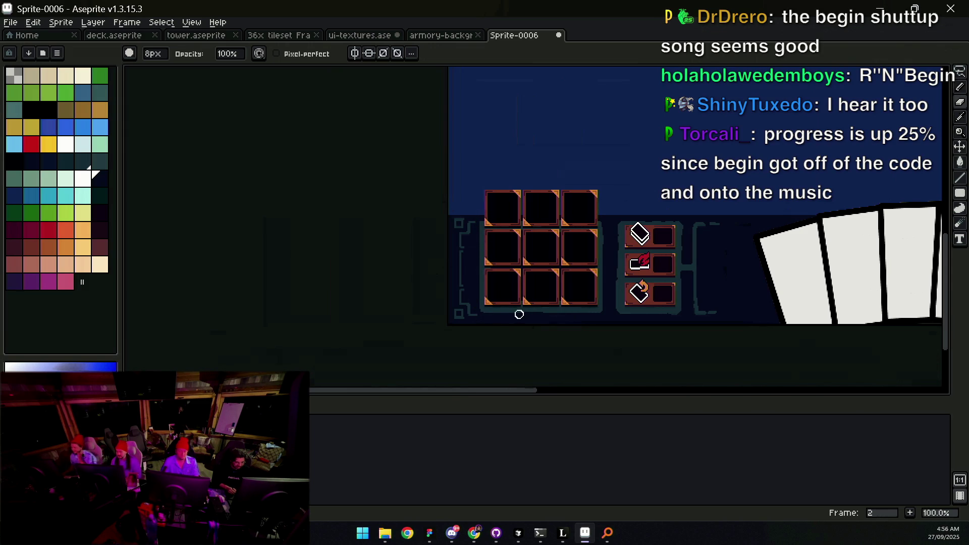
key(z)
scroll(497, 201, down, 2)
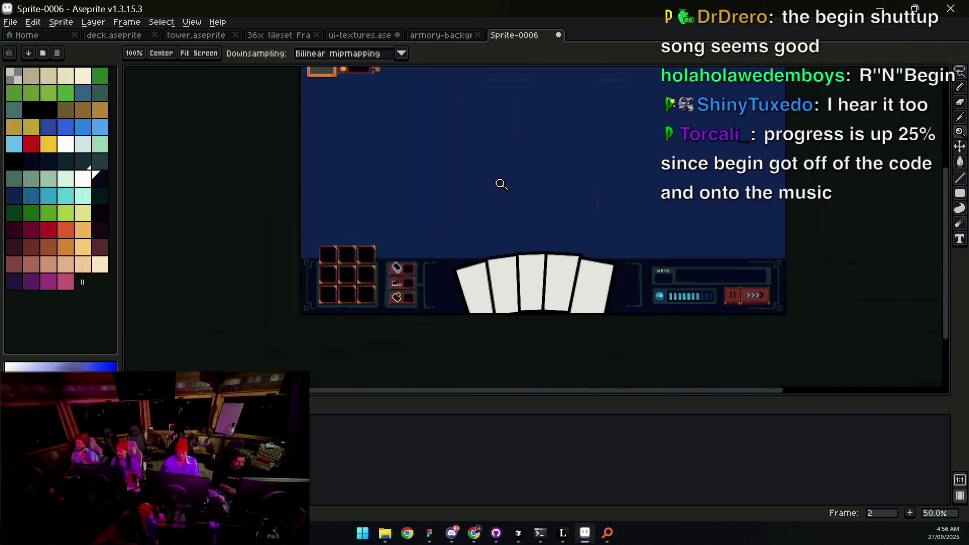
scroll(446, 275, up, 3)
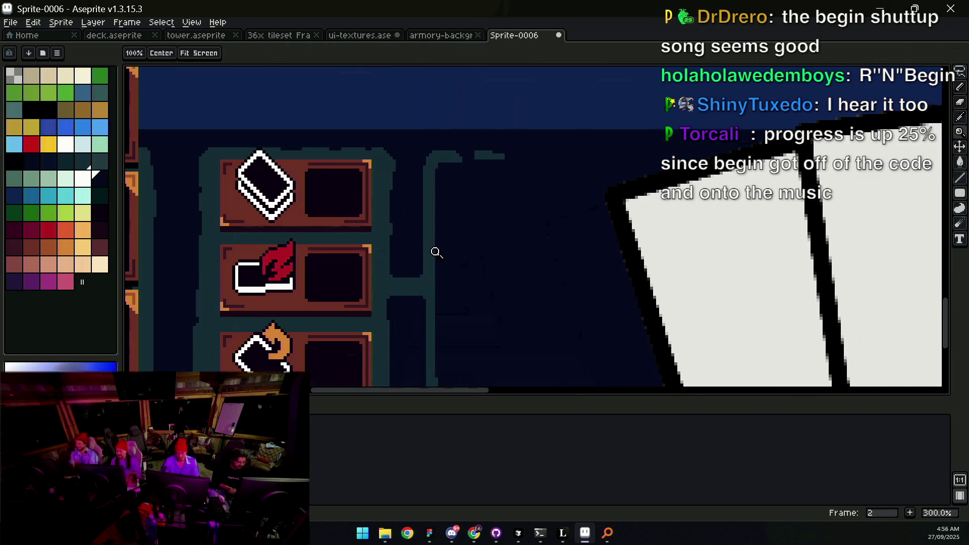
key(b)
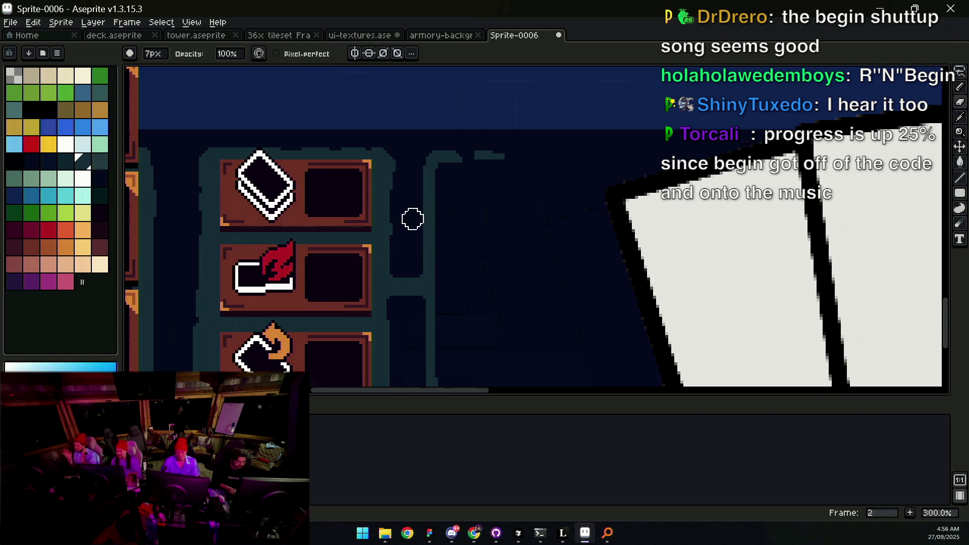
key(e)
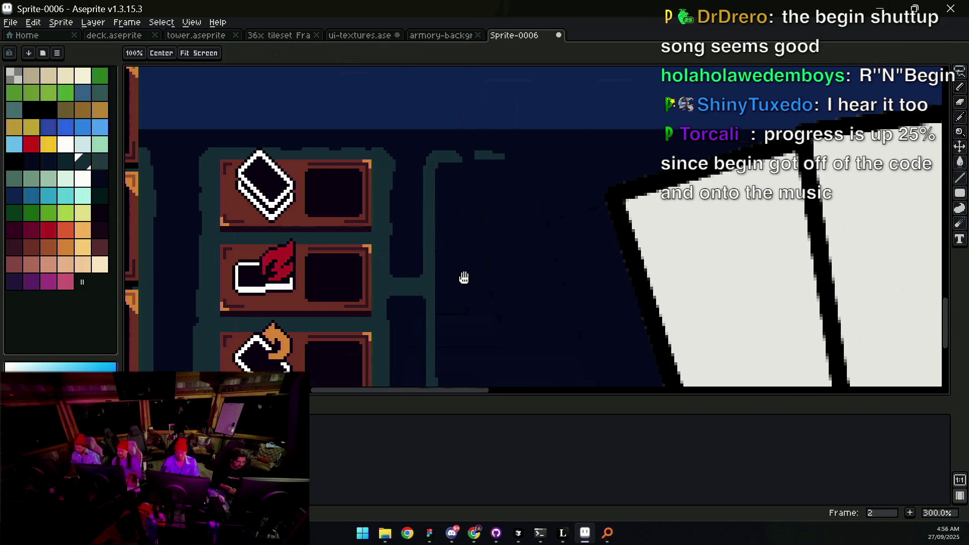
drag(463, 277, 470, 262)
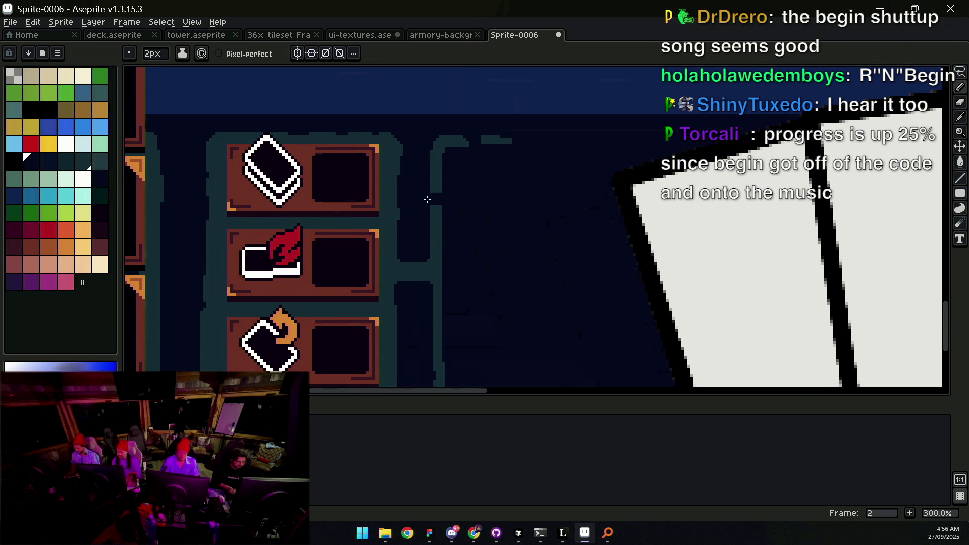
scroll(492, 220, down, 3)
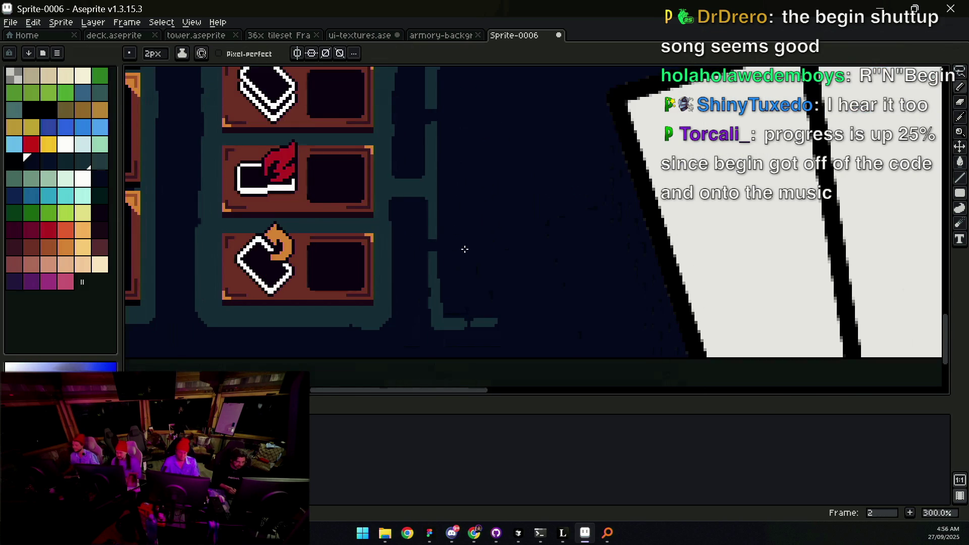
scroll(465, 250, down, 2)
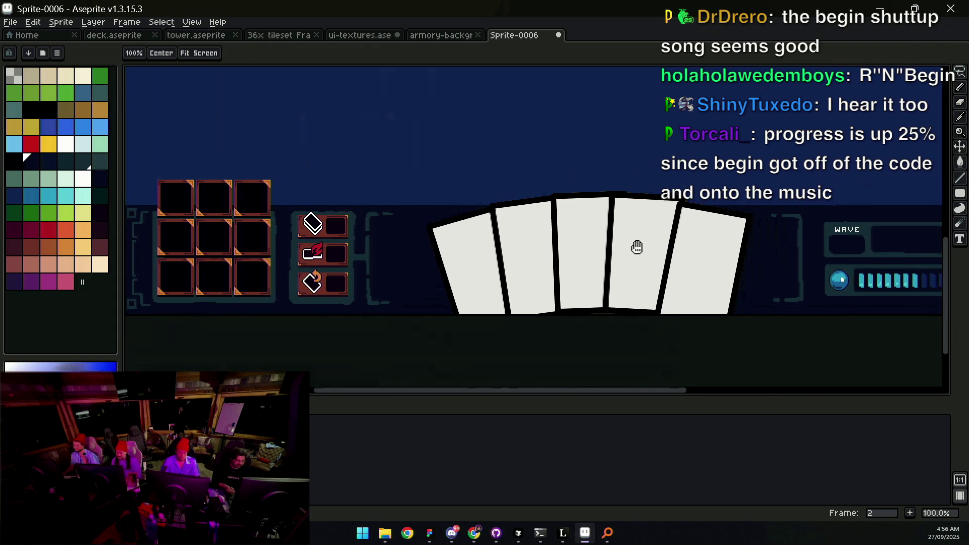
drag(637, 247, 540, 248)
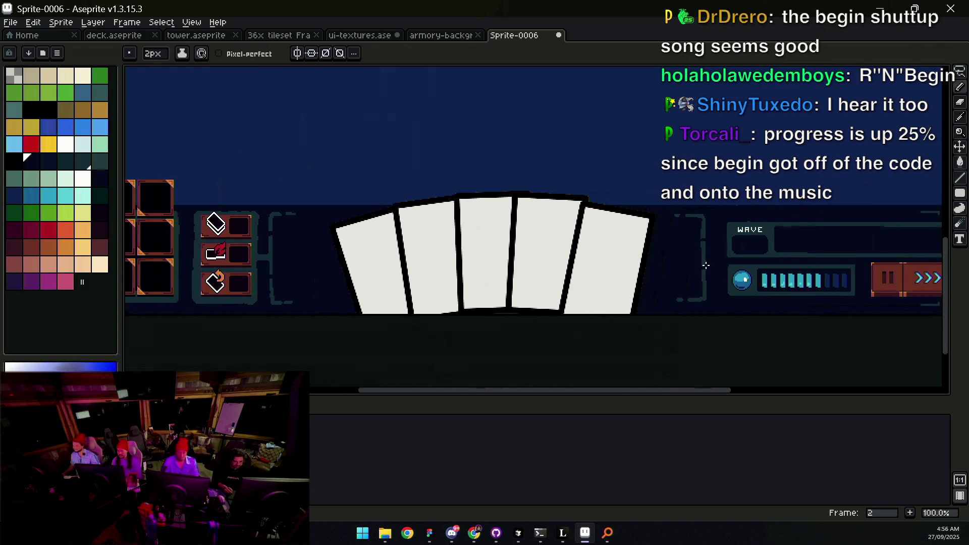
mouse_move(656, 234)
mouse_down()
mouse_move(692, 227)
mouse_move(608, 243)
mouse_move(674, 234)
mouse_up()
scroll(526, 251, left, 3)
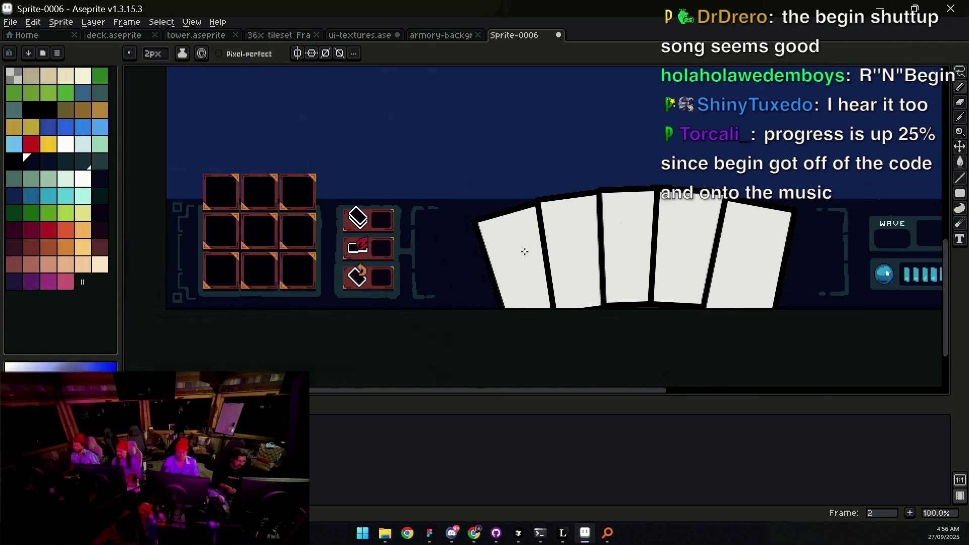
scroll(525, 252, down, 2)
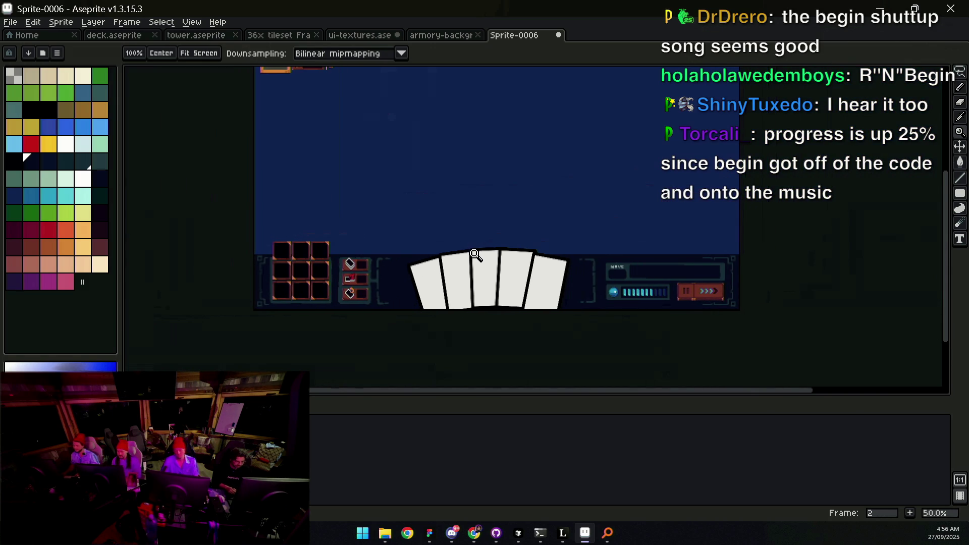
drag(489, 259, 474, 246)
mouse_move(585, 261)
mouse_down()
mouse_move(568, 321)
mouse_move(631, 280)
mouse_move(624, 275)
mouse_move(660, 268)
mouse_up()
scroll(636, 278, up, 1)
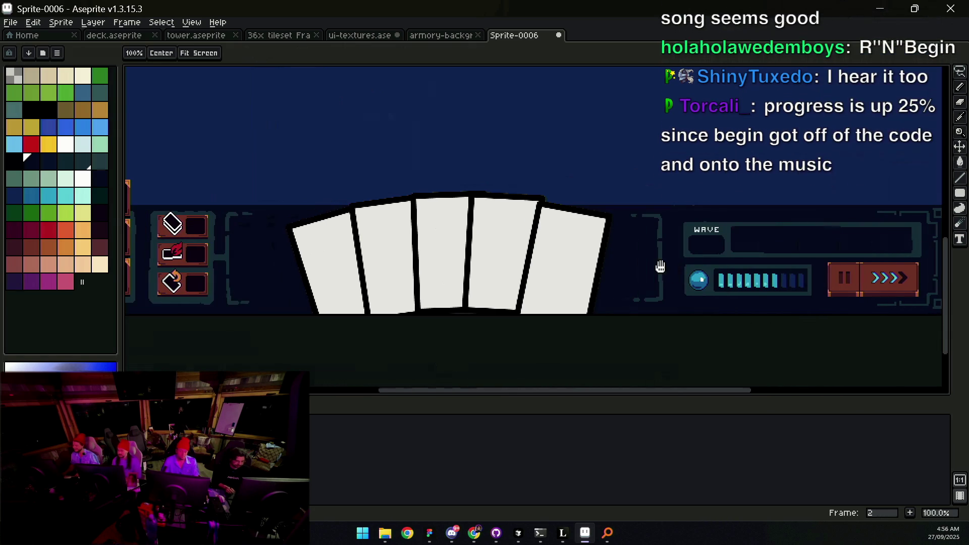
key(v)
drag(476, 266, 480, 257)
key(ctrl+z)
key(z)
scroll(454, 255, down, 2)
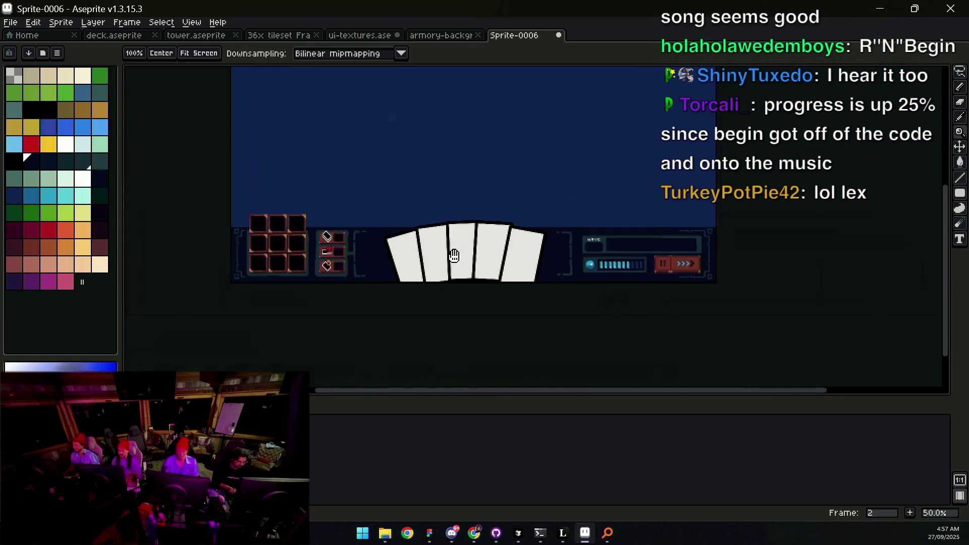
key(Delete)
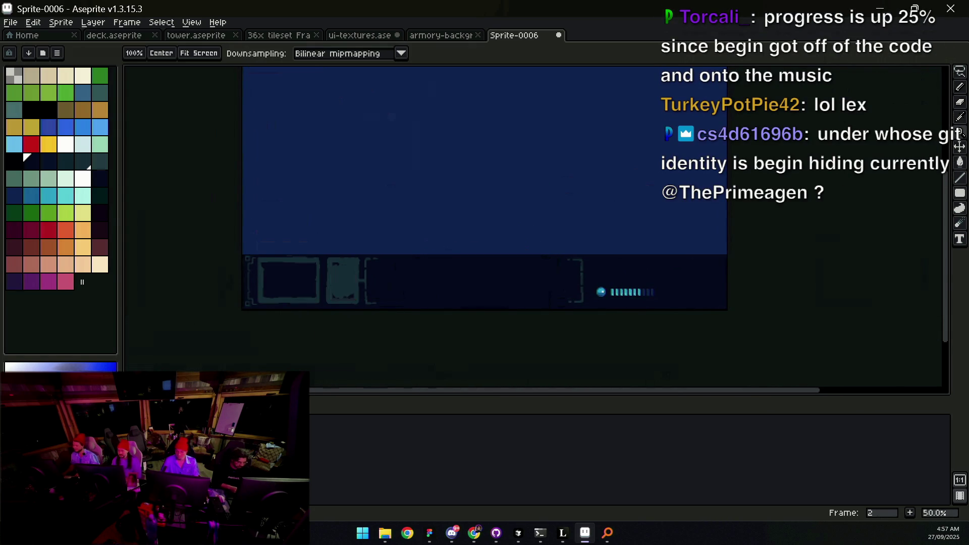
key(ctrl+z)
scroll(537, 283, up, 2)
key(v)
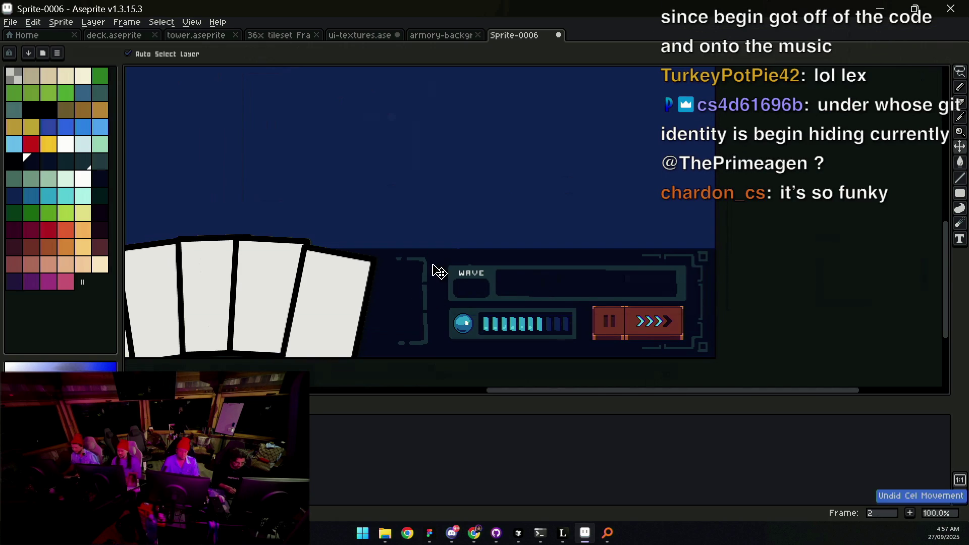
key(m)
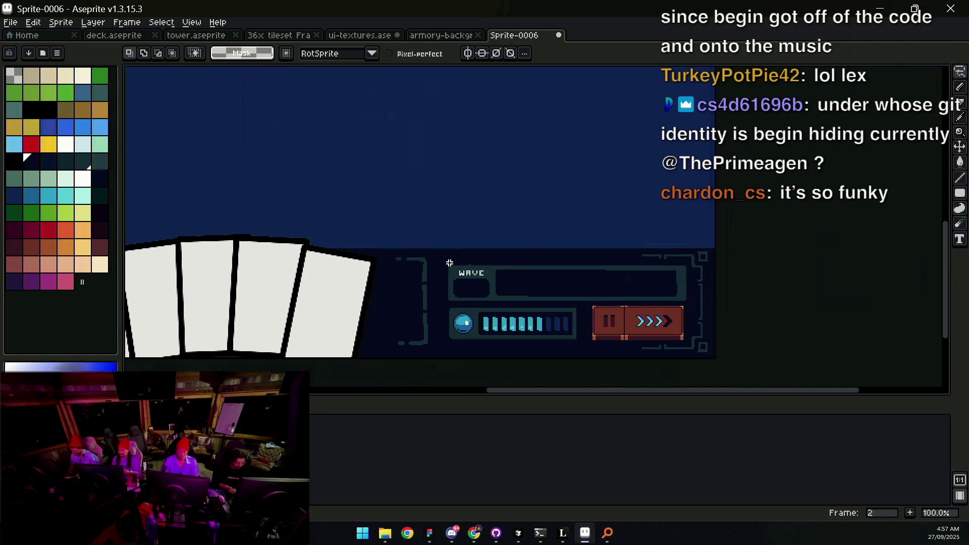
key(w)
click(411, 270)
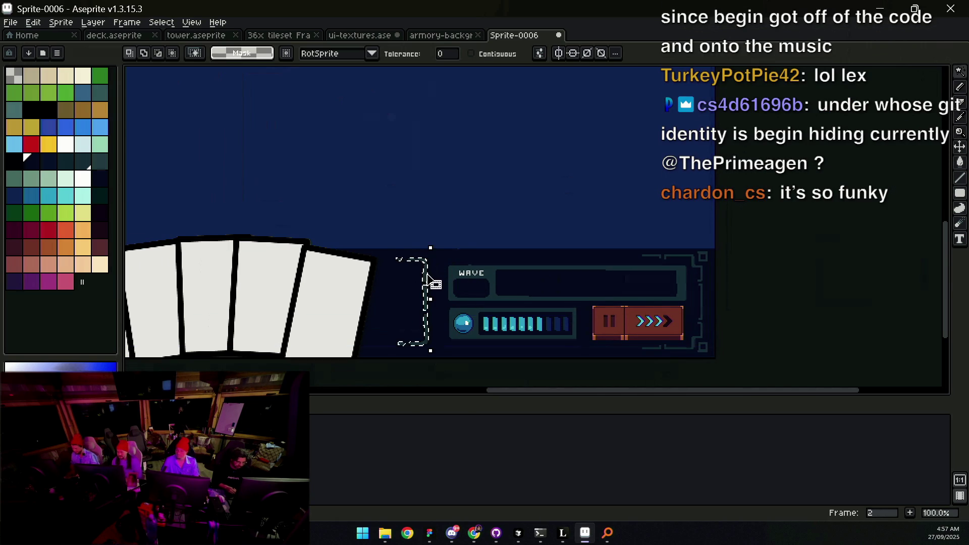
key(v)
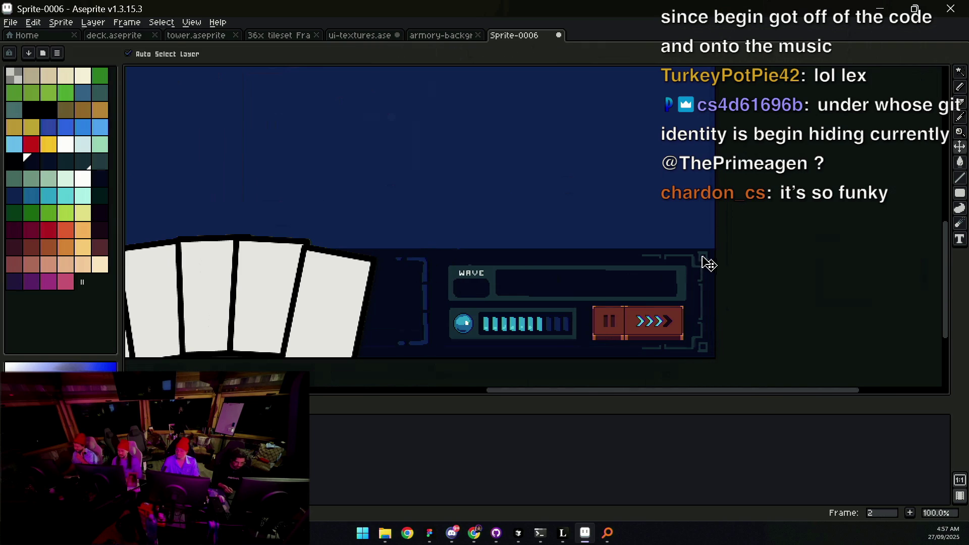
scroll(706, 264, up, 3)
key(ctrl+v)
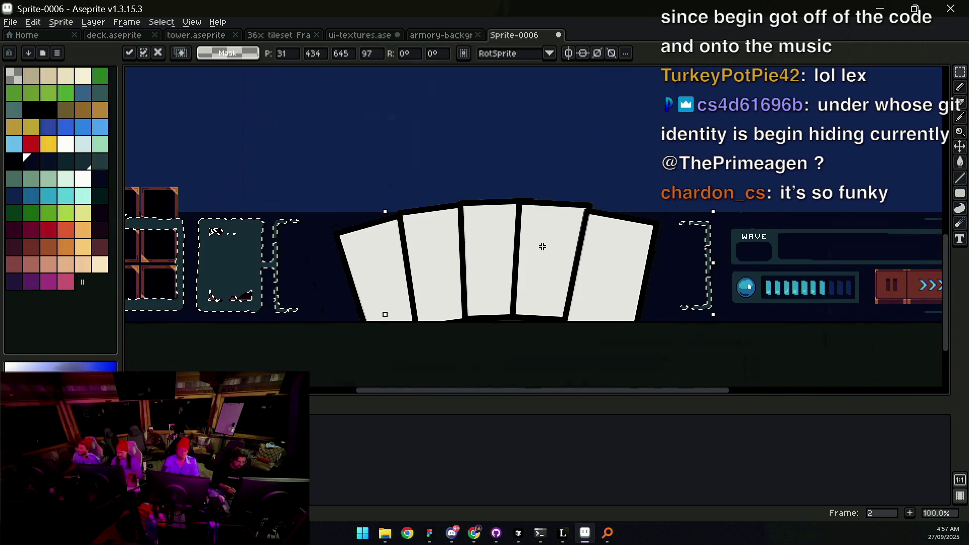
key(ctrl+d)
mouse_move(564, 266)
mouse_down()
mouse_move(673, 223)
mouse_move(521, 245)
mouse_up()
key(ctrl+z)
key(ctrl+z)
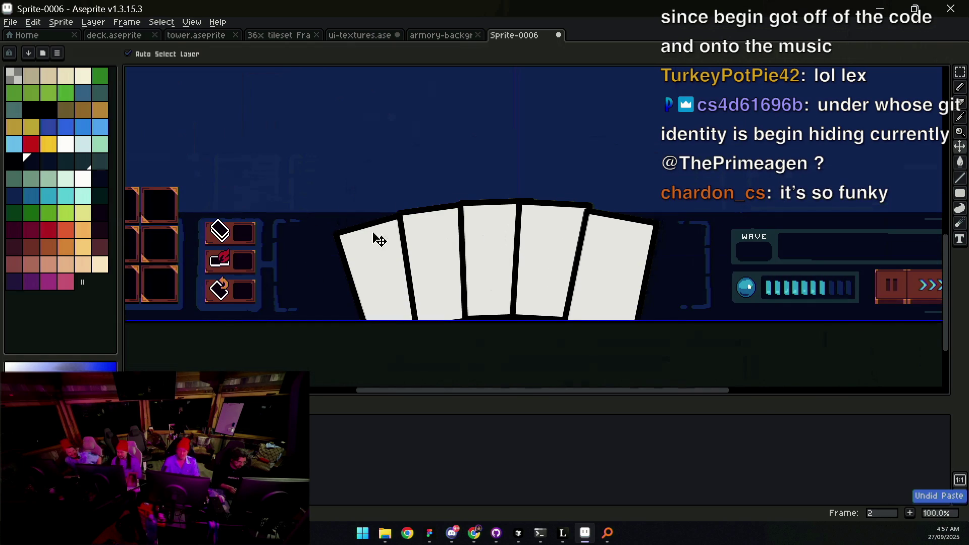
drag(429, 249, 437, 234)
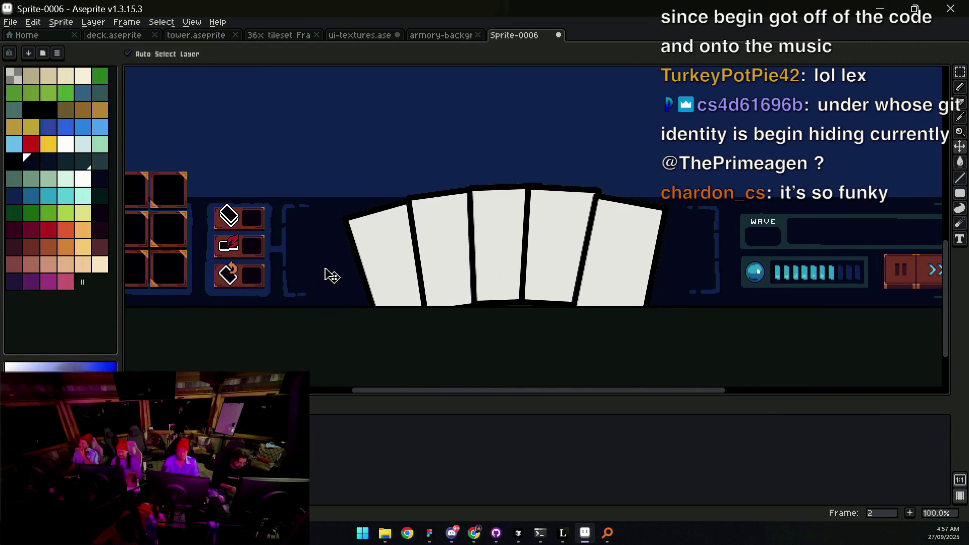
key(m)
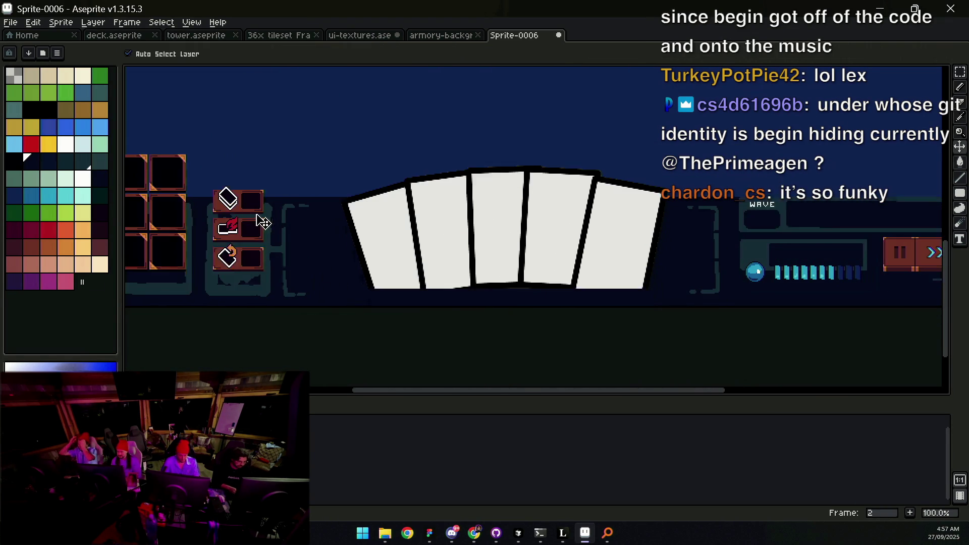
key(z)
scroll(546, 261, down, 1)
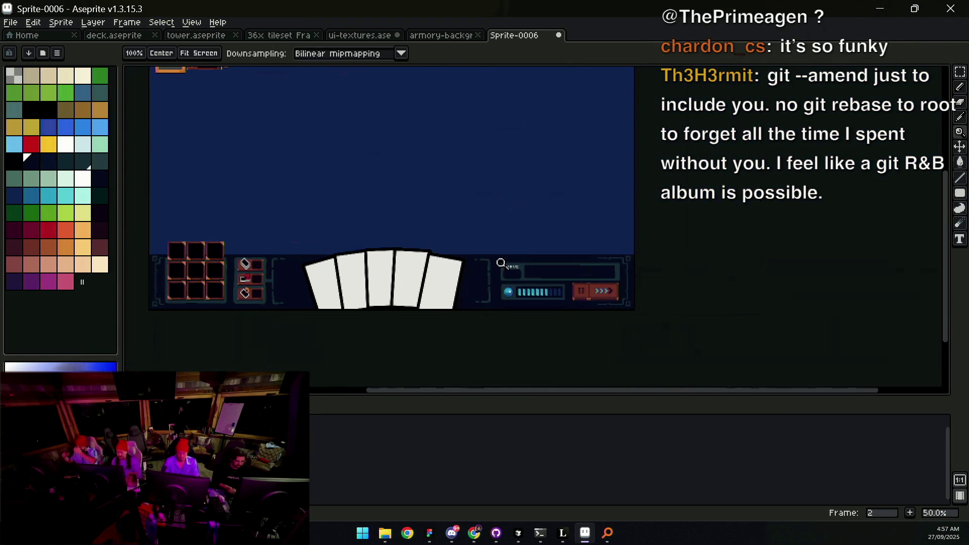
Step: Undo three layer moves and bring the whole card fan into view
scroll(558, 309, up, 1)
key(v)
key(ctrl+z)
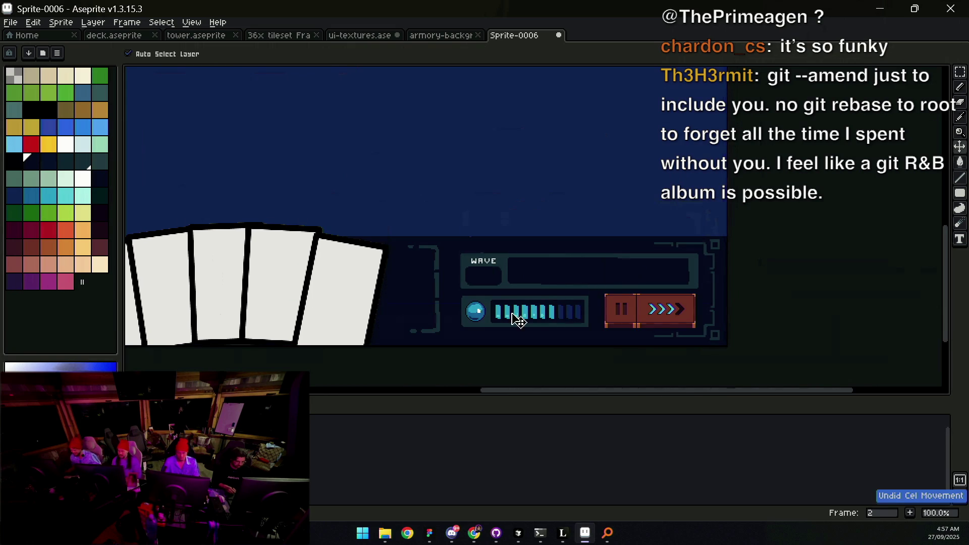
key(ctrl+z)
drag(468, 306, 554, 264)
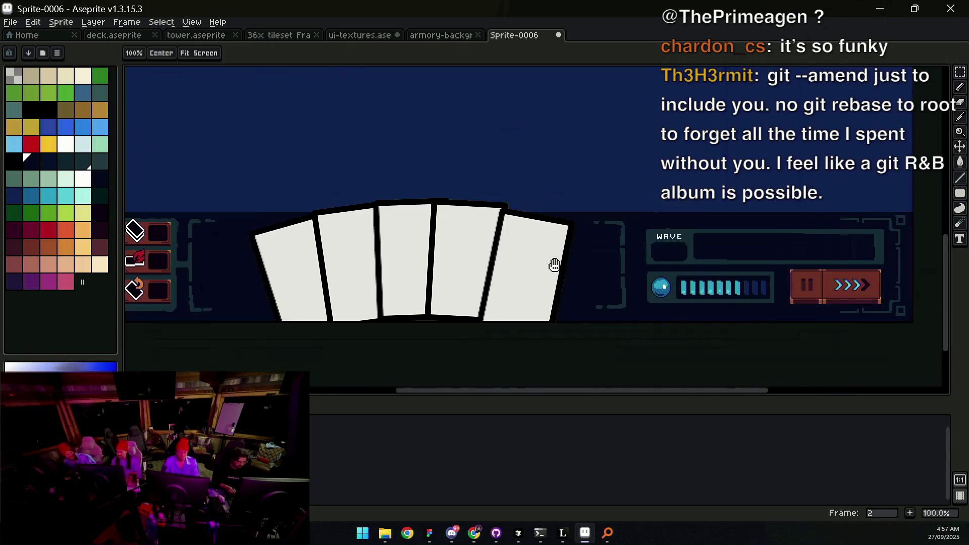
key(ctrl+z)
scroll(424, 260, up, 1)
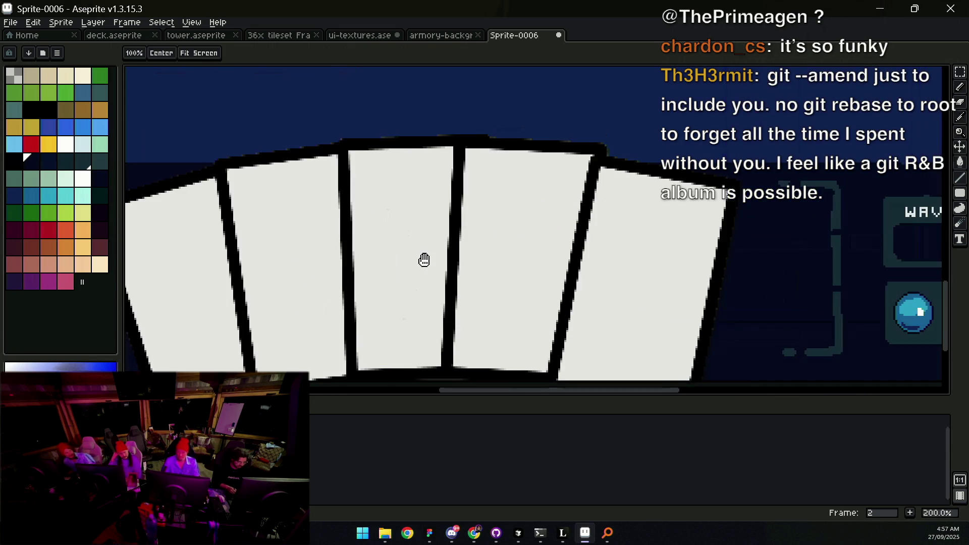
scroll(427, 264, down, 2)
Step: Marquee-select the card fan and delete it
key(m)
mouse_move(362, 290)
mouse_down()
mouse_move(508, 195)
mouse_move(537, 190)
mouse_up()
key(Delete)
scroll(627, 268, up, 1)
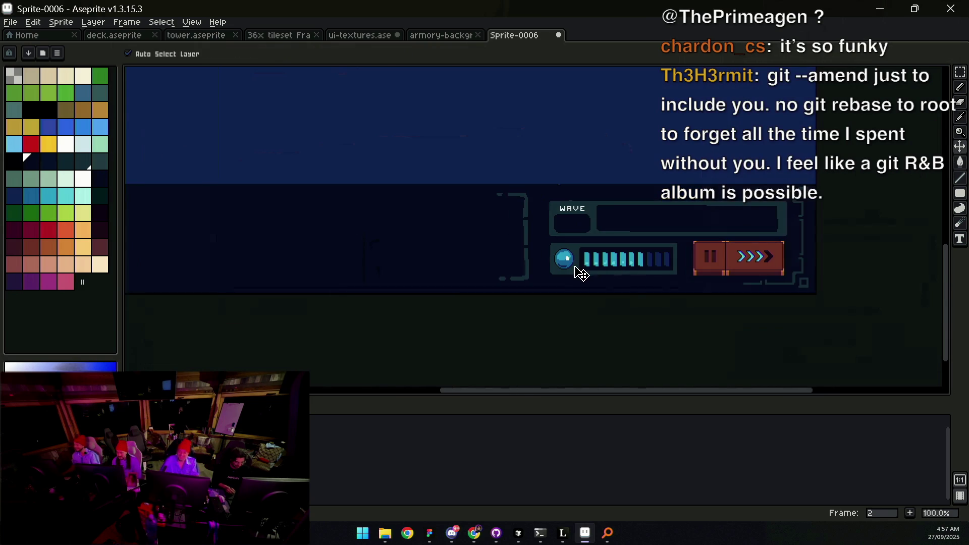
key(z)
scroll(537, 276, down, 1)
scroll(462, 280, up, 1)
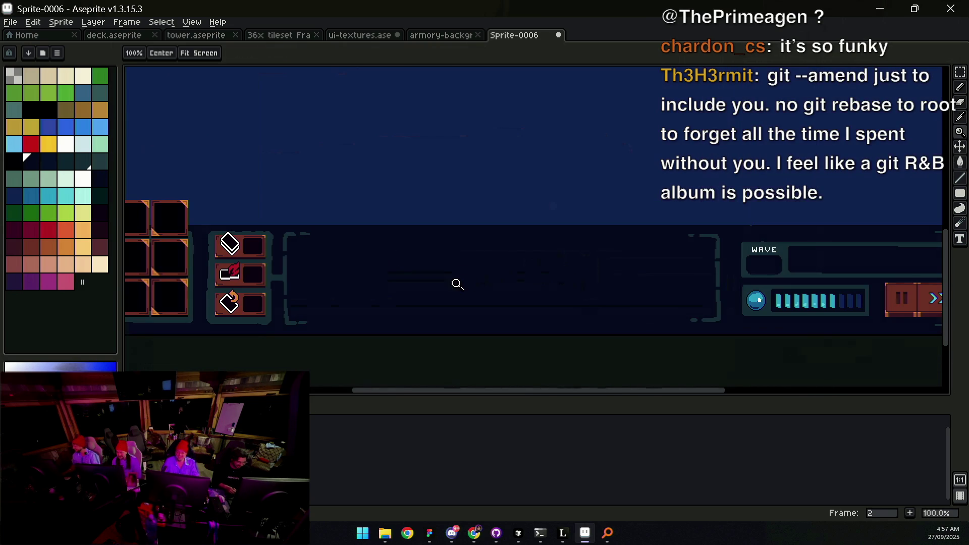
Step: Paste the white card fan onto a new layer, remove it, and undo/redo to compare
key(shift+ctrl+n)
key(ctrl+v)
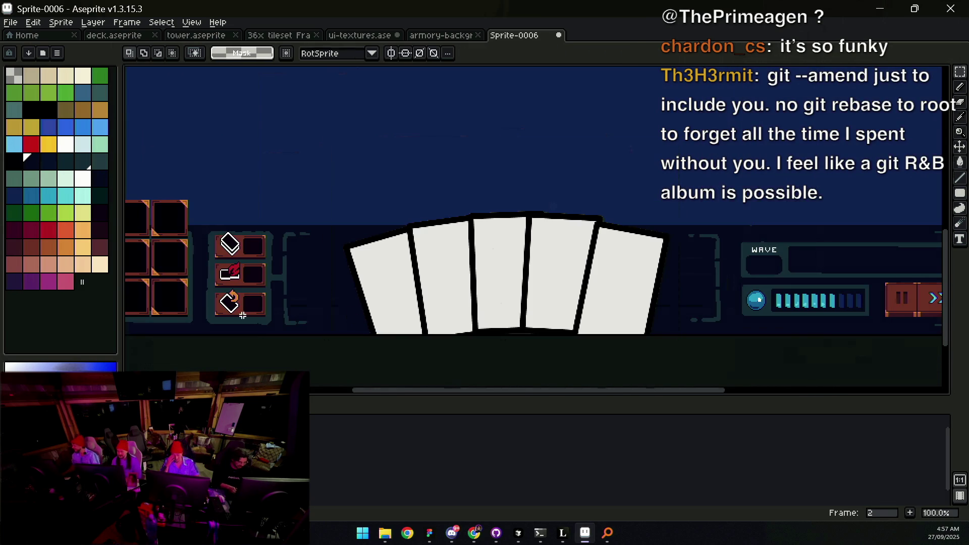
key(Escape)
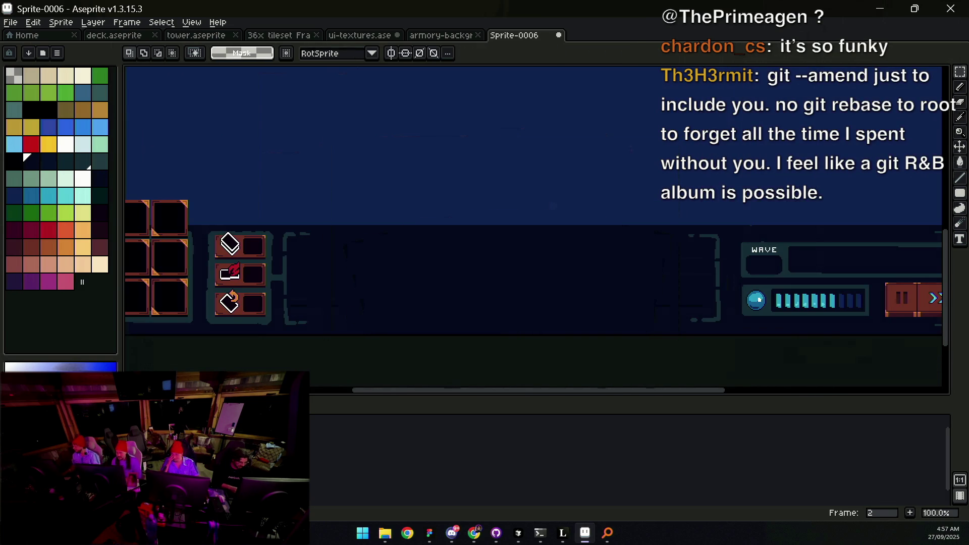
key(ctrl+z)
key(ctrl+y)
key(ctrl+z)
key(ctrl+y)
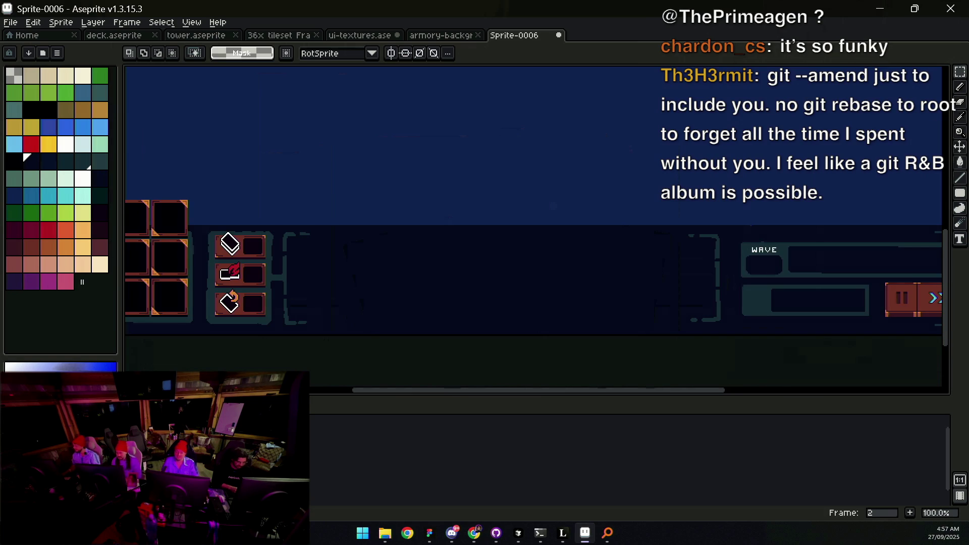
key(ctrl+z)
key(ctrl+y)
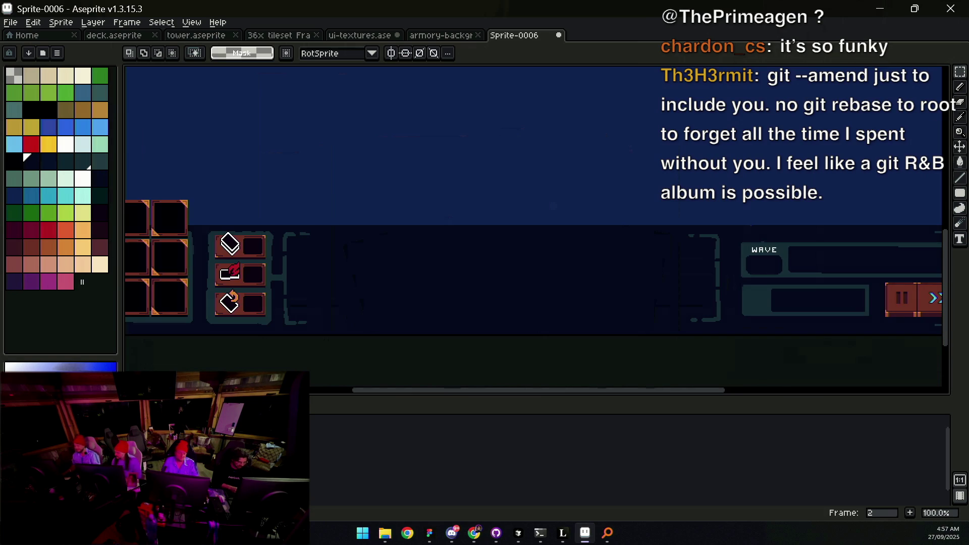
Step: Pick the dark teal placeholder colour and hide the slot, icon and wave artwork
key(v)
alt+click(277, 301)
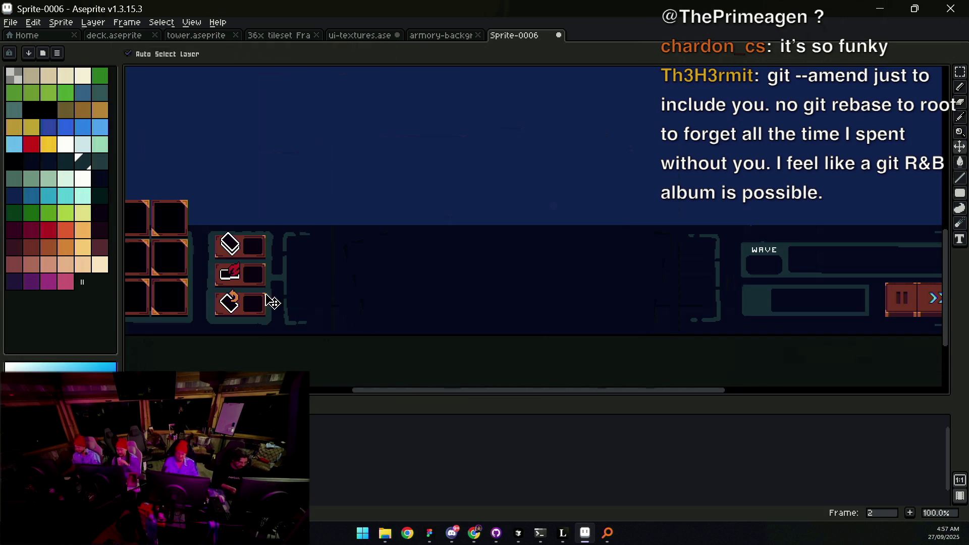
key(ctrl+z)
key(b)
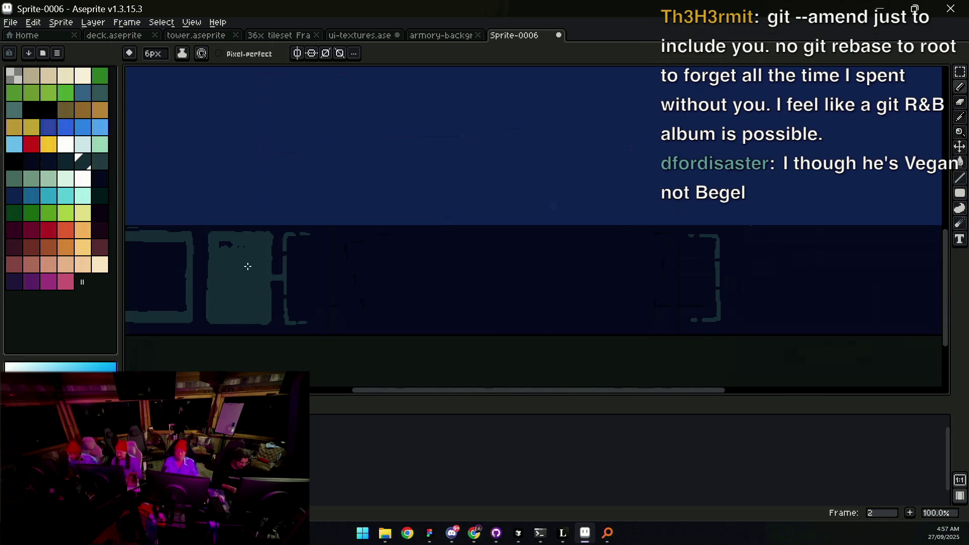
Step: Sample the dark navy from the panel and undo the dark and grey strokes on its top edge
mouse_move(229, 244)
mouse_down()
mouse_move(424, 294)
mouse_move(467, 290)
mouse_up()
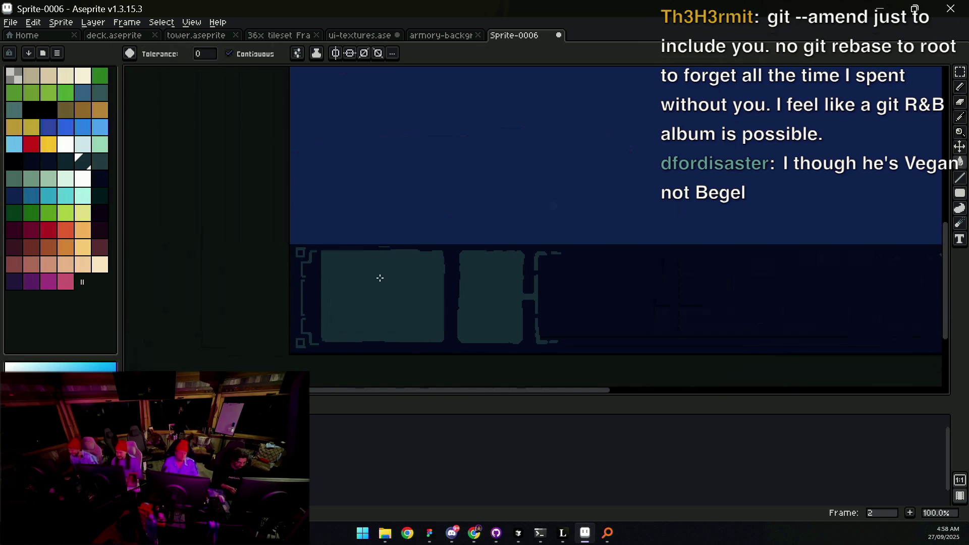
scroll(374, 252, up, 2)
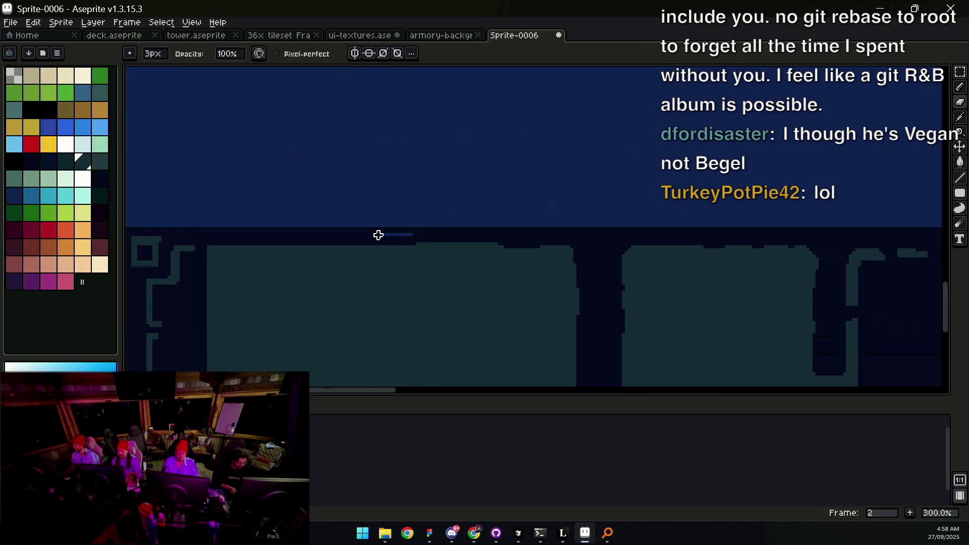
key(v)
key(b)
alt+click(381, 238)
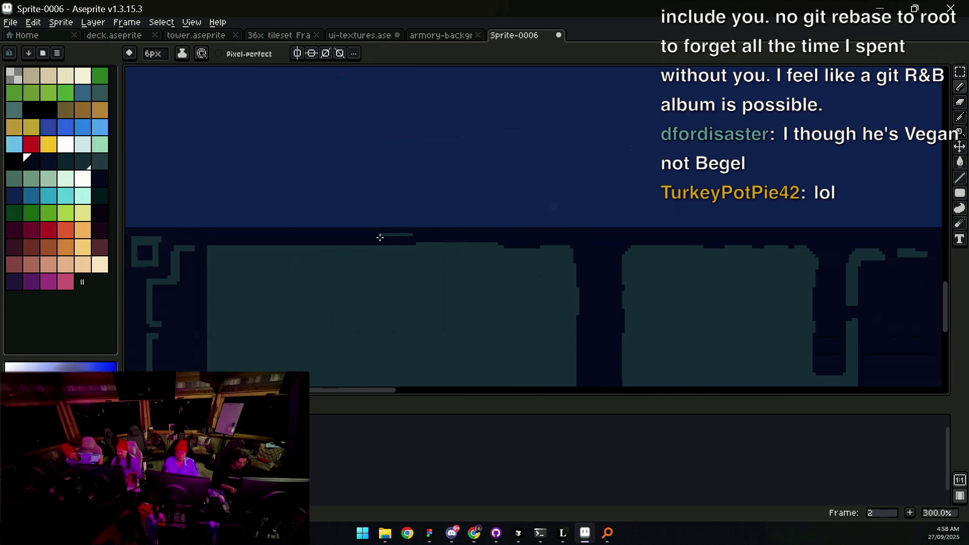
key(ctrl+z)
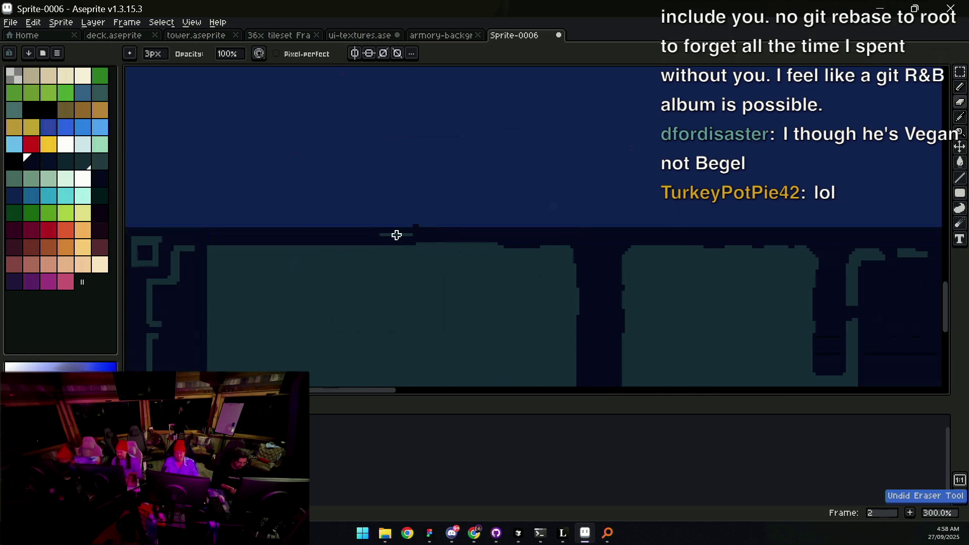
key(ctrl+z)
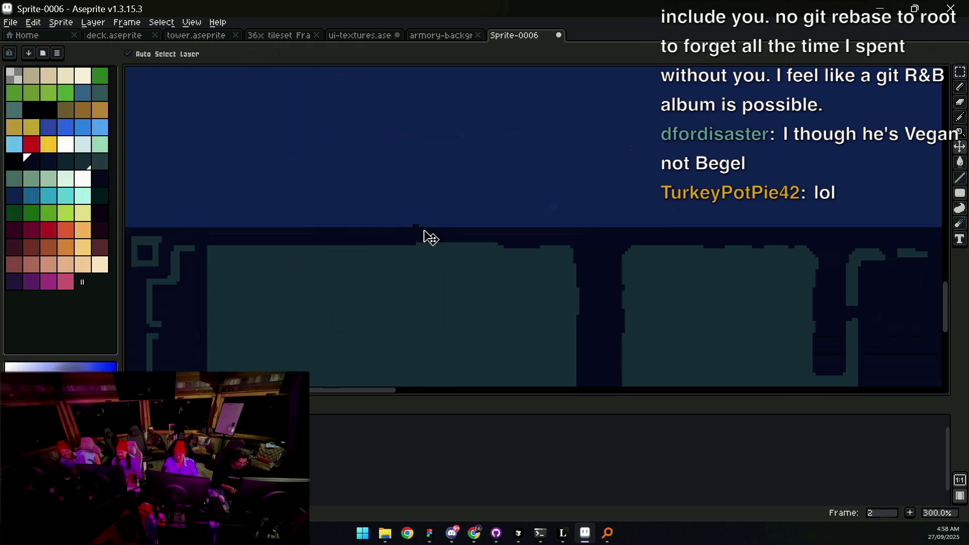
key(z)
scroll(447, 229, down, 5)
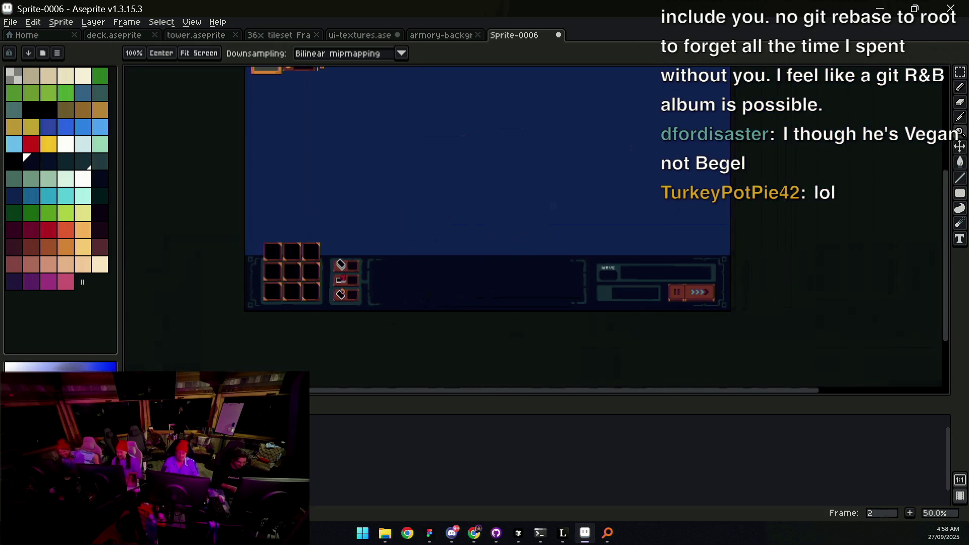
Step: Try shifting the WAVE panel layer up and left, then undo the move
scroll(606, 275, right, 3)
scroll(580, 271, up, 1)
key(v)
mouse_move(638, 258)
mouse_down()
mouse_move(638, 270)
mouse_move(621, 273)
mouse_move(626, 247)
mouse_up()
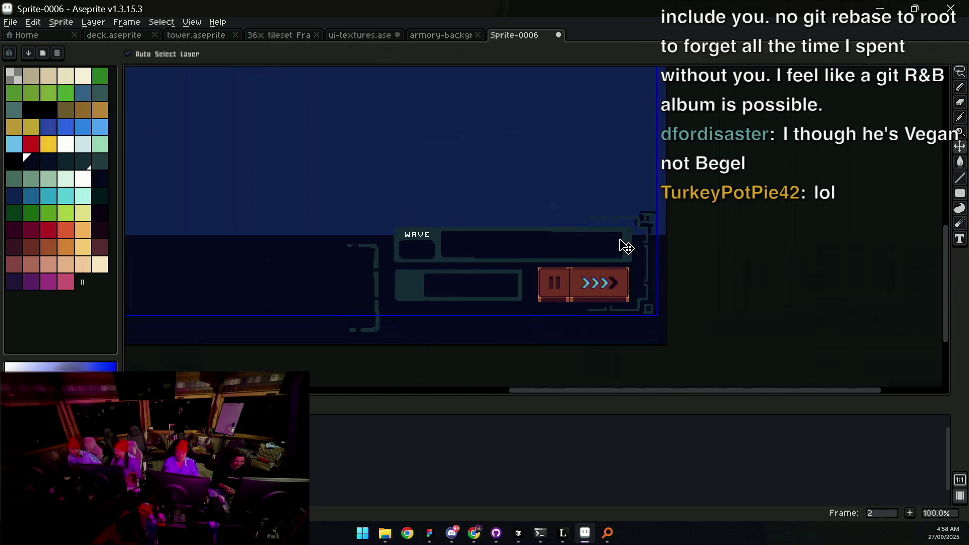
key(ctrl+z)
Step: Lasso-delete the WAVE panel contents, zoom in on the cleared area, then undo the deletion
key(q)
mouse_move(457, 214)
mouse_down()
mouse_move(389, 255)
mouse_move(608, 382)
mouse_move(450, 228)
mouse_up()
key(Delete)
key(z)
click(429, 244)
scroll(381, 268, down, 1)
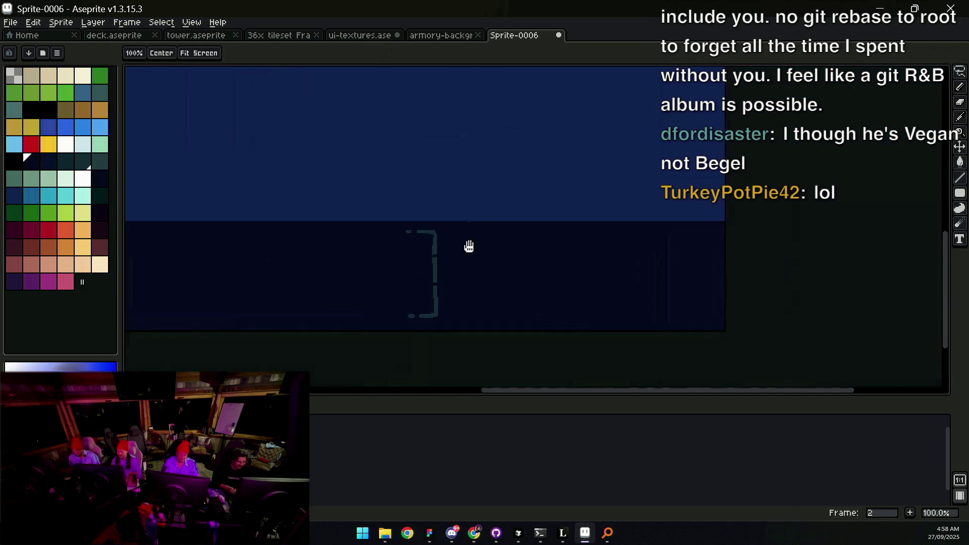
key(ctrl+z)
Step: Select the corner bracket region by colour with the magic wand, then deselect it
key(m)
scroll(602, 237, up, 1)
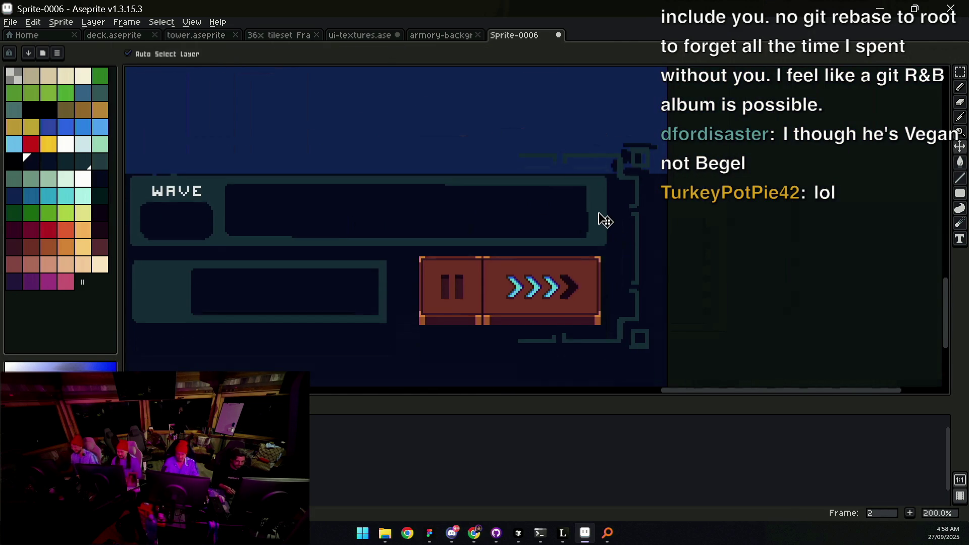
scroll(611, 225, up, 1)
key(w)
click(622, 229)
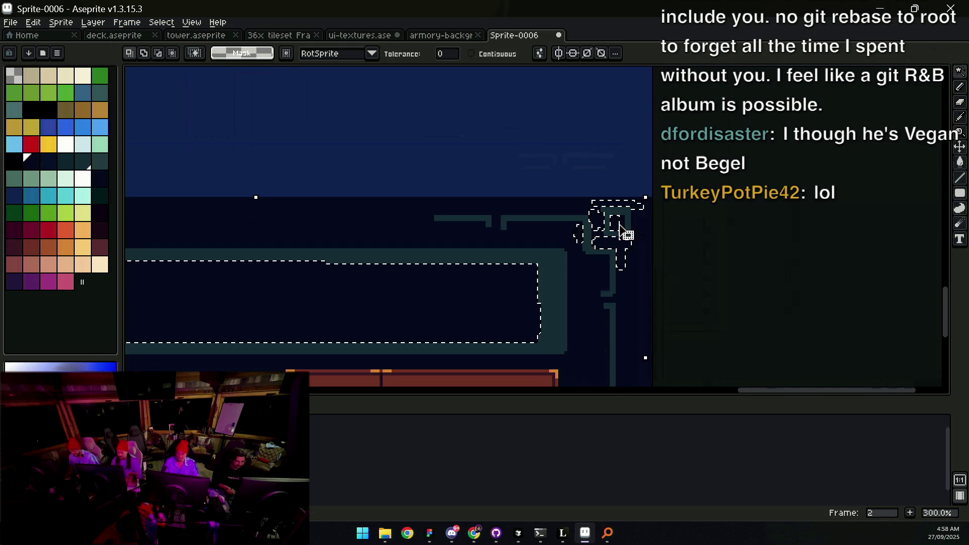
key(ctrl+d)
Step: Put the pause/forward button back in its slot and zoom in on it
key(z)
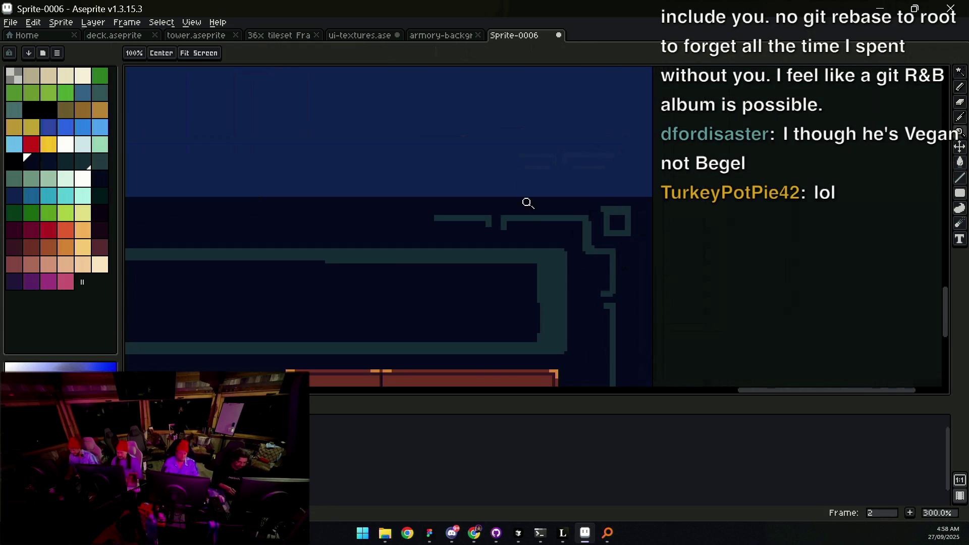
scroll(513, 238, down, 2)
key(v)
key(ctrl+z)
key(z)
click(574, 287)
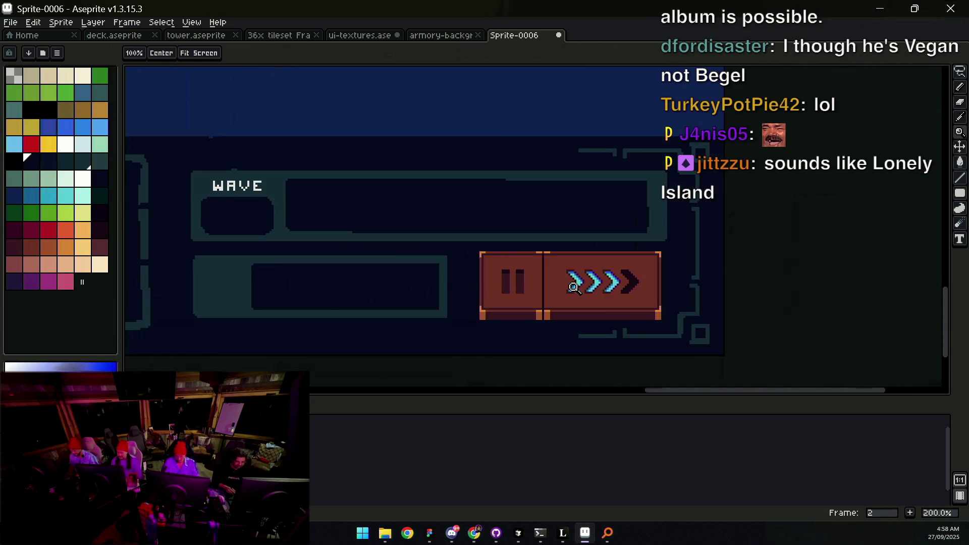
Step: Marquee-delete the pause/forward button, check the slot grid, then undo the deletion
key(m)
drag(474, 326, 669, 250)
key(Delete)
key(z)
scroll(627, 241, down, 4)
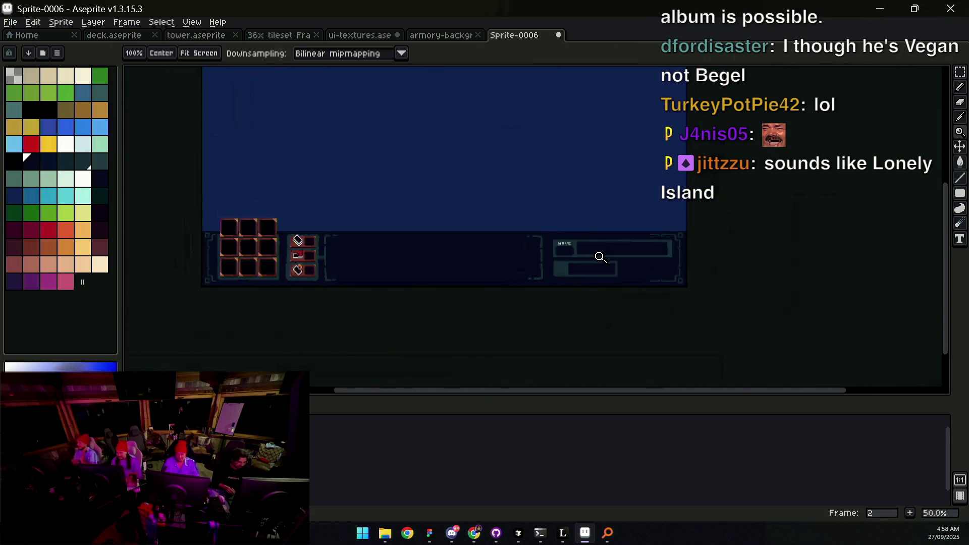
click(297, 260)
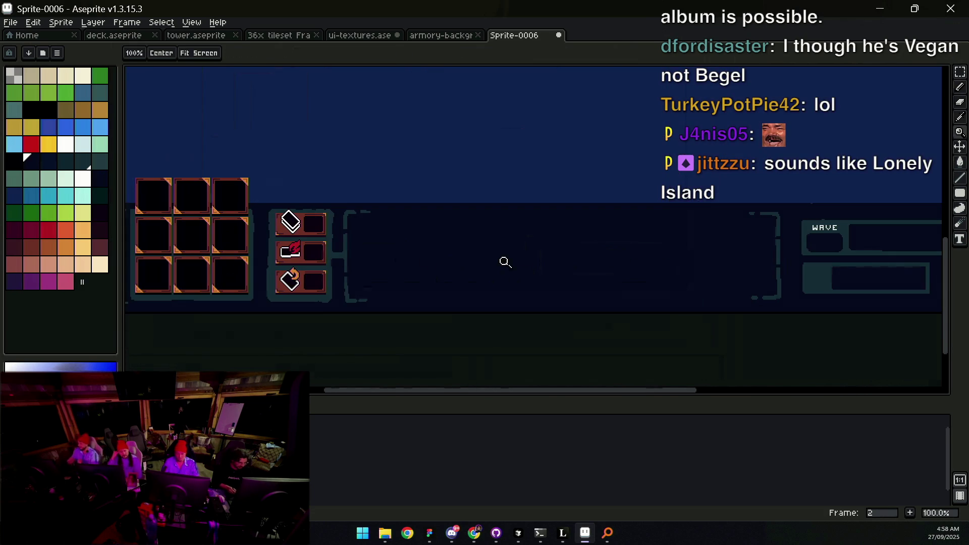
scroll(504, 262, down, 2)
key(ctrl+z)
Step: Try shifting the slot grid and icon layer upward, then undo it
key(v)
drag(343, 262, 342, 231)
key(ctrl+z)
key(ctrl+z)
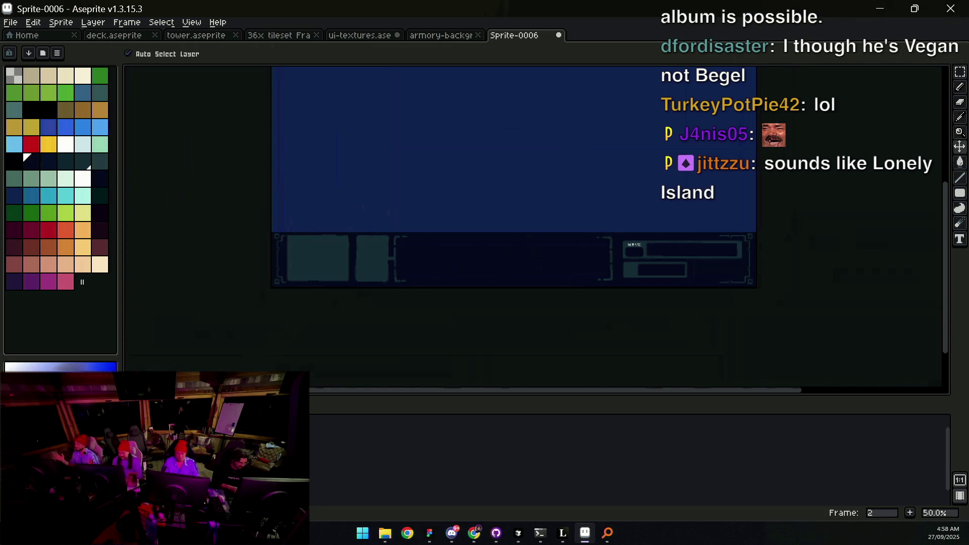
Step: Nudge the panel layer and undo it, then delete the blue area above the panel to transparency
scroll(598, 256, right, 3)
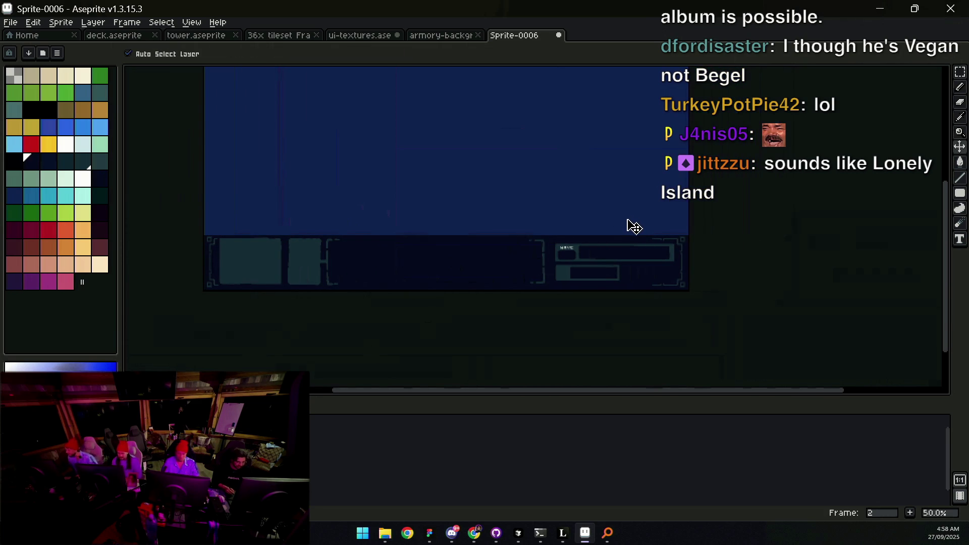
scroll(616, 225, up, 2)
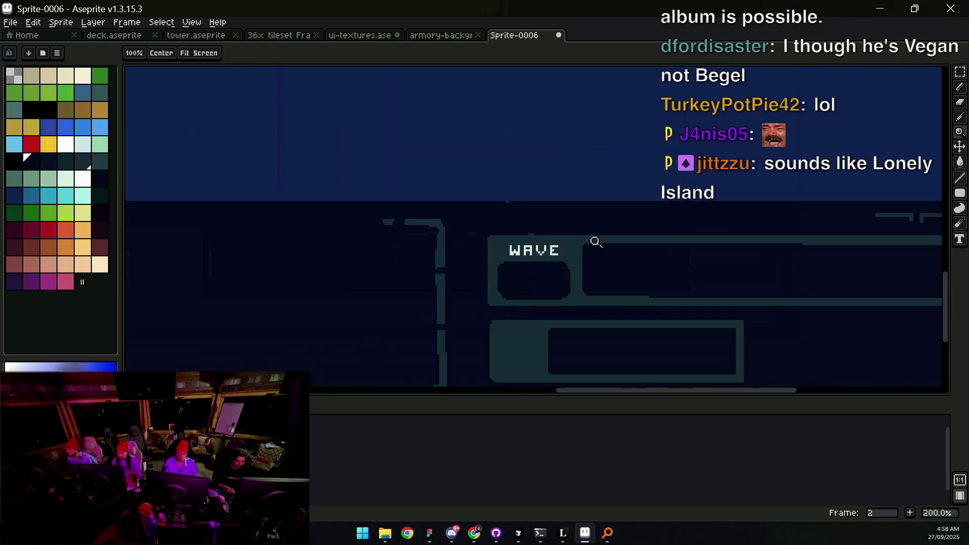
scroll(592, 226, down, 1)
scroll(587, 225, down, 1)
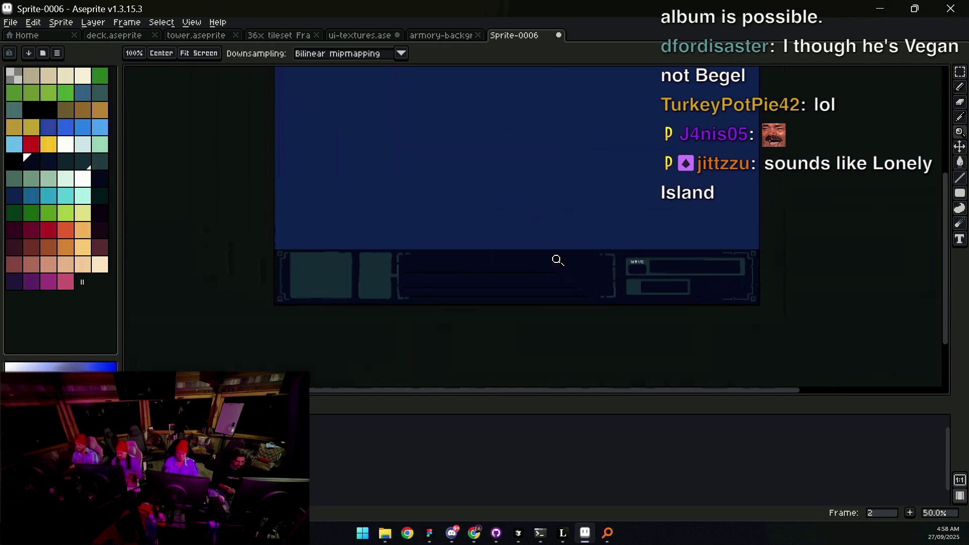
key(v)
drag(556, 260, 541, 264)
key(ctrl+z)
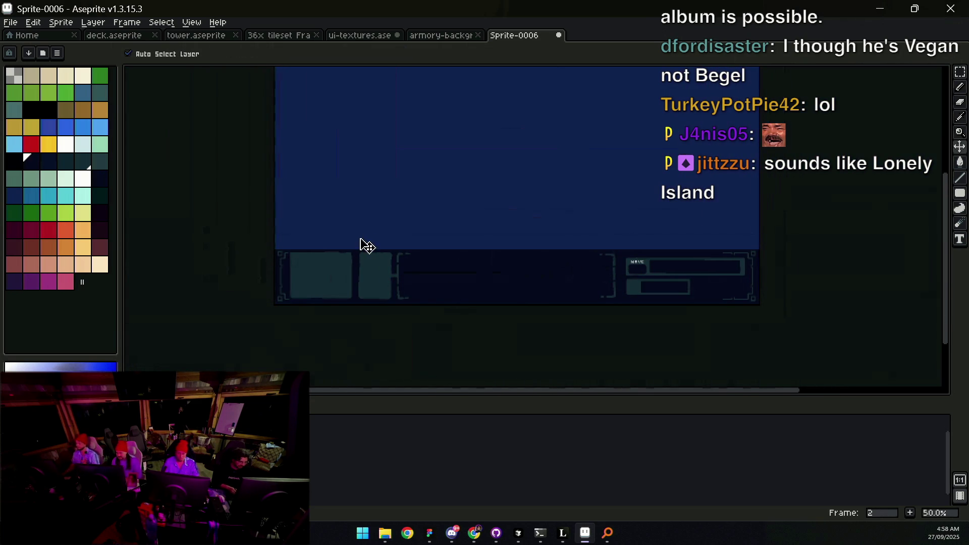
key(Delete)
scroll(459, 256, down, 1)
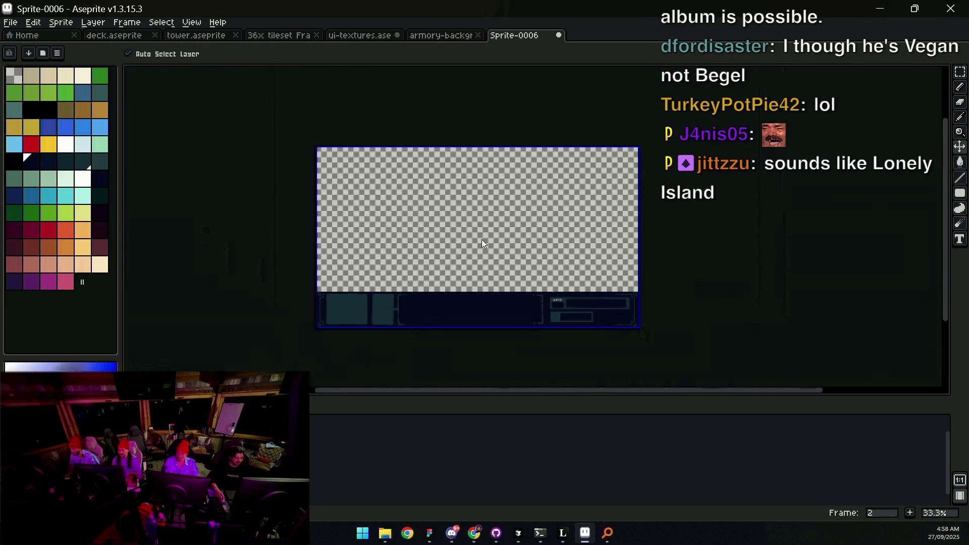
Step: Cancel the Save File dialog and export the sprite as lower-third.gif instead
key(ctrl+s)
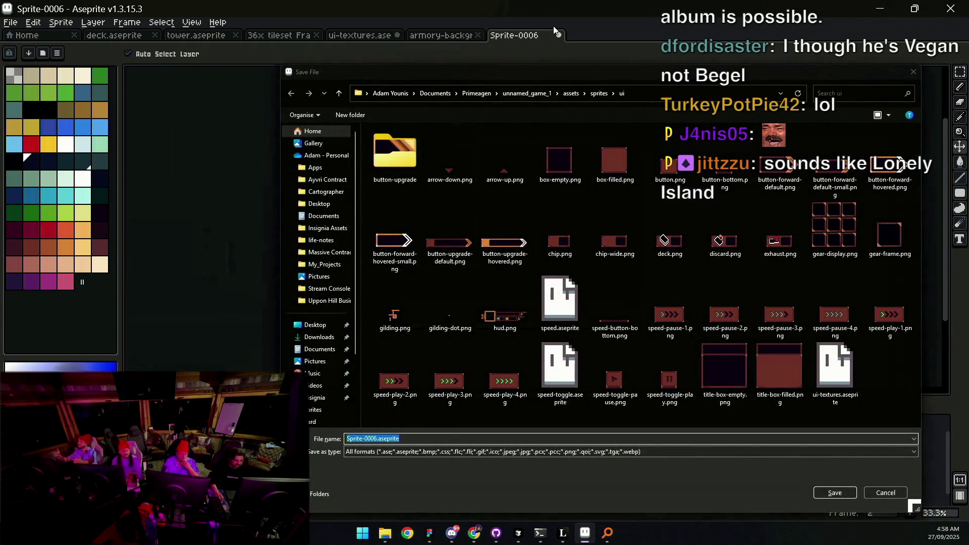
drag(586, 71, 488, 57)
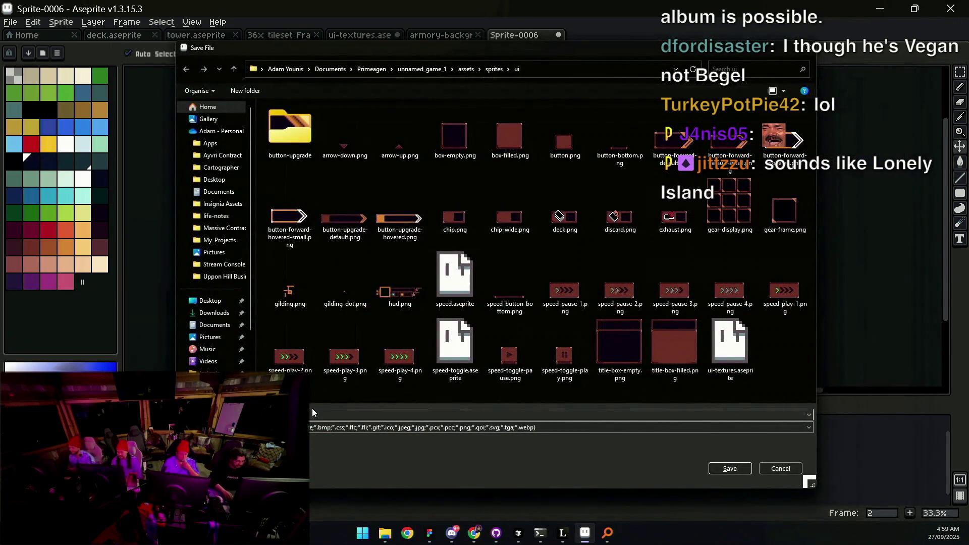
key(shift+F10)
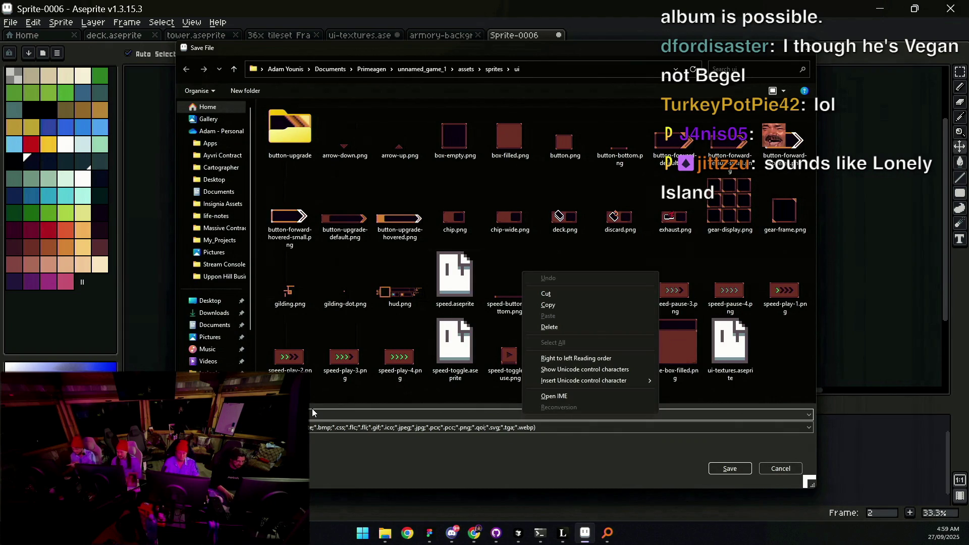
key(Escape)
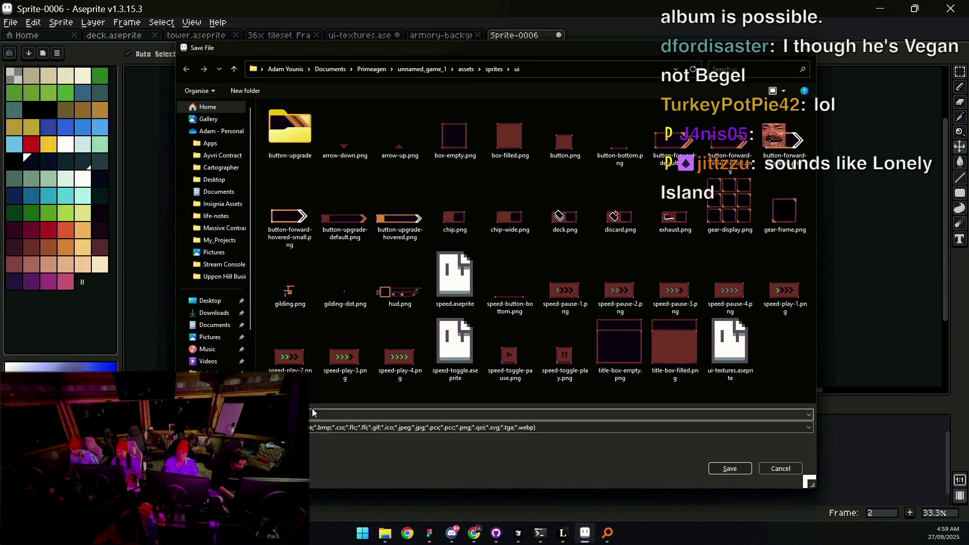
key(Escape)
key(ctrl+alt+shift+s)
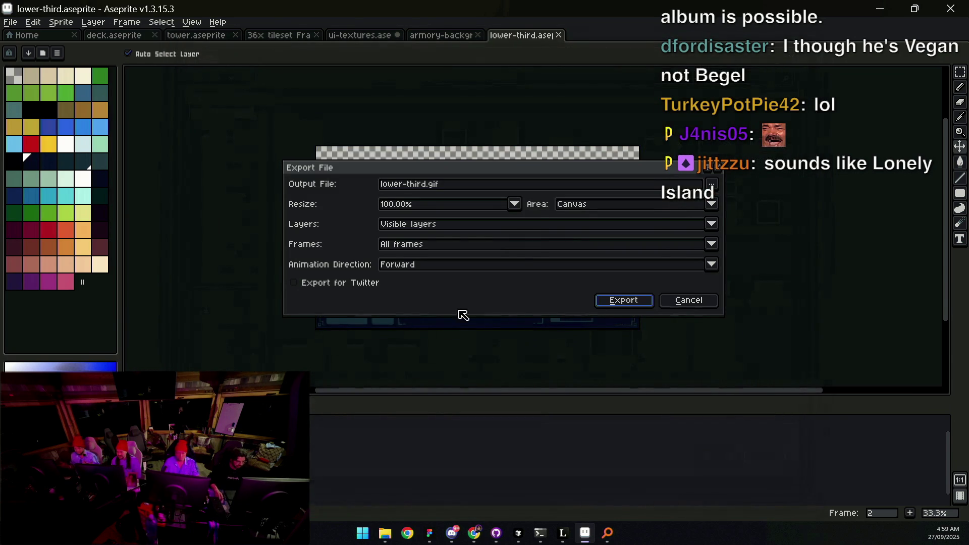
click(624, 300)
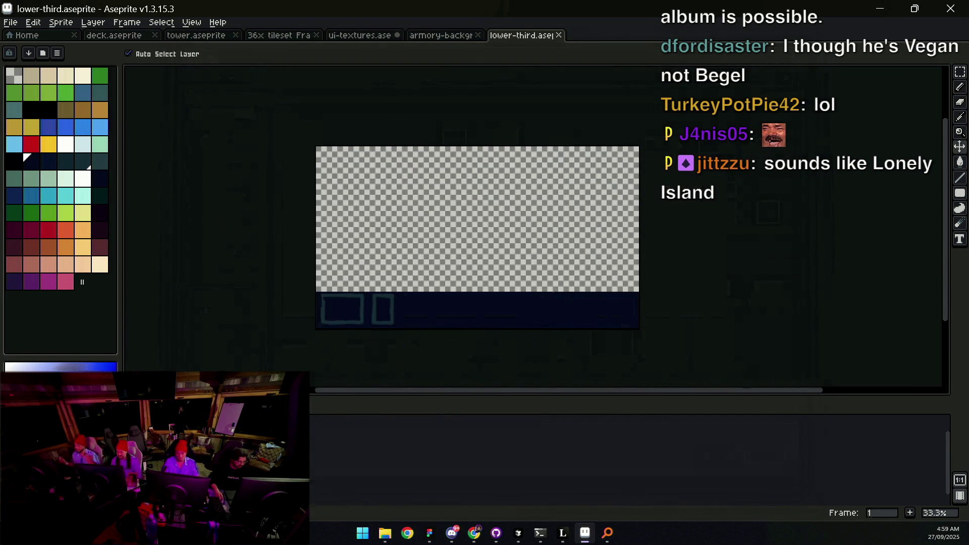
Step: Restore the filled bottom-strip panels with undo and export lower-third as a PNG
key(ctrl+z)
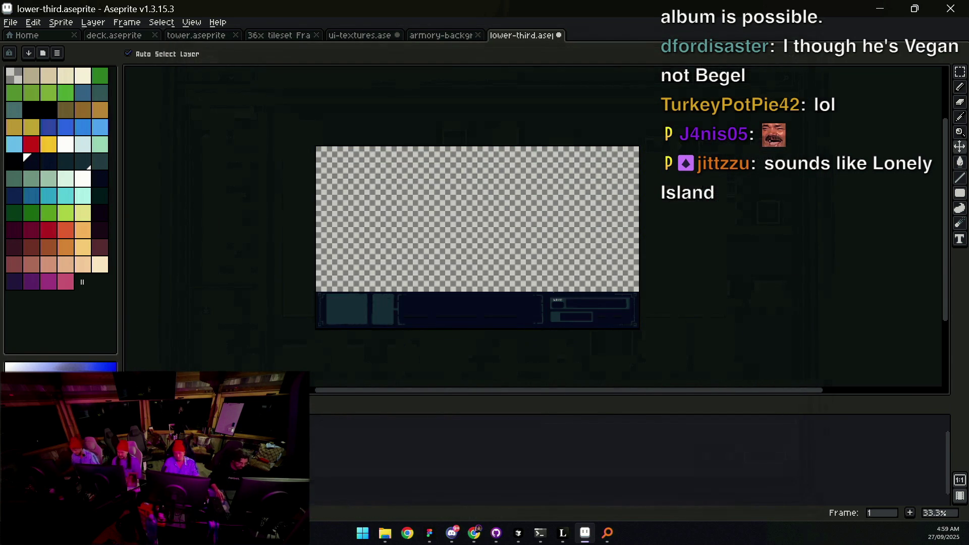
key(ctrl+alt+shift+s)
click(623, 299)
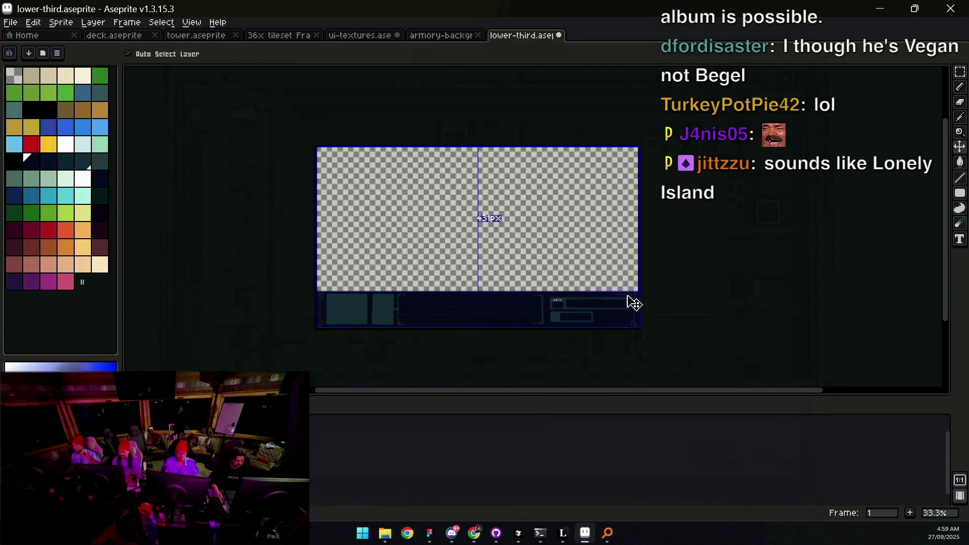
click(497, 536)
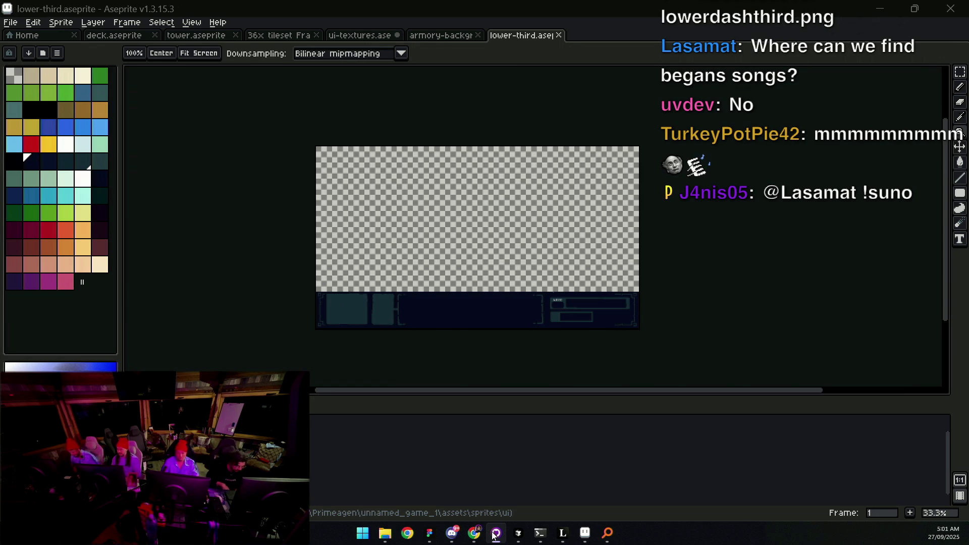
Step: Back in Aseprite, frame the wave and energy panels and undo the accidental cel nudge
click(495, 535)
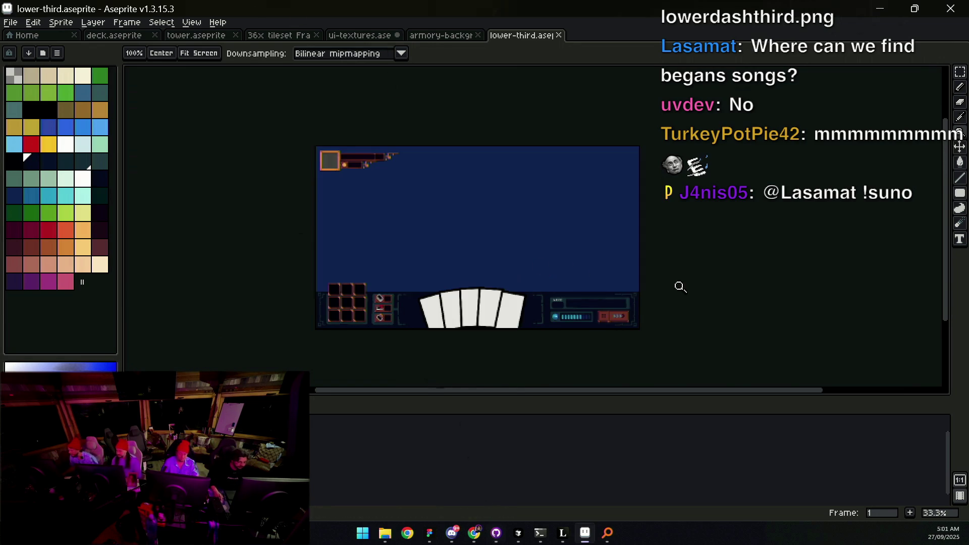
scroll(561, 334, up, 4)
drag(390, 308, 558, 238)
drag(325, 220, 378, 235)
key(v)
key(ctrl+z)
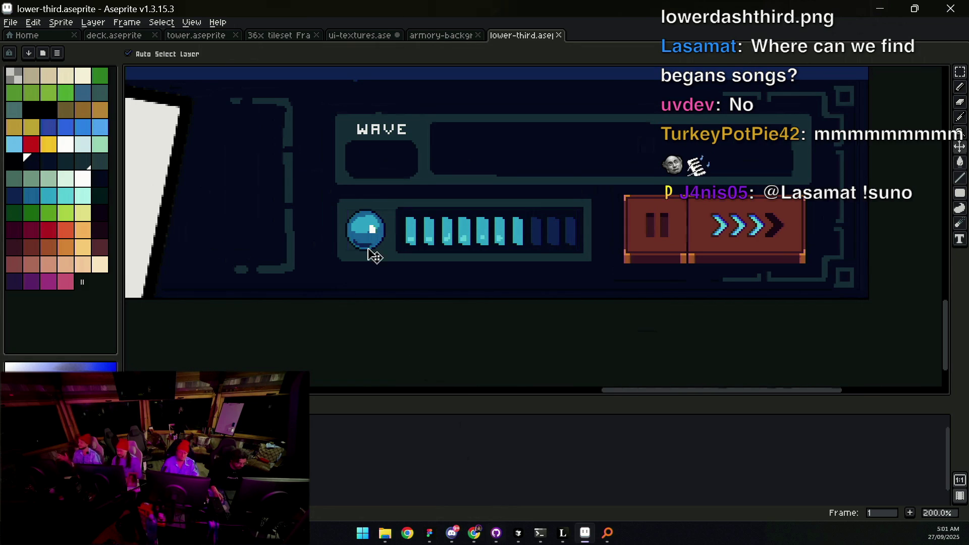
Step: Save a copy of the sprite as energy-capsule.aseprite
click(10, 22)
click(42, 81)
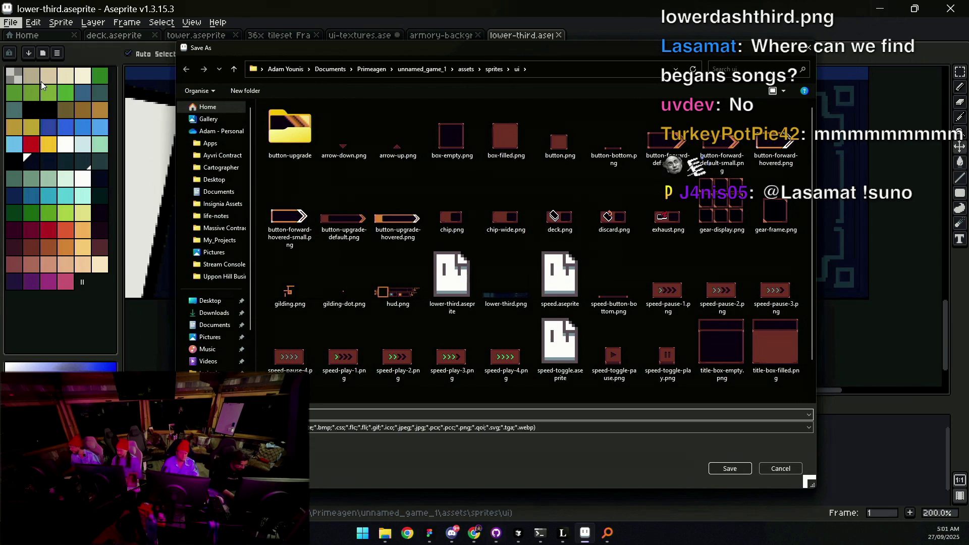
key(Return)
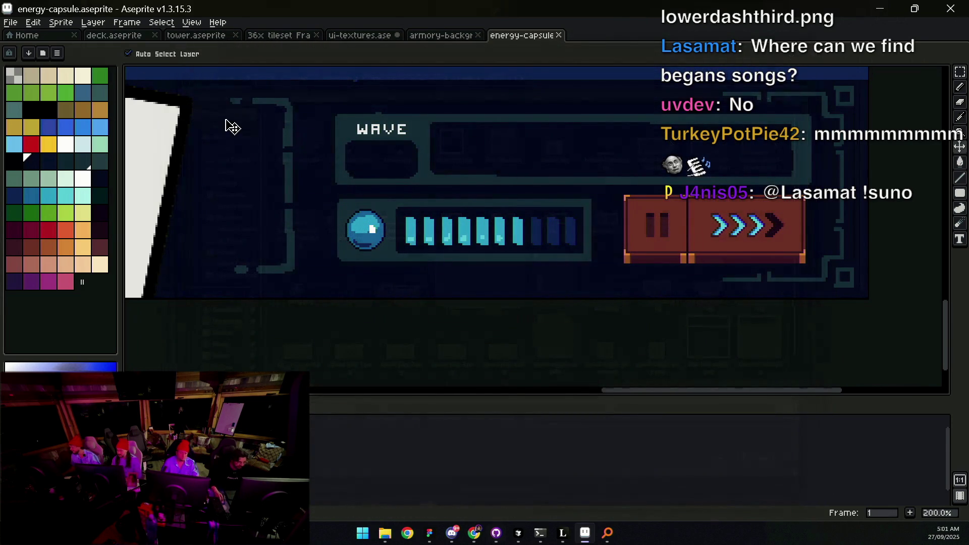
Step: Marquee the orb and capsule bar and crop the canvas to that selection
click(61, 22)
click(71, 87)
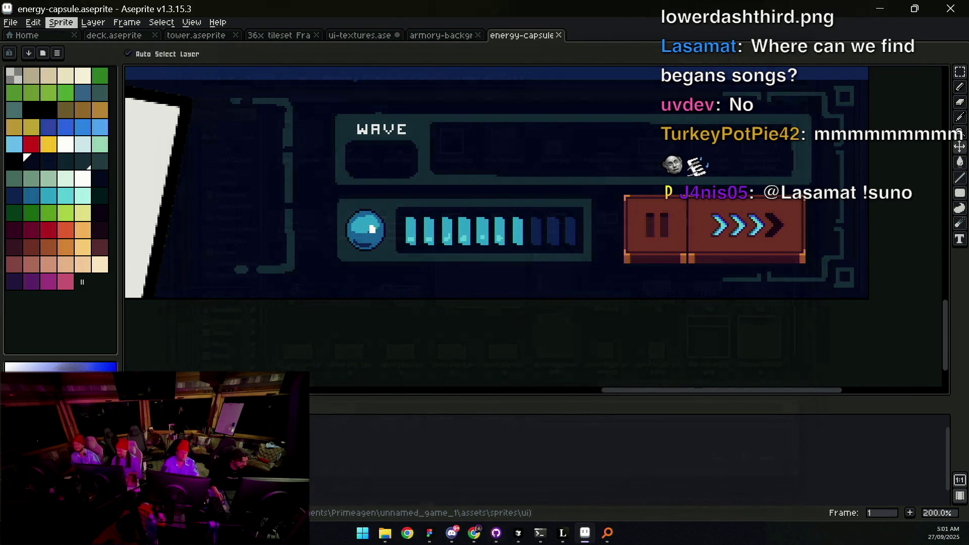
key(Escape)
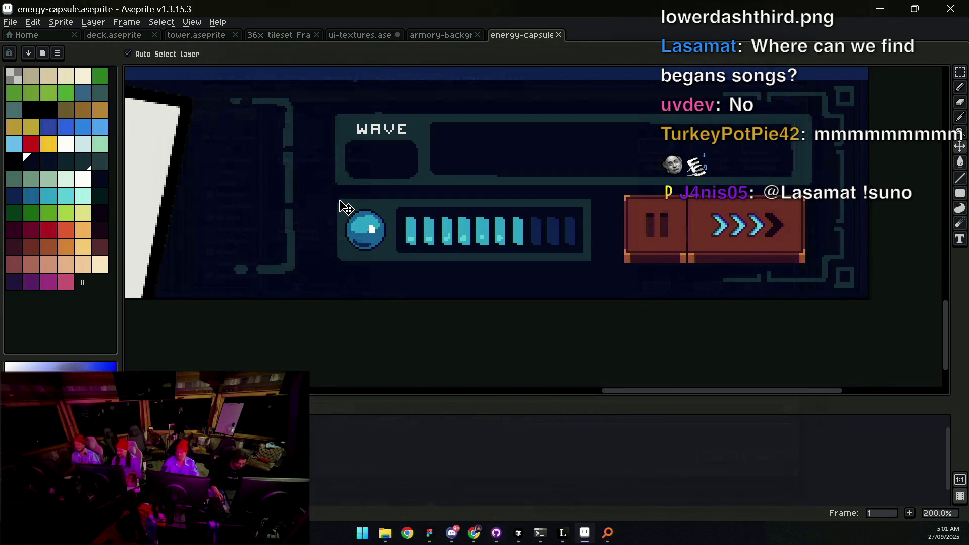
key(m)
mouse_move(337, 200)
mouse_down()
mouse_move(543, 266)
mouse_move(594, 263)
mouse_up()
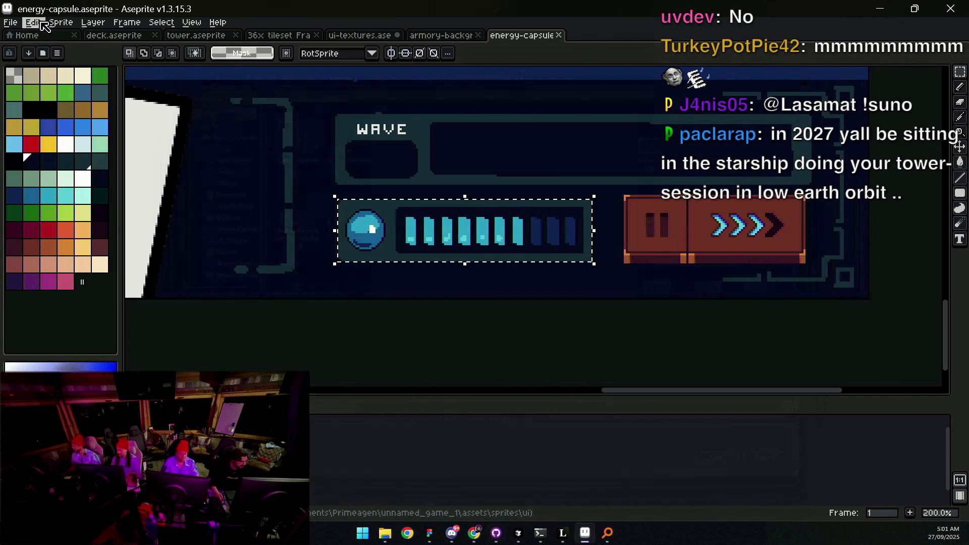
click(61, 22)
click(95, 117)
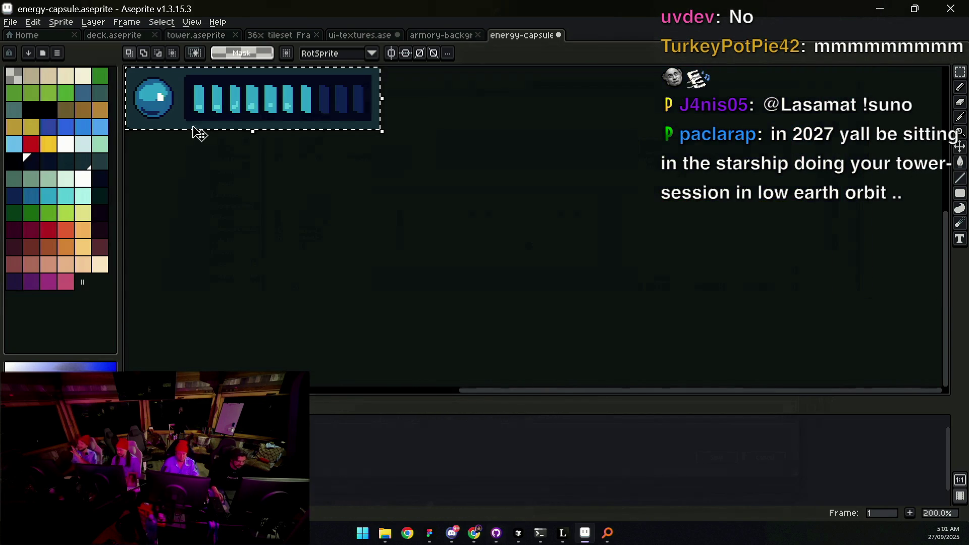
drag(365, 154, 451, 227)
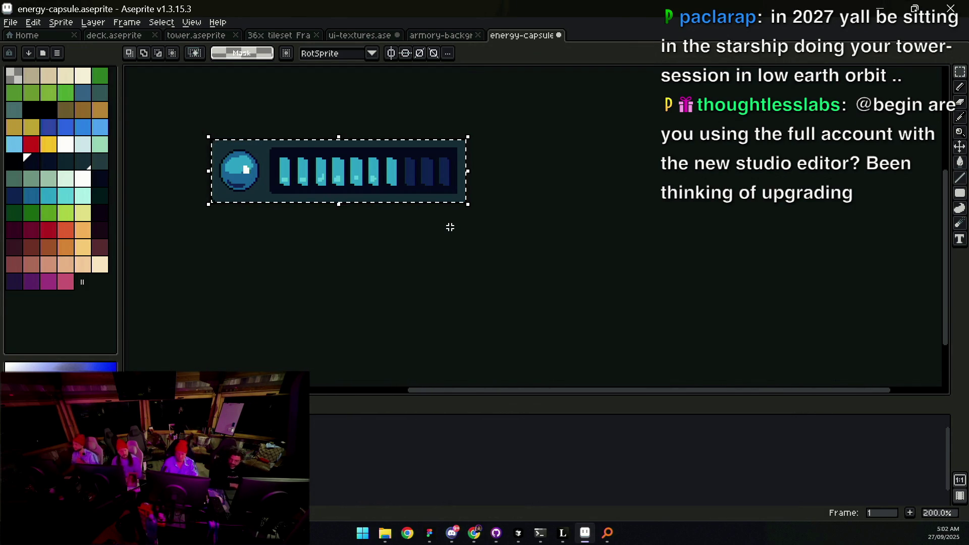
click(433, 530)
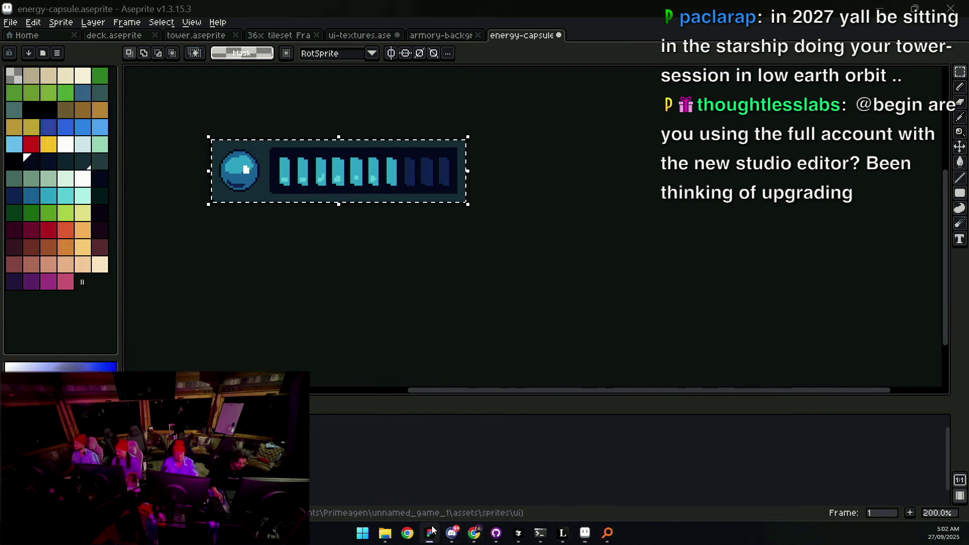
Step: Flip through the open sprites, then reopen lower-third.aseprite from the recent files list
click(433, 16)
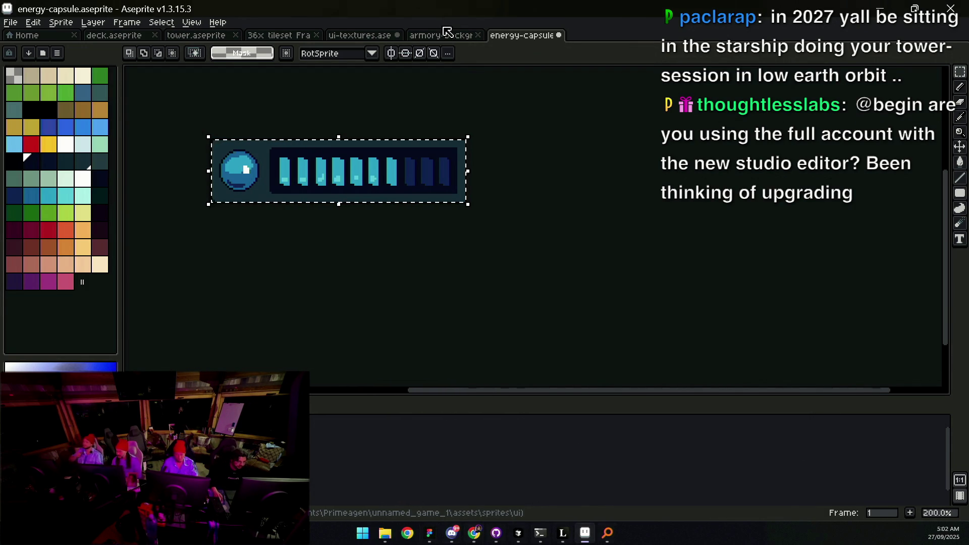
click(447, 34)
click(357, 35)
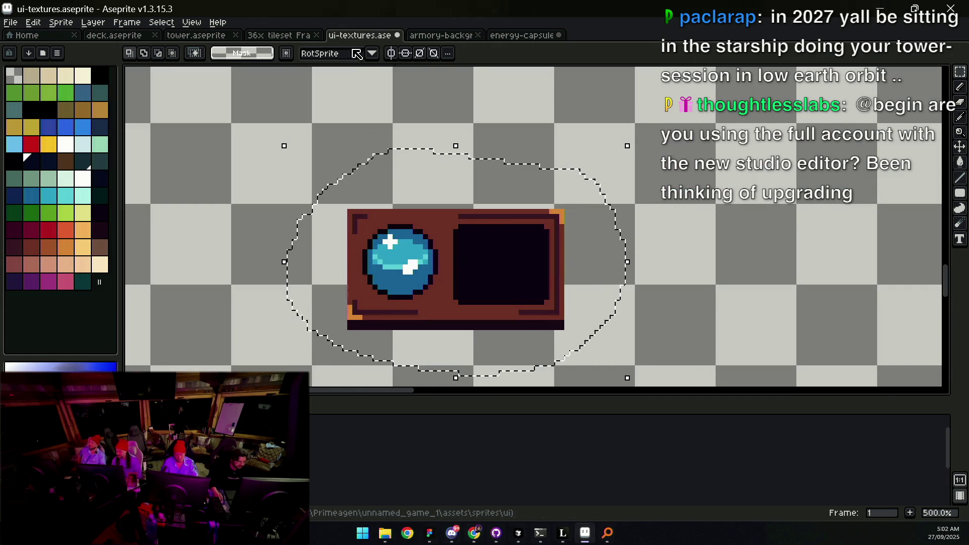
key(ctrl+Tab)
key(ctrl+Tab)
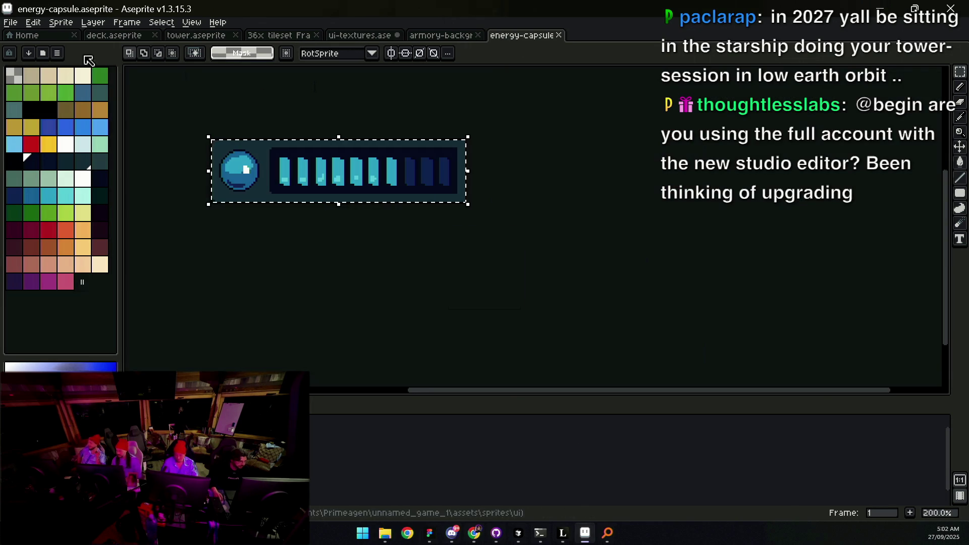
click(11, 23)
mouse_move(53, 59)
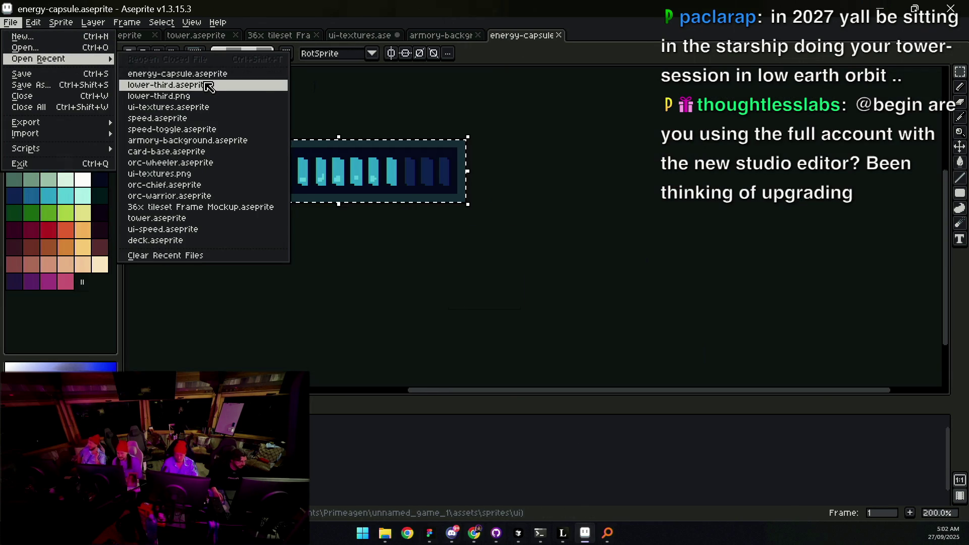
click(208, 85)
Step: Inspect lower-third's slot grid, undo the accidental move, and return to energy-capsule
scroll(571, 242, down, 3)
scroll(535, 231, up, 1)
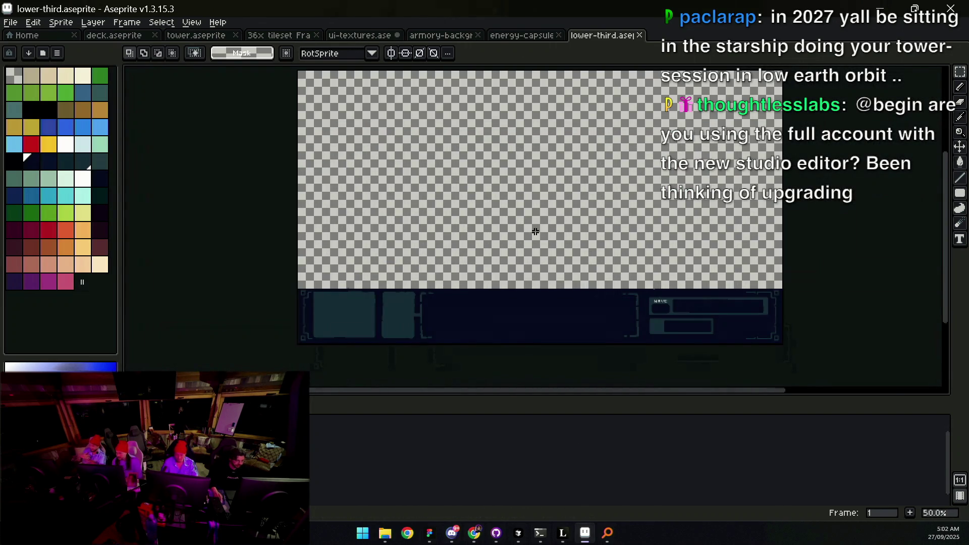
mouse_move(530, 270)
mouse_down()
mouse_move(506, 286)
mouse_move(533, 254)
mouse_up()
scroll(487, 296, up, 1)
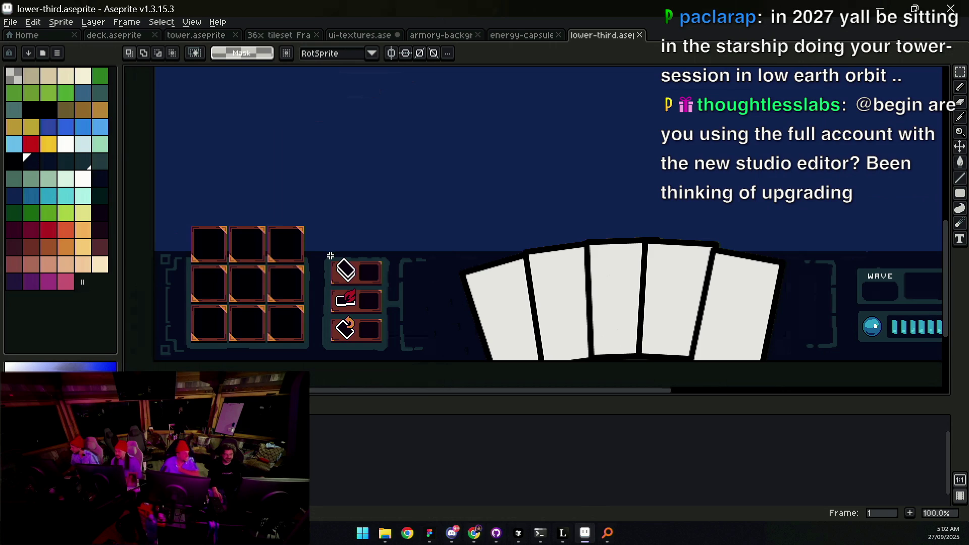
key(ctrl+y)
key(ctrl+z)
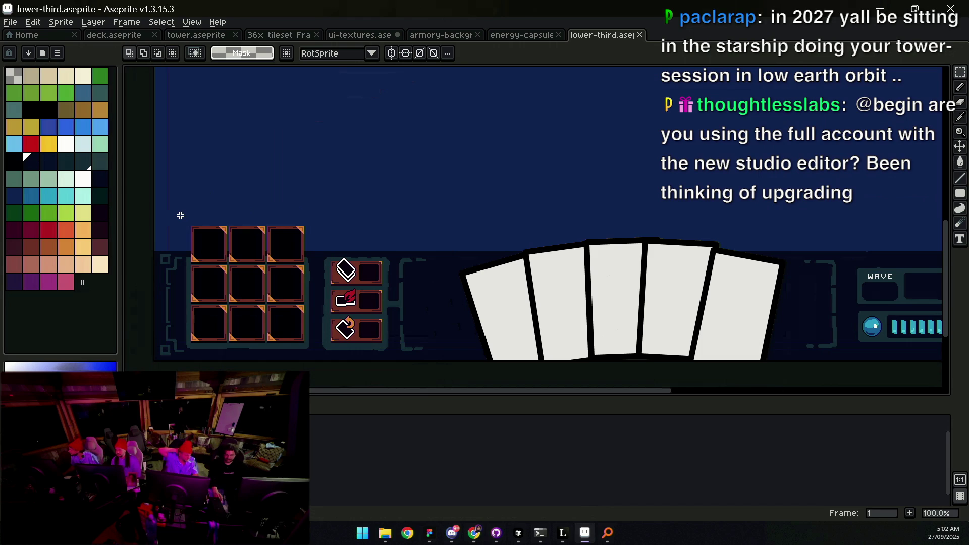
scroll(212, 247, down, 1)
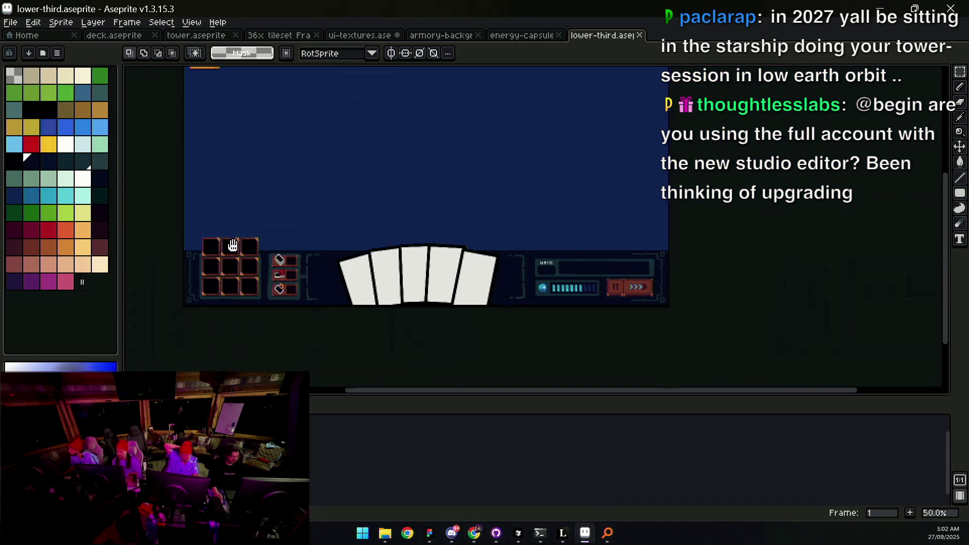
key(ctrl+shift+Tab)
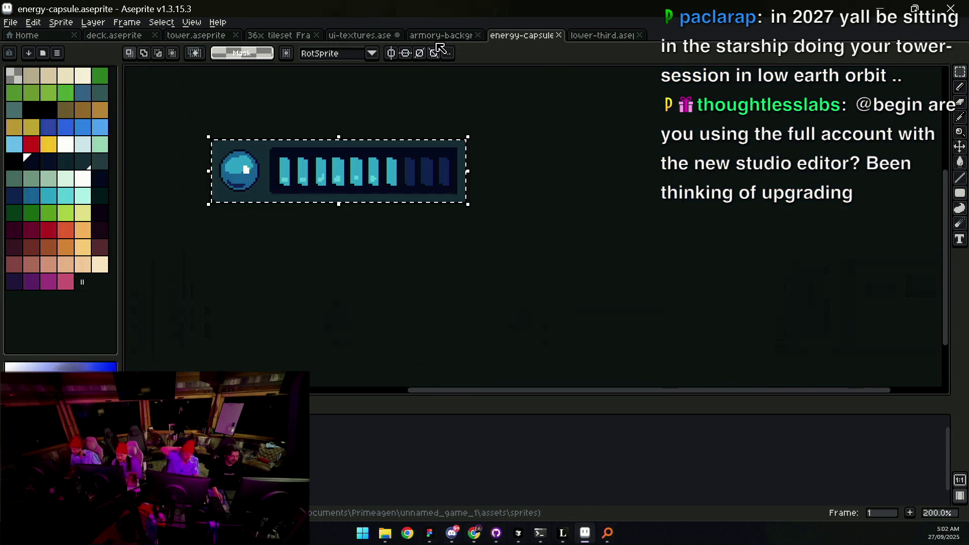
click(440, 37)
Step: In energy-capsule, nudge the bar artwork up six pixels, then undo the nudge
click(519, 37)
drag(340, 170, 400, 204)
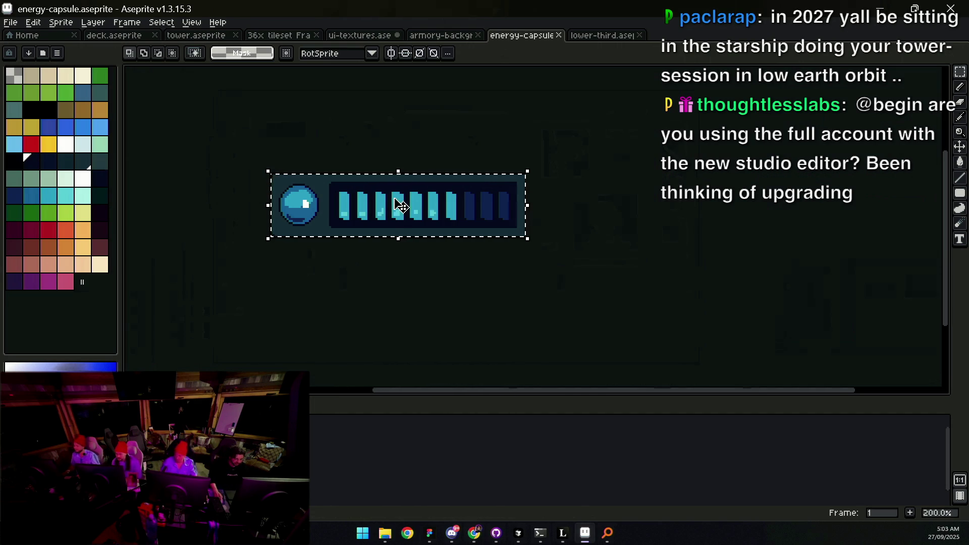
scroll(390, 211, down, 1)
scroll(356, 216, up, 2)
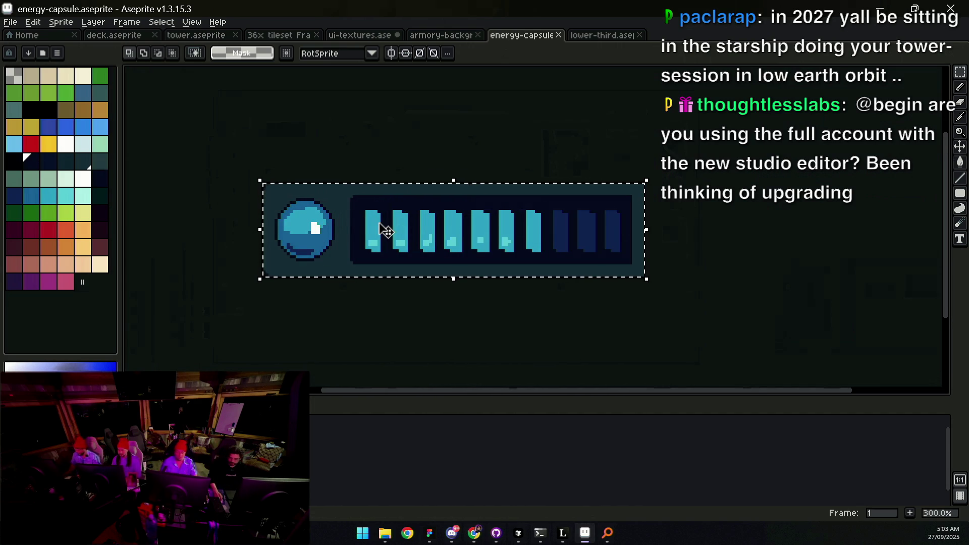
key(Up)
key(Up)
key(Up)
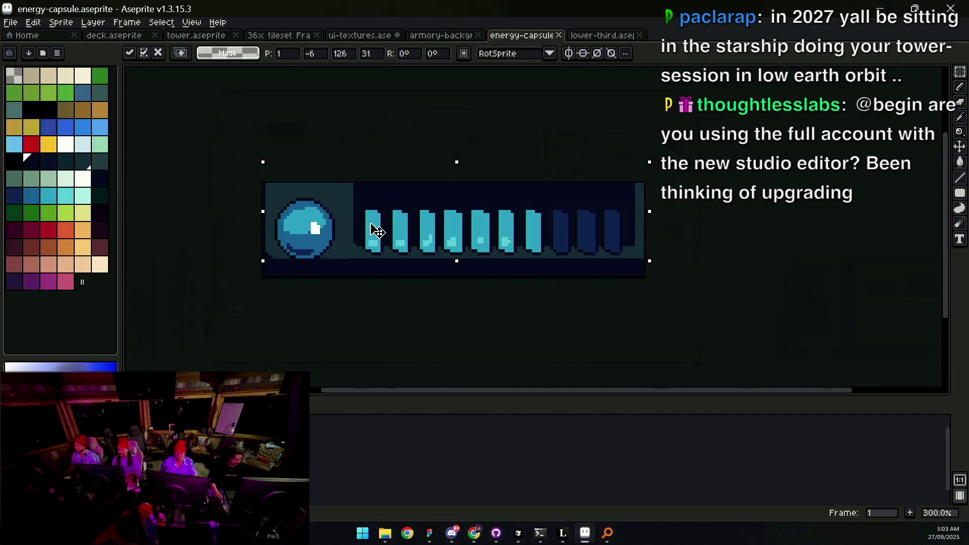
key(Return)
key(ctrl+d)
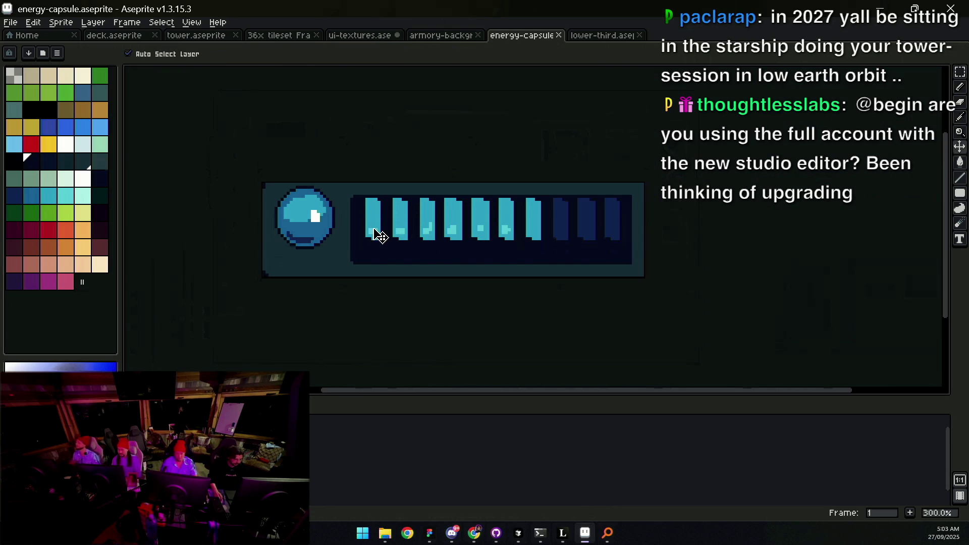
key(ctrl+z)
Step: Show the layers timeline, pick Layer 5, add a new layer and delete the dark background layer
key(ctrl+a)
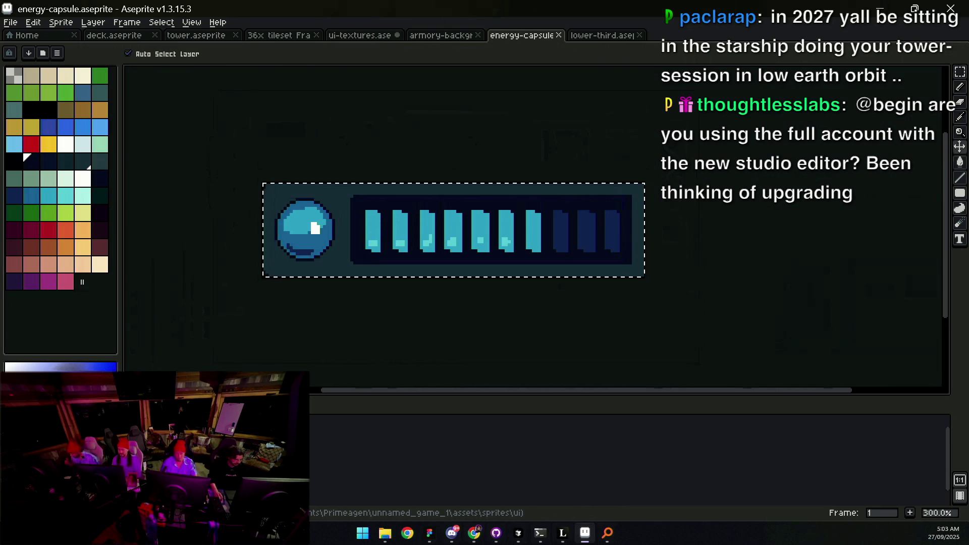
key(Tab)
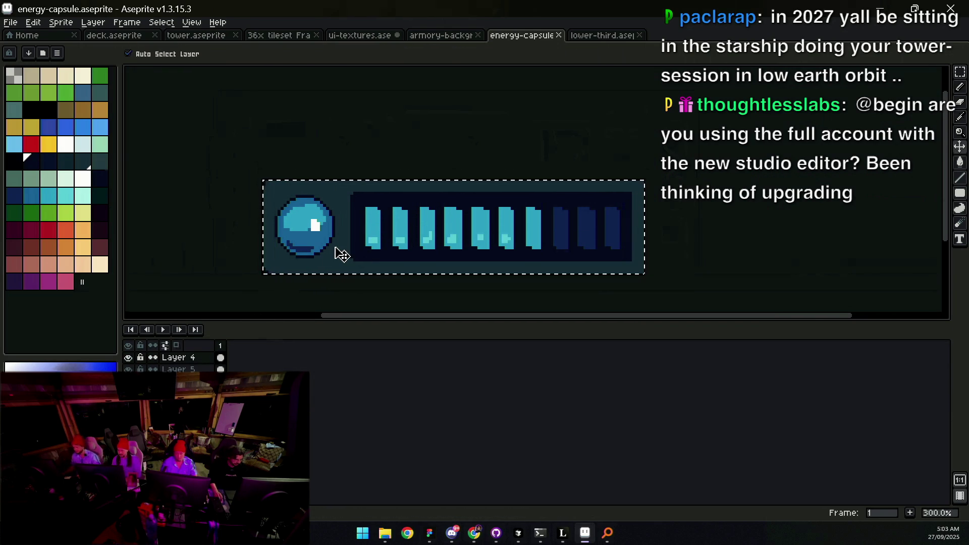
click(182, 369)
key(ctrl+d)
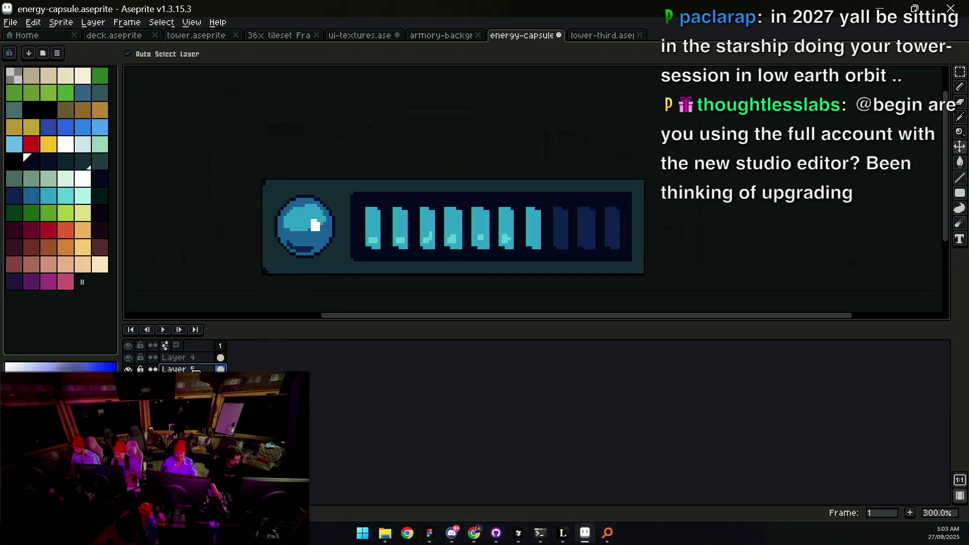
key(shift+n)
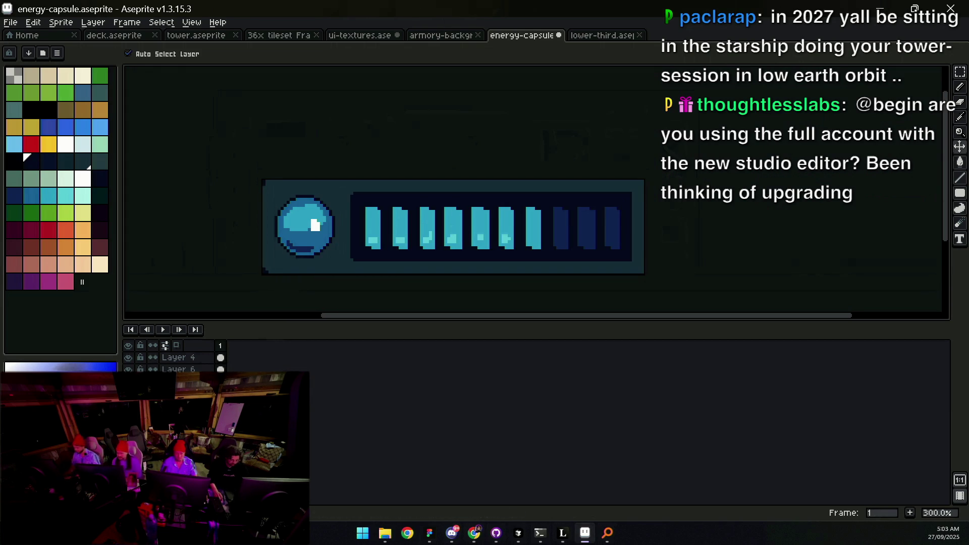
key(Delete)
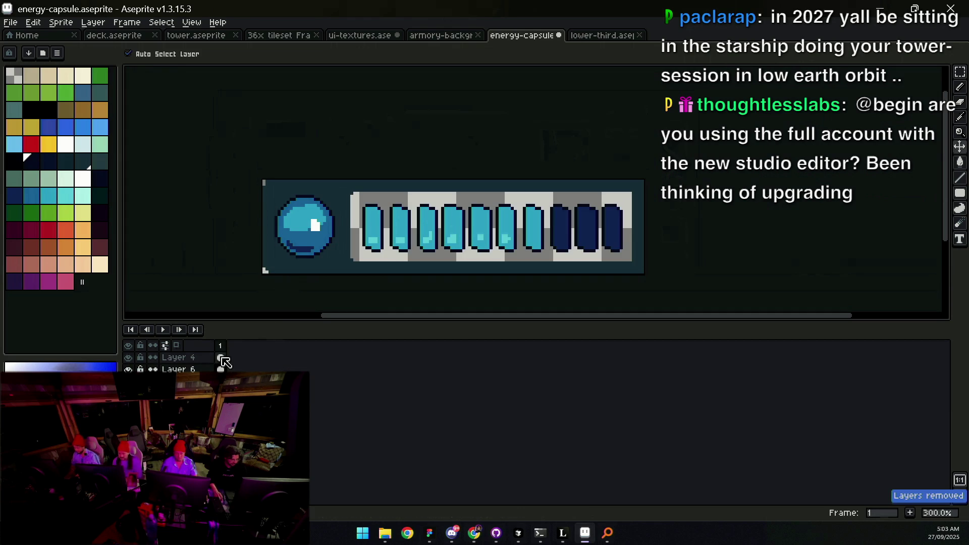
scroll(384, 243, down, 1)
scroll(380, 243, up, 2)
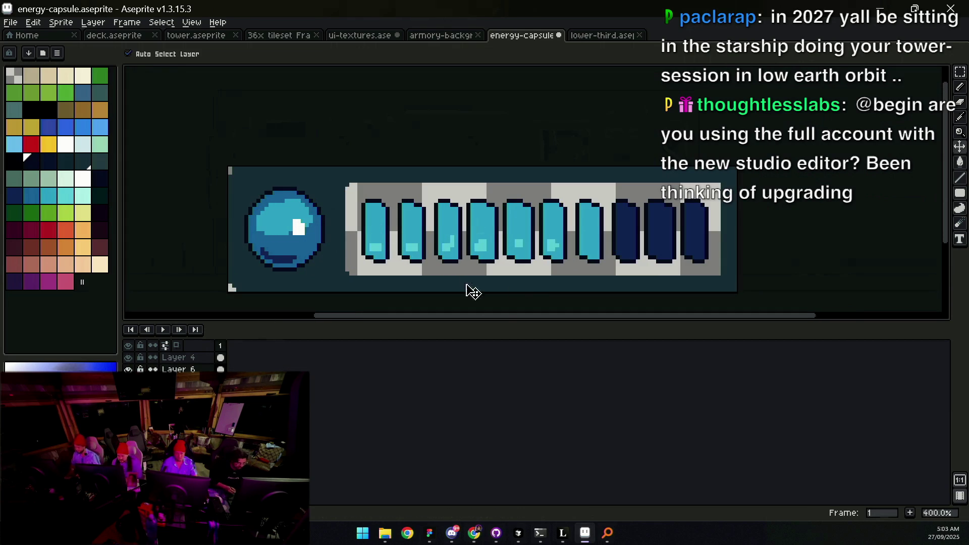
Step: Colour-select the orb and capsule shapes with the magic wand, then clear the selection
key(w)
click(387, 220)
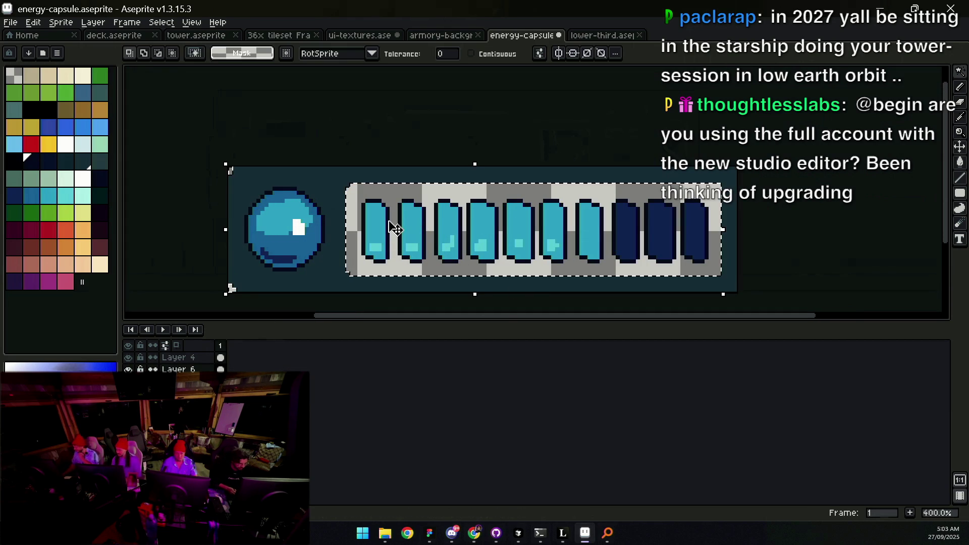
scroll(391, 225, down, 4)
scroll(397, 229, up, 5)
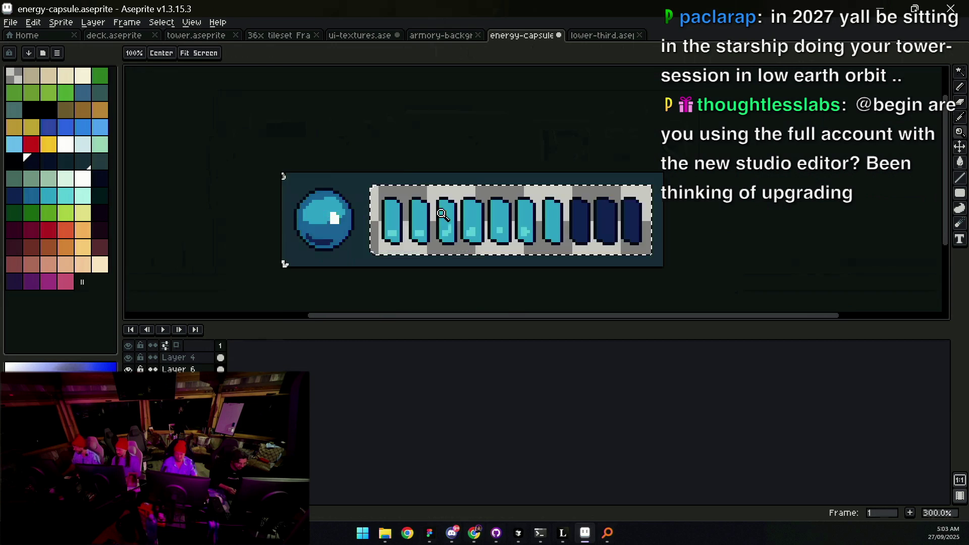
key(v)
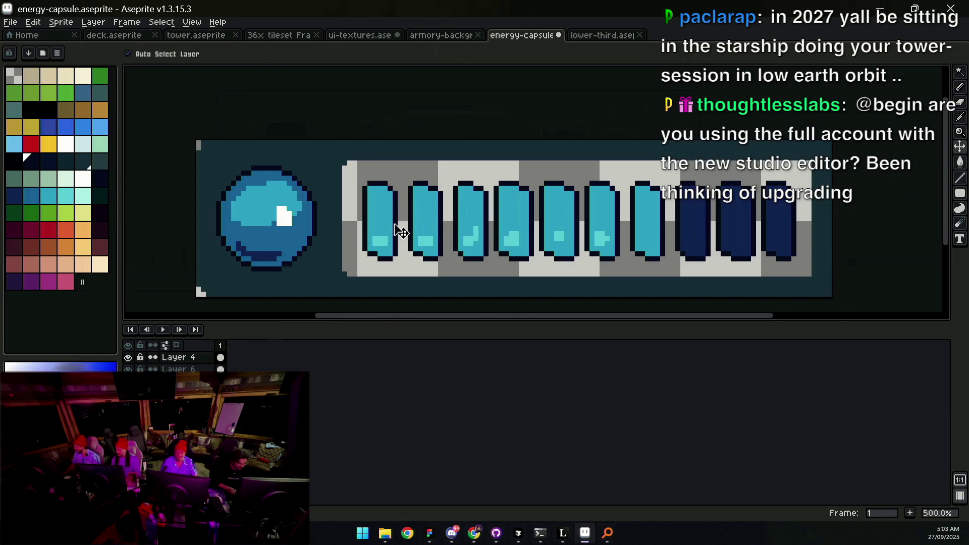
key(w)
click(402, 222)
key(ctrl+d)
key(v)
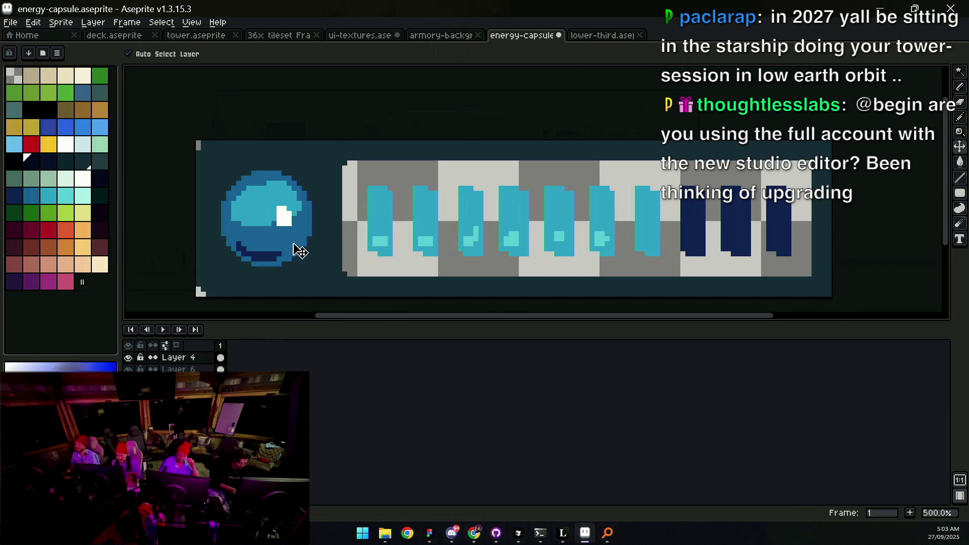
Step: Marquee-select the orb and apply a dark outline around it
key(m)
drag(204, 282, 324, 145)
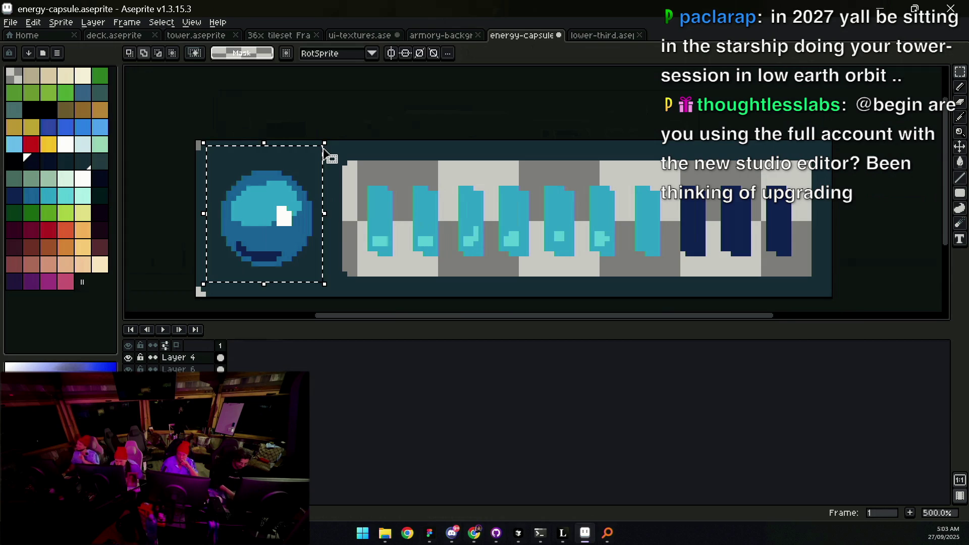
key(shift+o)
click(832, 314)
scroll(698, 284, down, 5)
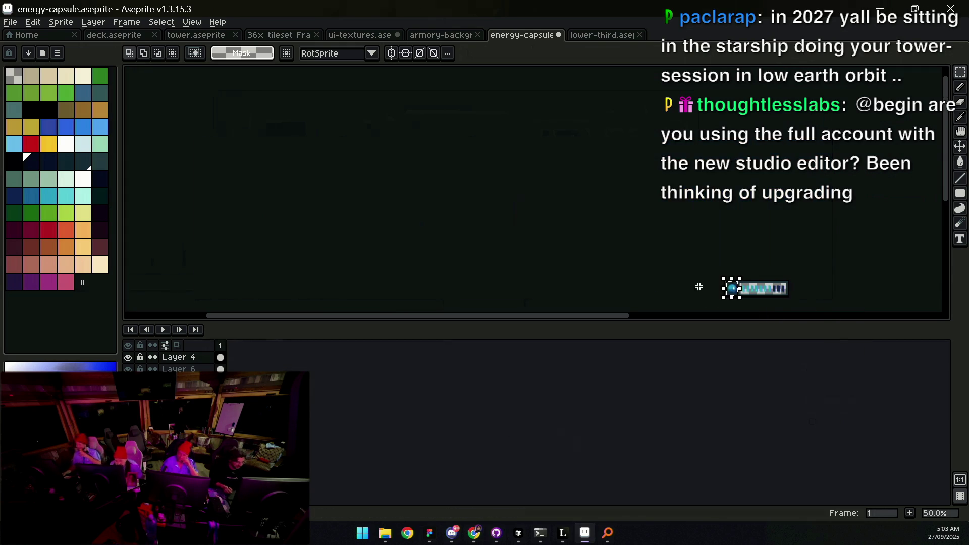
key(z)
scroll(721, 275, up, 2)
drag(778, 283, 557, 245)
Step: Try clearing Layer 4's orb artwork and undo it, reselect the orb, then show lower-third
key(ctrl+d)
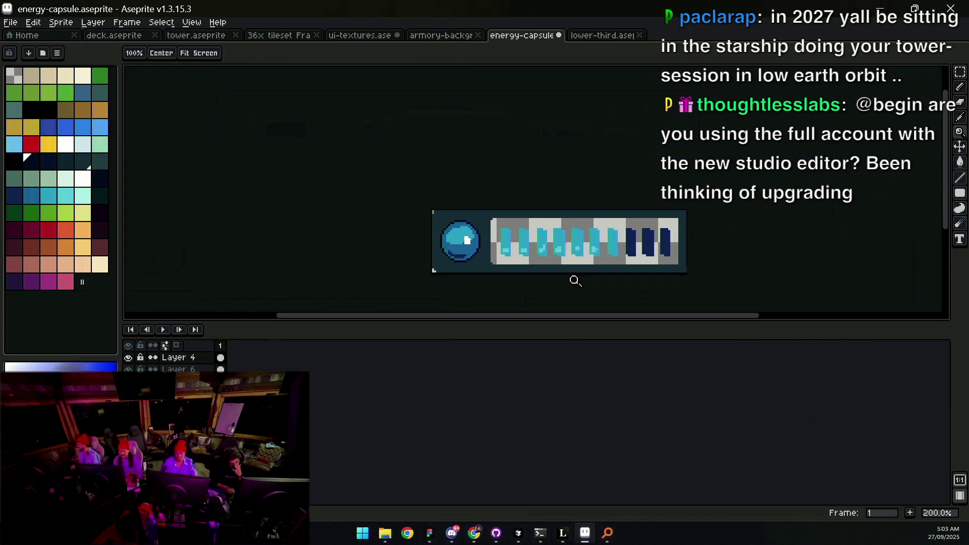
scroll(559, 228, up, 1)
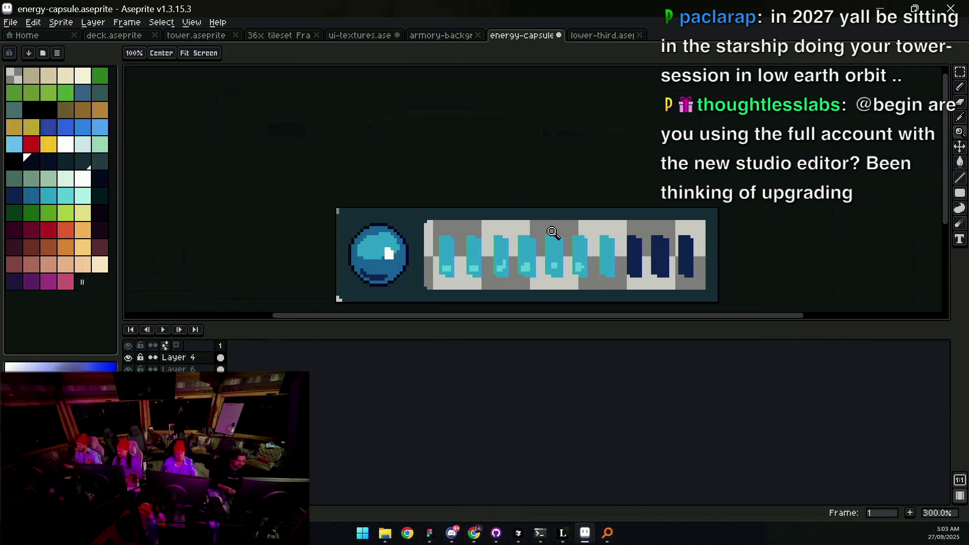
drag(545, 238, 552, 216)
key(v)
key(ctrl+z)
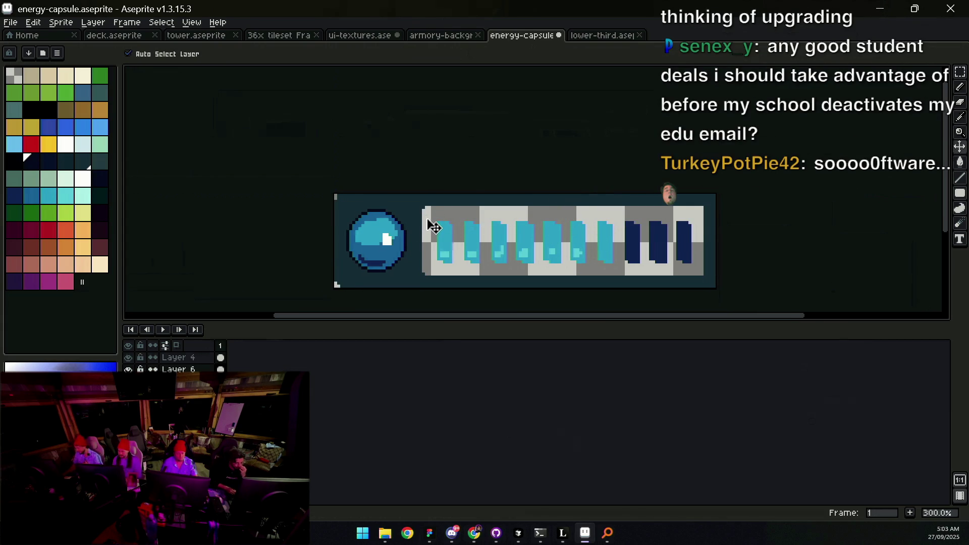
click(403, 251)
key(Delete)
key(ctrl+z)
key(m)
drag(342, 207, 396, 262)
click(580, 36)
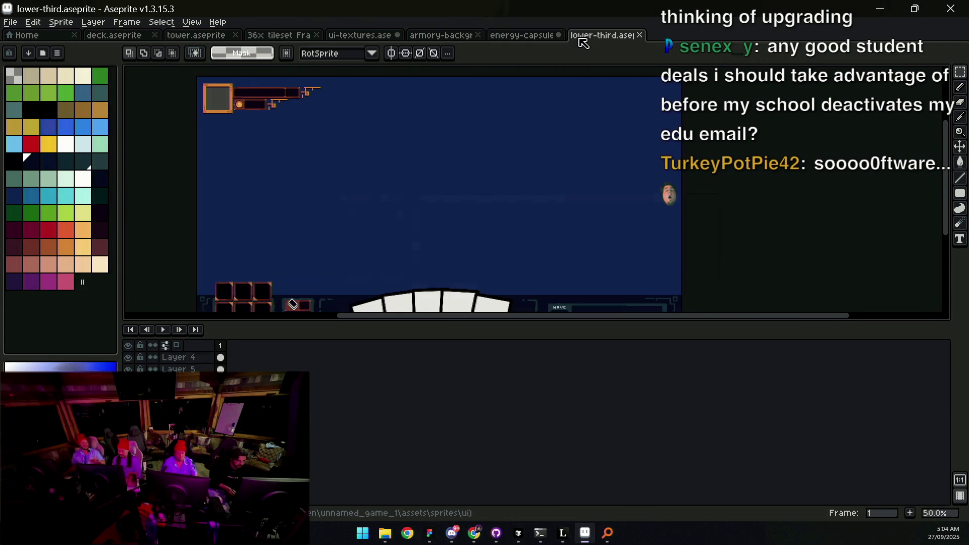
Step: Hide Layers 4 and 5 so the cards and inventory artwork disappear from the lower-third
mouse_move(500, 122)
mouse_down()
mouse_move(459, 115)
mouse_move(438, 162)
mouse_move(482, 188)
mouse_up()
click(462, 36)
click(510, 36)
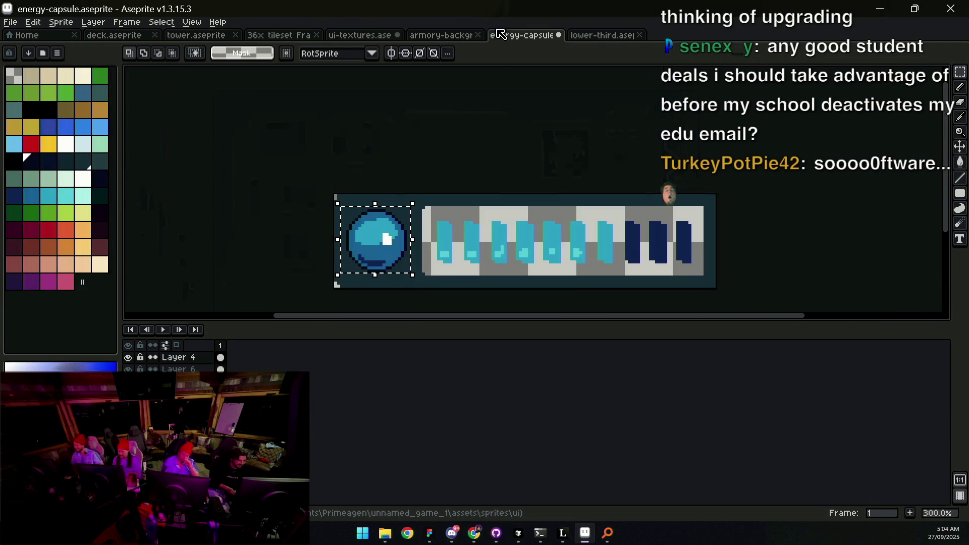
click(581, 35)
drag(476, 184, 476, 162)
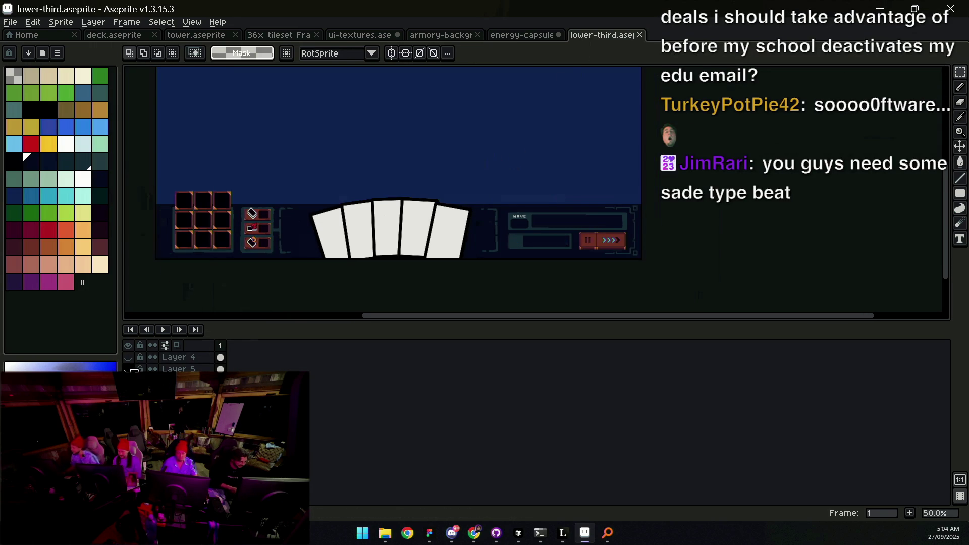
click(128, 357)
click(129, 369)
Step: Paste the blue energy orb and commit it in the box below the WAVE panel
key(v)
scroll(520, 223, up, 5)
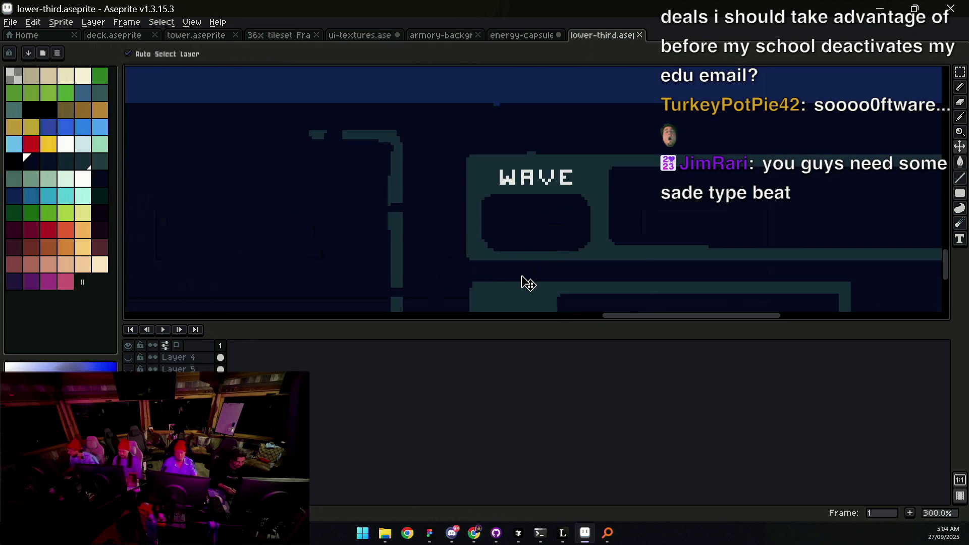
scroll(521, 281, down, 2)
key(ctrl+v)
drag(535, 194, 486, 223)
key(ctrl+z)
key(ctrl+v)
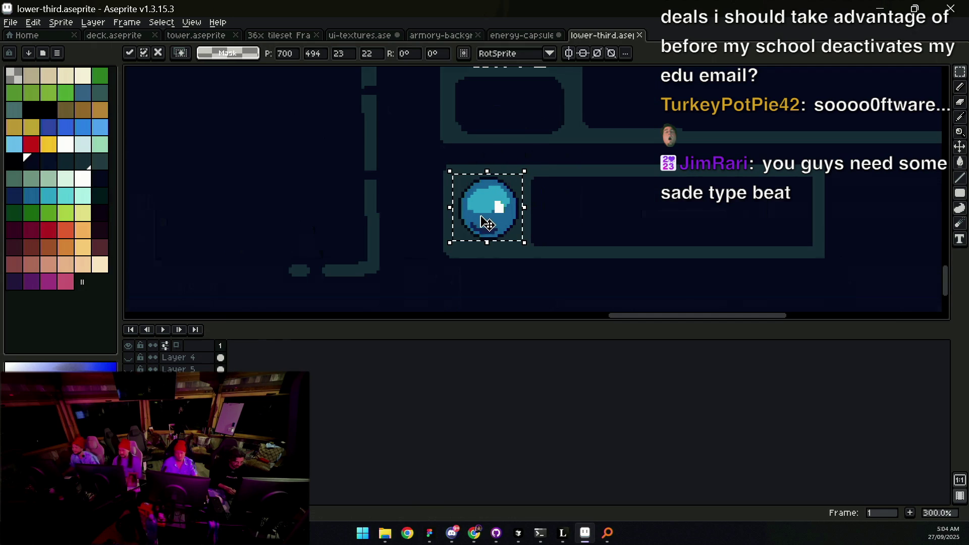
key(ctrl+z)
key(ctrl+v)
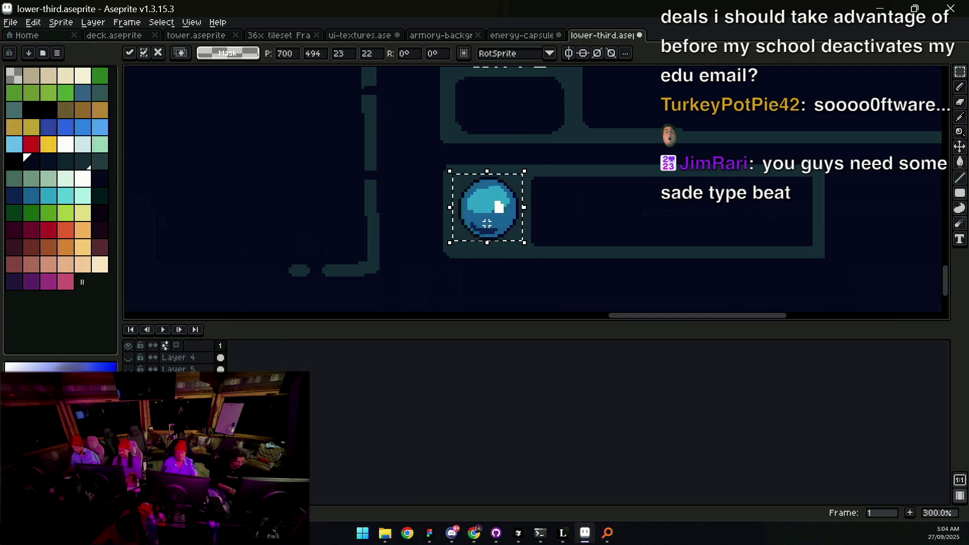
key(Return)
key(z)
scroll(520, 214, down, 3)
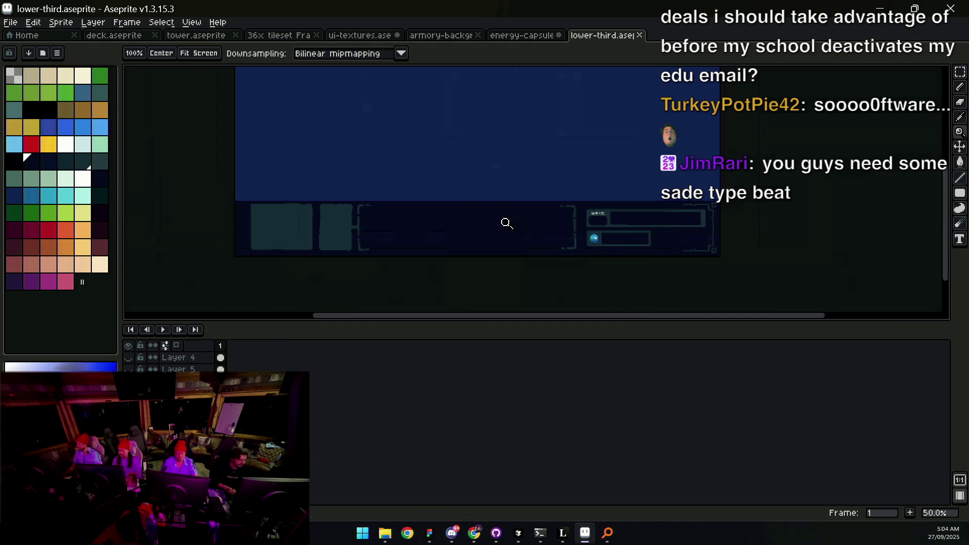
Step: Set the view downsampling to Nearest and zoom out over the lower-third
click(402, 53)
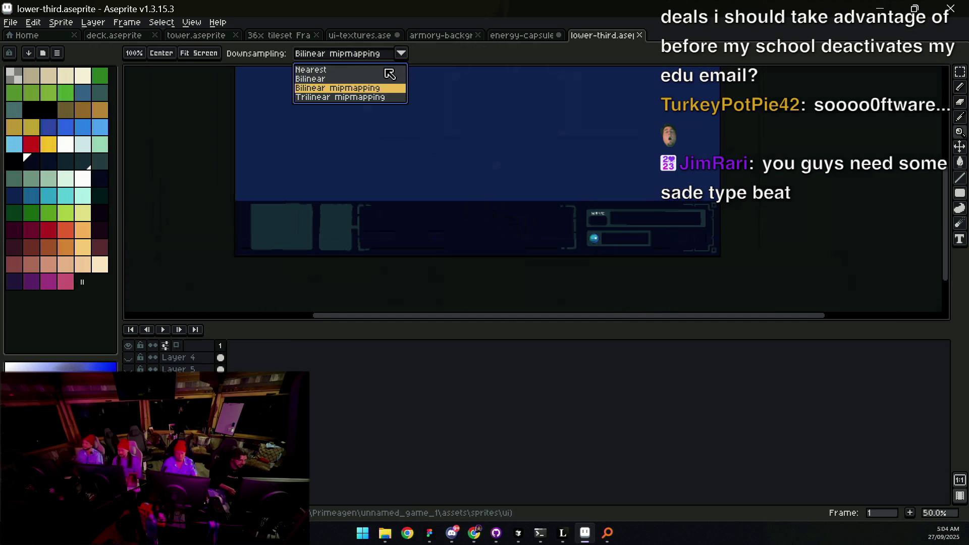
click(385, 71)
scroll(426, 177, down, 2)
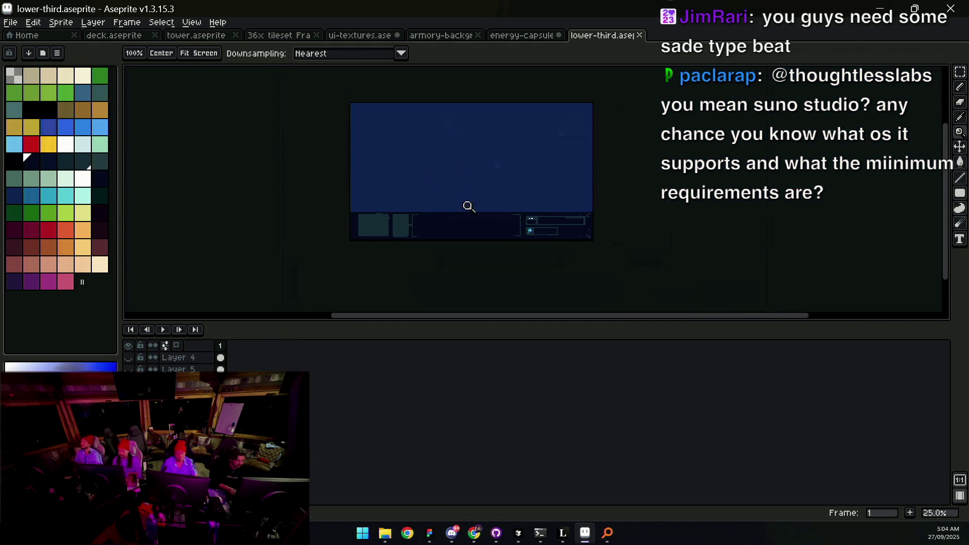
scroll(550, 244, up, 1)
scroll(565, 240, up, 3)
scroll(556, 228, down, 3)
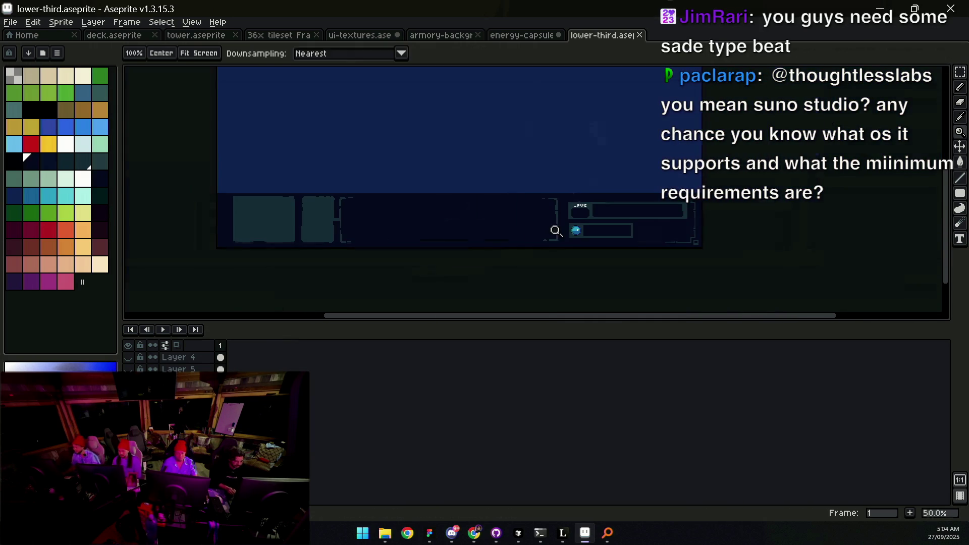
Step: Export the lower-third artwork with the placed orb as an image
key(ctrl+shift+e)
click(620, 302)
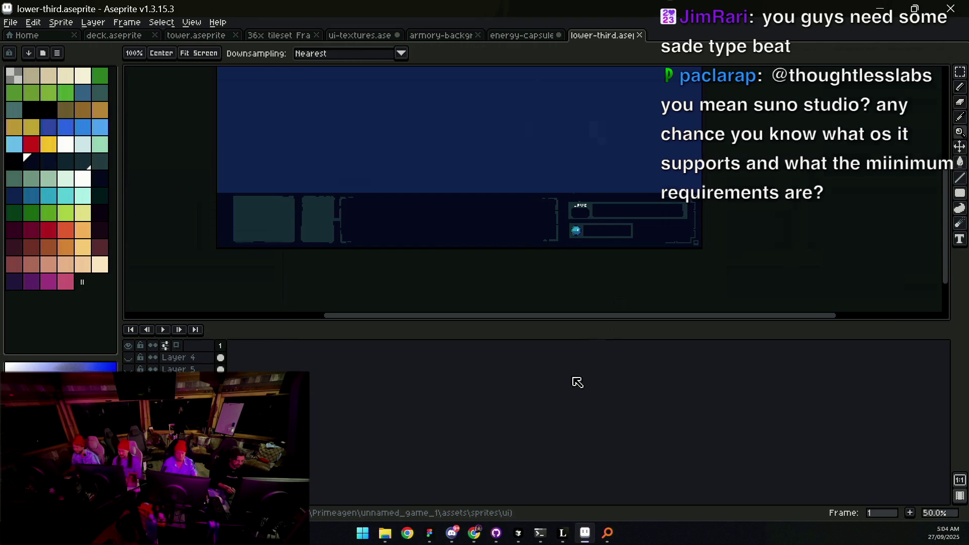
click(496, 533)
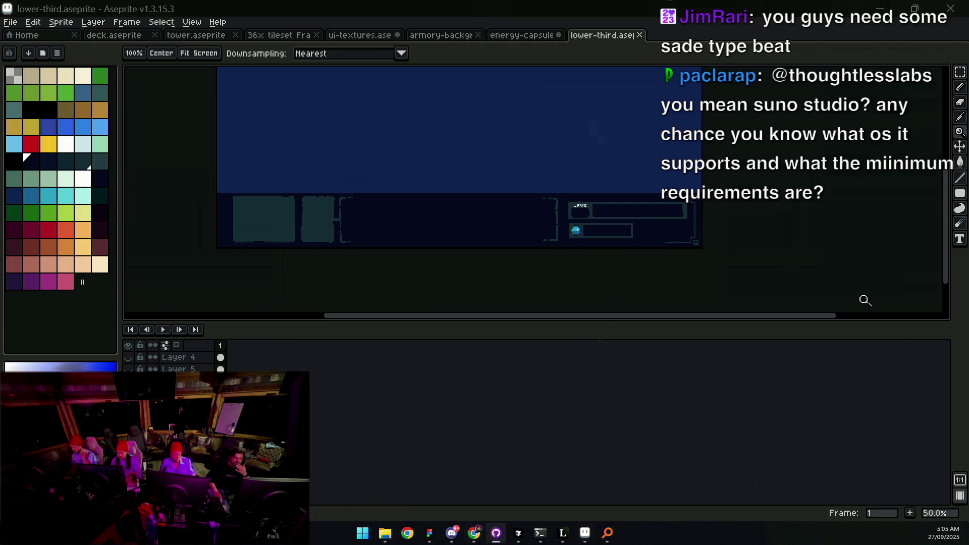
Step: Zoom in on the WAVE panel and set up text in the Ohrenstead font, coloured white
click(621, 175)
click(603, 240)
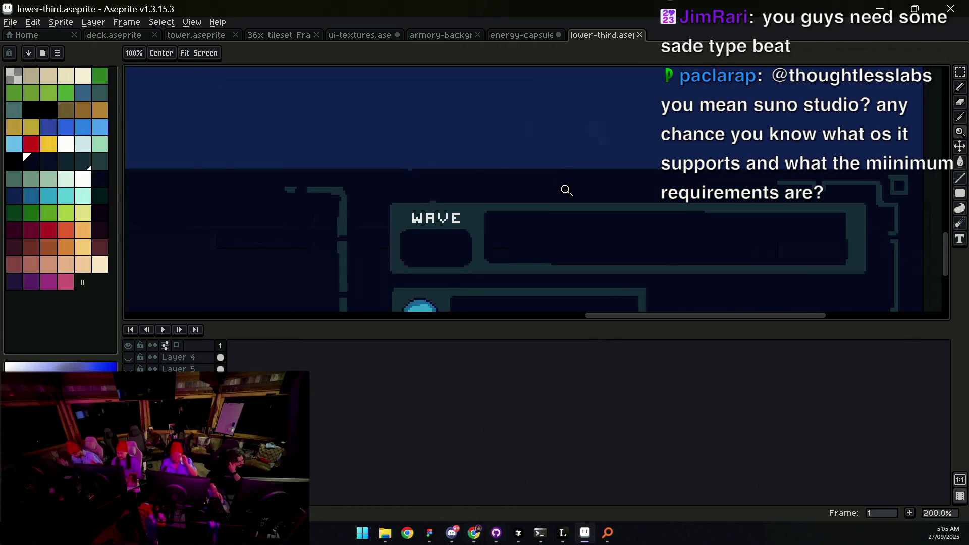
click(467, 250)
key(t)
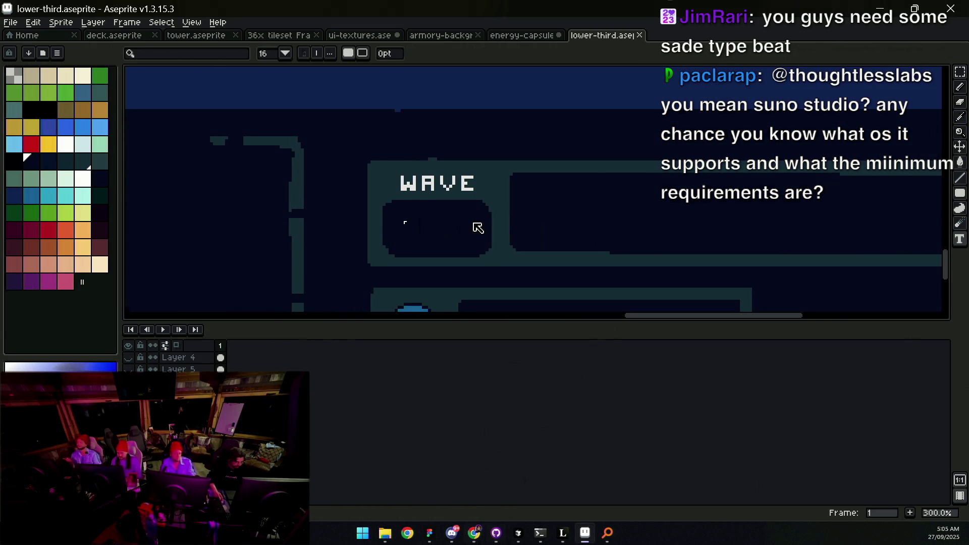
scroll(413, 198, up, 1)
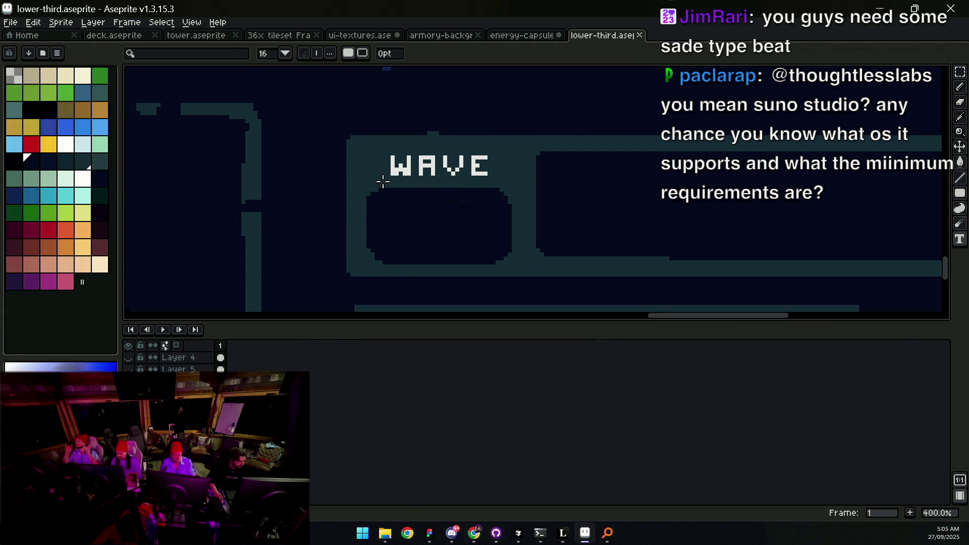
mouse_move(384, 196)
mouse_down()
mouse_move(455, 251)
mouse_move(488, 252)
mouse_up()
click(199, 56)
text(a)
key(BackSpace)
text(ohren)
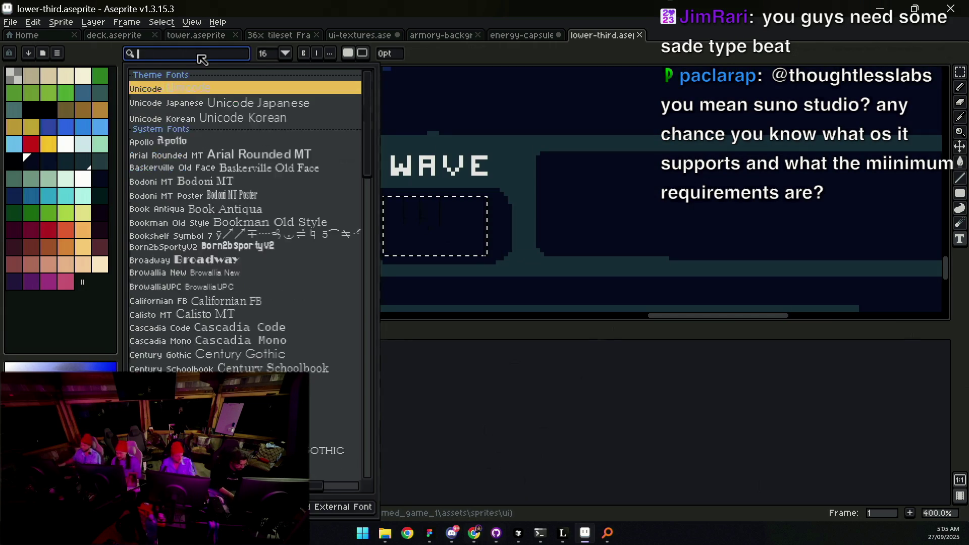
key(Return)
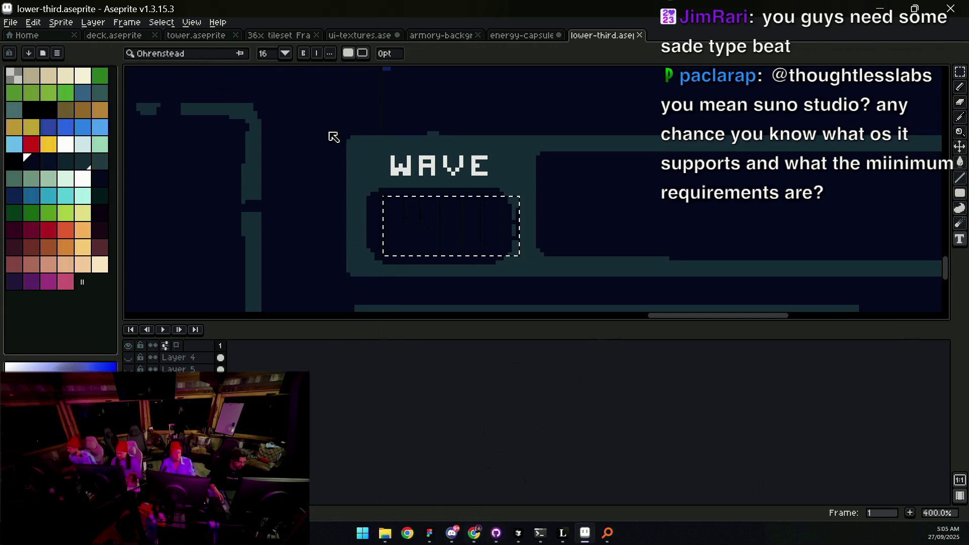
click(66, 145)
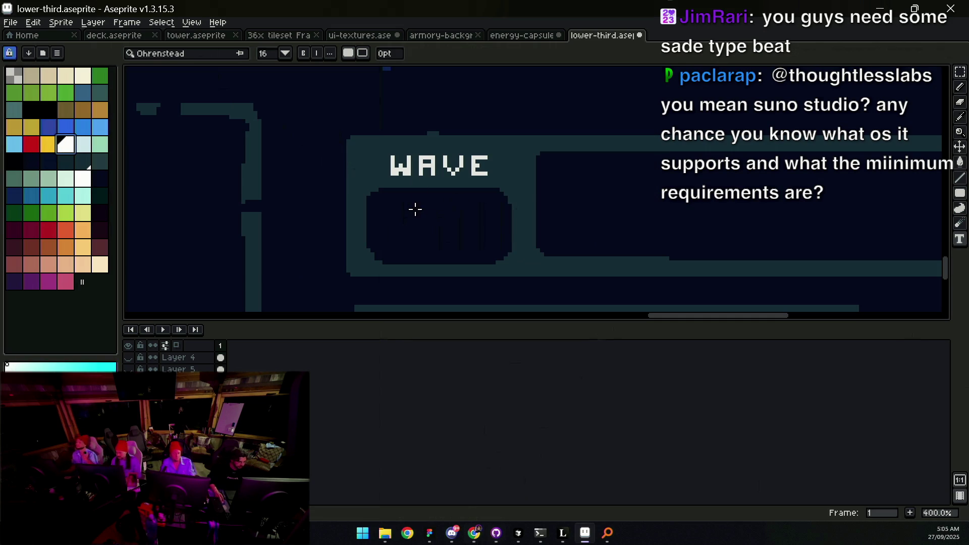
Step: Type 1/3 in a text box under WAVE and commit it to the canvas
click(381, 194)
text(asdasd)
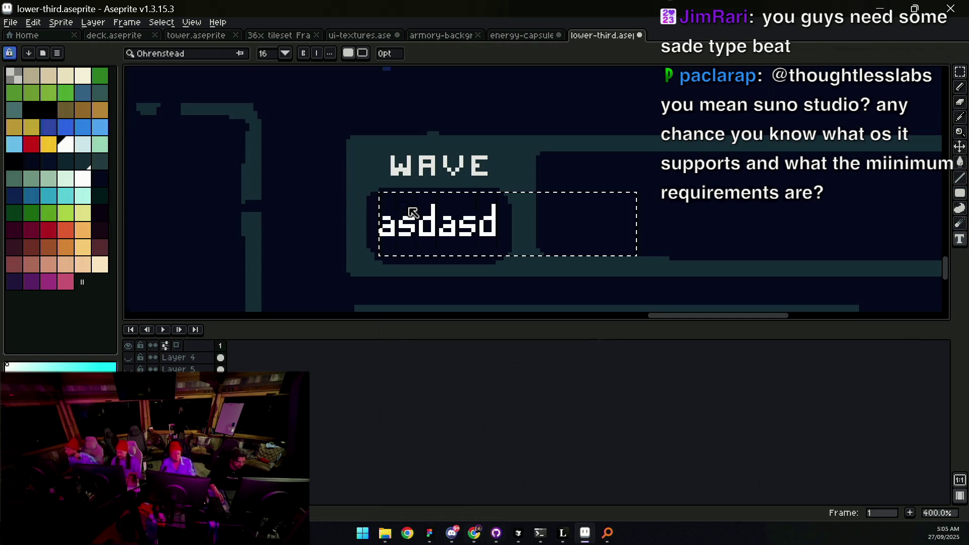
key(Escape)
drag(379, 200, 637, 264)
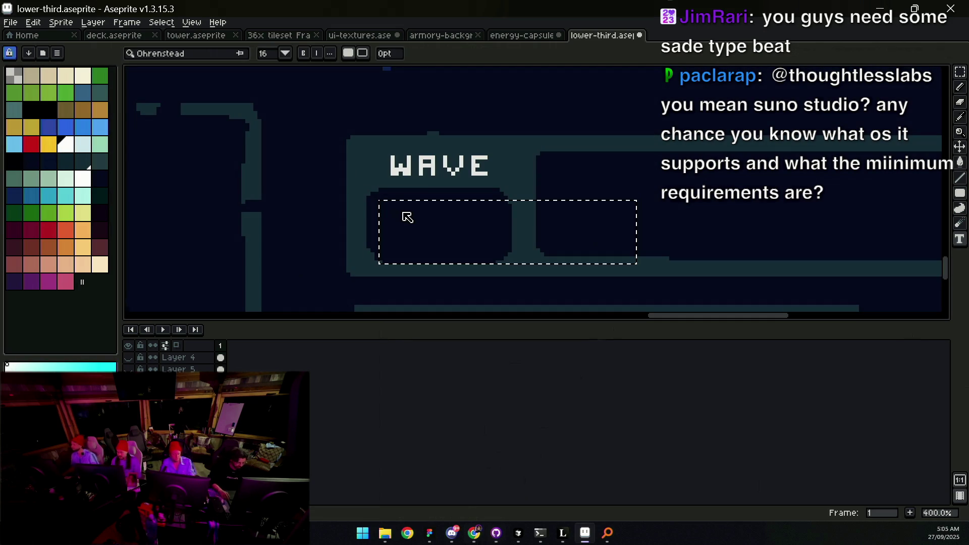
text(3/)
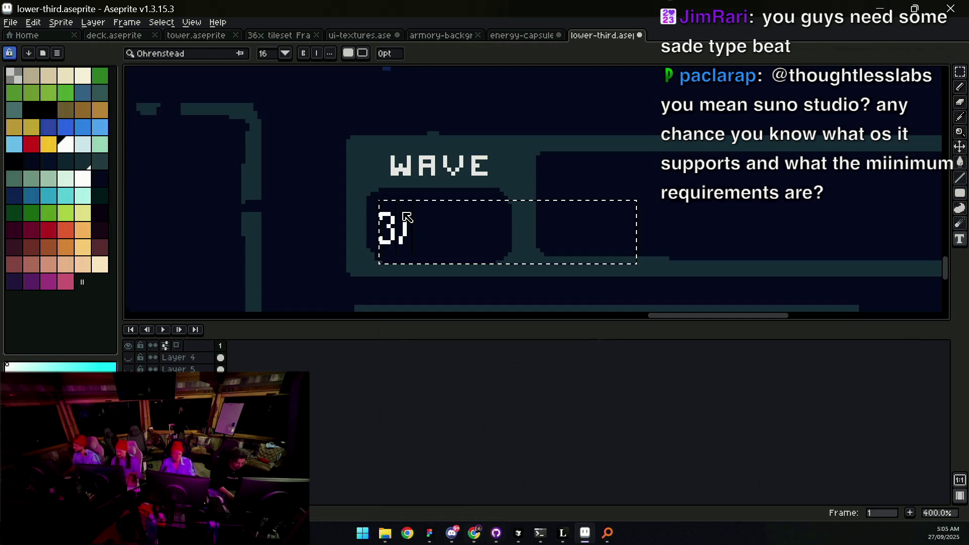
key(BackSpace)
key(BackSpace)
text(1/3)
click(656, 232)
Step: Spread the counter's characters apart, shifting the 3 right and the 1 left
key(m)
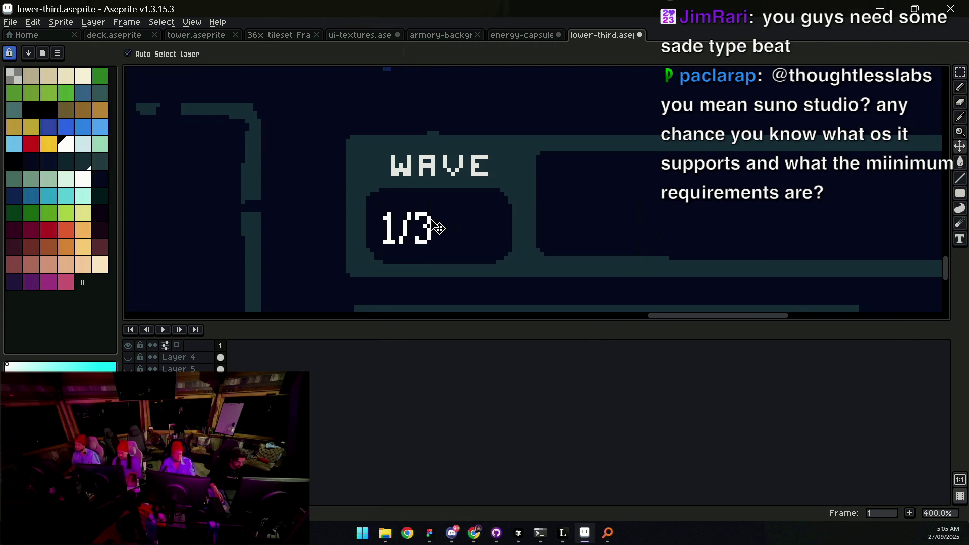
drag(360, 183, 449, 255)
mouse_move(410, 215)
mouse_down()
mouse_move(438, 210)
mouse_move(461, 256)
mouse_up()
key(Right)
key(Right)
key(Right)
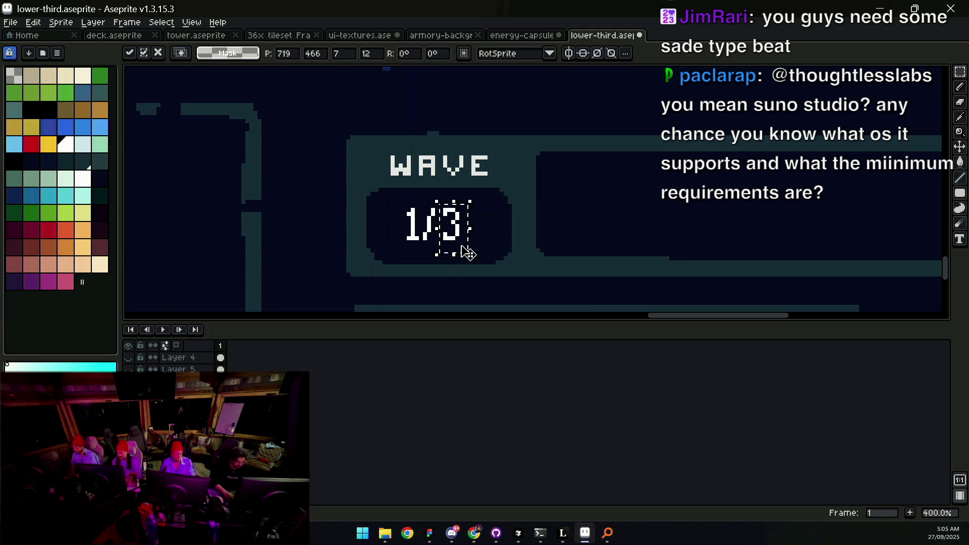
drag(346, 188, 415, 266)
key(Left)
key(Left)
key(Left)
key(Return)
scroll(574, 138, down, 6)
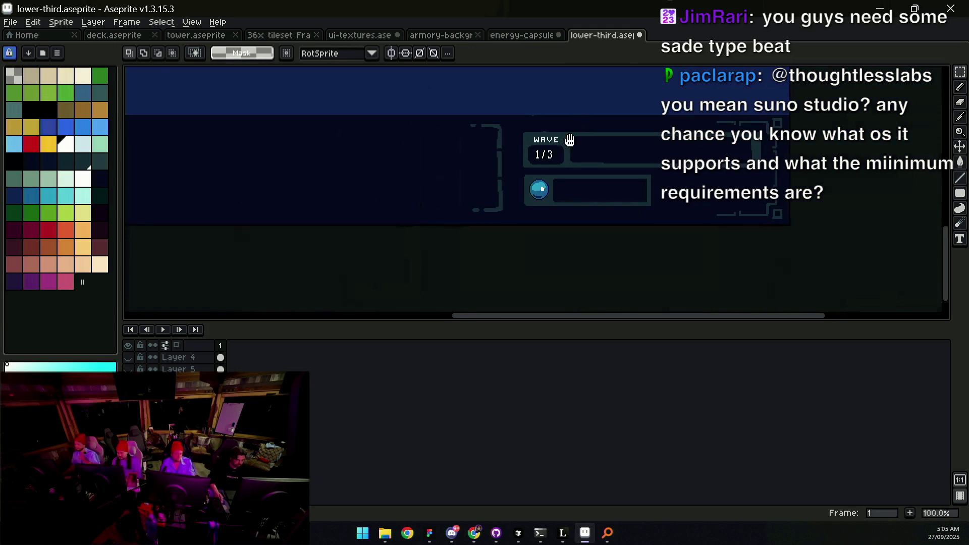
Step: Select and delete the old 1/3 counter in the WAVE box
scroll(537, 243, up, 6)
mouse_move(416, 197)
mouse_down()
mouse_move(550, 136)
mouse_move(551, 145)
mouse_up()
key(Delete)
key(ctrl+d)
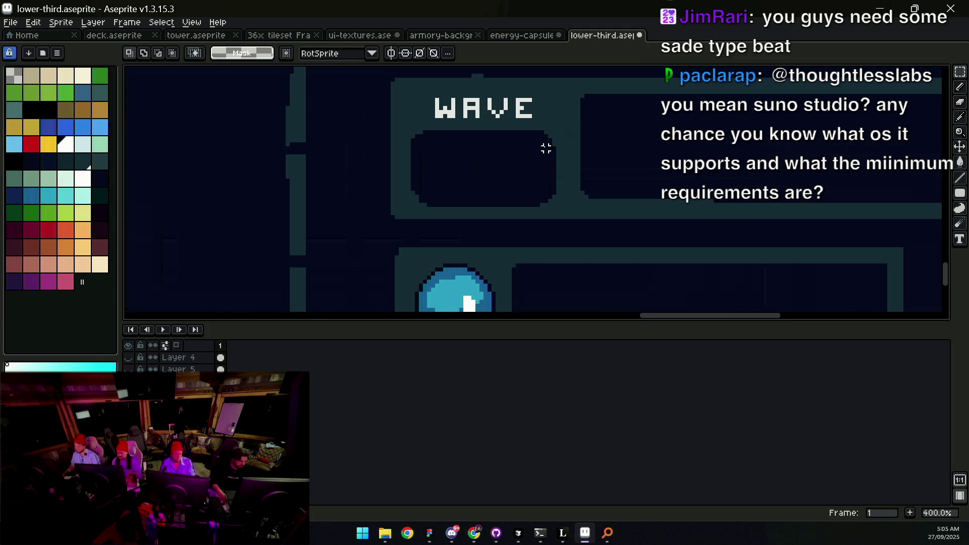
Step: Set the text font to BigNumbers
key(t)
click(187, 53)
text(BigNumber)
key(Return)
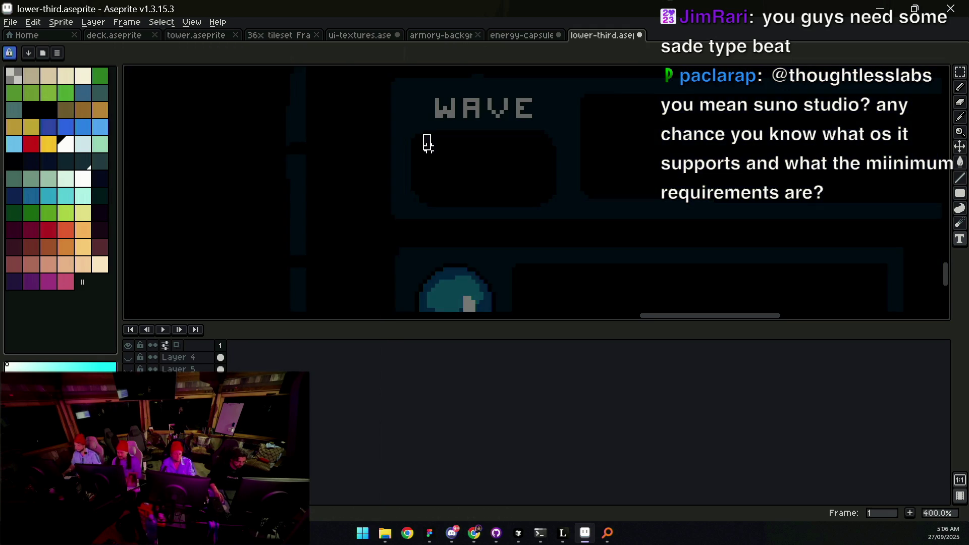
Step: Try typing 100/13 and 10/13 in the WAVE box, cancelling each attempt
mouse_move(424, 134)
mouse_down()
mouse_move(541, 200)
mouse_move(533, 201)
mouse_up()
text(10)
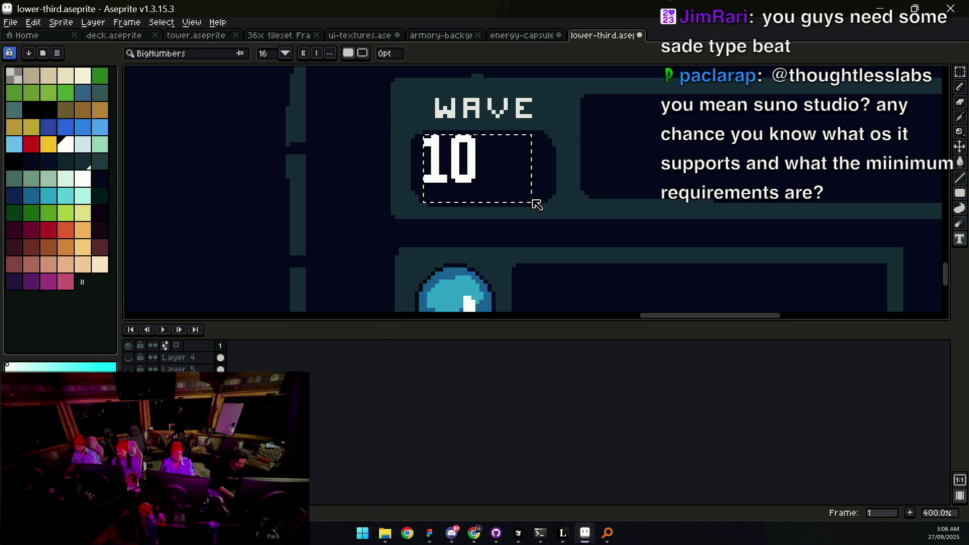
text(0)
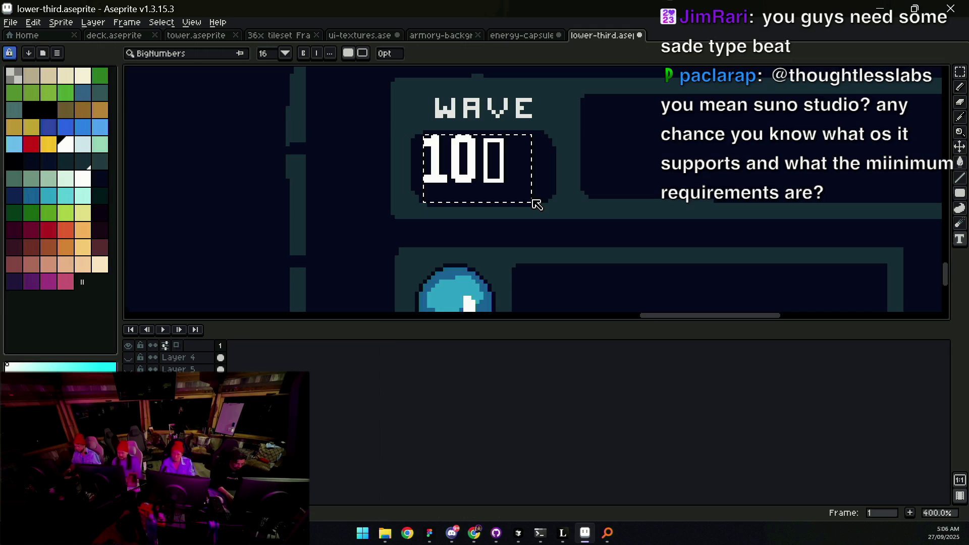
text(/13)
key(Escape)
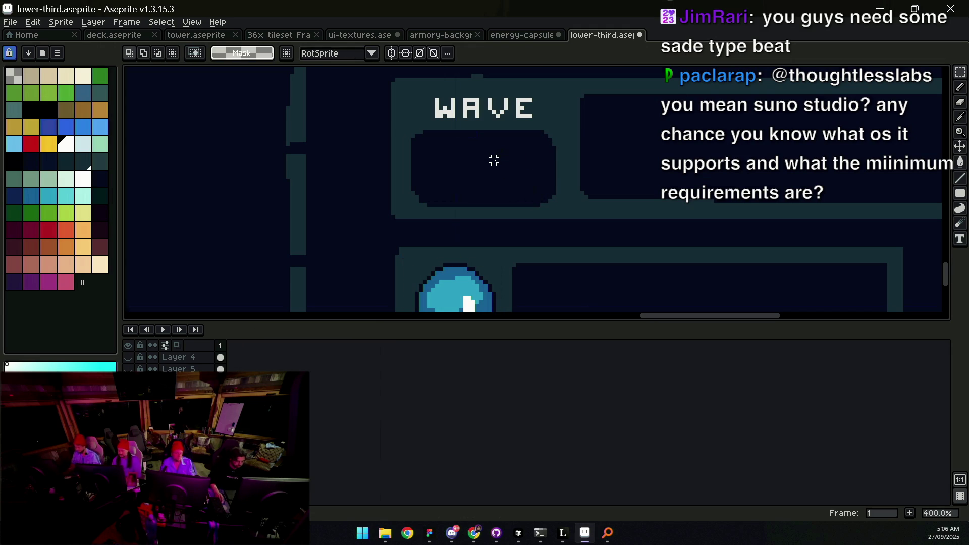
click(441, 161)
text(10)
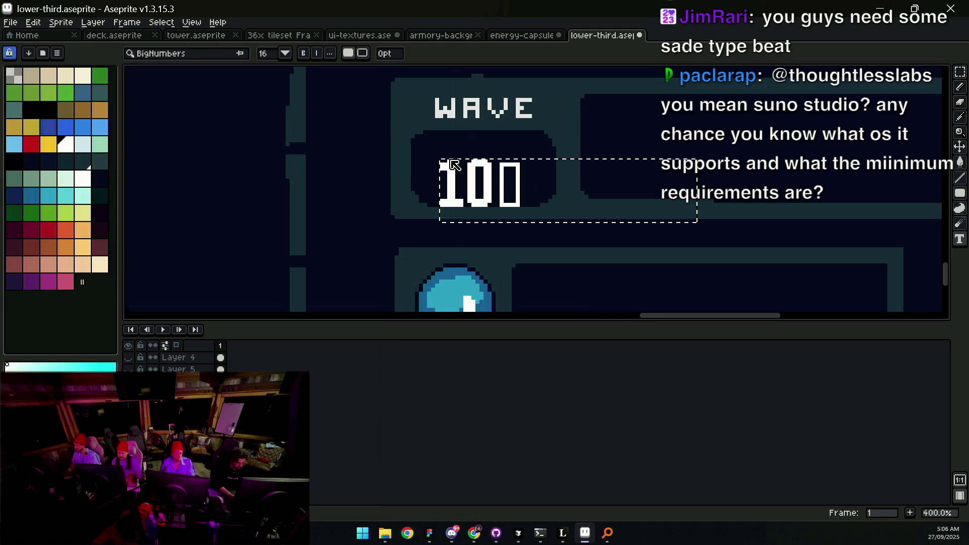
text(/13)
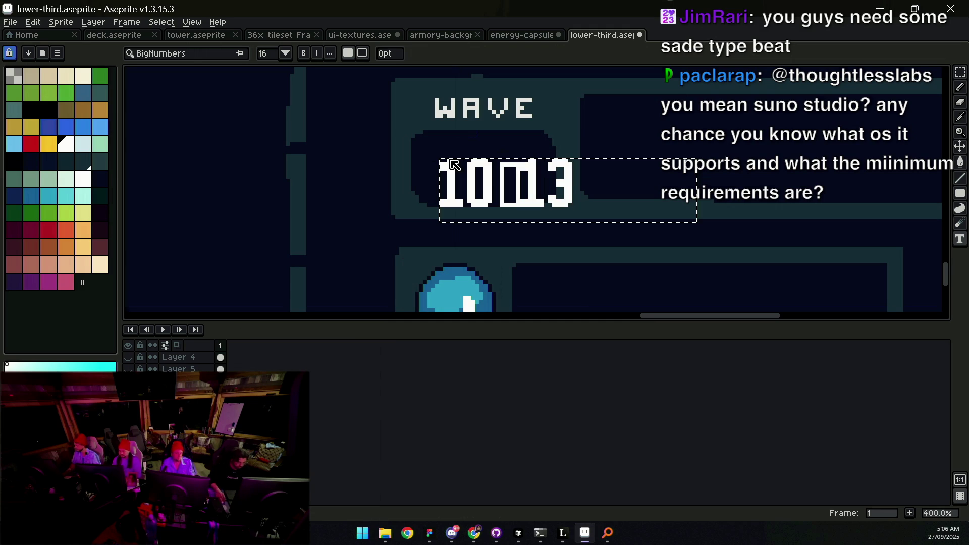
key(Escape)
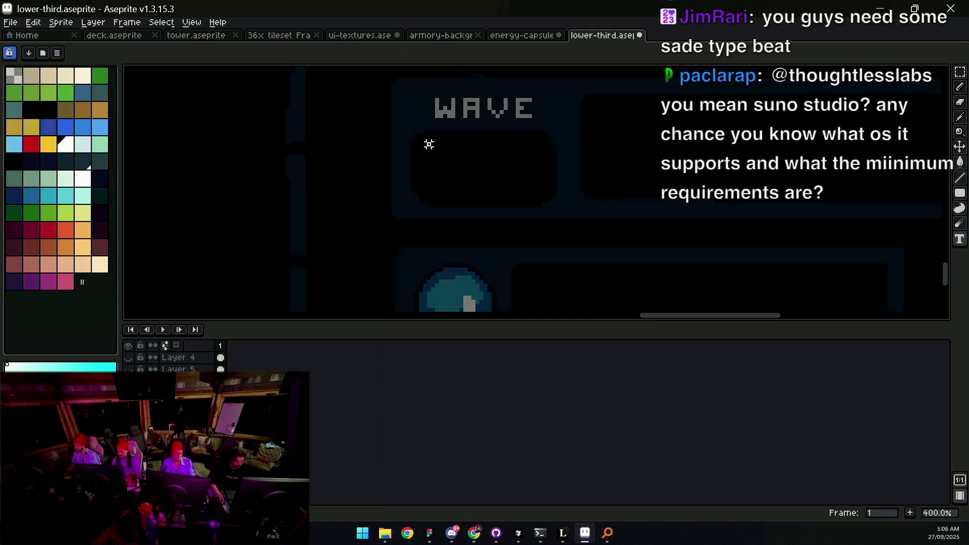
click(429, 145)
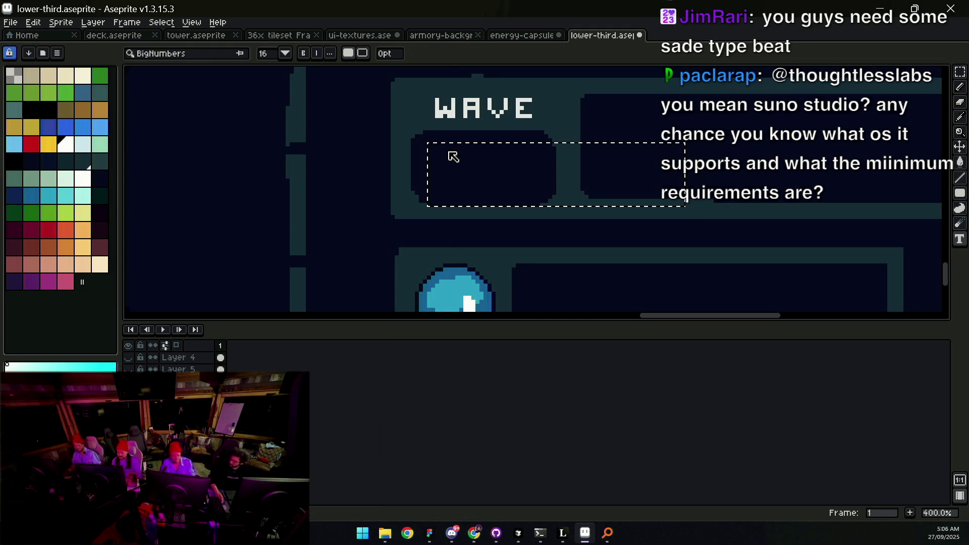
key(Escape)
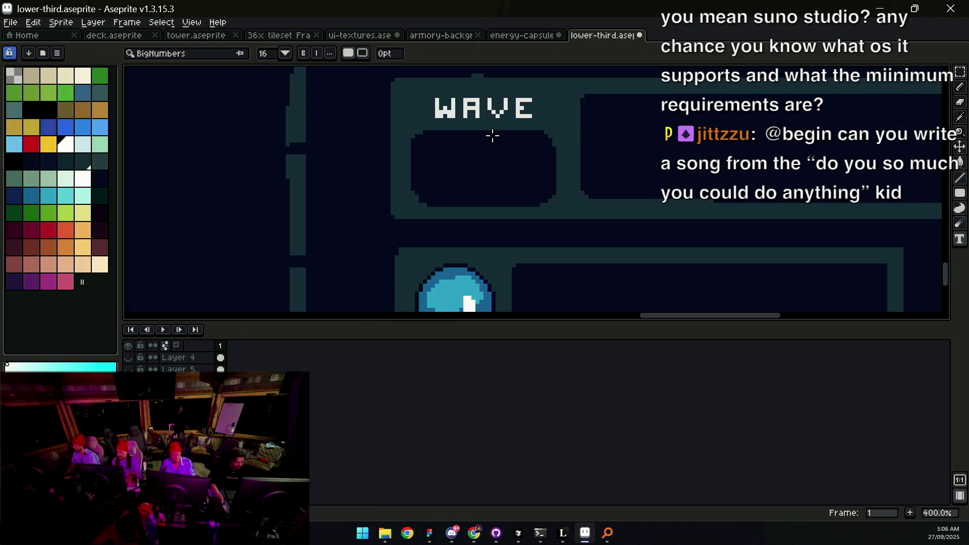
scroll(493, 135, up, 1)
Step: Draw a 1-pixel slash in the WAVE box, then undo it
key(v)
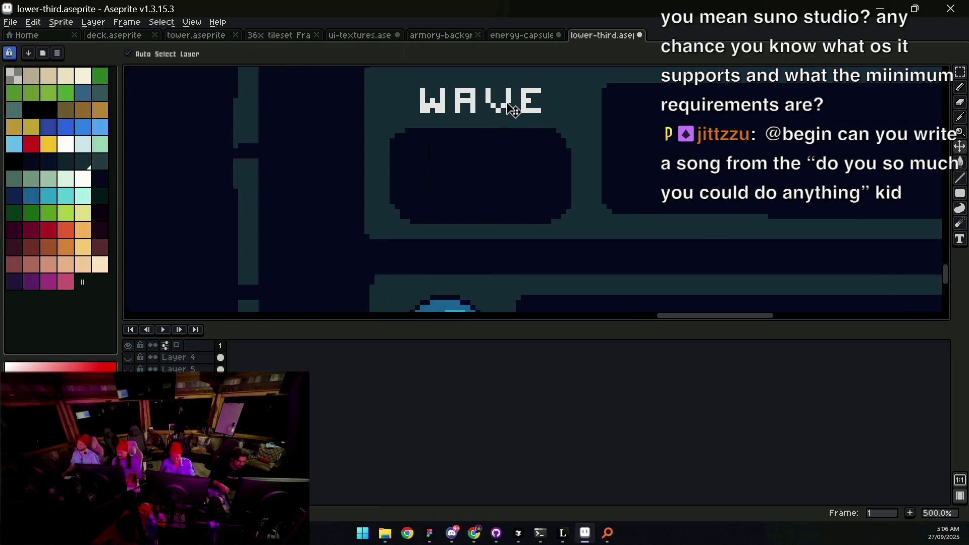
key(b)
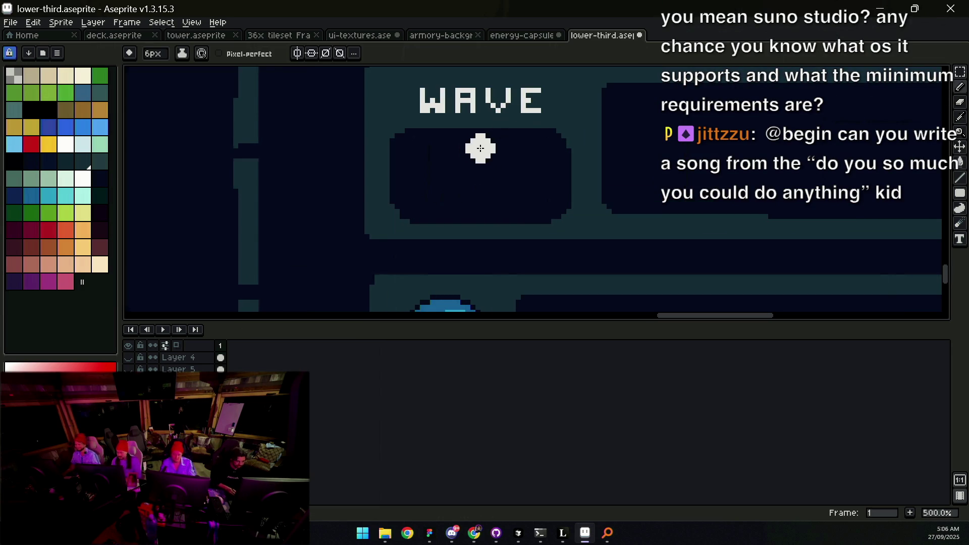
key(minus)
key(minus)
key(minus)
mouse_move(487, 142)
mouse_down()
mouse_move(464, 206)
mouse_move(488, 209)
mouse_move(460, 210)
mouse_move(488, 191)
mouse_move(468, 199)
mouse_up()
scroll(480, 182, up, 1)
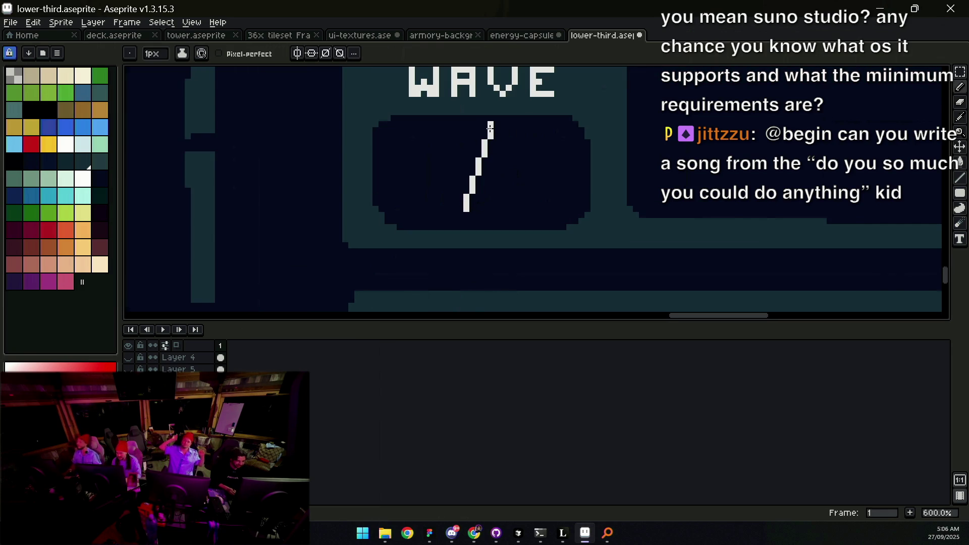
key(q)
mouse_move(487, 123)
mouse_down()
mouse_move(505, 223)
mouse_move(509, 173)
mouse_up()
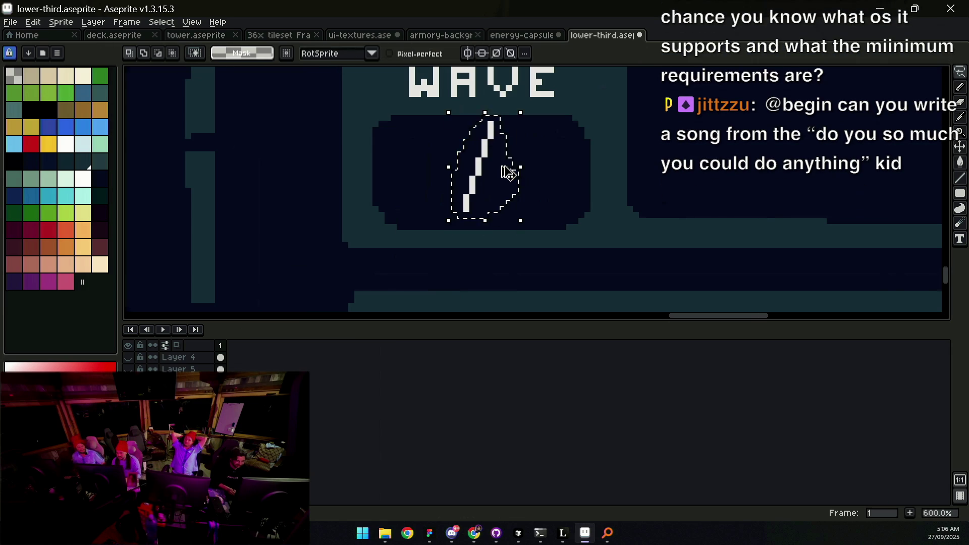
key(ctrl+z)
key(ctrl+z)
Step: Type 1234 in the WAVE box and commit the text
key(t)
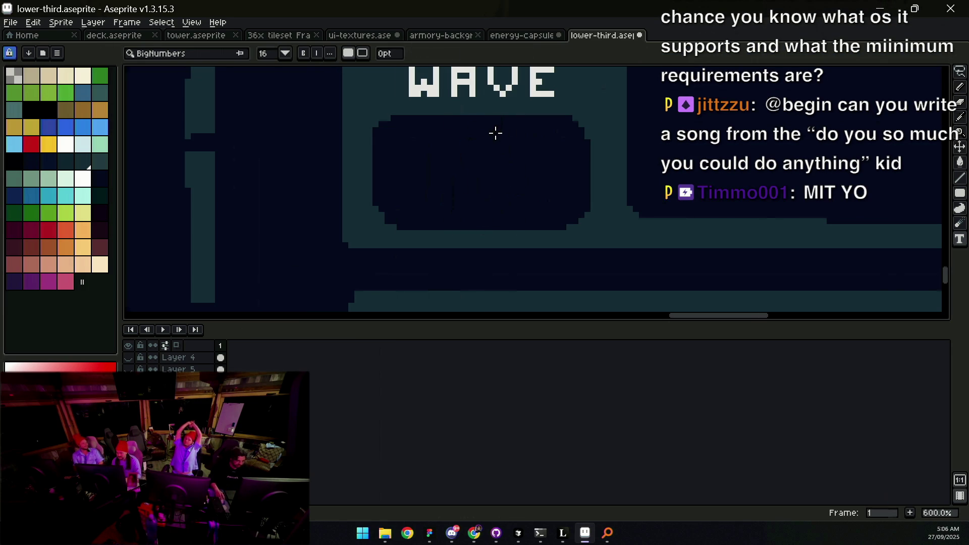
click(398, 134)
text(1234)
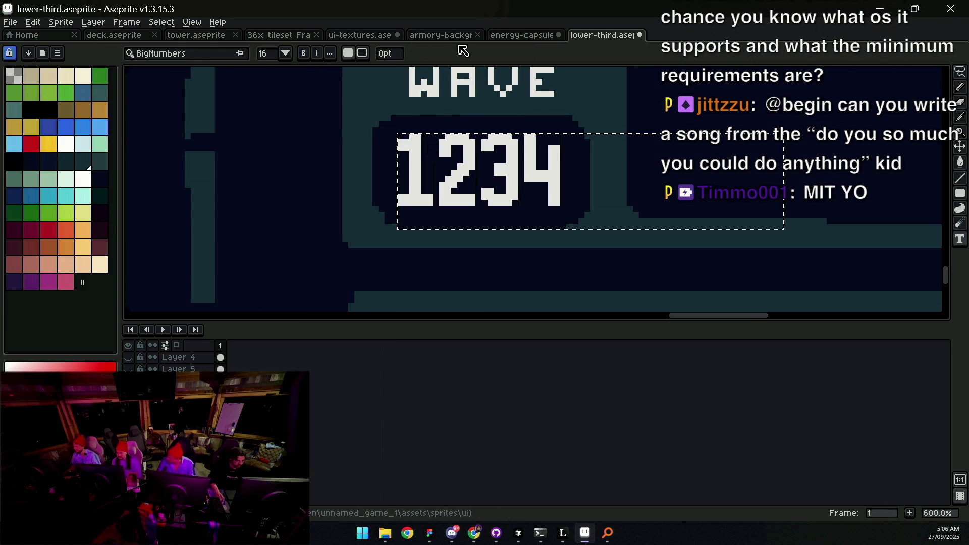
key(Return)
scroll(517, 166, down, 5)
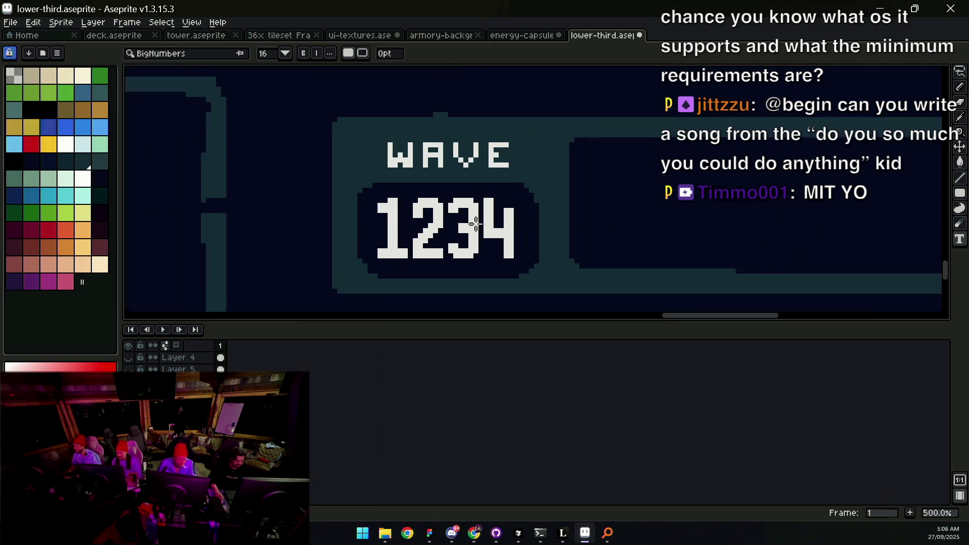
scroll(470, 233, up, 1)
scroll(470, 233, up, 3)
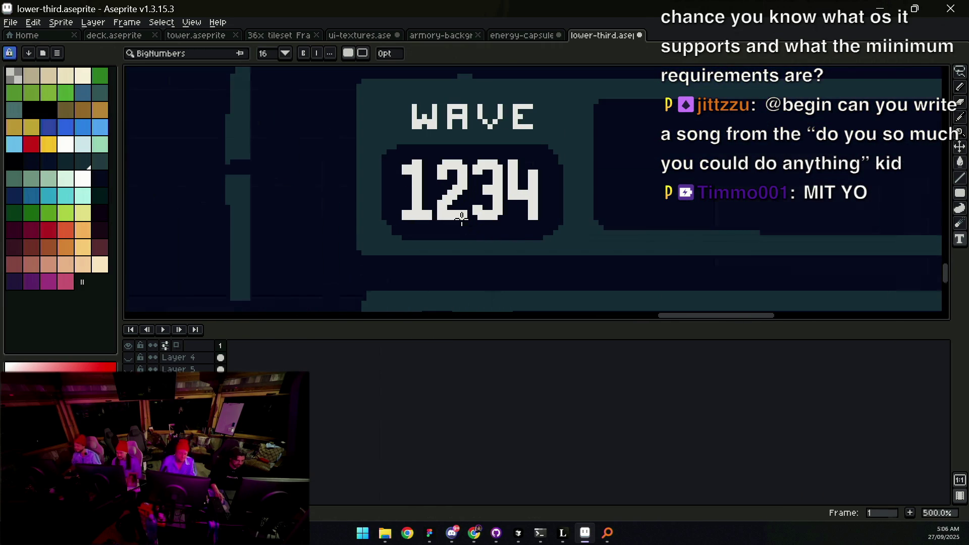
Step: Step back and forth through the undo history around the 1234 text
key(v)
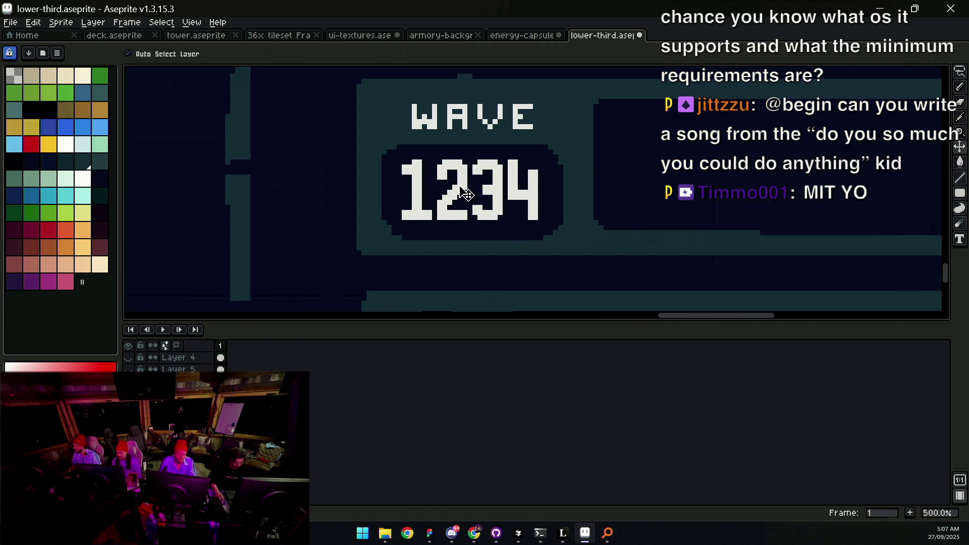
key(m)
mouse_move(389, 152)
mouse_down()
mouse_move(481, 237)
mouse_move(465, 230)
mouse_move(471, 237)
mouse_up()
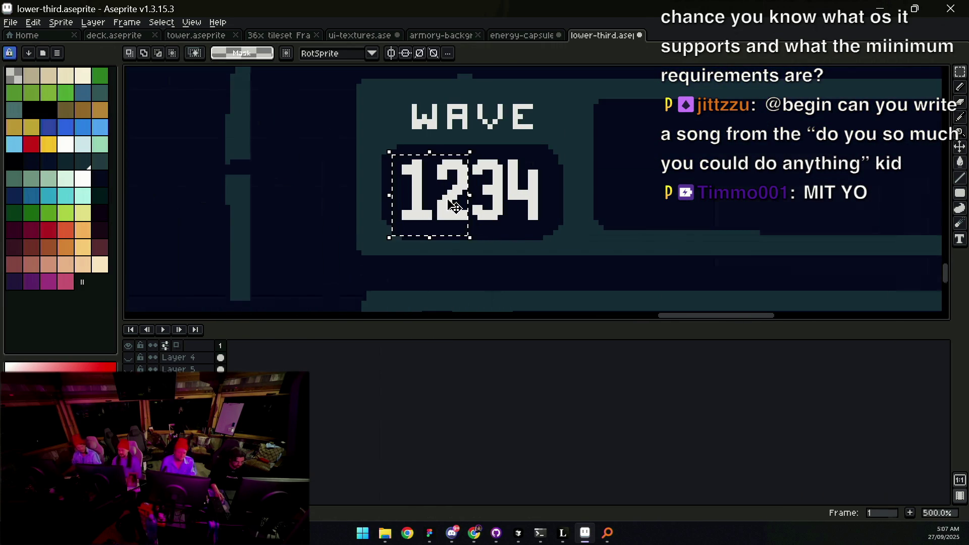
key(ctrl+z)
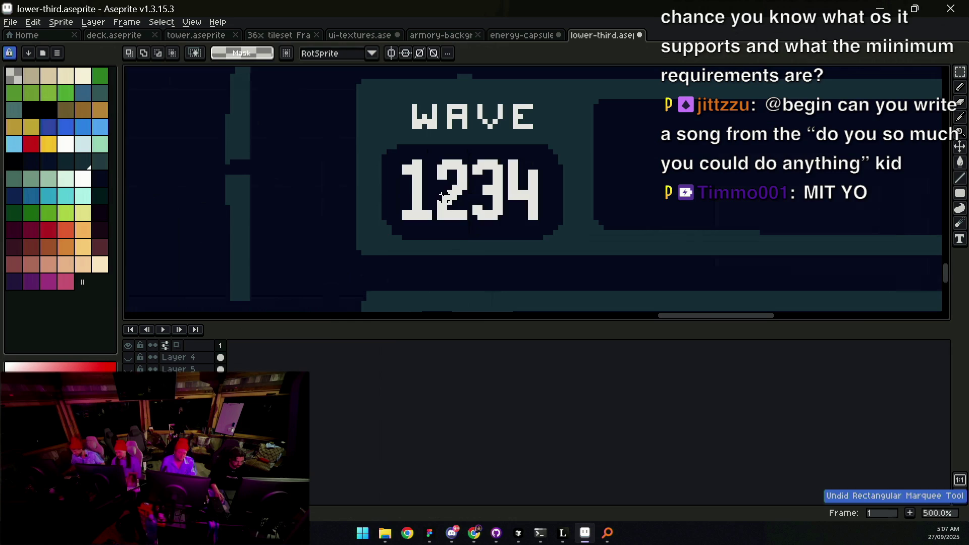
key(ctrl+z)
key(ctrl+y)
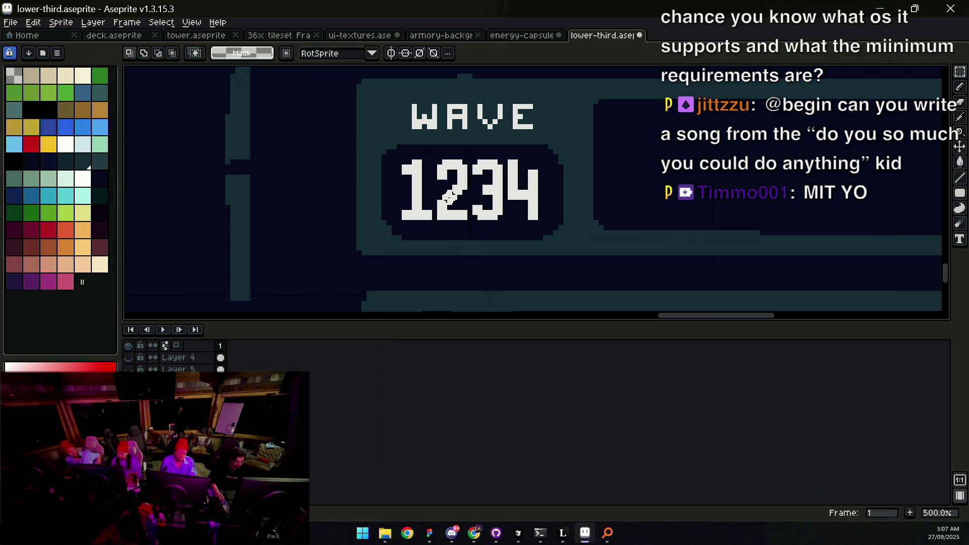
key(ctrl+z)
key(ctrl+y)
key(ctrl+z)
key(z)
scroll(463, 193, down, 3)
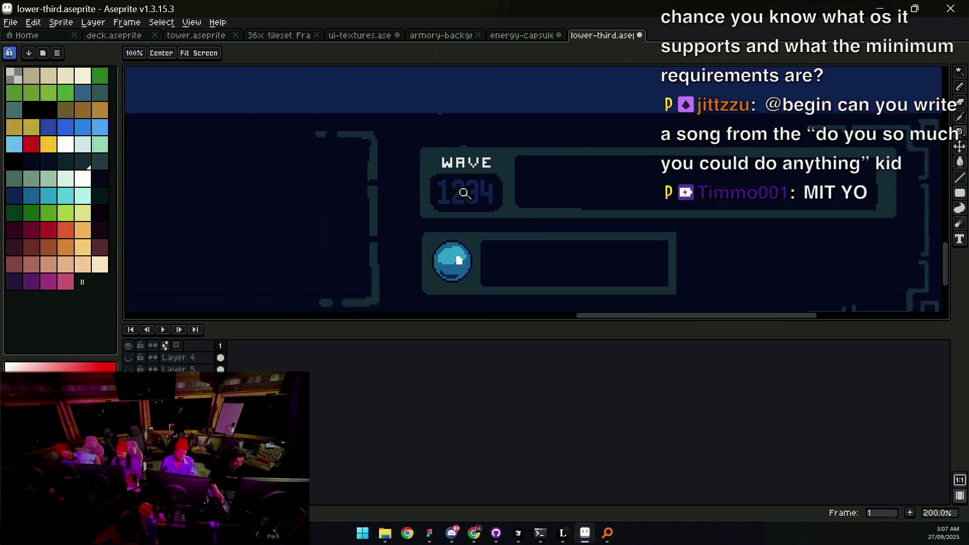
key(ctrl+y)
key(v)
scroll(469, 202, up, 2)
Step: Restore the 1234 text through the history and select the 12 digits
key(ctrl+z)
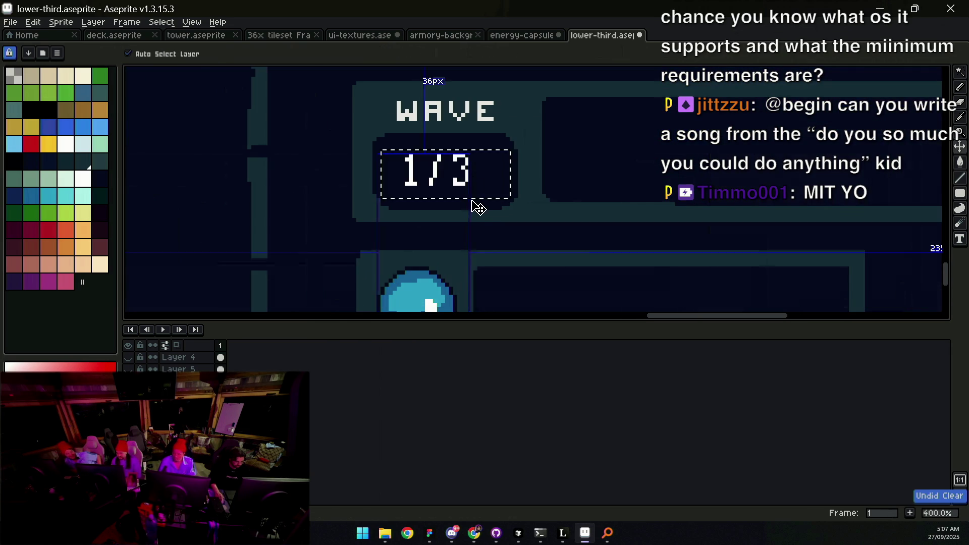
key(z)
key(ctrl+z)
key(m)
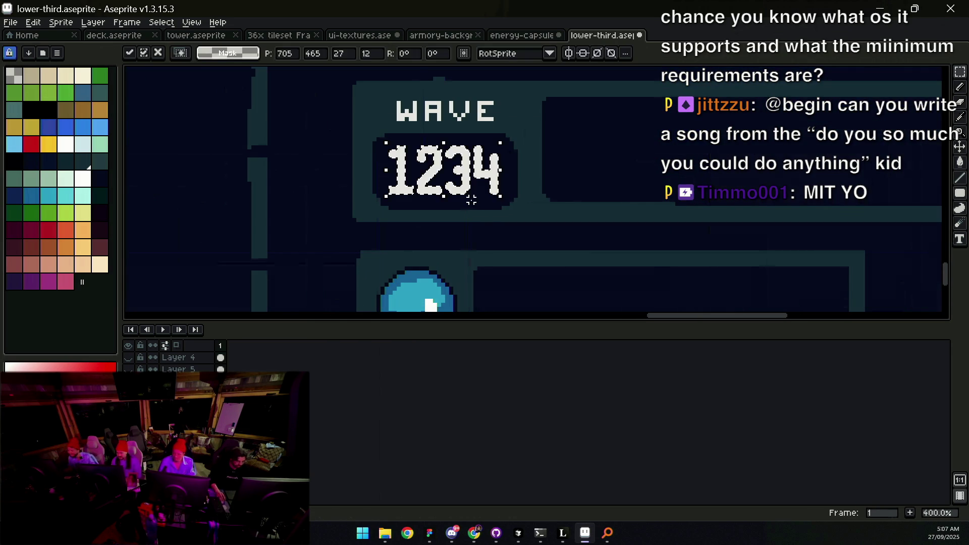
key(v)
scroll(442, 166, up, 1)
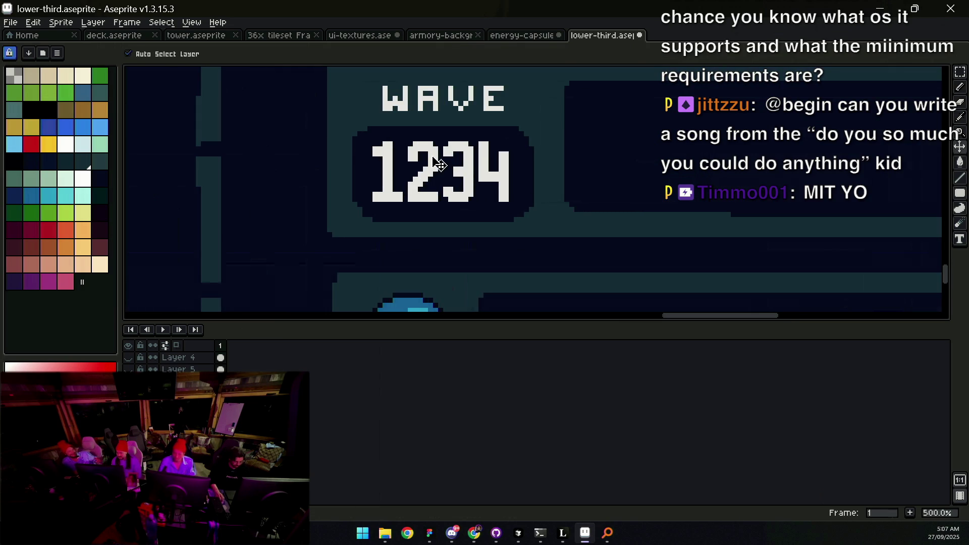
key(m)
drag(364, 133, 451, 241)
Step: Open a gap between the digits by moving 12 left and 34 right
drag(436, 234, 440, 230)
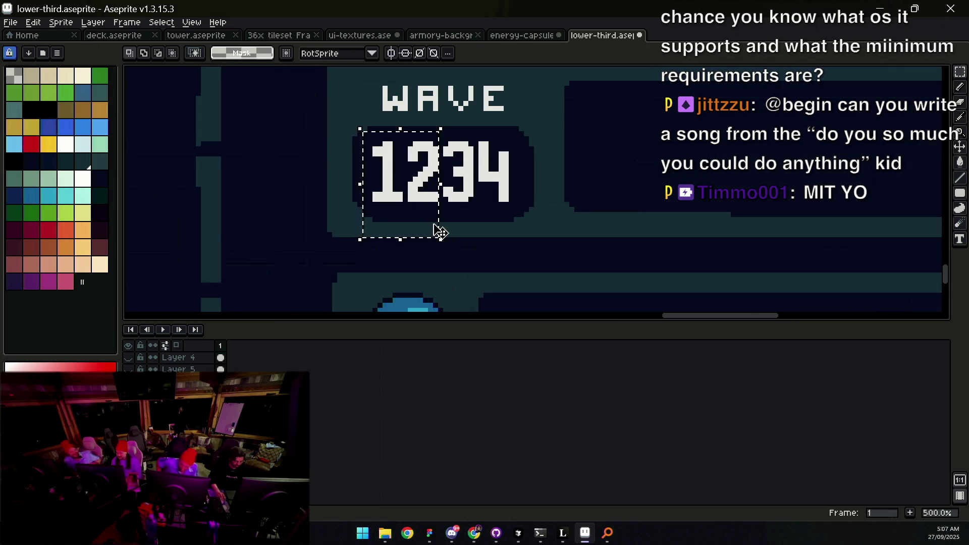
key(ctrl+d)
drag(437, 134, 525, 229)
key(Right)
key(Right)
key(Right)
key(ctrl+d)
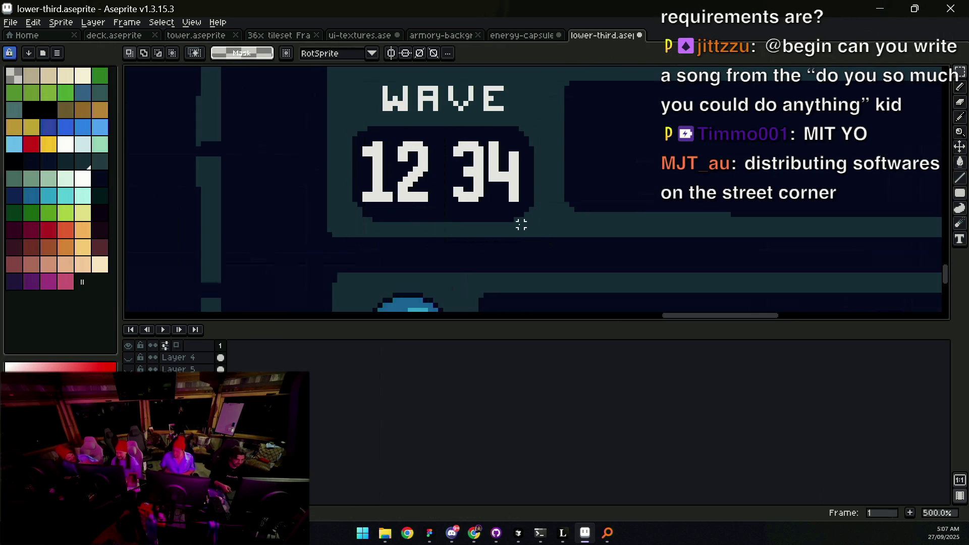
Step: Zoom in closely on the wave counter with the pencil selected
key(b)
scroll(461, 166, up, 2)
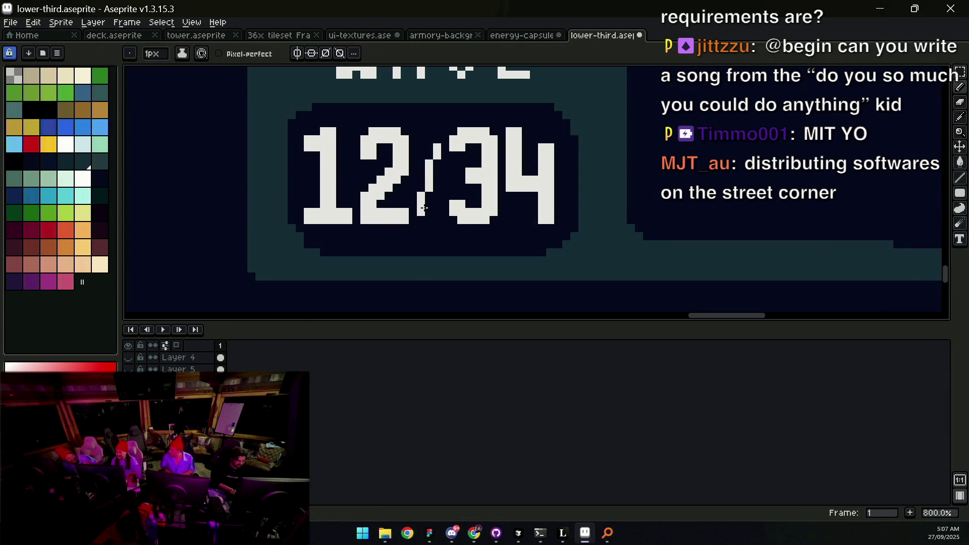
key(z)
scroll(444, 187, down, 5)
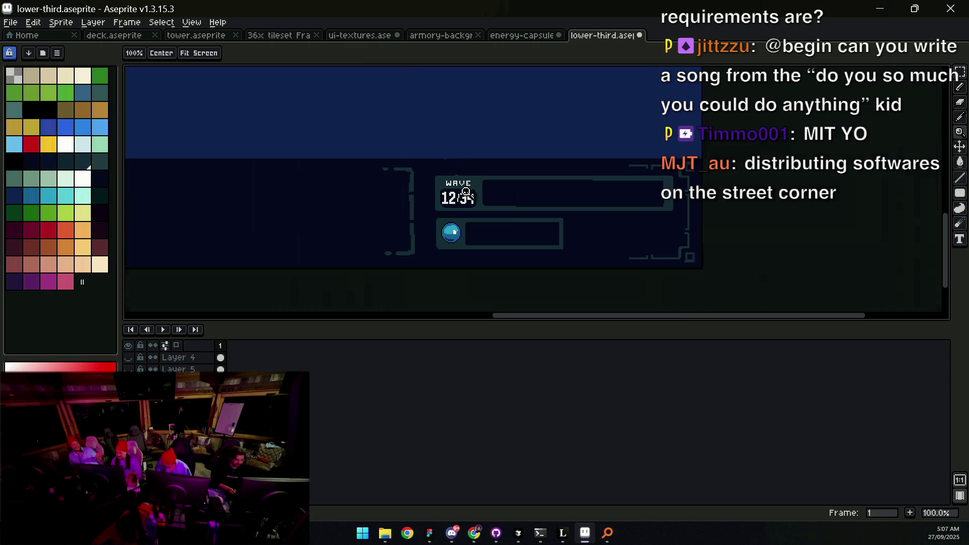
scroll(465, 195, up, 5)
key(b)
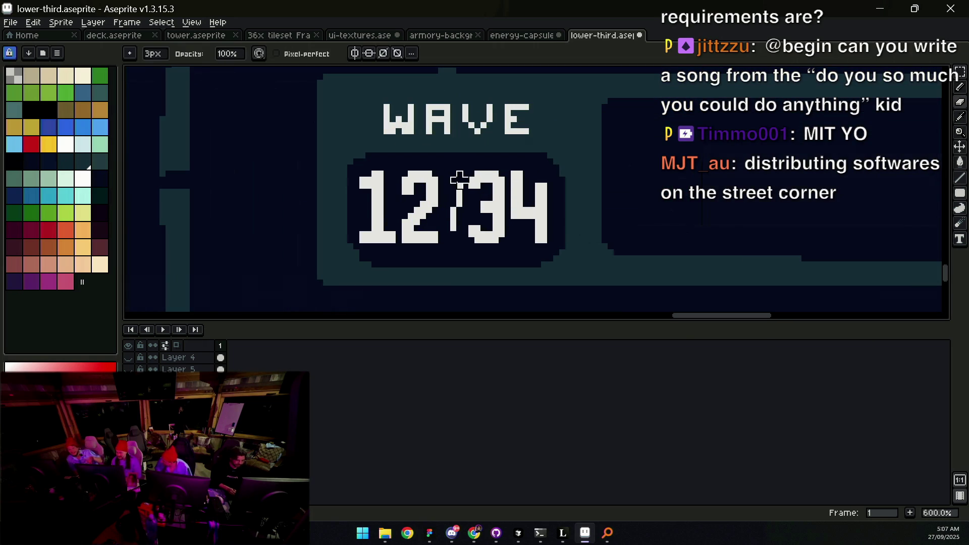
key(z)
scroll(468, 222, down, 5)
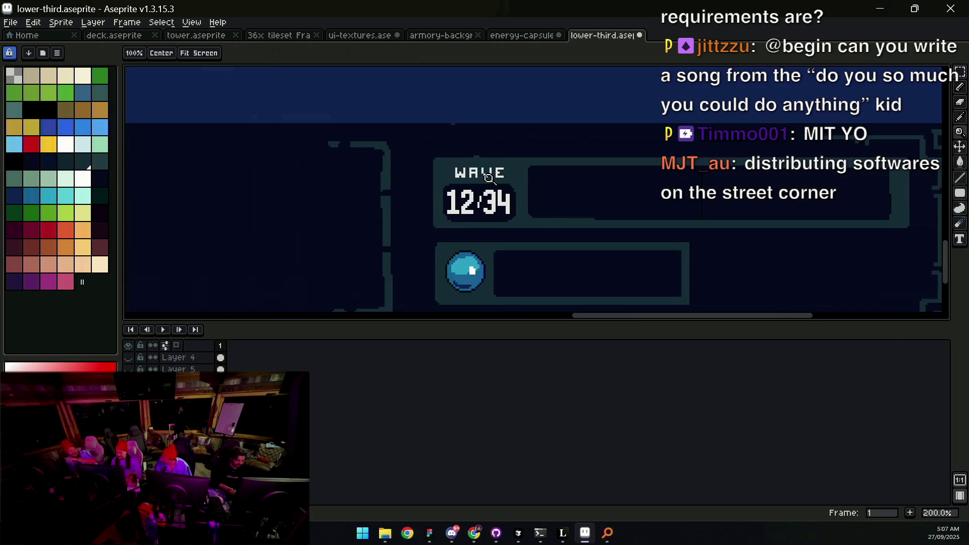
scroll(487, 189, up, 5)
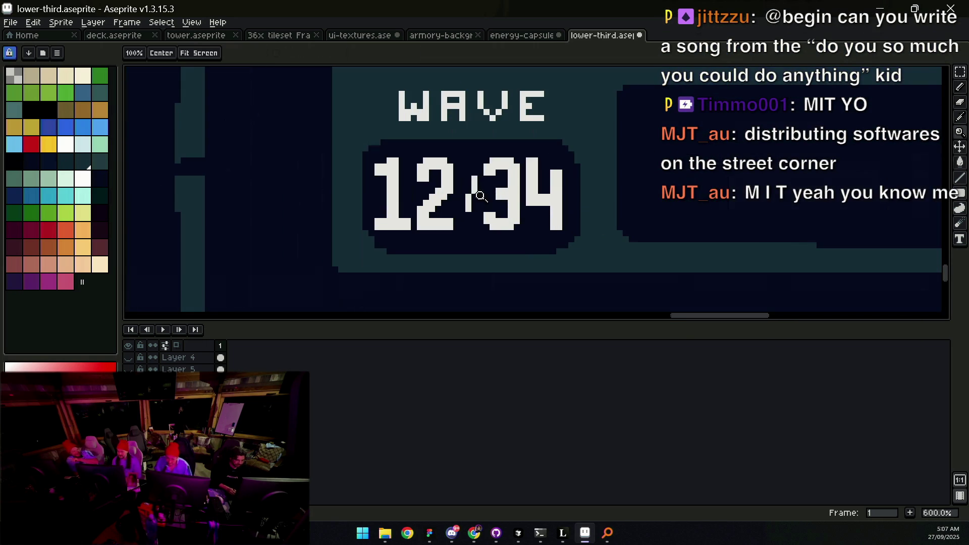
Step: Set a 3-pixel pencil and draw dark pixels along the counter box's left edge
key(b)
key(b)
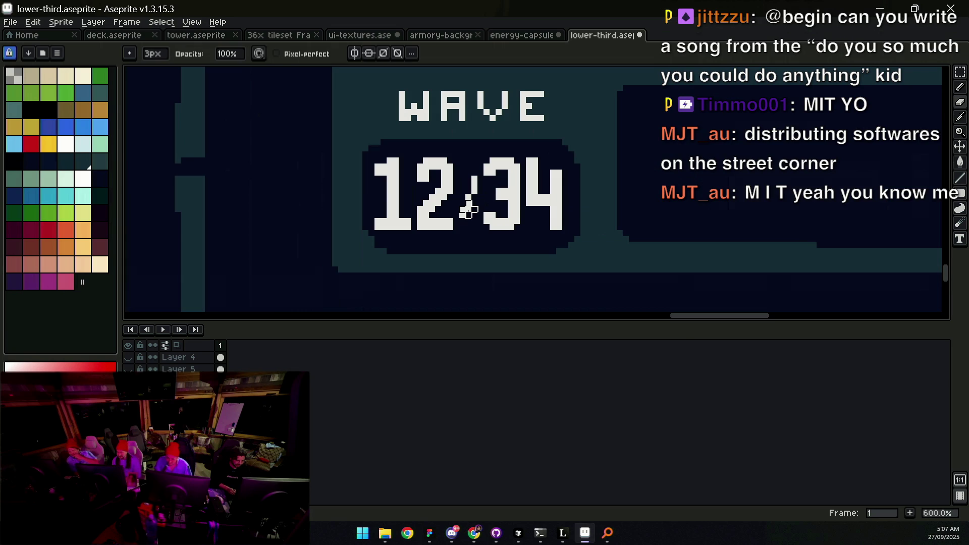
key(b)
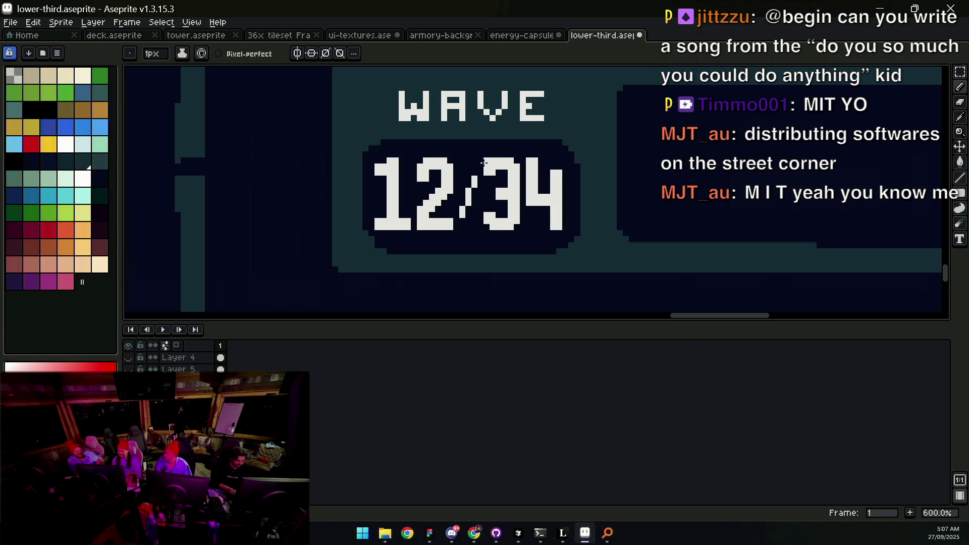
key(z)
scroll(485, 166, down, 4)
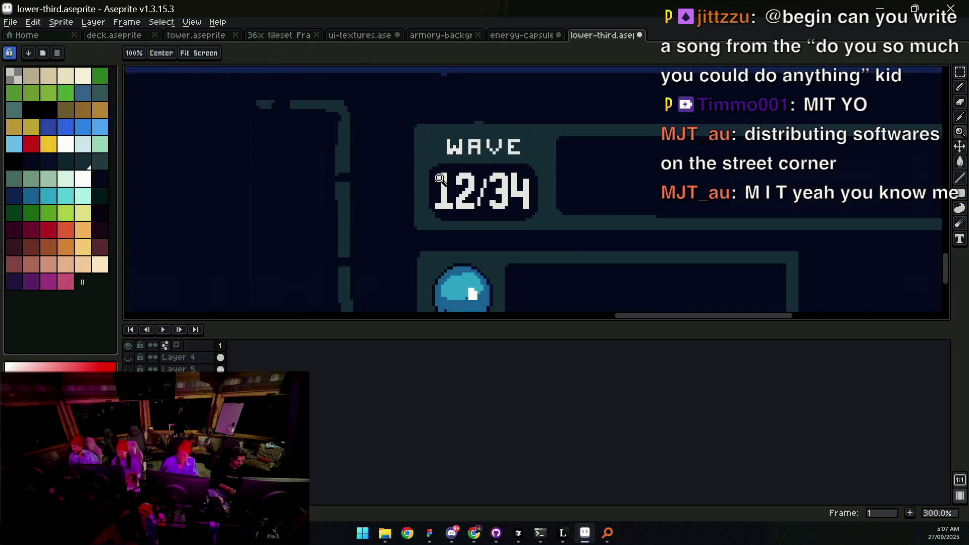
scroll(507, 172, down, 2)
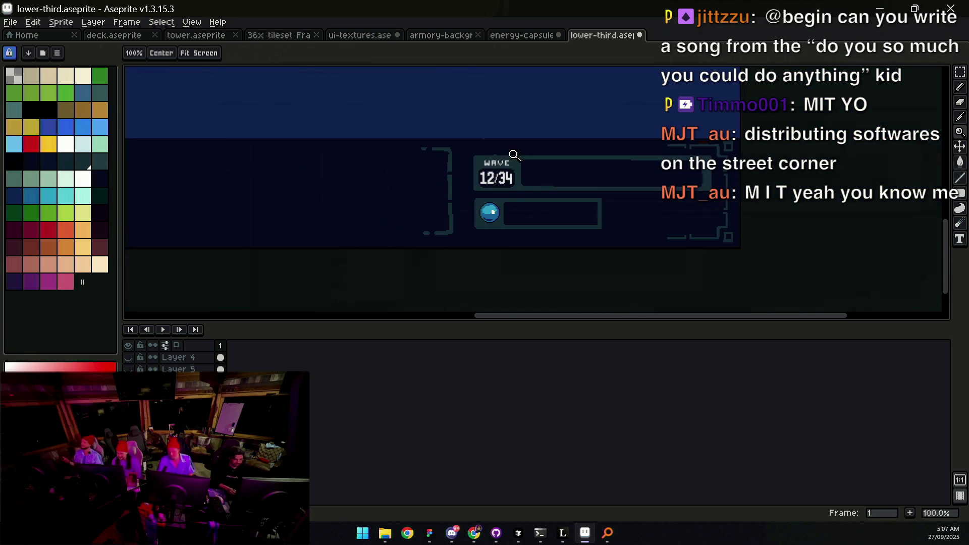
scroll(509, 169, up, 4)
key(b)
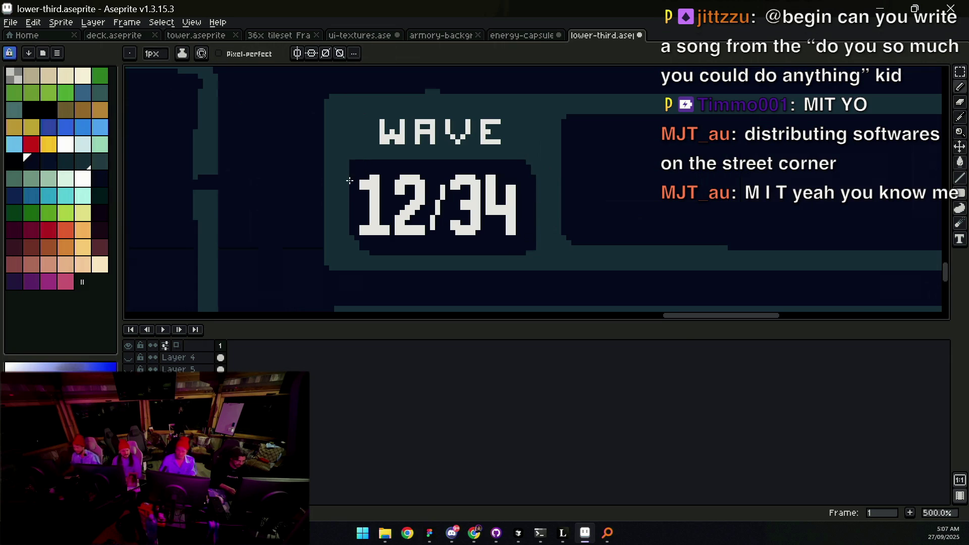
drag(348, 170, 348, 232)
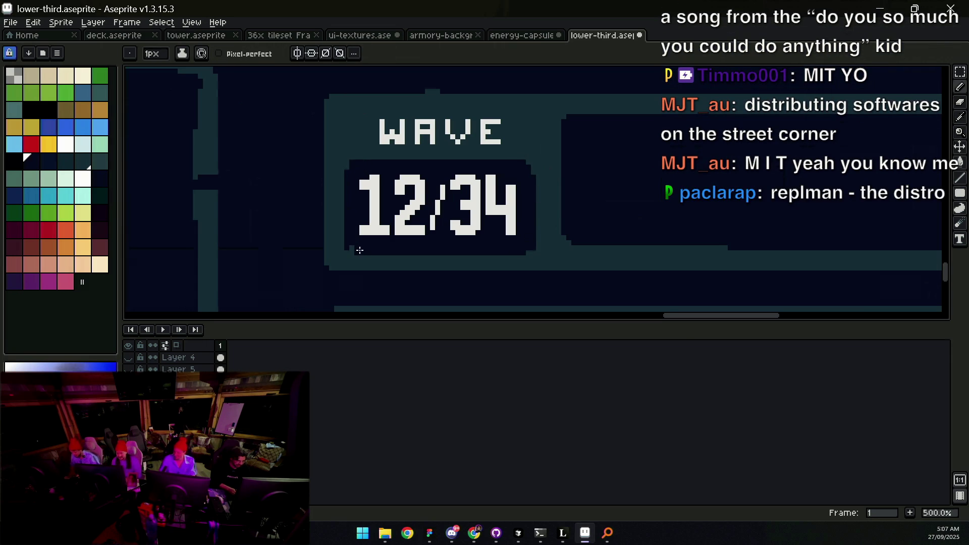
Step: Lasso-select the 12/34 digits and shift the /34 part to the right
scroll(409, 218, down, 2)
scroll(426, 205, up, 2)
key(q)
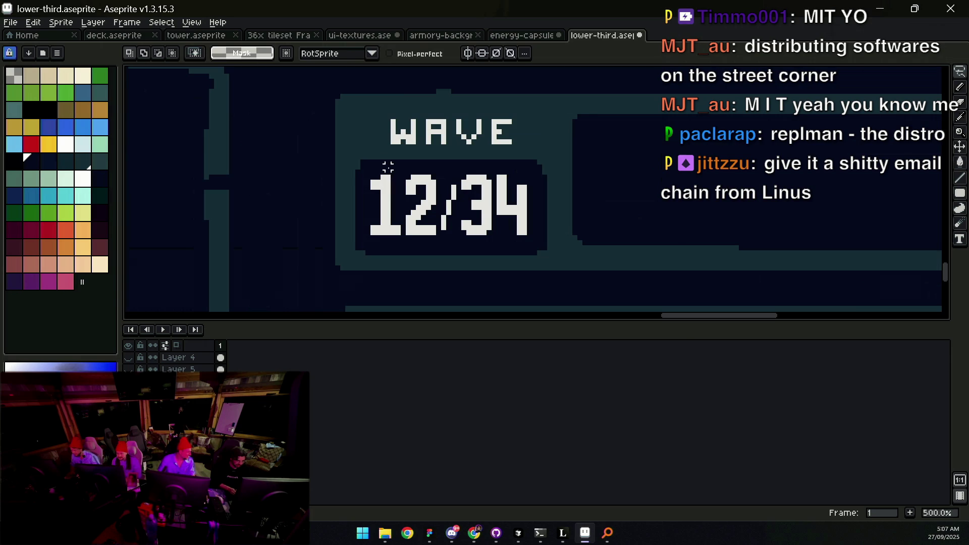
drag(387, 163, 412, 243)
drag(433, 202, 432, 199)
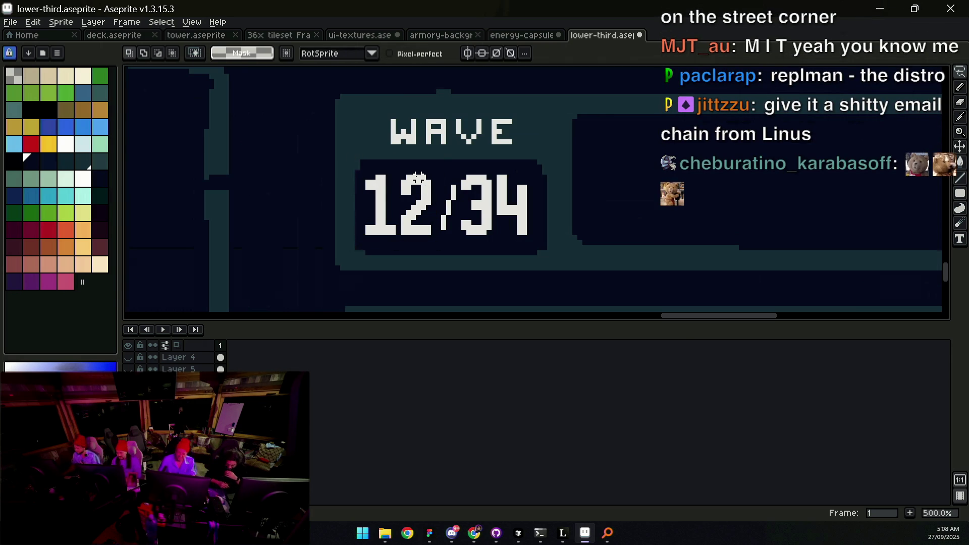
drag(459, 217, 459, 218)
drag(502, 202, 511, 202)
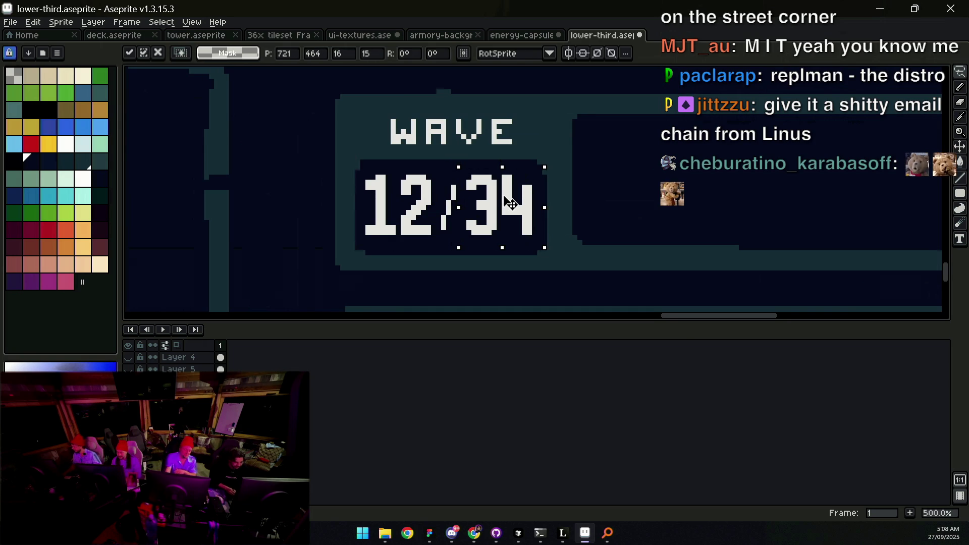
key(ctrl+d)
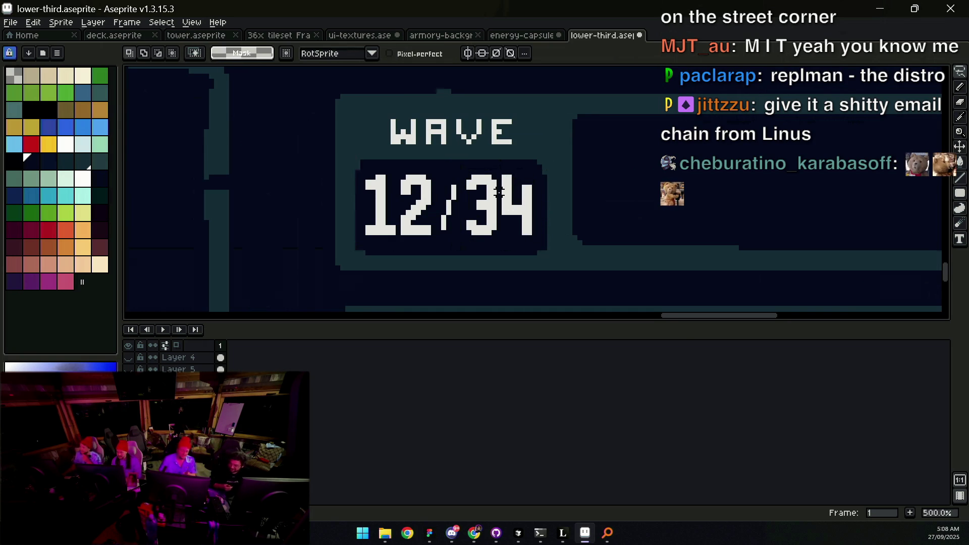
Step: Delete the stray pixels between 12 and 34 and paste the copied pixels back
key(z)
scroll(490, 181, down, 4)
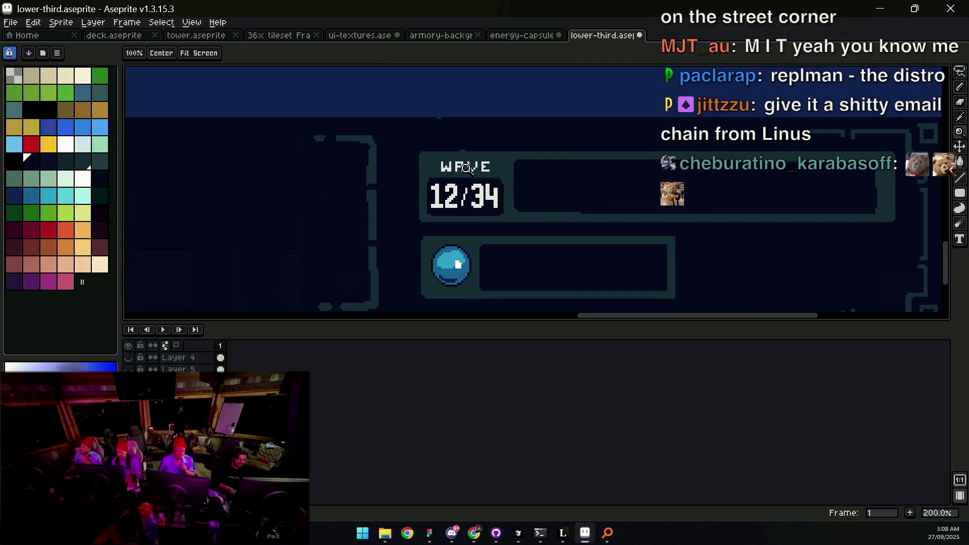
scroll(484, 162, up, 3)
key(q)
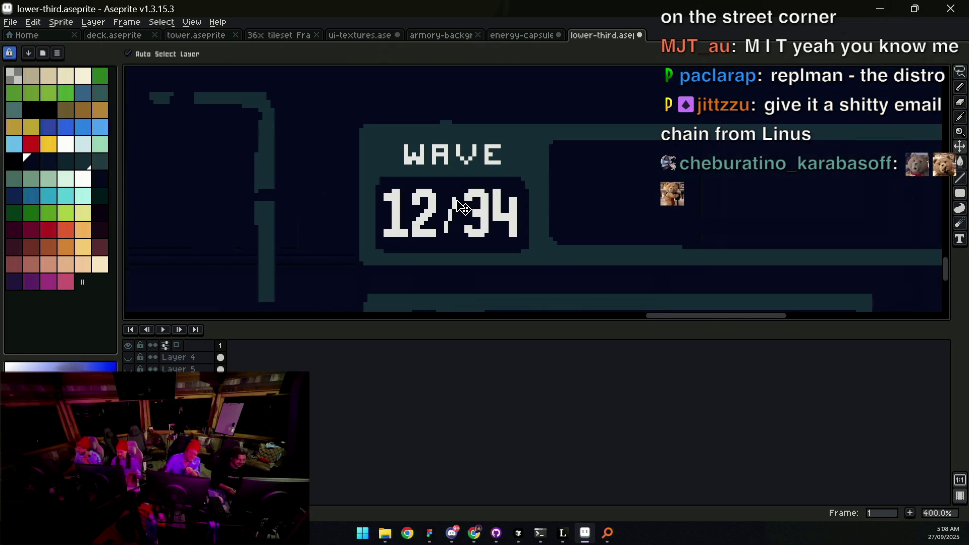
key(Delete)
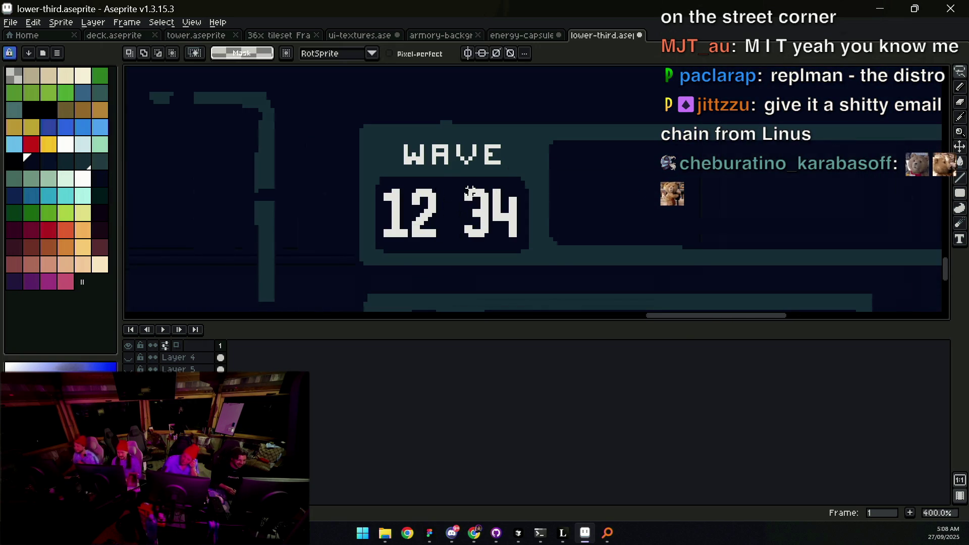
key(ctrl+v)
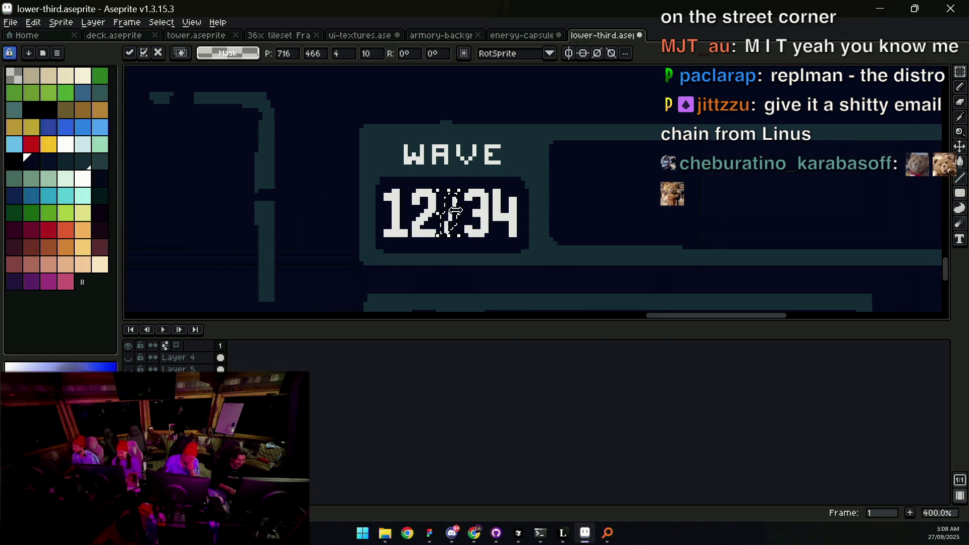
Step: Place the pasted pixels and undo the misplaced digit movement
scroll(458, 202, down, 4)
scroll(458, 202, up, 2)
key(Return)
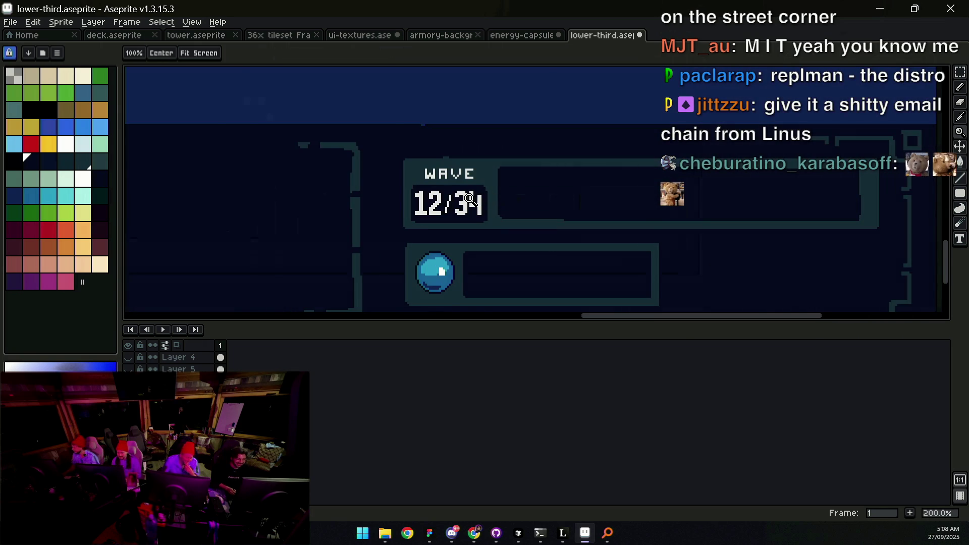
scroll(494, 197, up, 1)
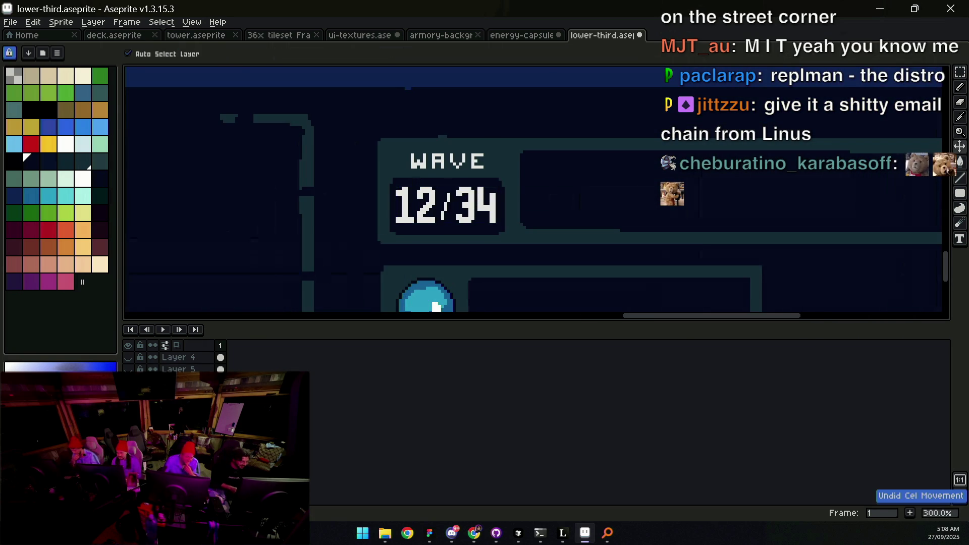
key(Delete)
key(z)
scroll(477, 209, down, 3)
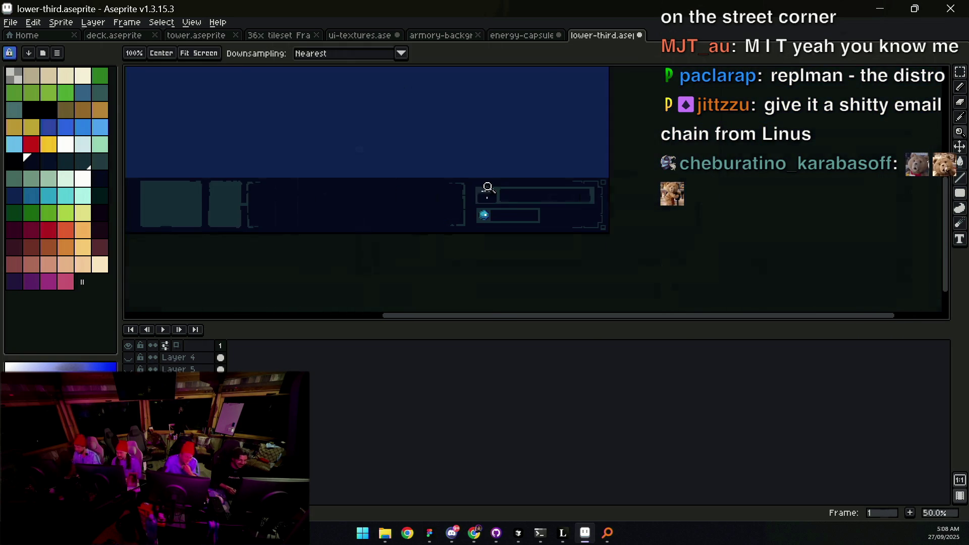
Step: Briefly show the inventory, button and fanned-cards layers, then hide them again
drag(436, 195, 515, 214)
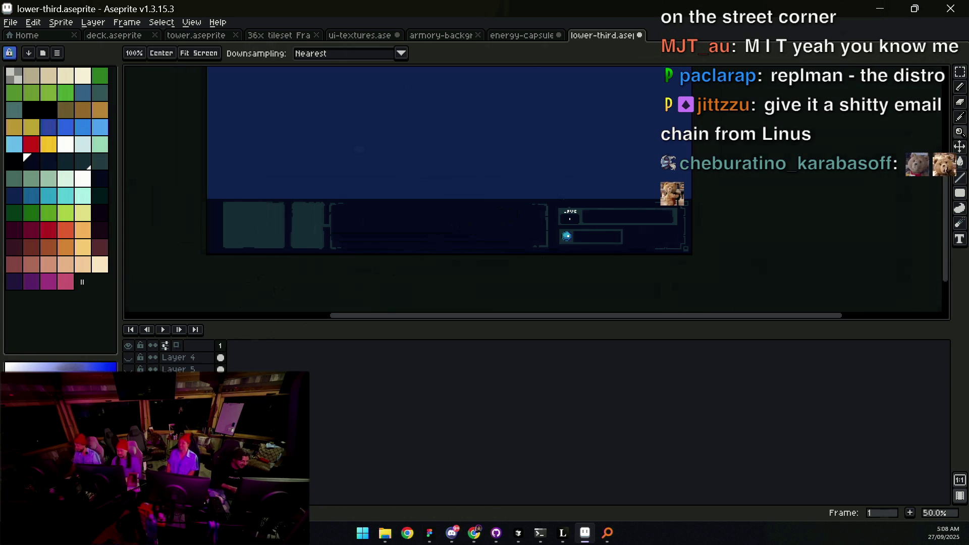
click(128, 382)
click(128, 369)
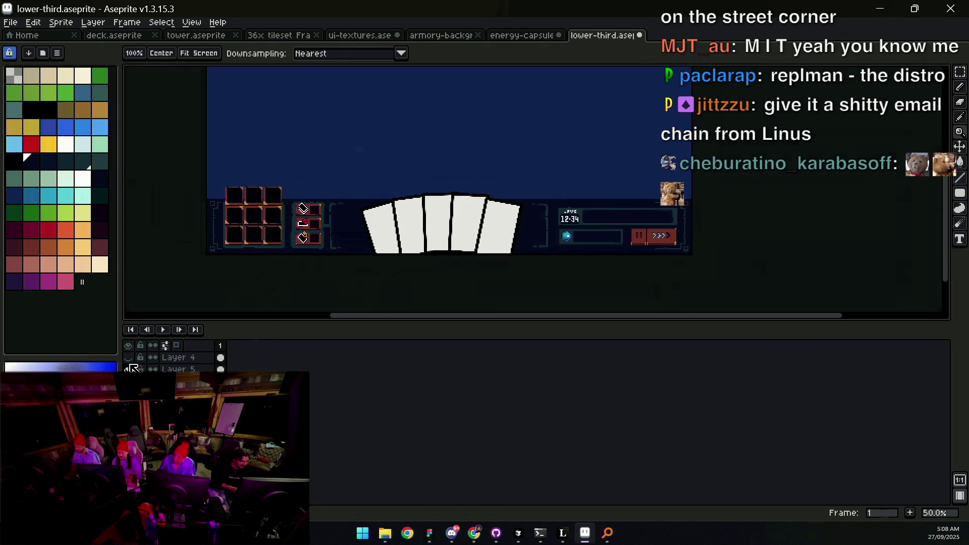
click(128, 381)
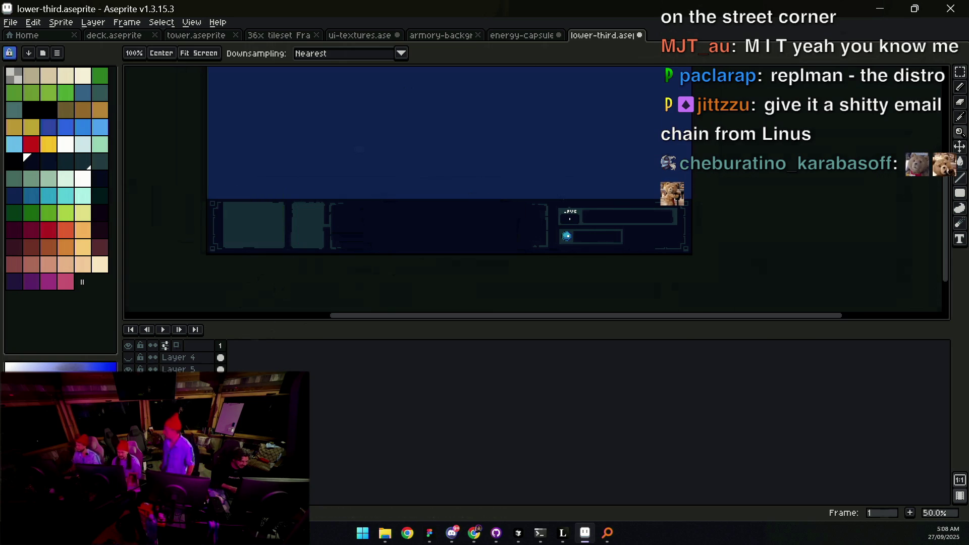
Step: Zoom in on the WAVE panel at the lower-left of the strip
mouse_move(216, 245)
mouse_down()
mouse_move(204, 131)
mouse_move(262, 201)
mouse_up()
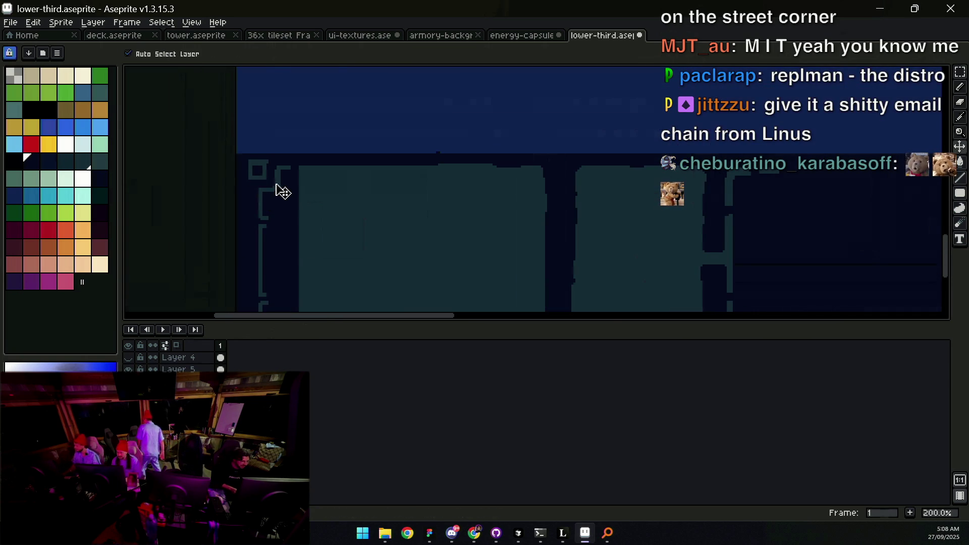
scroll(312, 172, down, 2)
key(v)
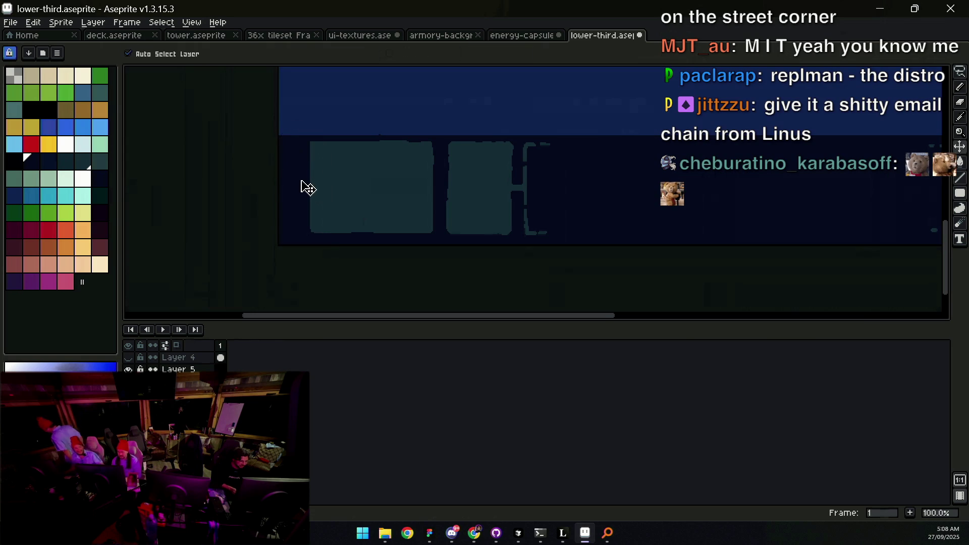
key(z)
scroll(310, 186, down, 1)
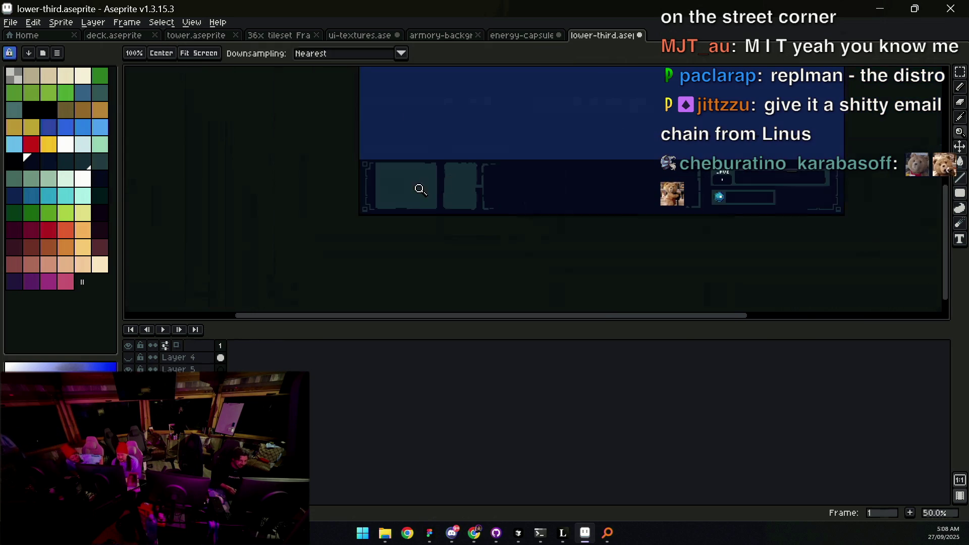
key(v)
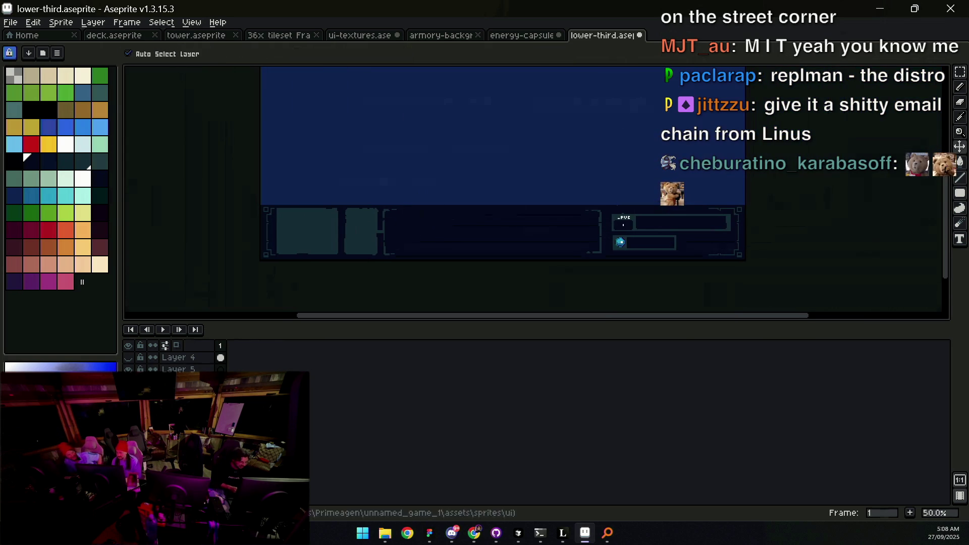
key(z)
scroll(645, 210, up, 5)
key(v)
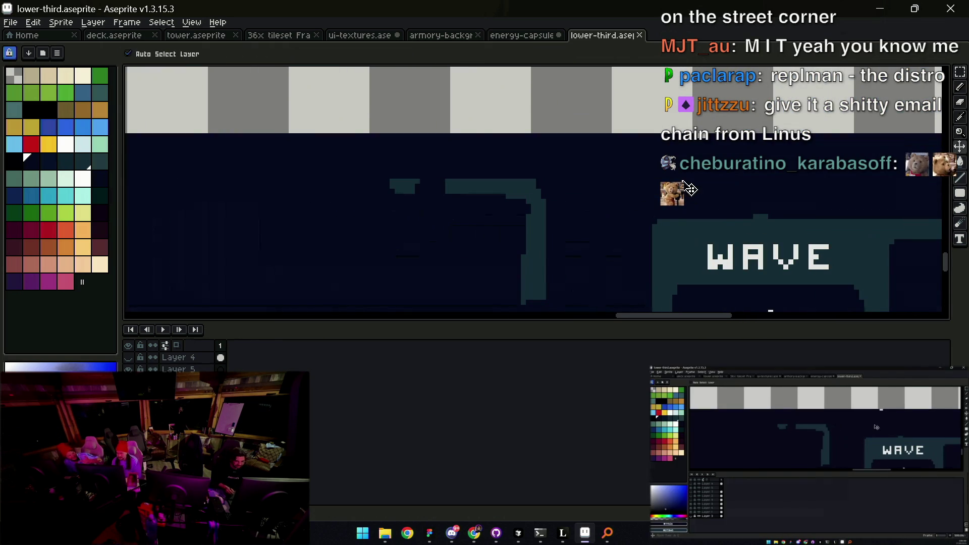
key(z)
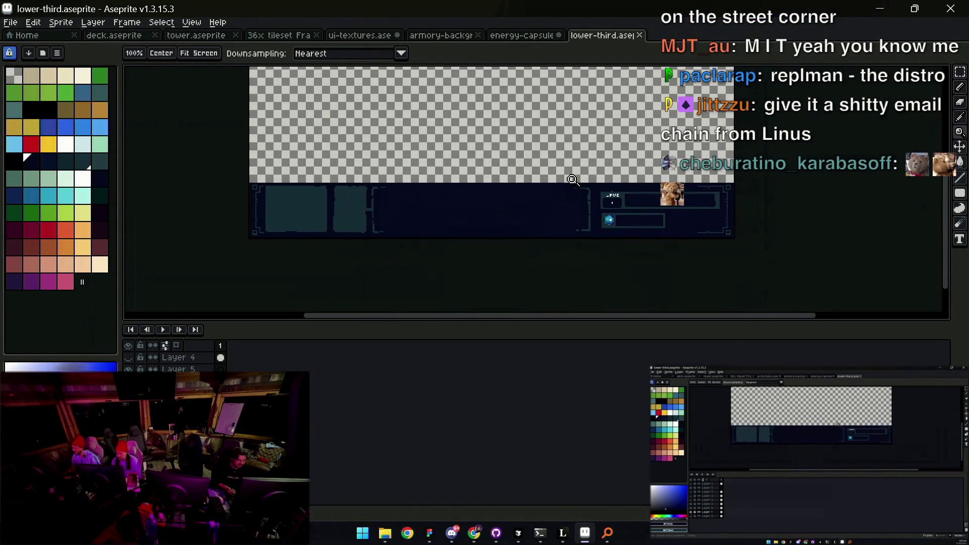
Step: Export the sprite as lower-third.png at 100% with visible layers
key(ctrl+alt+shift+s)
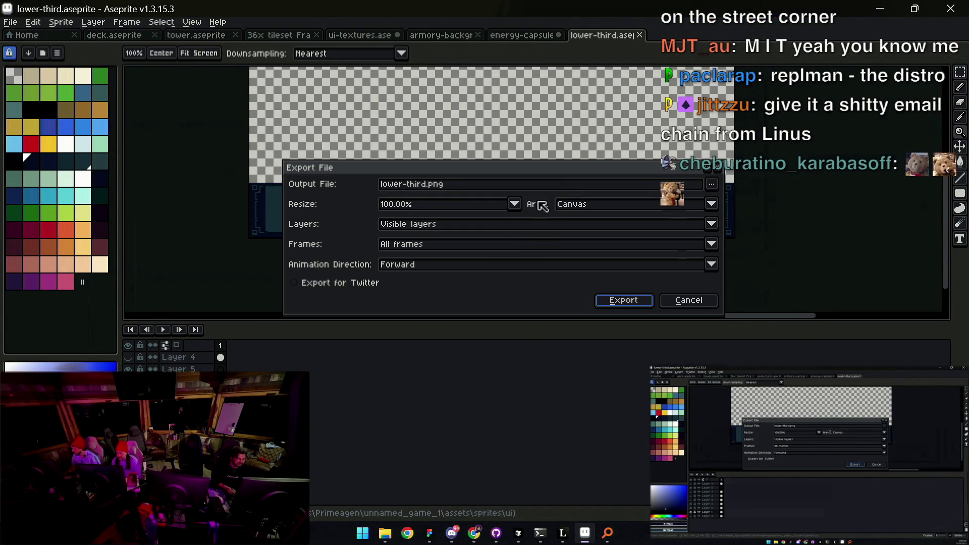
click(617, 299)
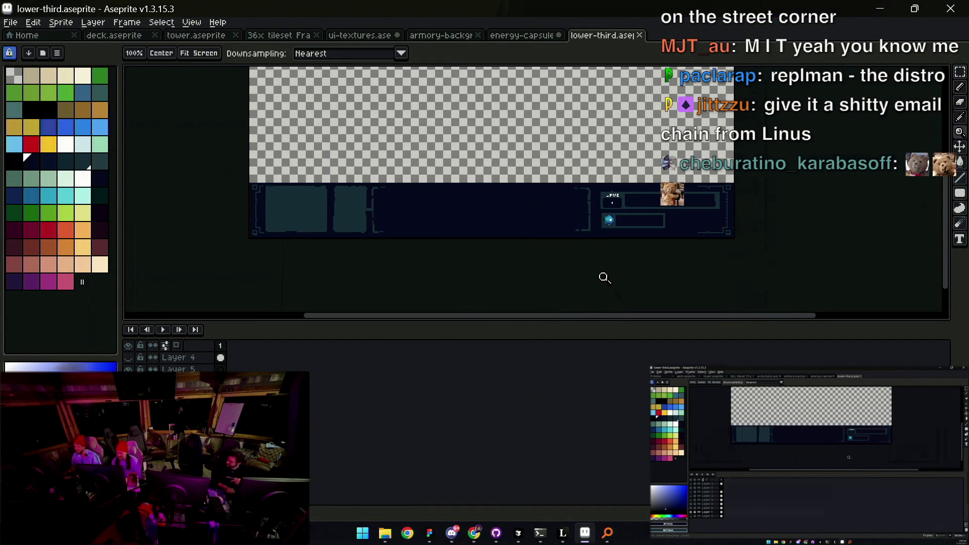
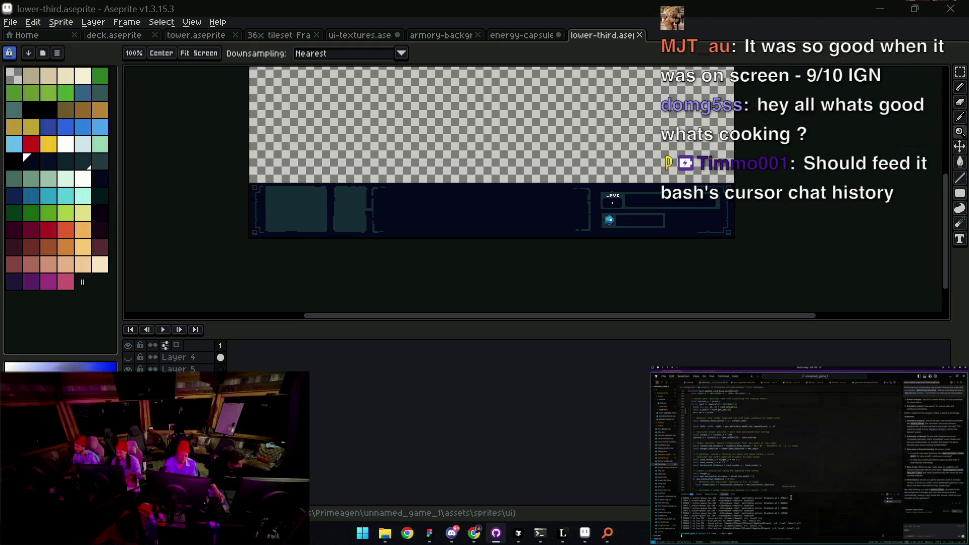
Step: Collapse the timeline rows on the lower-third sprite and switch to the energy-capsule document
scroll(407, 149, down, 1)
scroll(394, 232, up, 2)
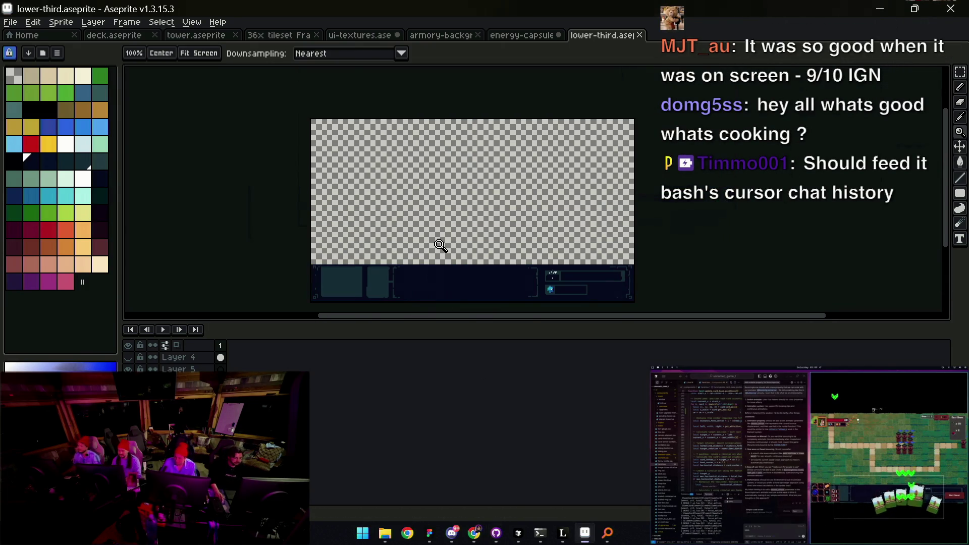
drag(469, 329, 457, 353)
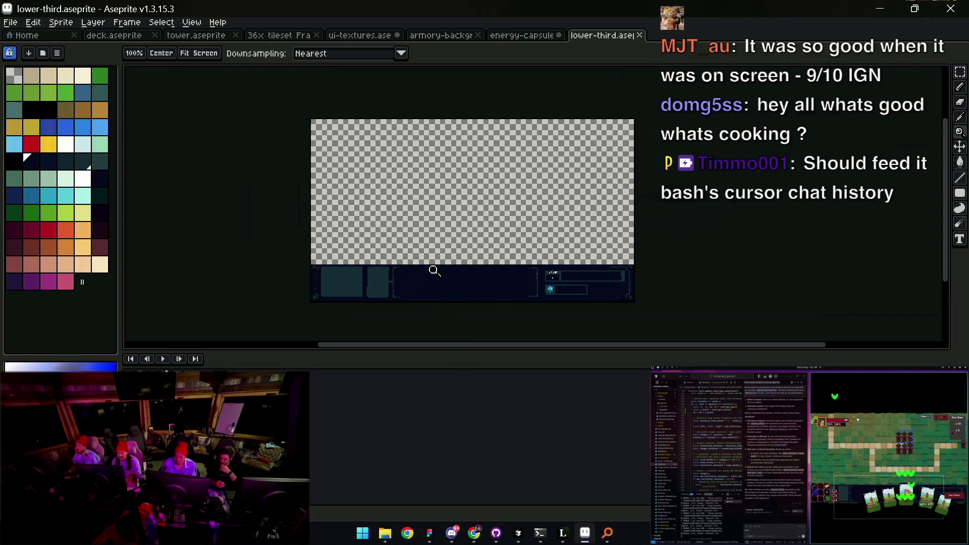
click(520, 163)
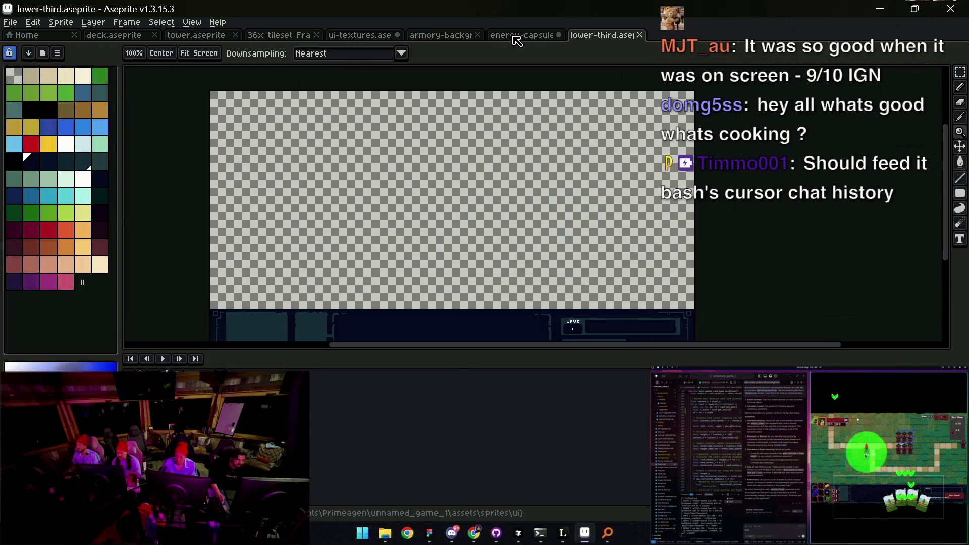
click(516, 35)
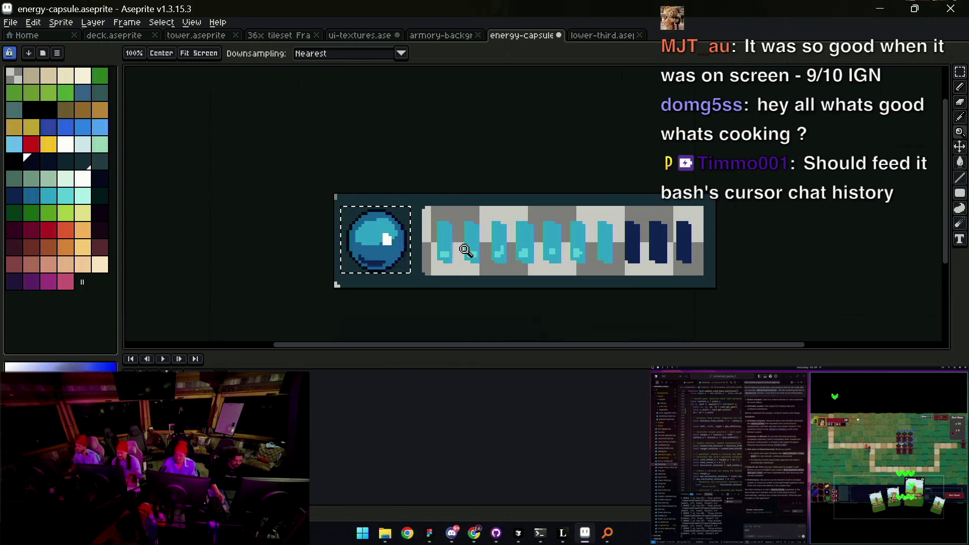
Step: Centre the view on the energy capsule and clear the selection around the orb
click(507, 248)
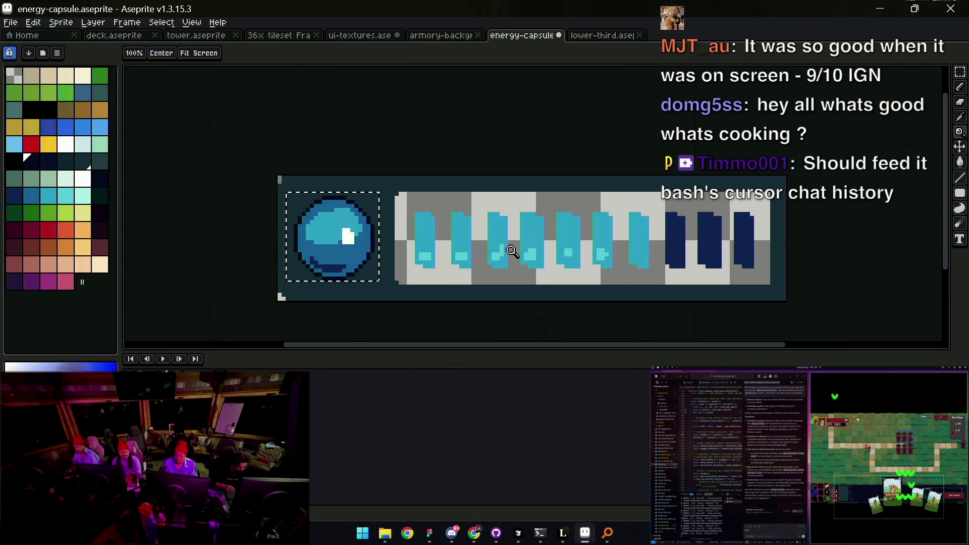
drag(498, 239, 446, 239)
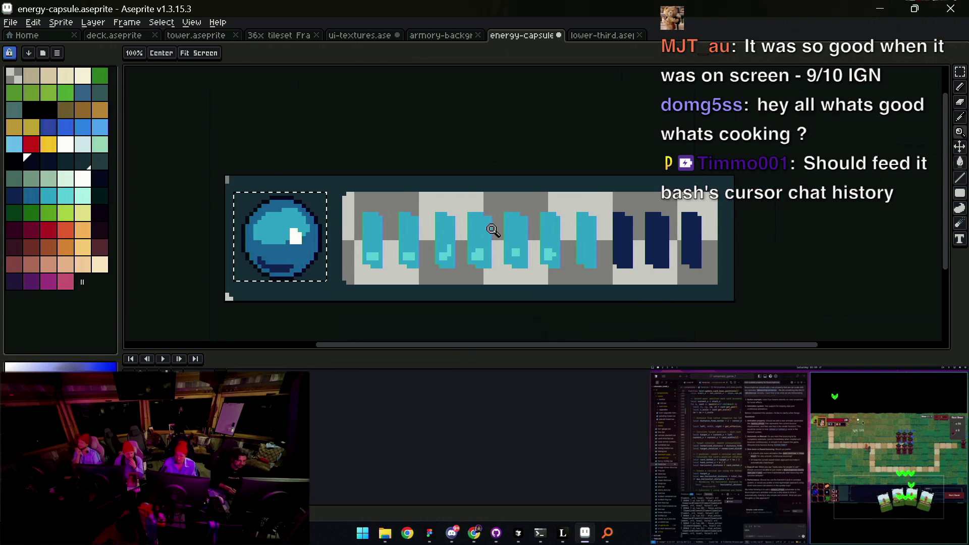
key(v)
key(ctrl+d)
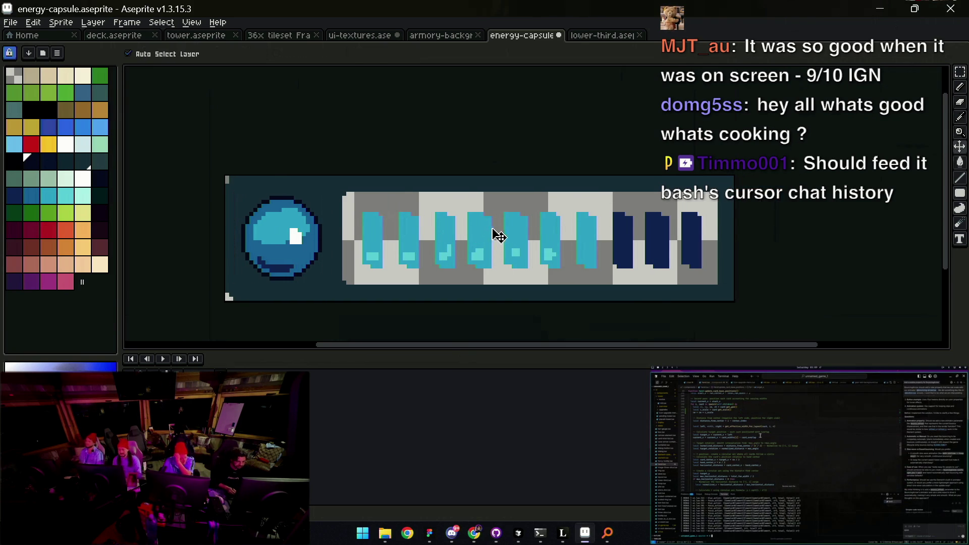
key(b)
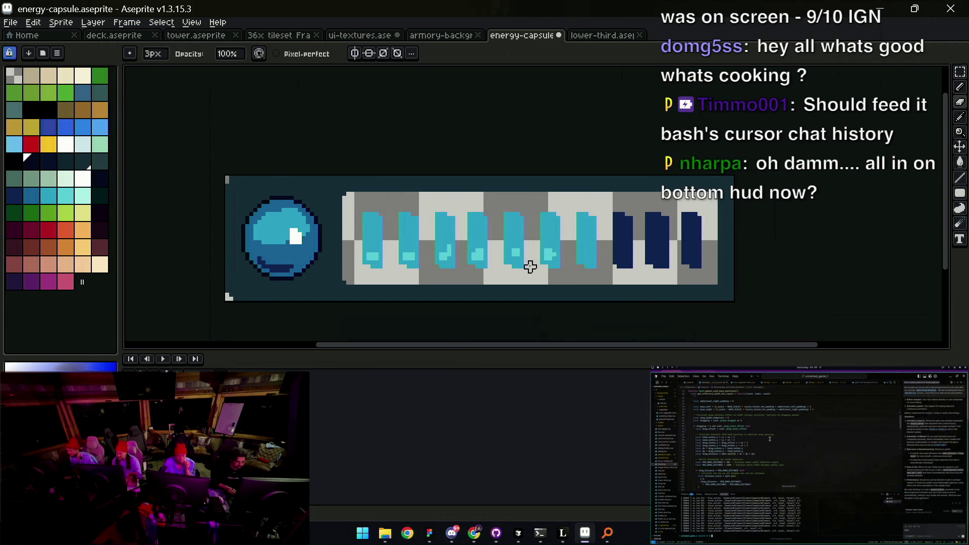
Step: Choose black from the palette and flood-fill the capsule area with it
drag(525, 187, 500, 190)
key(v)
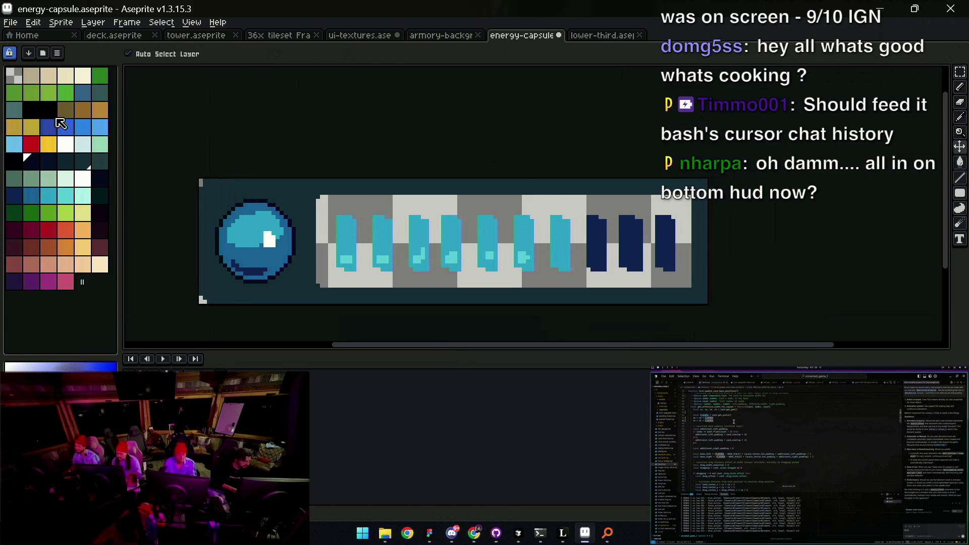
click(31, 109)
key(g)
click(310, 259)
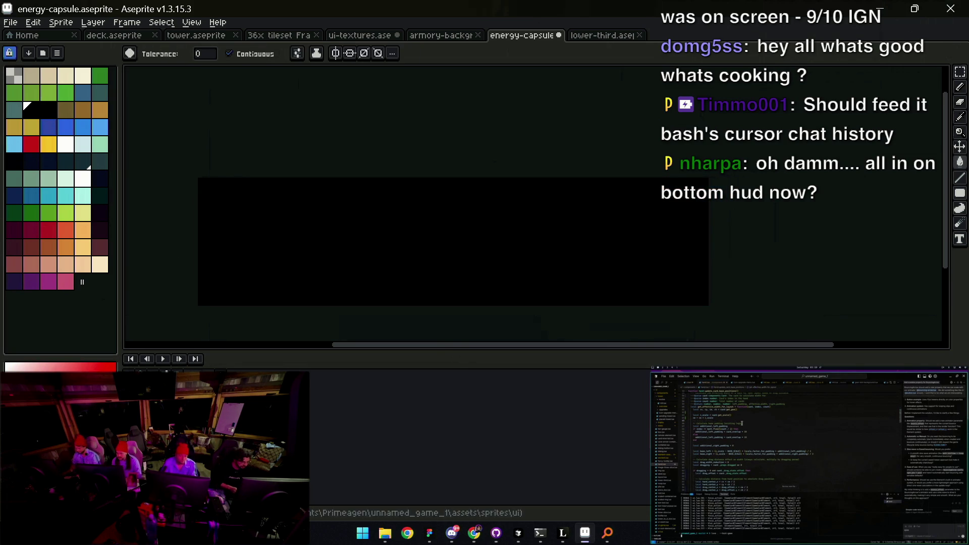
Step: Undo the black fill and nudge the capsule art one pixel right
key(ctrl+z)
drag(418, 259, 394, 271)
key(v)
scroll(563, 235, up, 2)
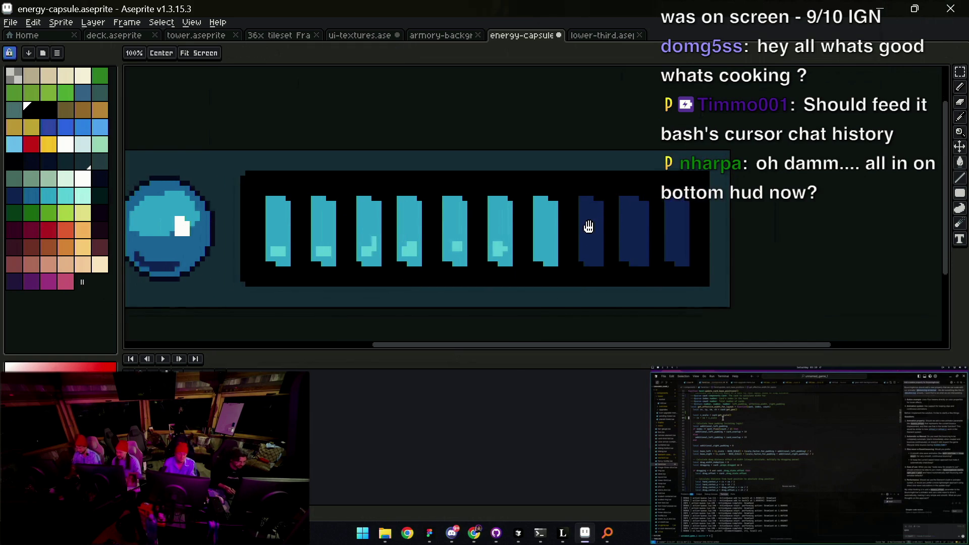
drag(503, 236, 508, 235)
Step: Shift the row of energy bars one pixel left, then the last two bars one pixel right
key(m)
mouse_move(254, 283)
mouse_down()
mouse_move(437, 217)
mouse_move(709, 176)
mouse_up()
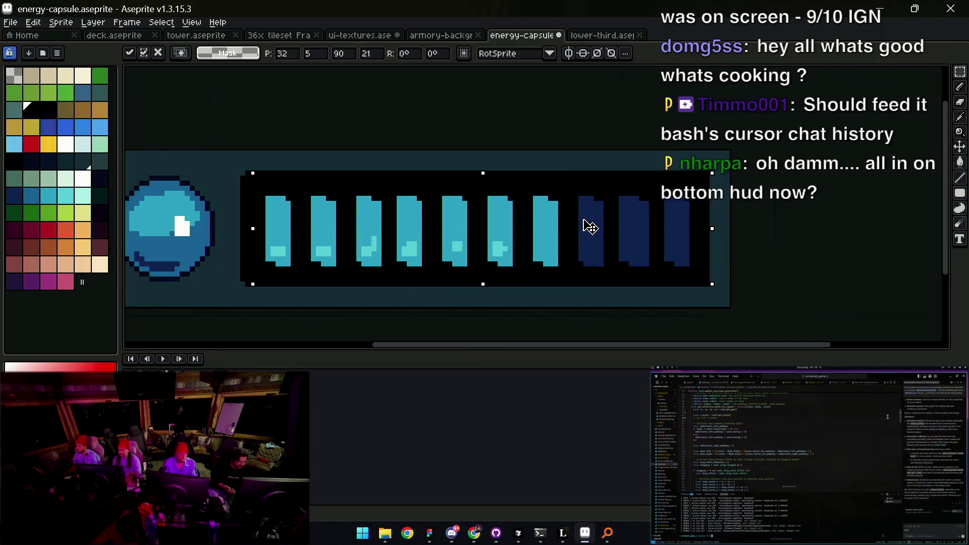
key(Left)
key(ctrl+d)
scroll(571, 218, right, 2)
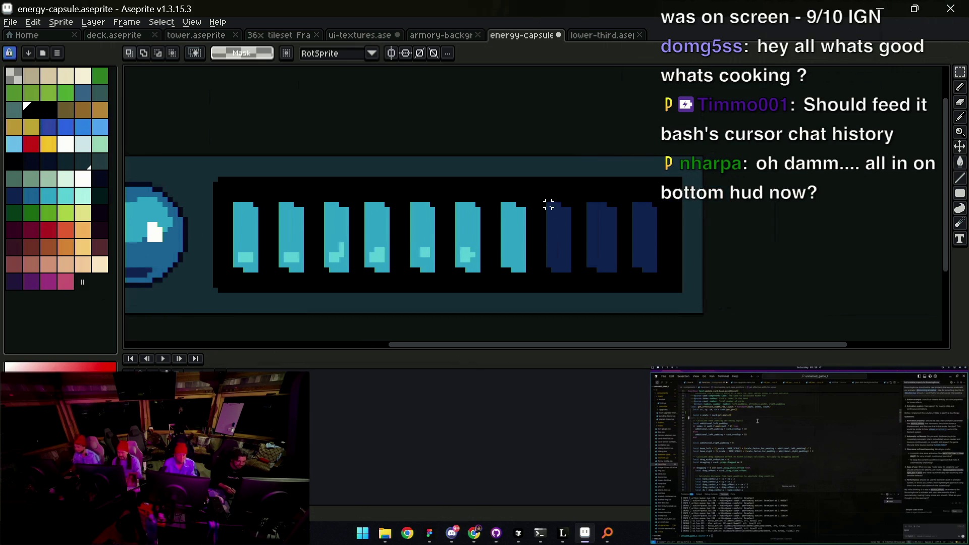
drag(580, 191, 684, 279)
click(616, 255)
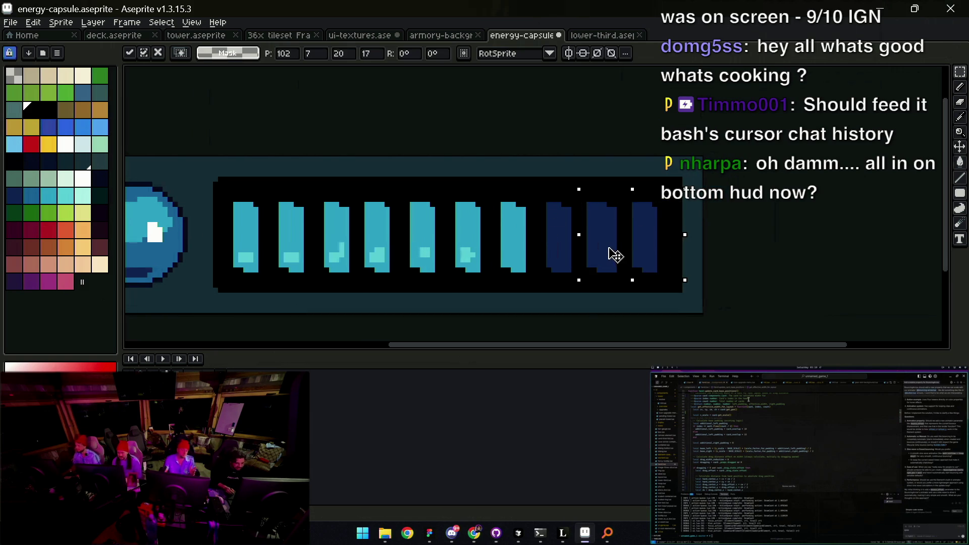
key(Right)
key(Return)
Step: Select the gap between the last bars and the last bar itself, then deselect
drag(619, 199, 620, 290)
click(625, 251)
drag(629, 185, 660, 264)
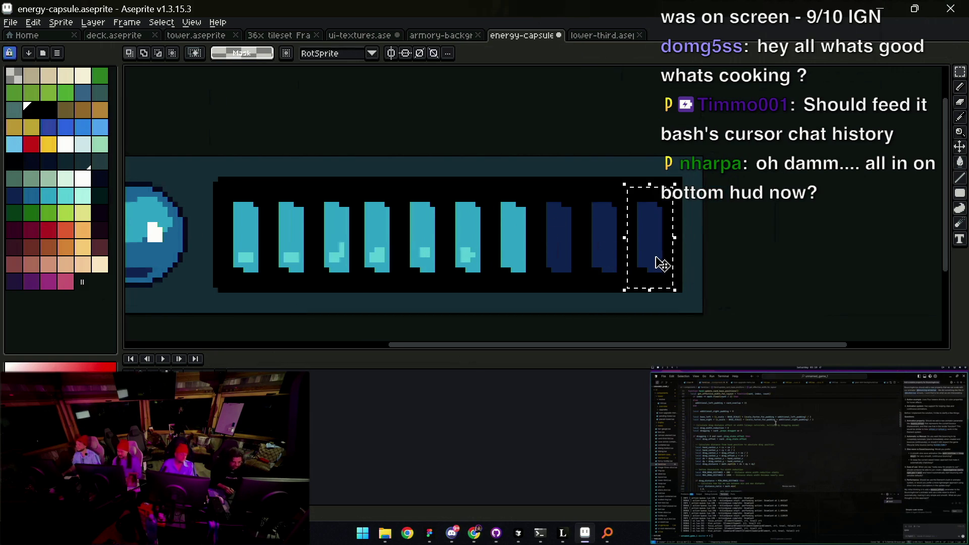
click(655, 247)
key(z)
scroll(625, 212, down, 4)
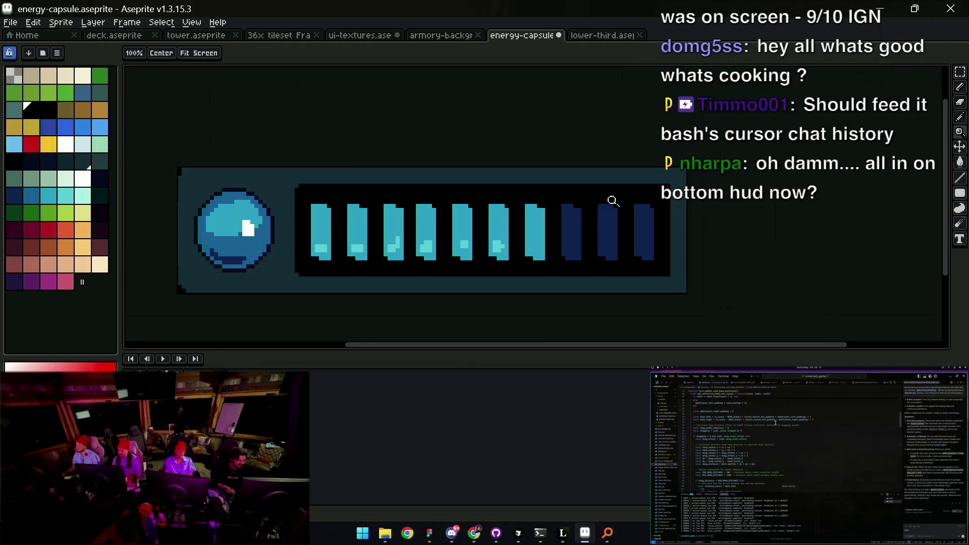
scroll(611, 196, up, 4)
scroll(614, 202, up, 2)
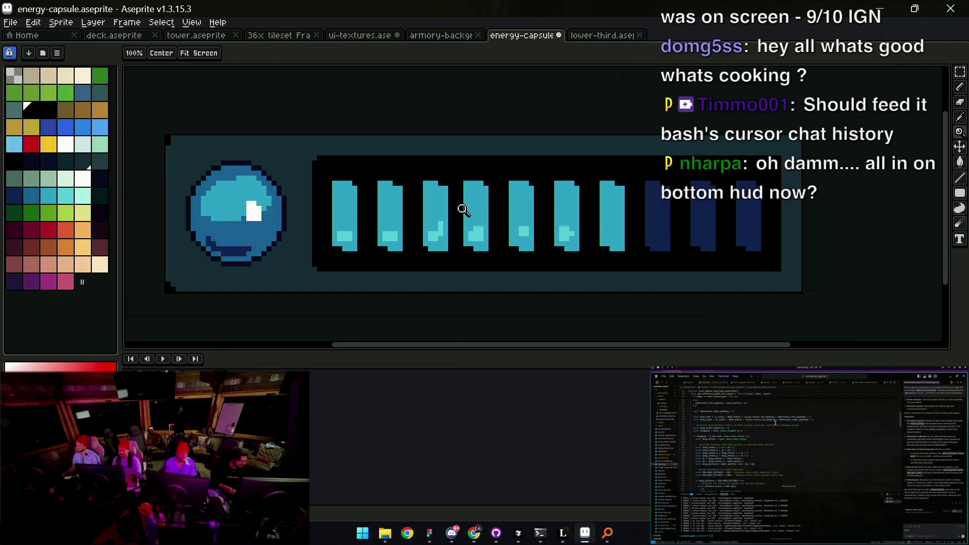
Step: Stretch the whole row of energy bars one pixel taller at the top and commit
key(m)
drag(327, 260, 804, 152)
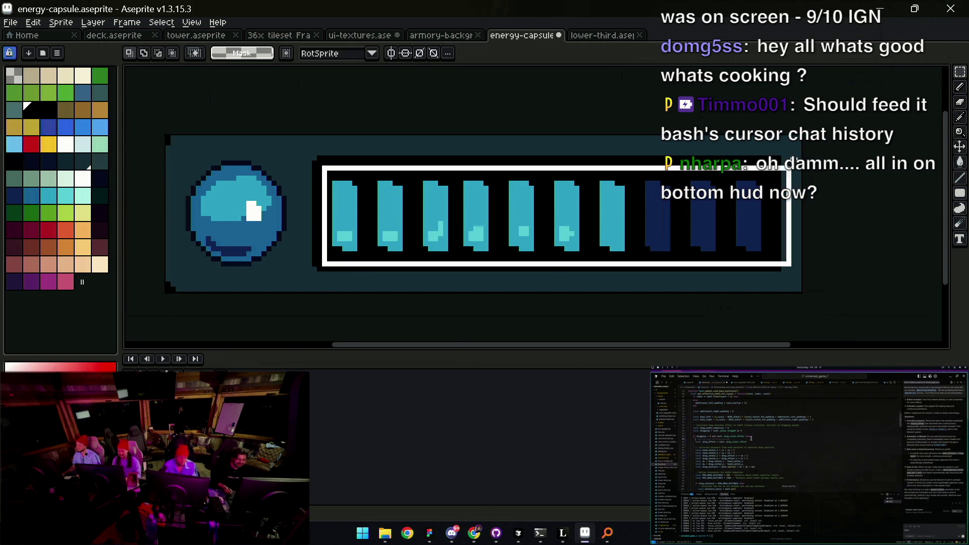
key(Up)
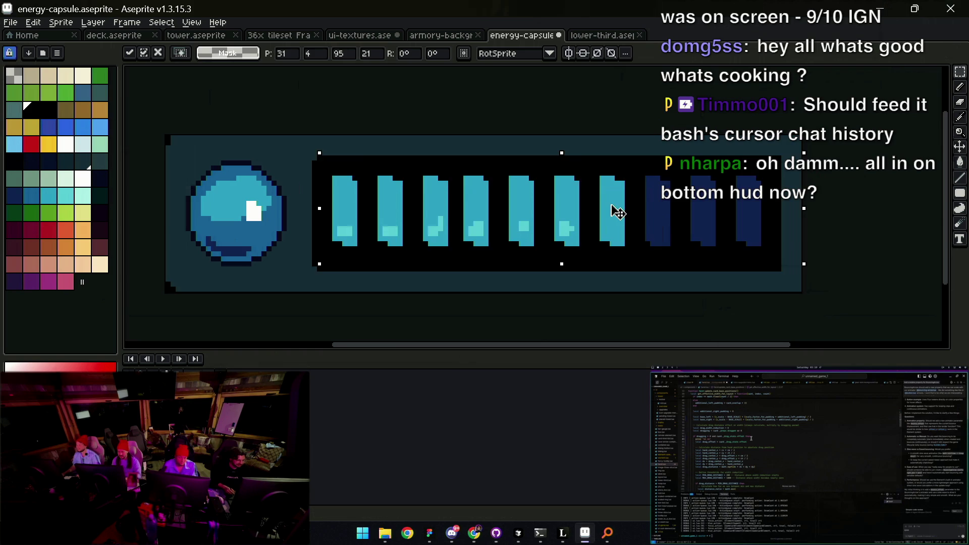
key(Down)
drag(562, 158, 565, 146)
click(565, 145)
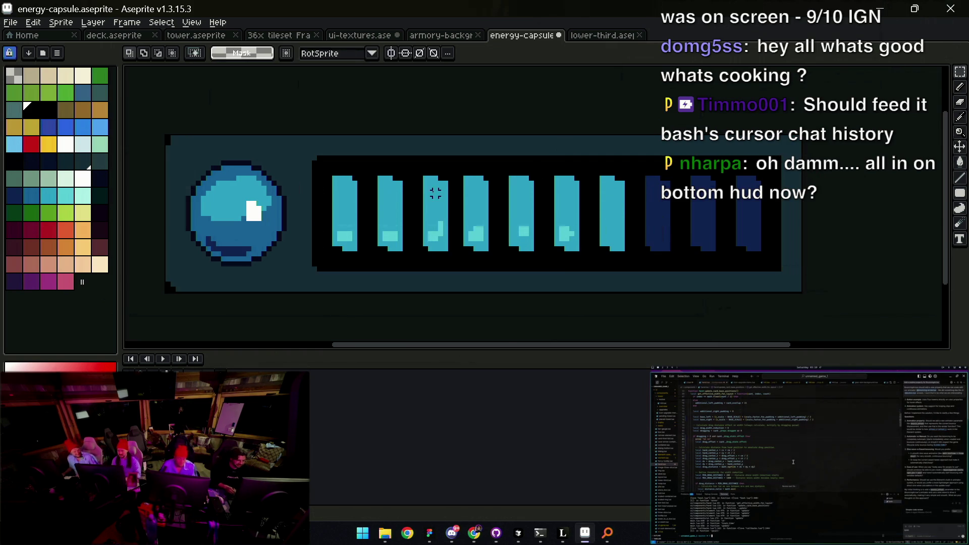
scroll(354, 167, up, 3)
mouse_move(369, 182)
mouse_down()
mouse_move(388, 134)
mouse_move(398, 188)
mouse_up()
scroll(379, 251, down, 5)
key(ctrl+z)
Step: Draw a red marker block between the bars as a spacing guide
key(z)
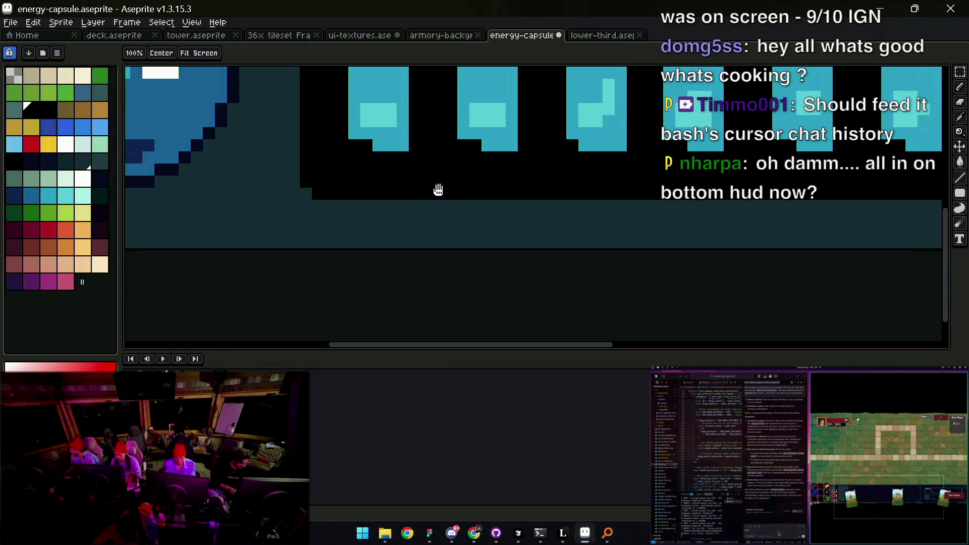
scroll(426, 223, down, 2)
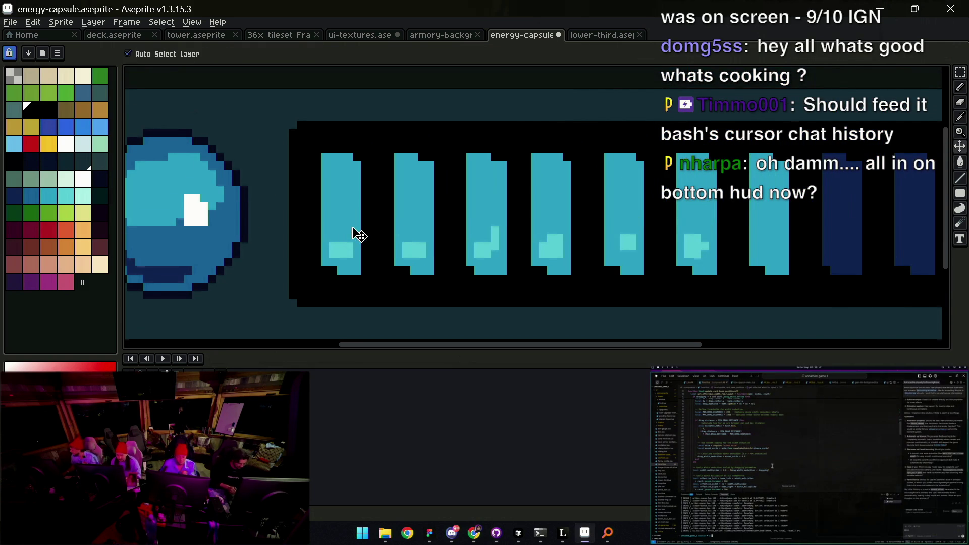
click(32, 144)
key(b)
mouse_move(297, 205)
mouse_down()
mouse_move(391, 225)
mouse_move(520, 226)
mouse_up()
key(v)
Step: Nudge the right-hand bars one pixel right and move the red marker between bars 5 and 6
scroll(519, 219, right, 3)
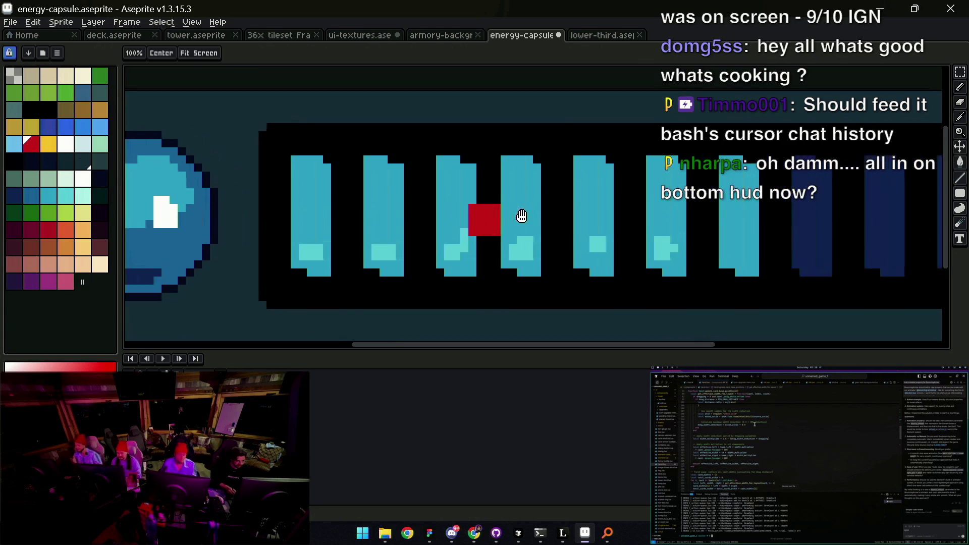
scroll(415, 229, down, 1)
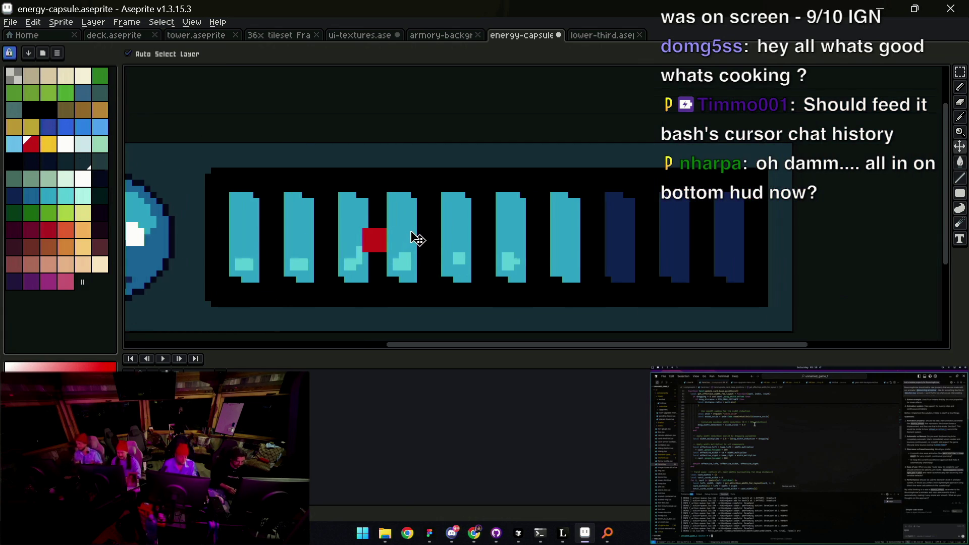
key(m)
drag(384, 292, 750, 179)
key(Right)
key(Return)
key(v)
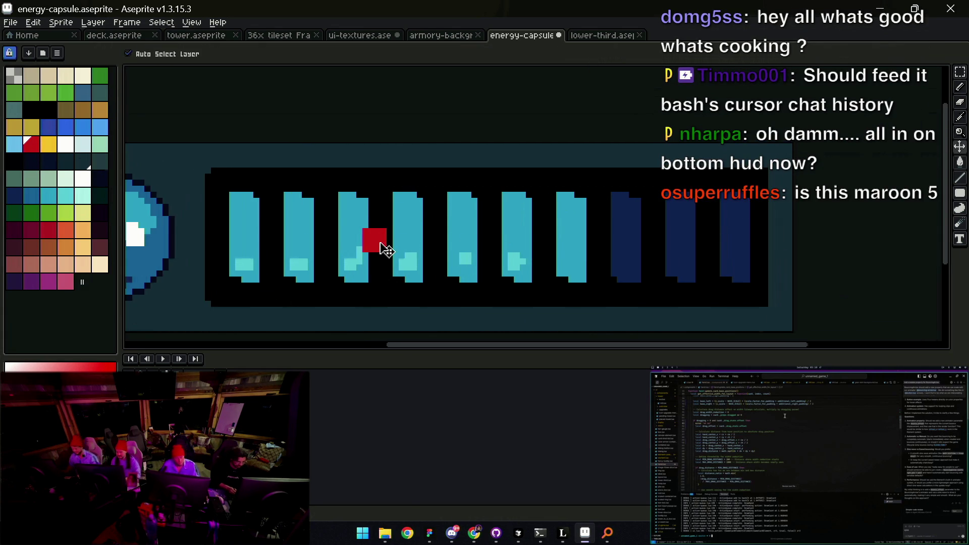
mouse_move(390, 248)
mouse_down()
mouse_move(767, 246)
mouse_move(211, 246)
mouse_move(218, 243)
mouse_up()
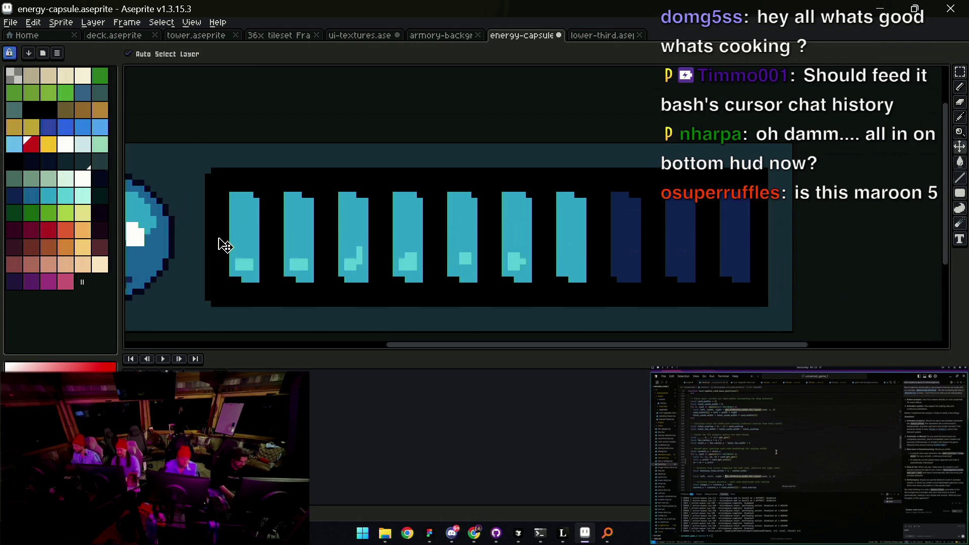
Step: Remove the red marker and pick black from the capsule's track
key(z)
scroll(540, 201, right, 3)
scroll(555, 212, left, 5)
scroll(352, 225, up, 1)
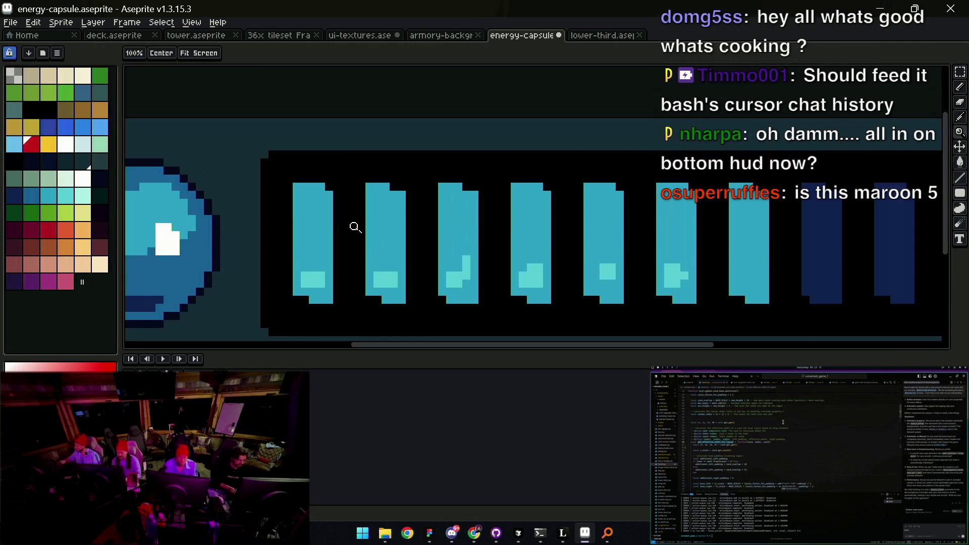
scroll(374, 223, down, 2)
scroll(379, 225, up, 1)
key(i)
click(387, 217)
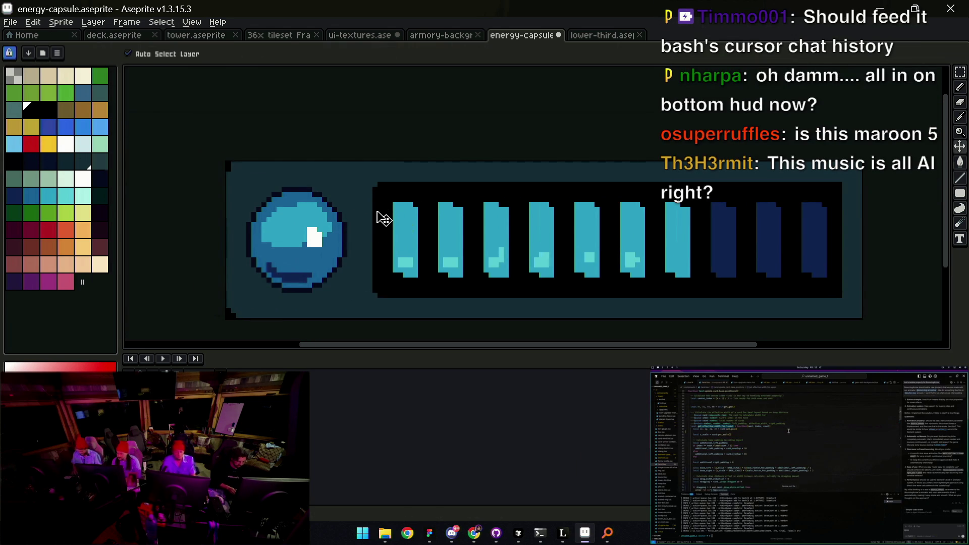
key(b)
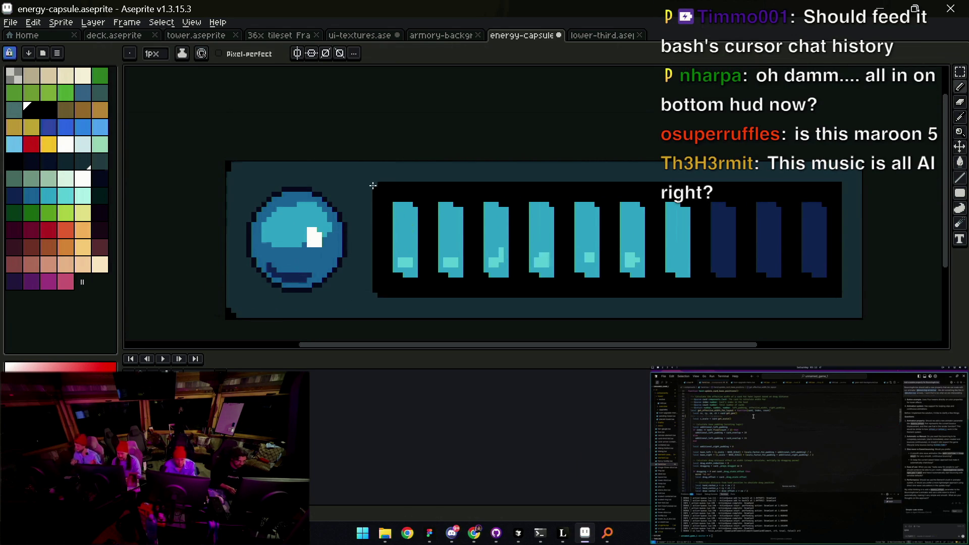
key(i)
key(b)
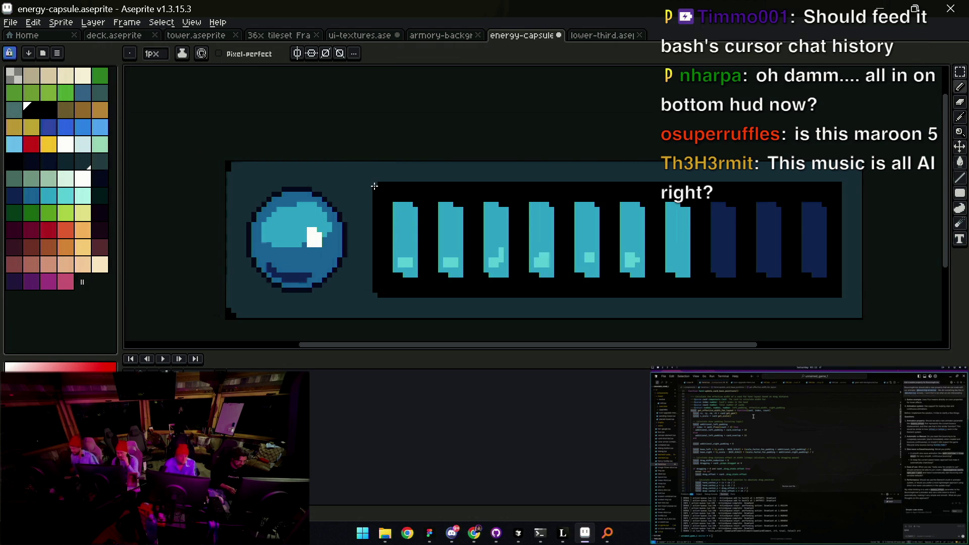
key(v)
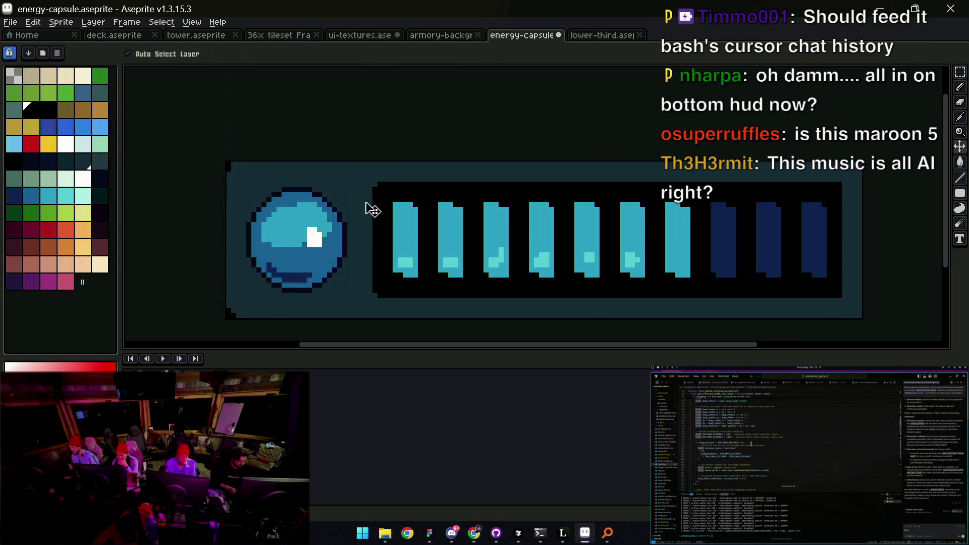
Step: Select the empty column left of the bars and nudge the artwork one pixel left
key(m)
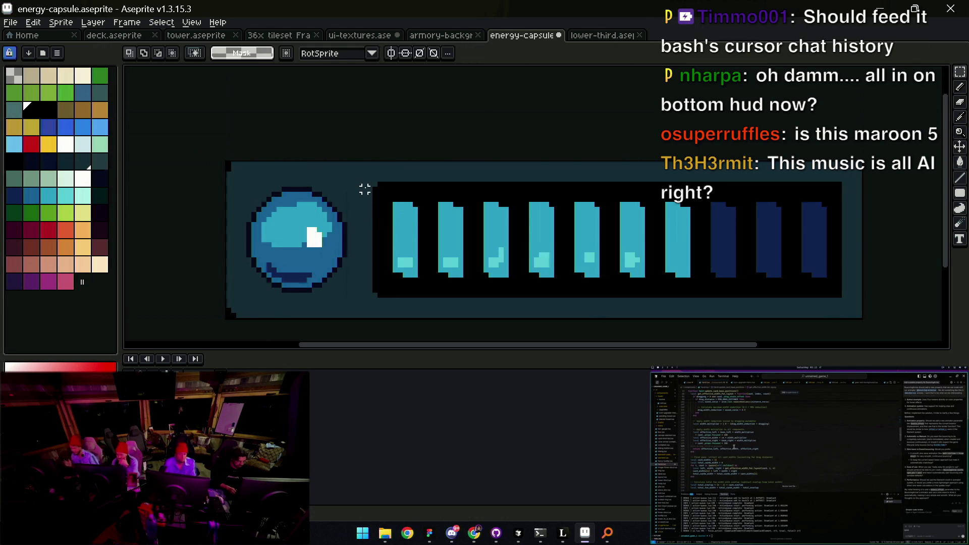
drag(365, 185, 378, 295)
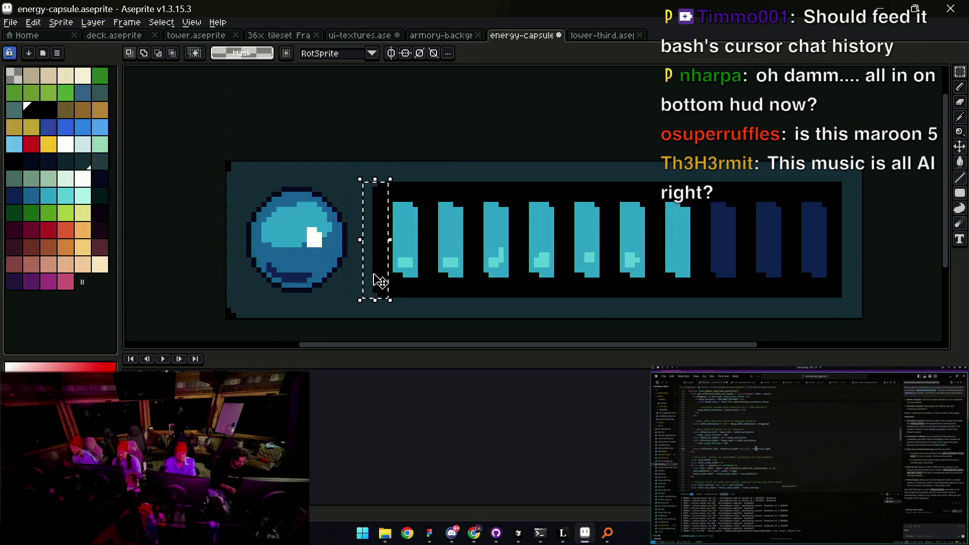
key(ctrl+d)
key(v)
key(Left)
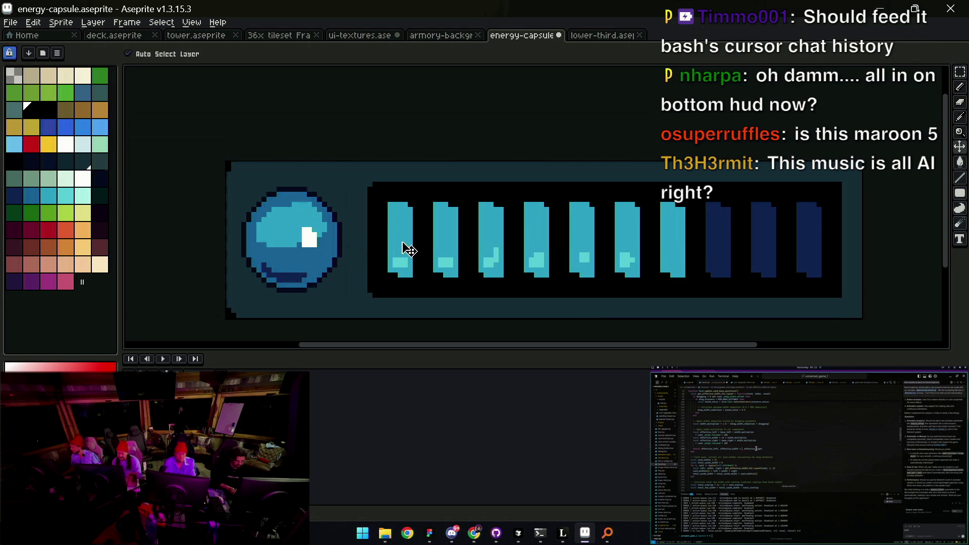
Step: Lasso the blue orb and nudge it one pixel right
key(q)
mouse_move(331, 169)
mouse_down()
mouse_move(253, 303)
mouse_move(361, 242)
mouse_move(314, 234)
mouse_up()
key(ctrl+d)
key(z)
scroll(407, 225, down, 1)
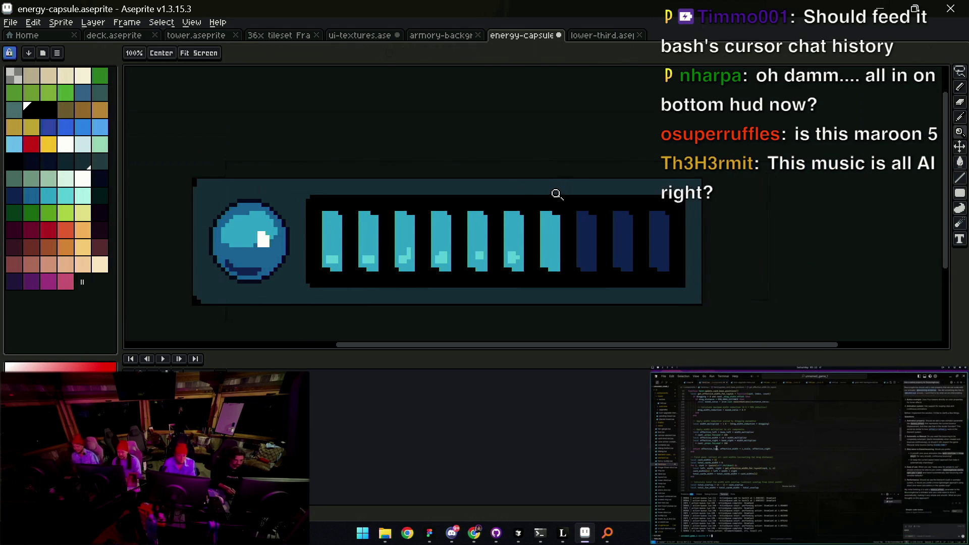
scroll(682, 286, up, 1)
Step: Sample a colour from the capsule artwork with the pencil and adjust the zoom
key(b)
alt+click(682, 287)
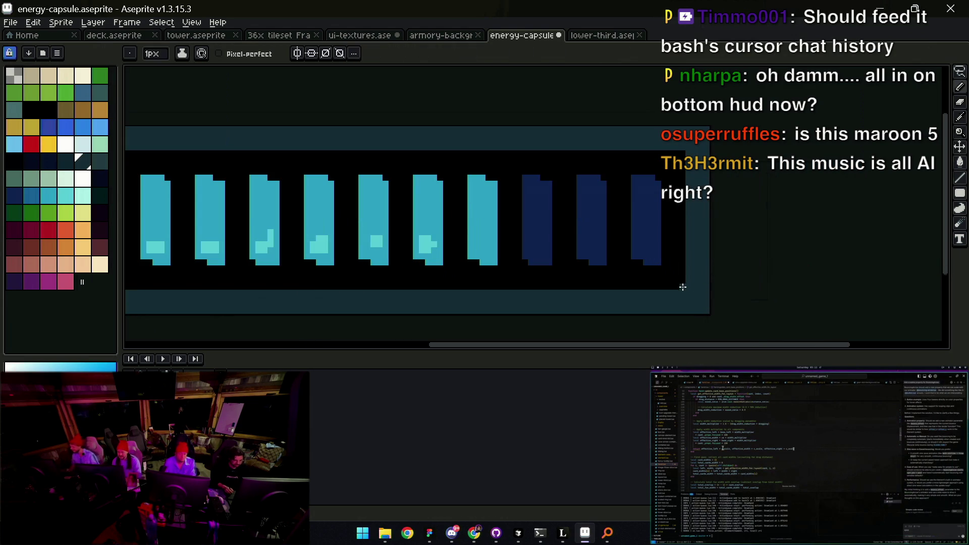
key(z)
scroll(617, 146, down, 3)
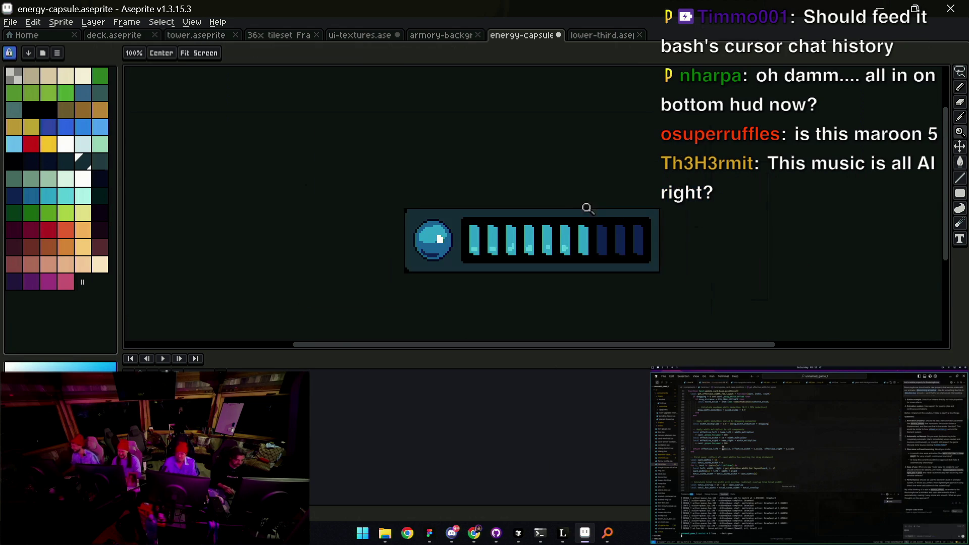
scroll(546, 235, up, 3)
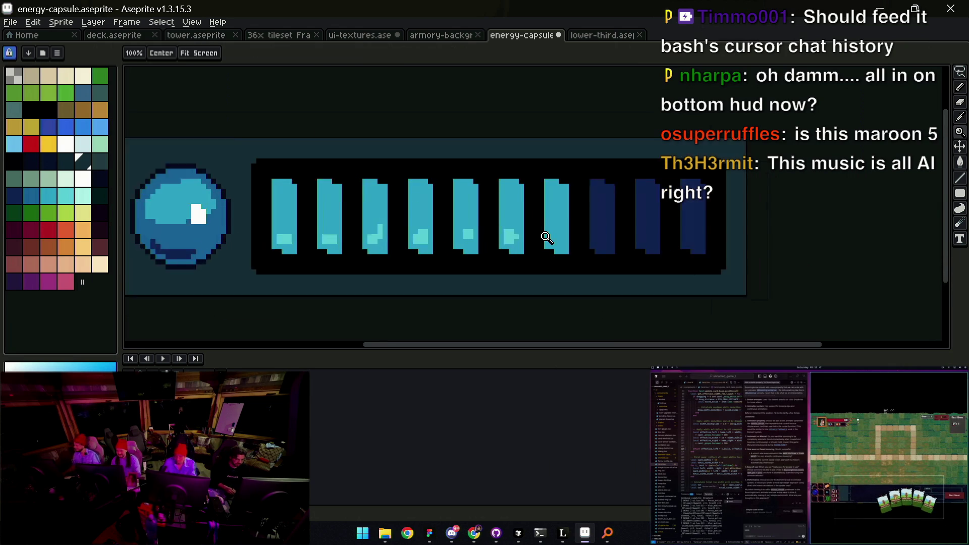
key(b)
key(z)
scroll(526, 221, down, 2)
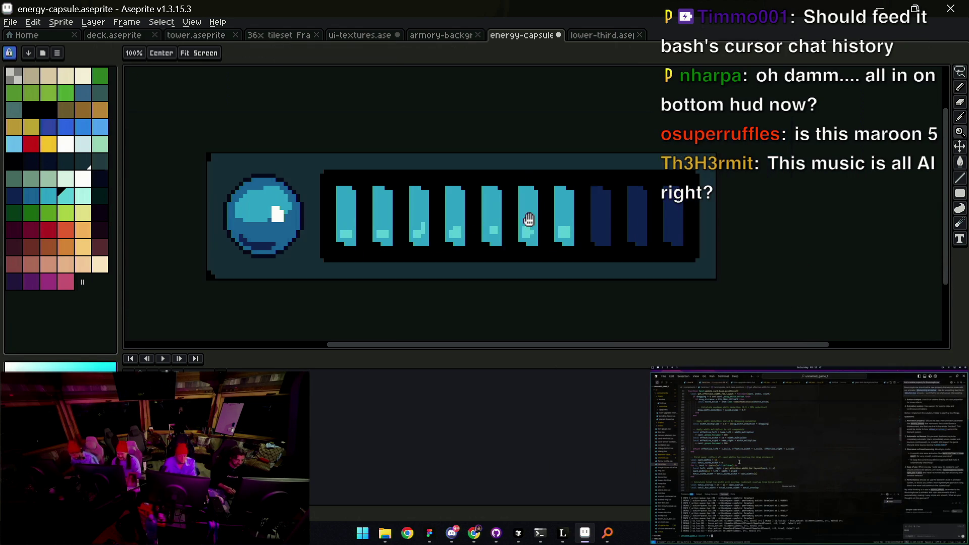
Step: Select the first energy bar and zoom in on the bars
scroll(526, 221, up, 1)
scroll(526, 201, down, 1)
scroll(521, 190, down, 1)
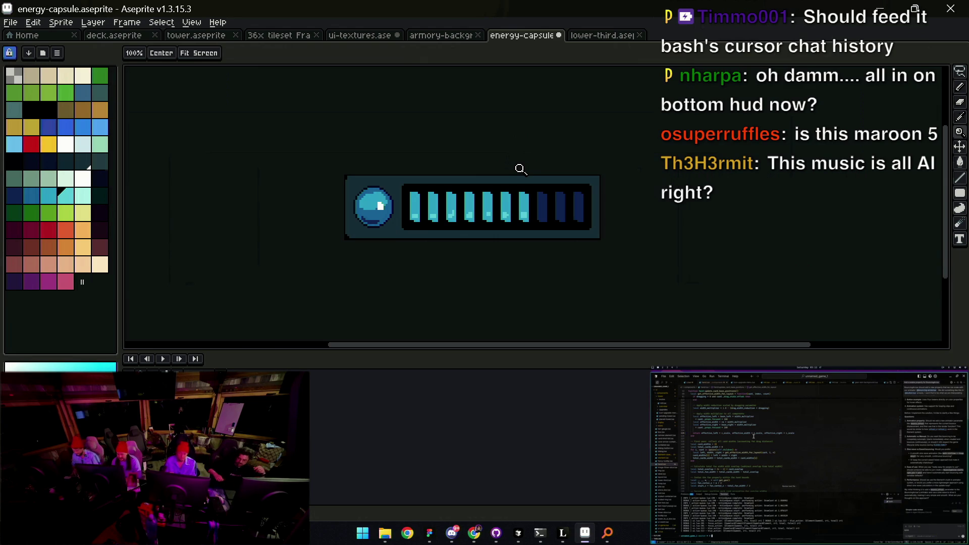
scroll(521, 169, up, 2)
key(m)
drag(380, 211, 413, 292)
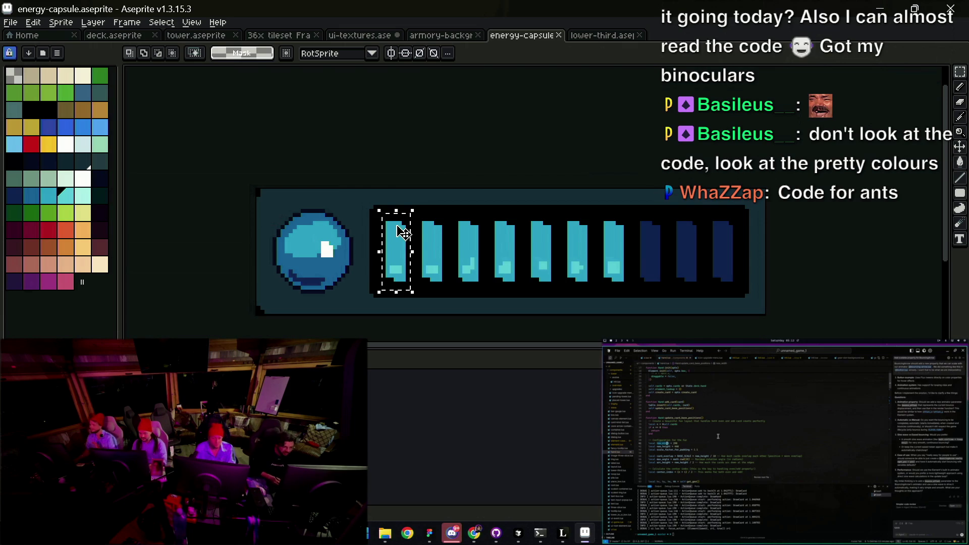
key(space)
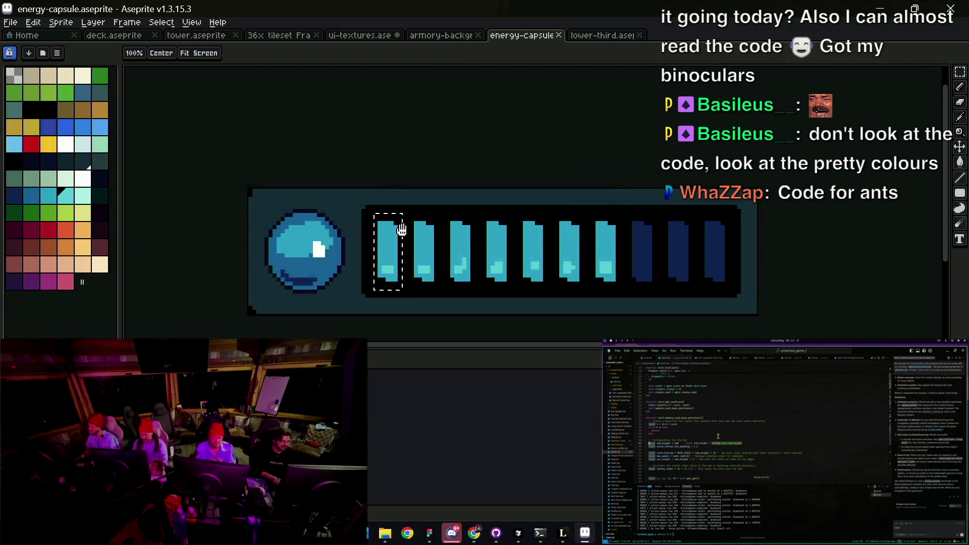
click(402, 247)
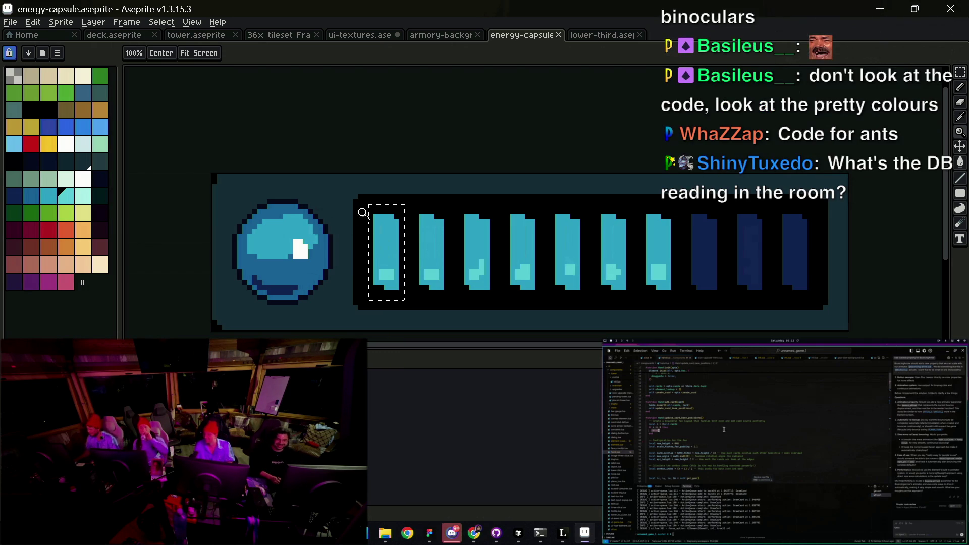
Step: Try tilting the first bar, cancel the rotation, and delete the bars from the track
key(v)
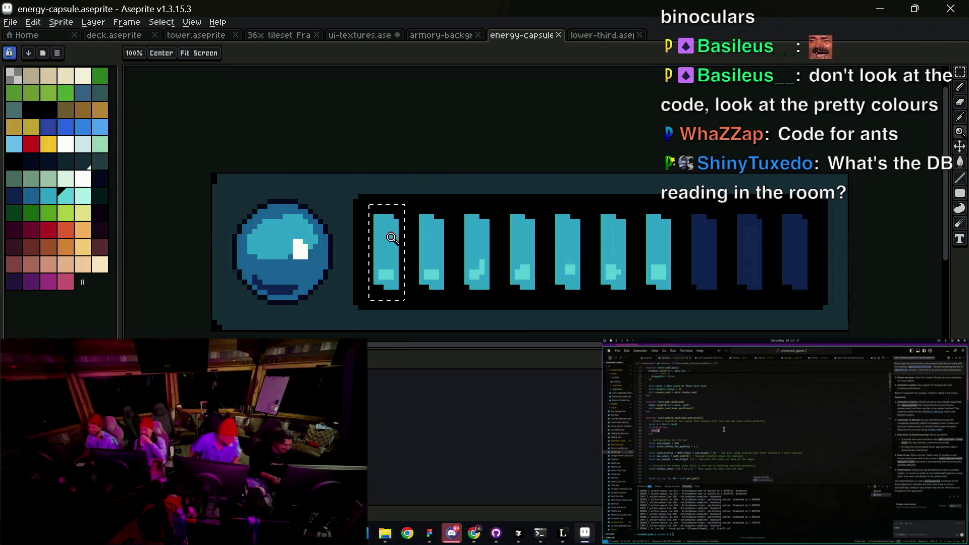
click(392, 253)
mouse_move(364, 200)
mouse_down()
mouse_move(356, 194)
mouse_move(833, 307)
mouse_up()
key(Escape)
key(Delete)
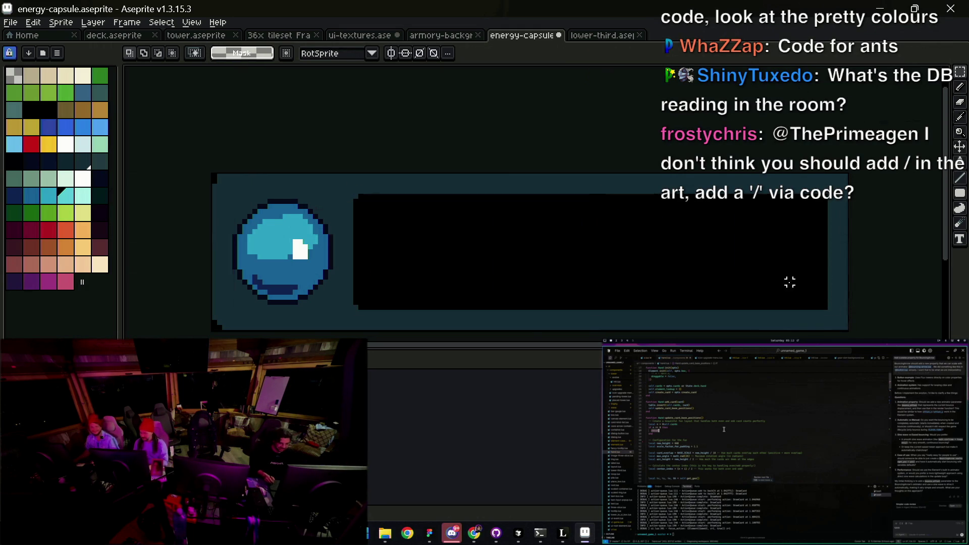
Step: Create a new sprite at the default size and paste the energy bars into it
key(v)
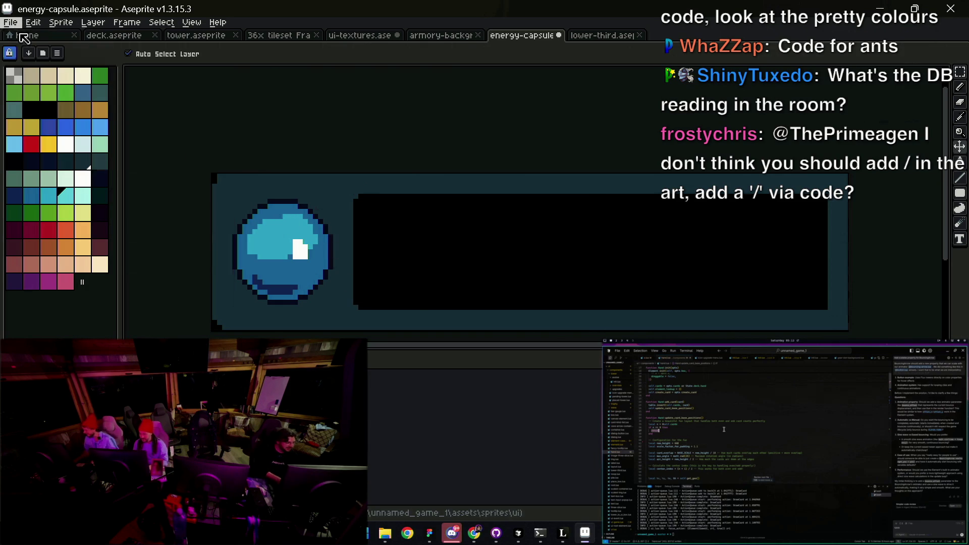
key(ctrl+n)
key(Return)
key(ctrl+v)
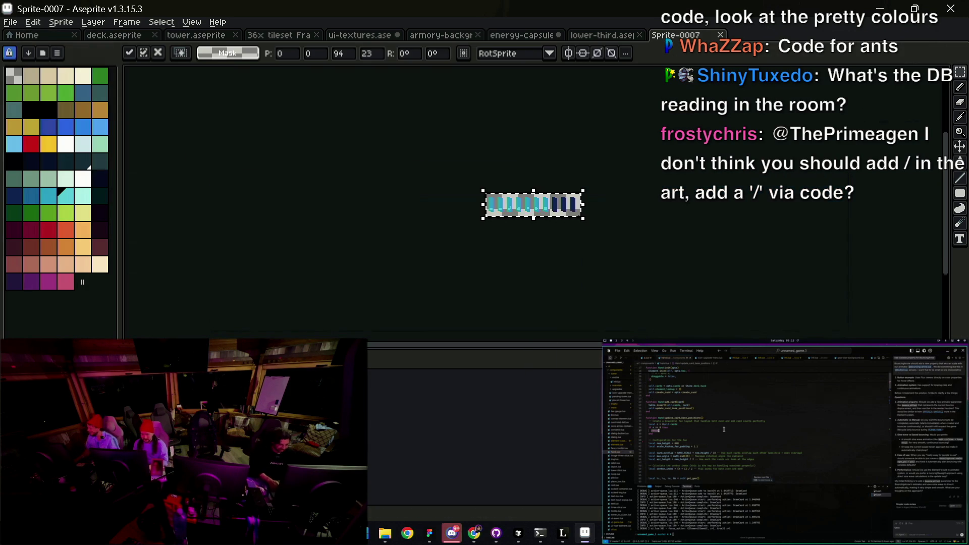
Step: Zoom in on the pasted bars and erase the first dark-blue bar
key(z)
click(497, 199)
click(489, 209)
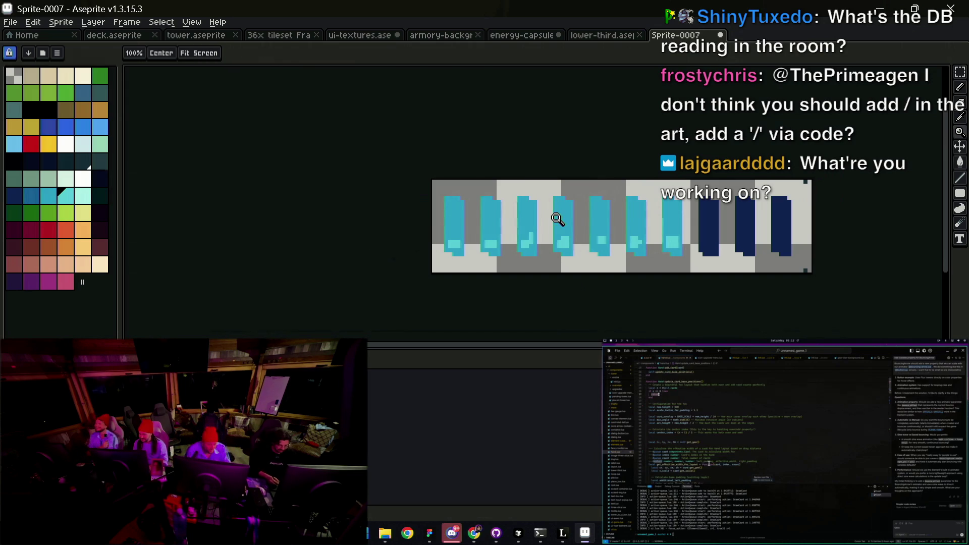
key(m)
drag(692, 190, 743, 272)
key(Delete)
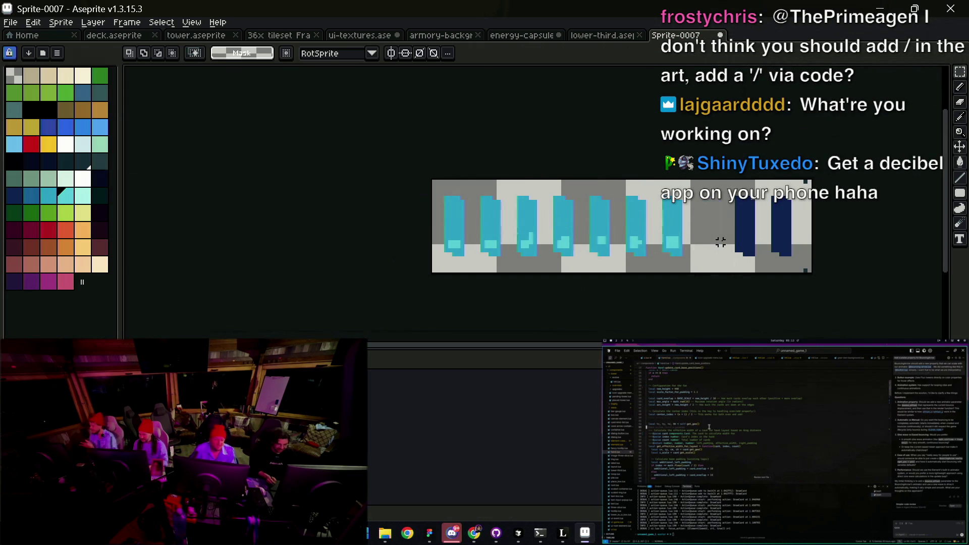
Step: Delete every energy bar except the first one
mouse_move(482, 189)
mouse_down()
mouse_move(635, 281)
mouse_move(898, 314)
mouse_up()
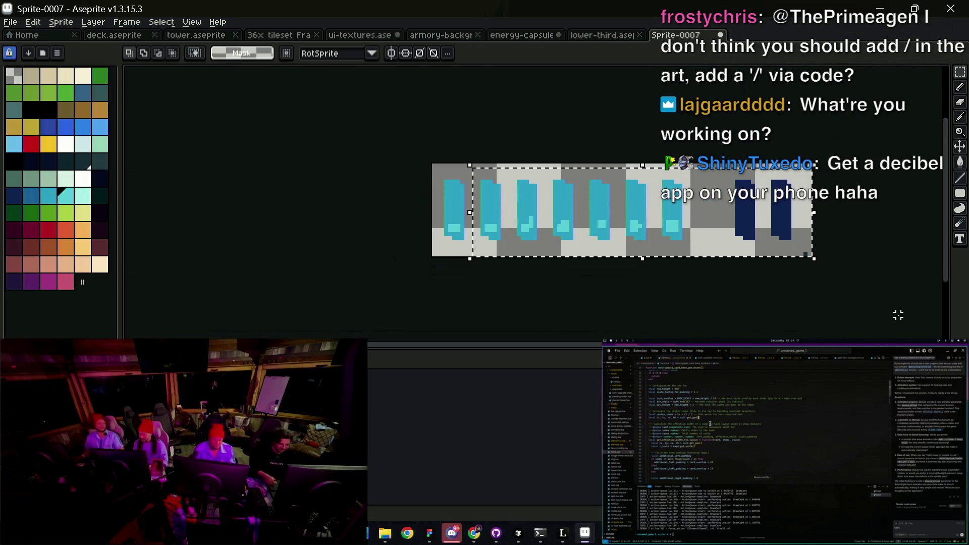
click(429, 173)
mouse_move(471, 187)
mouse_down()
mouse_move(601, 259)
mouse_move(959, 321)
mouse_up()
key(Delete)
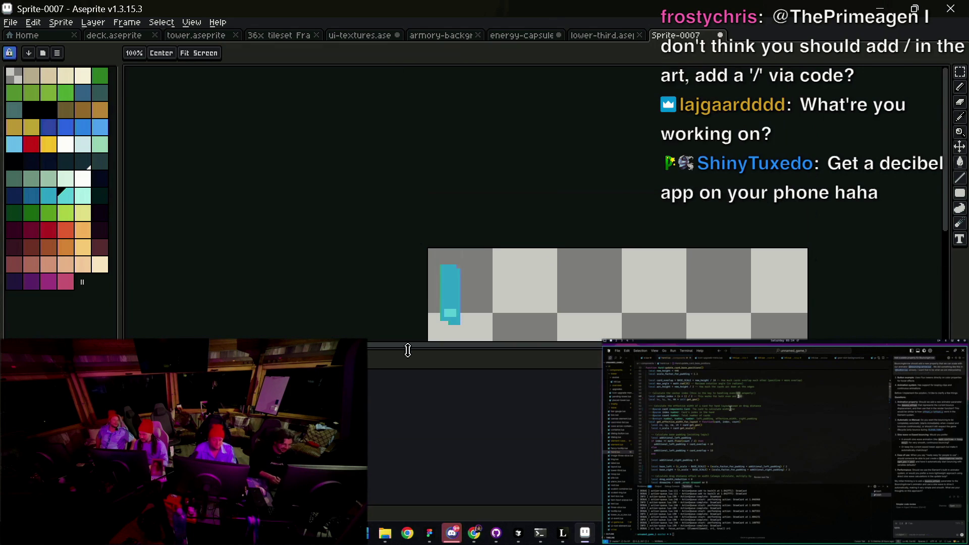
key(ctrl+z)
drag(433, 190, 788, 303)
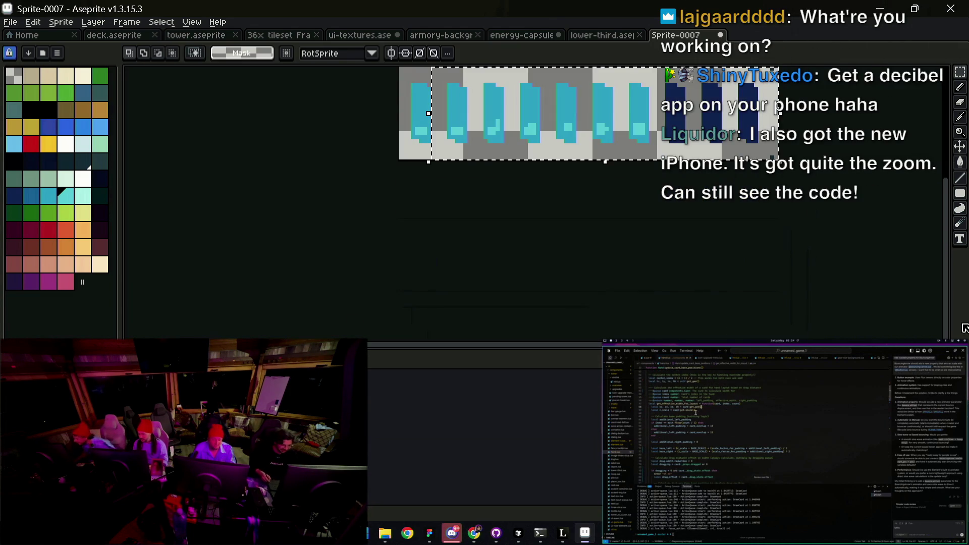
key(Delete)
drag(456, 192, 444, 245)
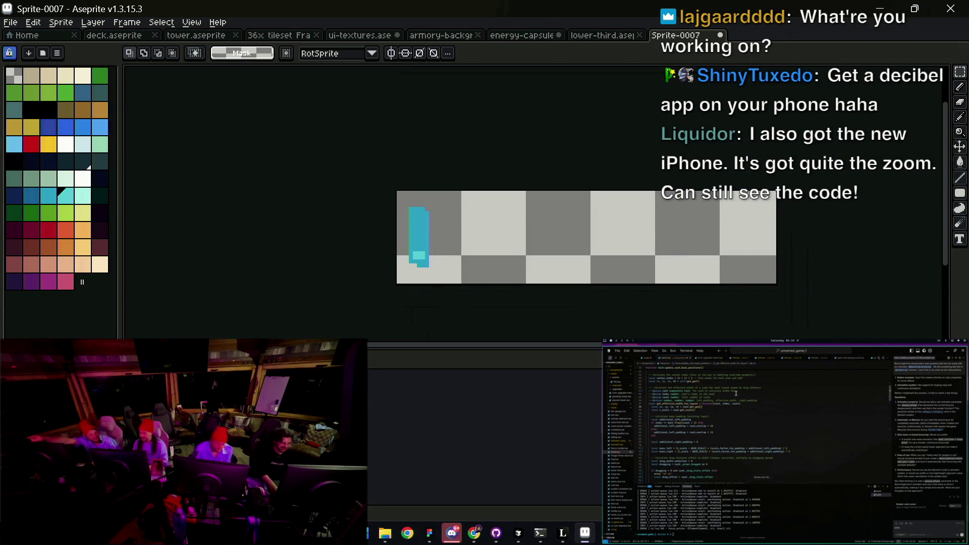
Step: Paste a dark-blue bar over the first bar's position and commit it
key(ctrl+v)
drag(656, 236, 404, 236)
key(Return)
key(z)
click(430, 208)
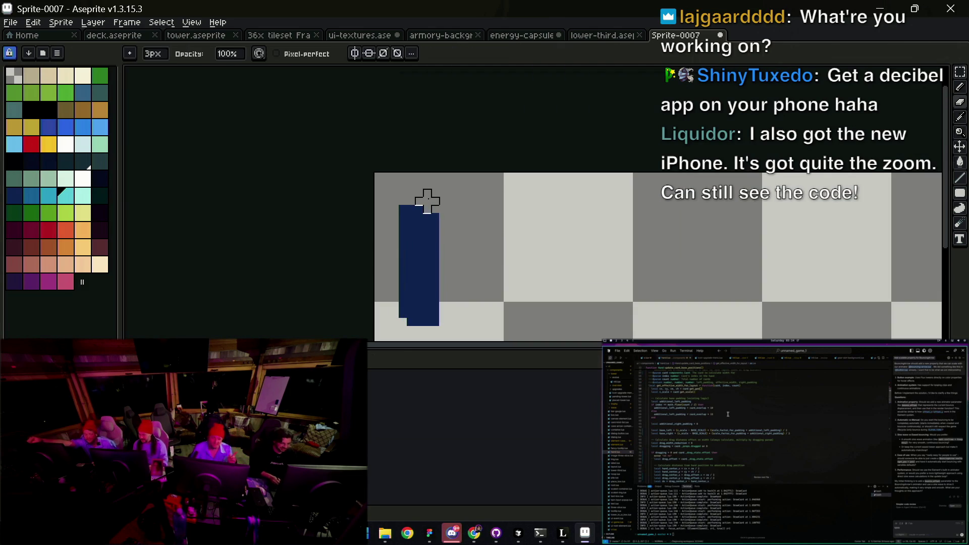
right_click(417, 207)
Step: Select the dark-blue bar and zoom in on it
key(m)
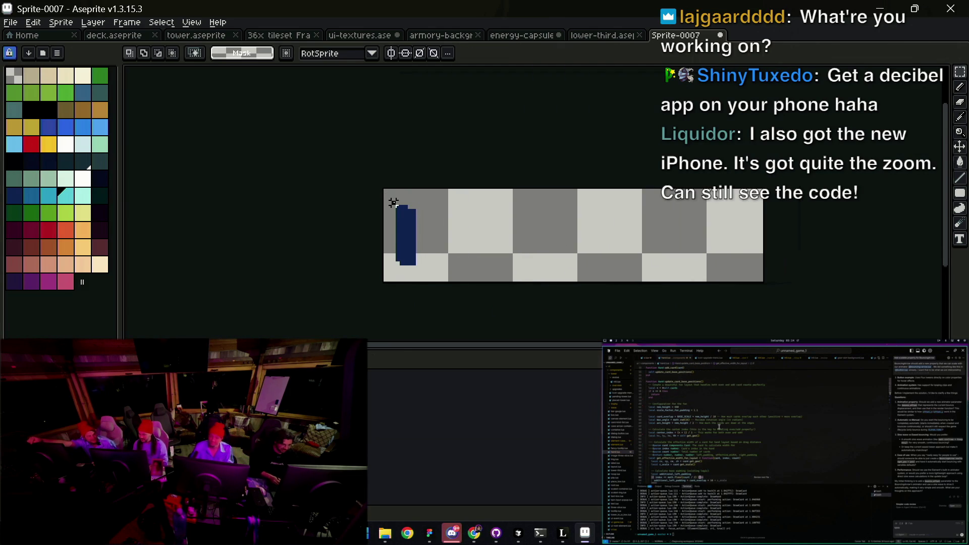
drag(393, 203, 418, 263)
key(z)
click(409, 238)
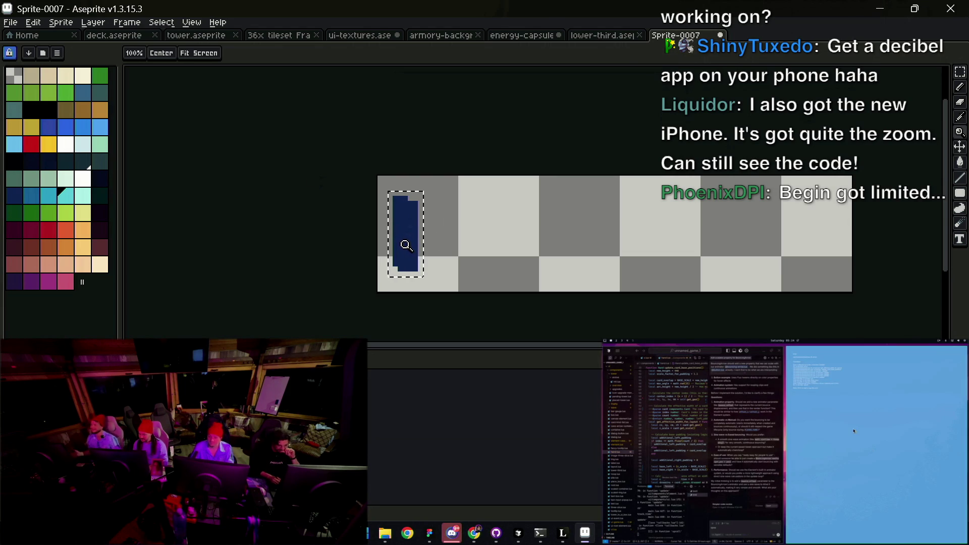
Step: Crop the canvas to the selected bar, then undo the crop and deselection
click(34, 23)
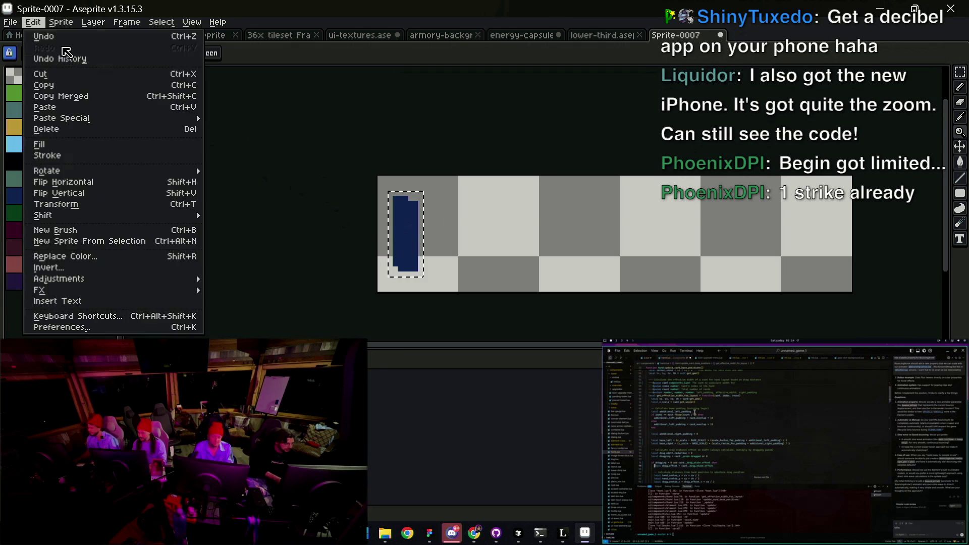
mouse_move(61, 22)
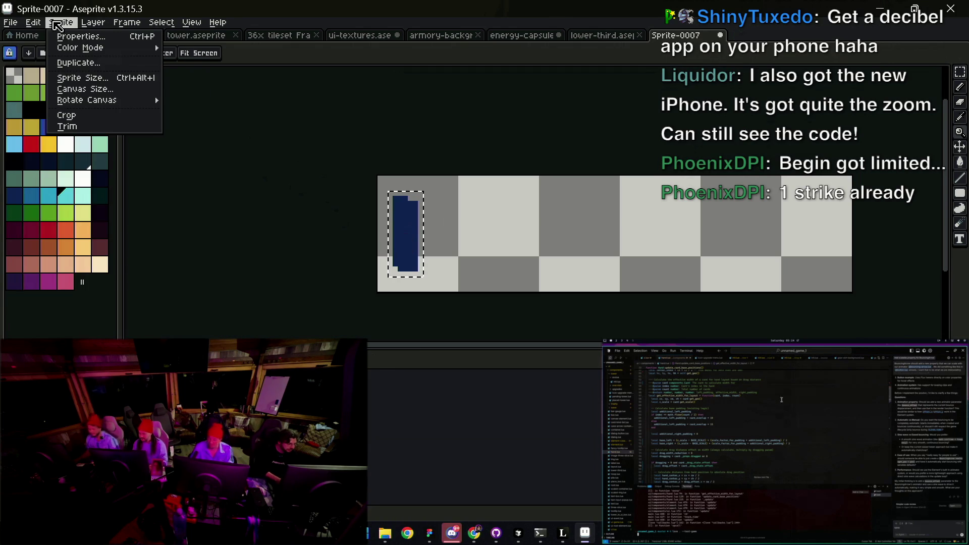
click(66, 115)
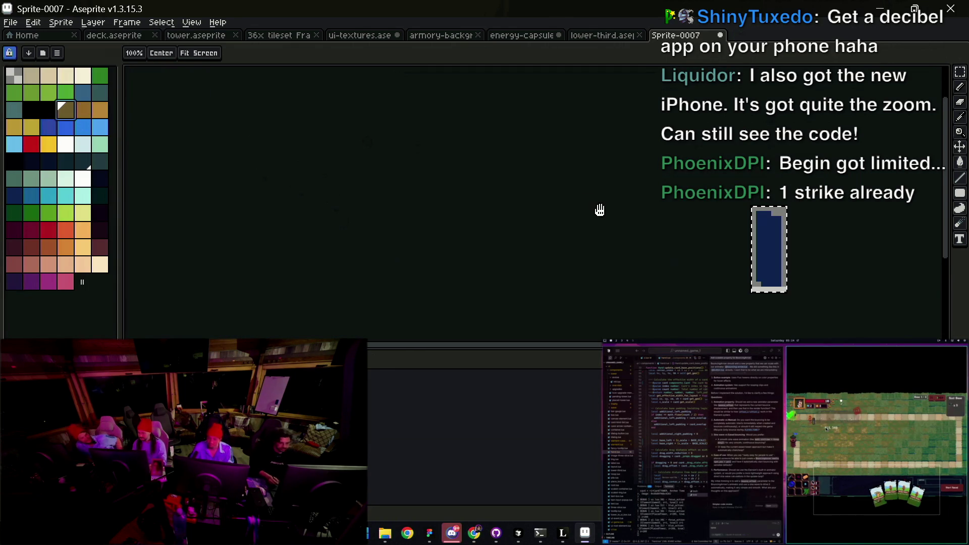
key(ctrl+d)
scroll(472, 201, down, 1)
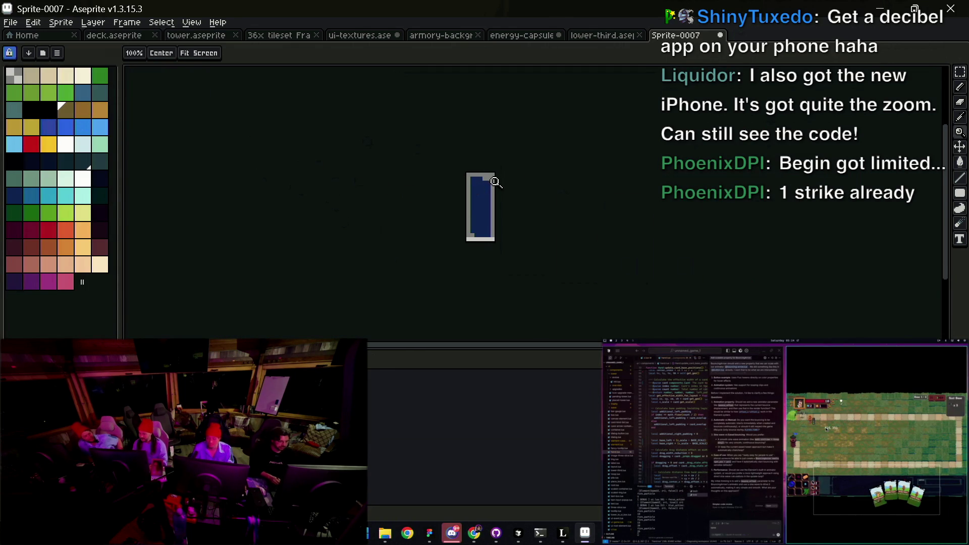
key(ctrl+z)
key(ctrl+z)
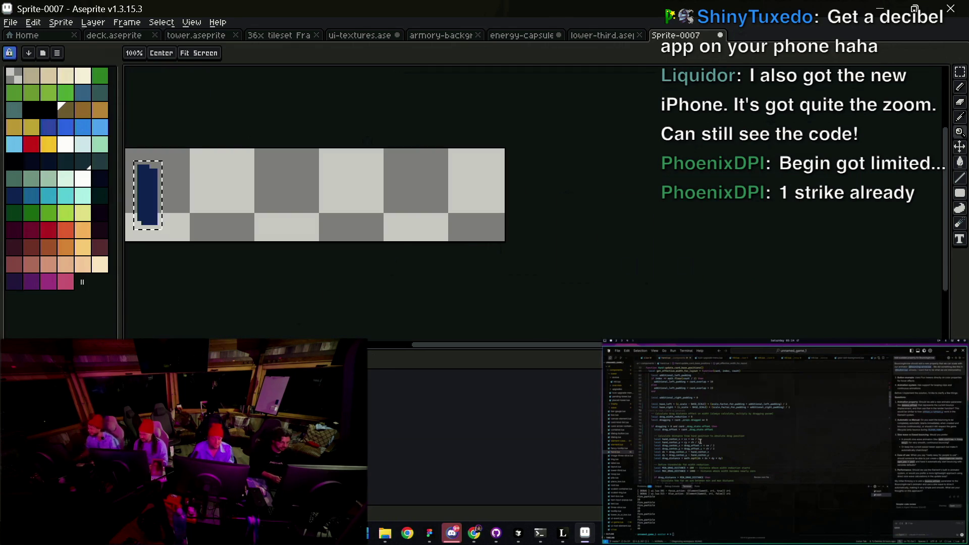
Step: Select the whole bar sprite and switch between the open files to reach energy-capsule
key(ctrl+y)
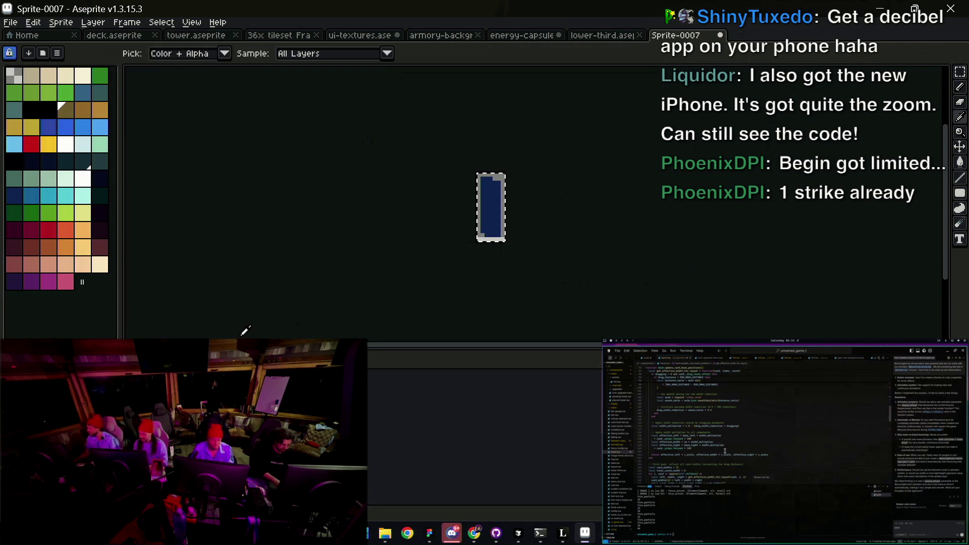
key(ctrl+t)
key(Return)
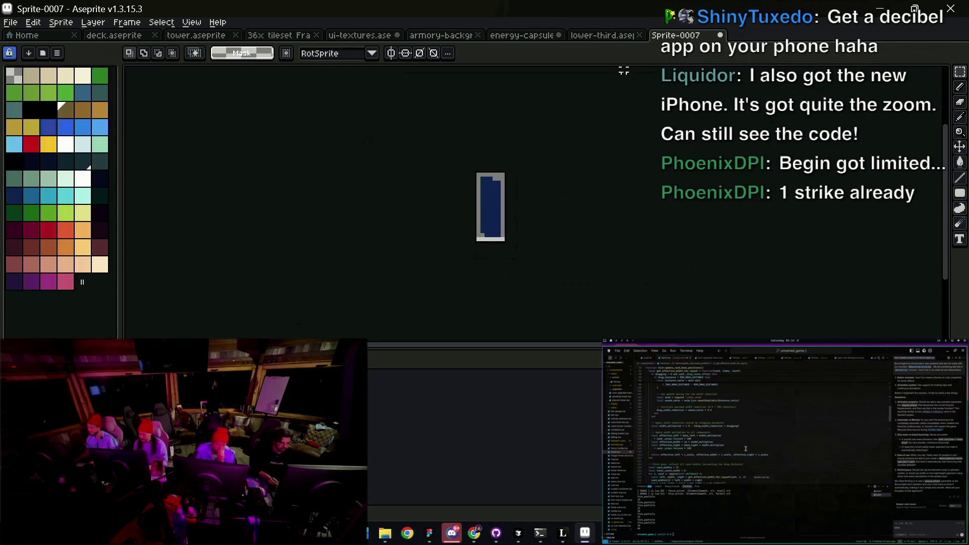
key(ctrl+shift+Tab)
key(z)
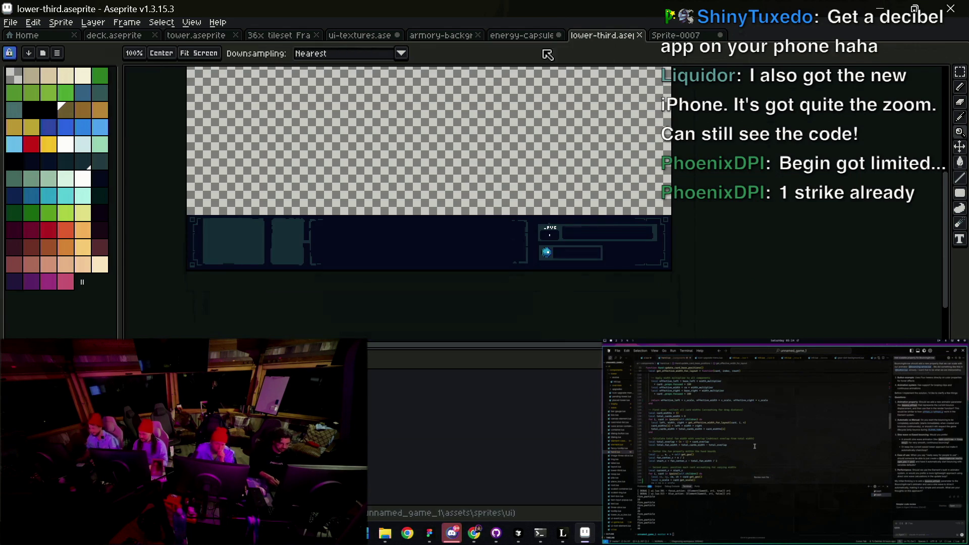
key(ctrl+shift+Tab)
key(ctrl+v)
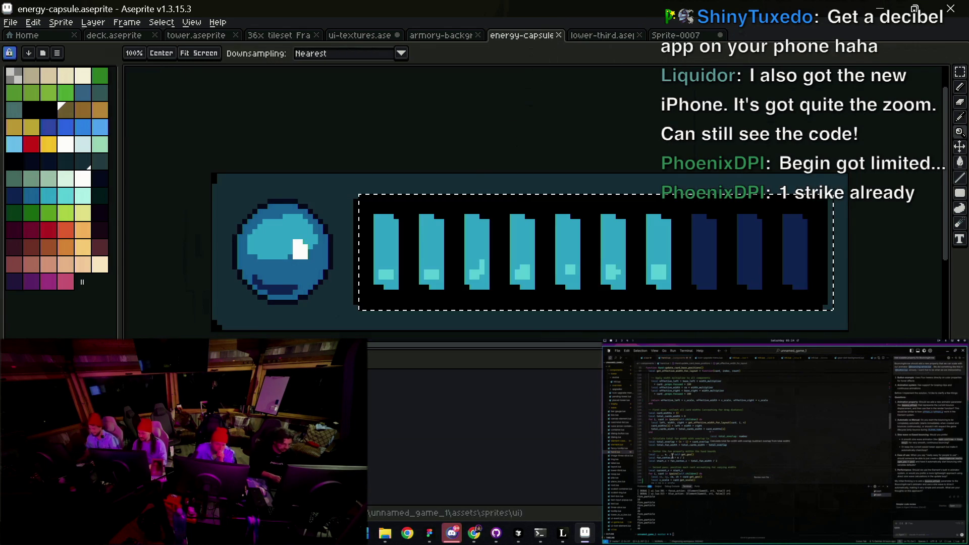
key(Escape)
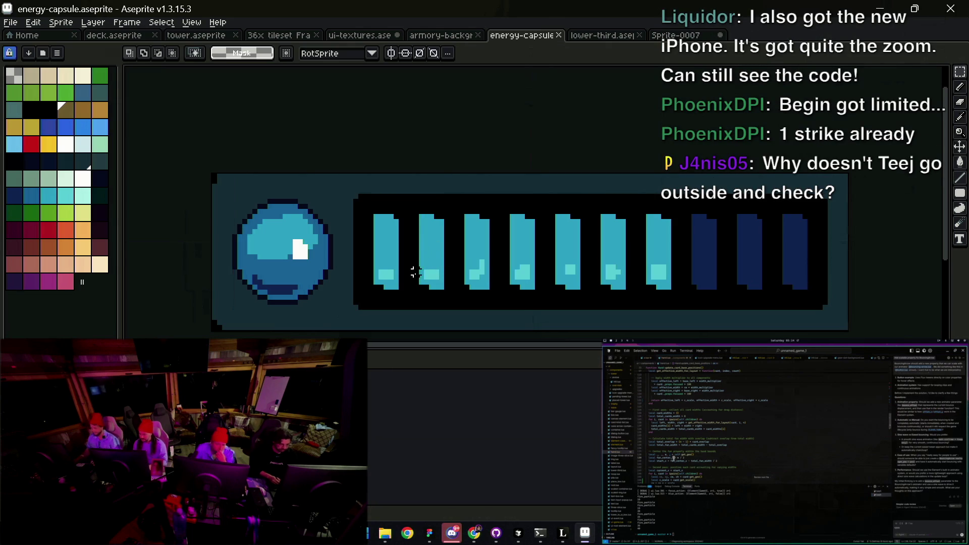
Step: Select the capsule's second cyan bar and paste it over Sprite-0007's cleared dark blue bar
drag(416, 293, 456, 201)
click(680, 40)
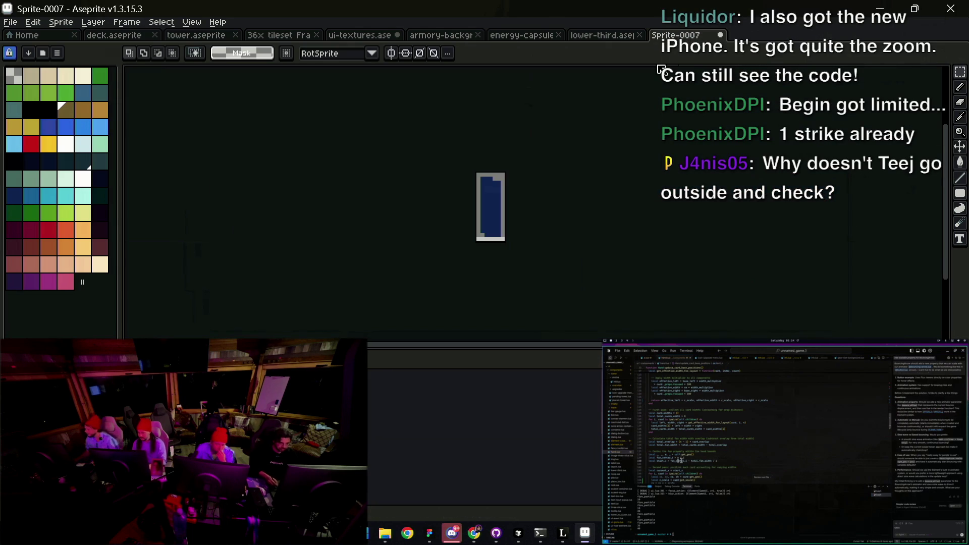
key(z)
click(497, 195)
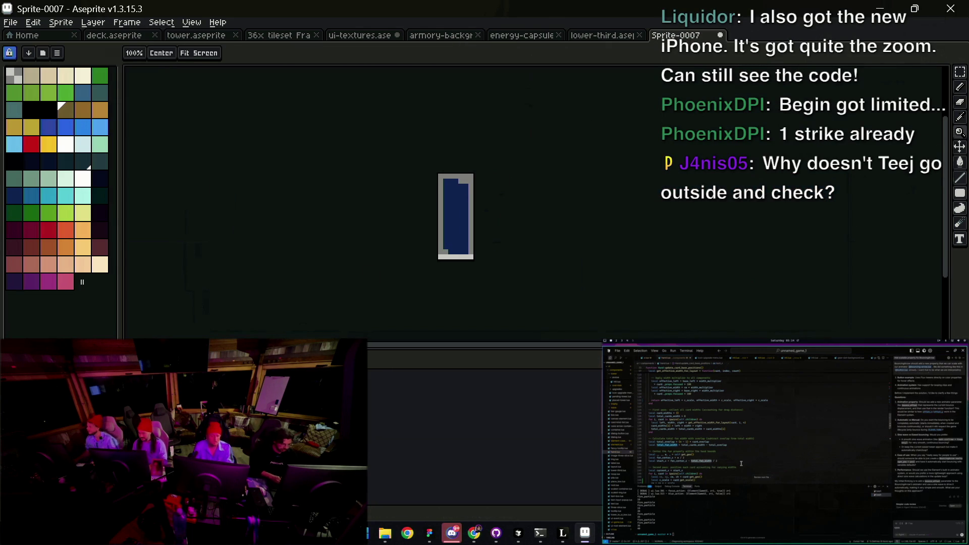
key(ctrl+a)
key(Delete)
key(ctrl+v)
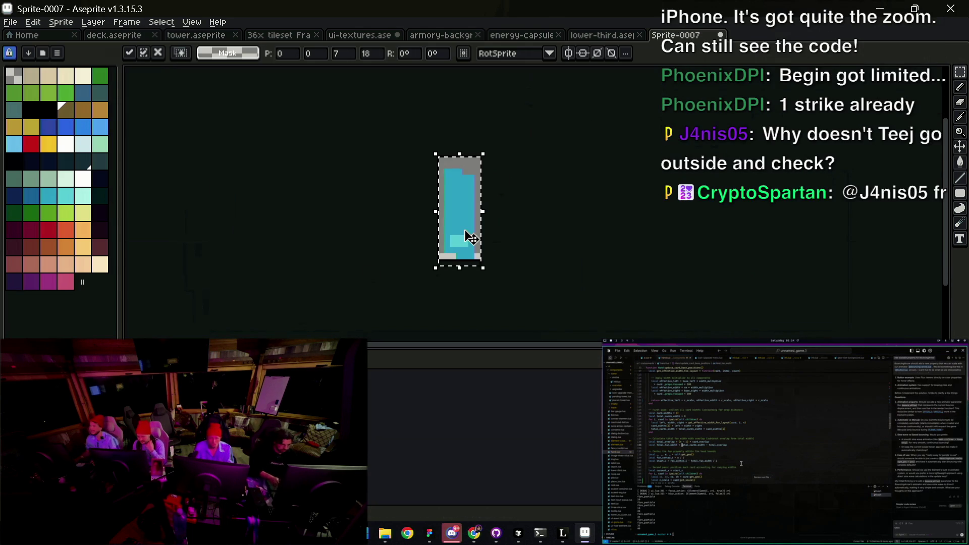
Step: Nudge the pasted cyan bar up one pixel and commit it in place
click(469, 204)
drag(472, 239, 472, 231)
key(Return)
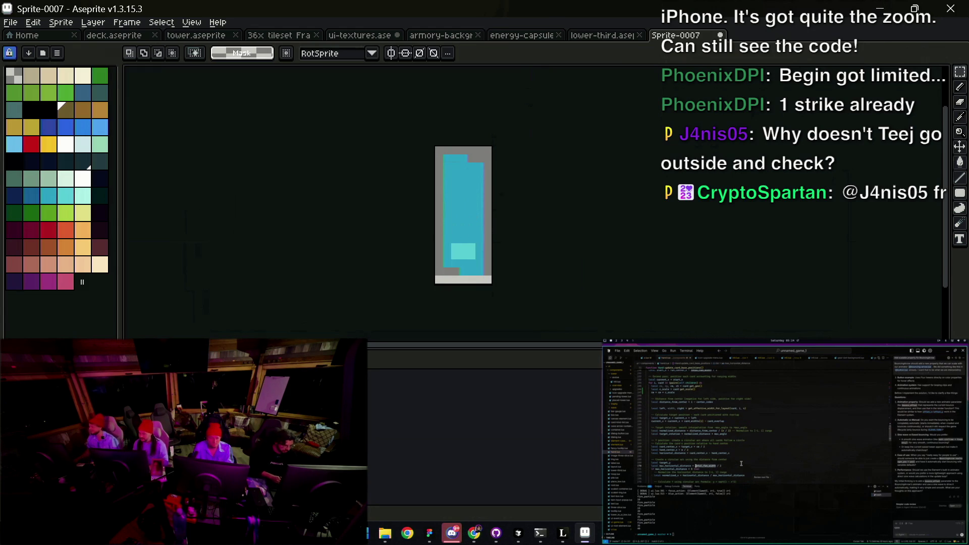
Step: Tag frame 1 'filled' and frame 2 'empty', then begin saving the sprite
key(alt+F2)
key(BackSpace)
text(filled)
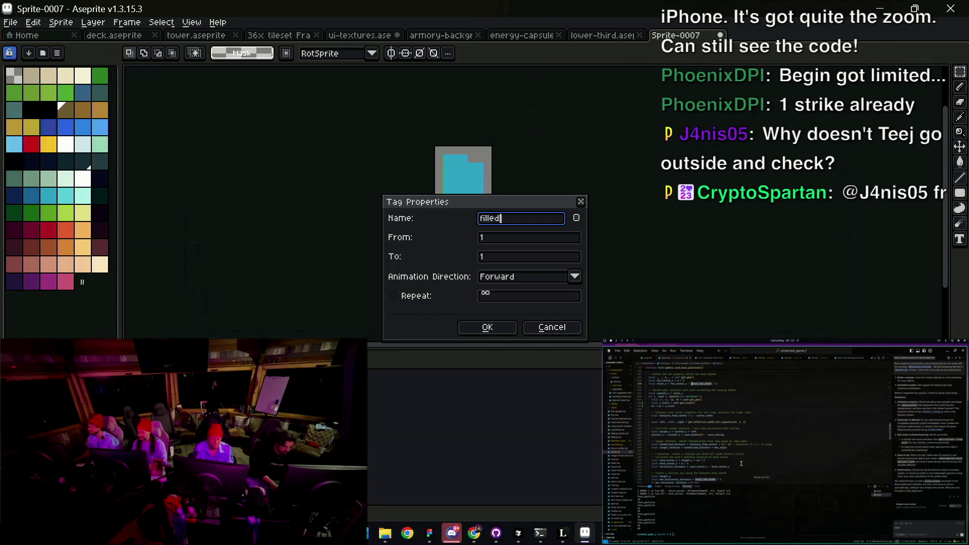
key(Return)
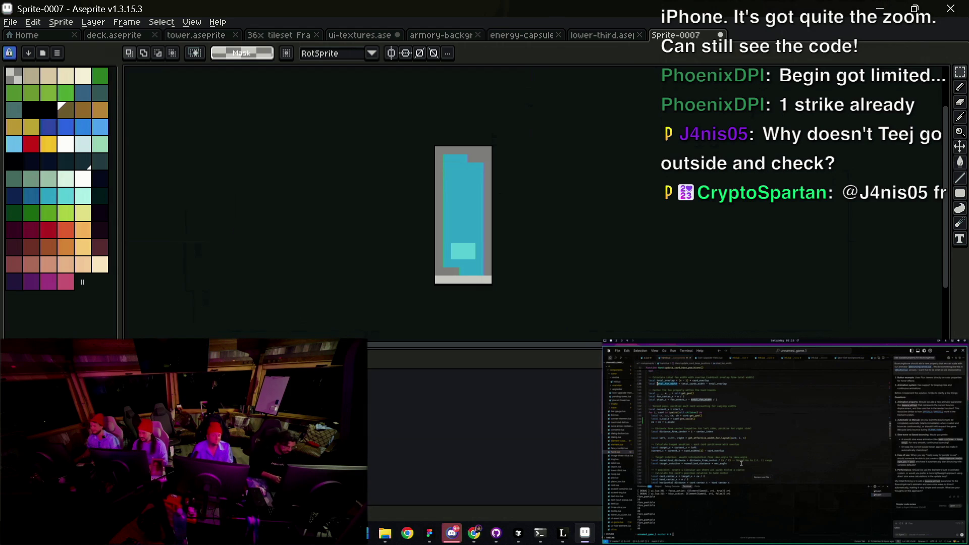
key(alt+F2)
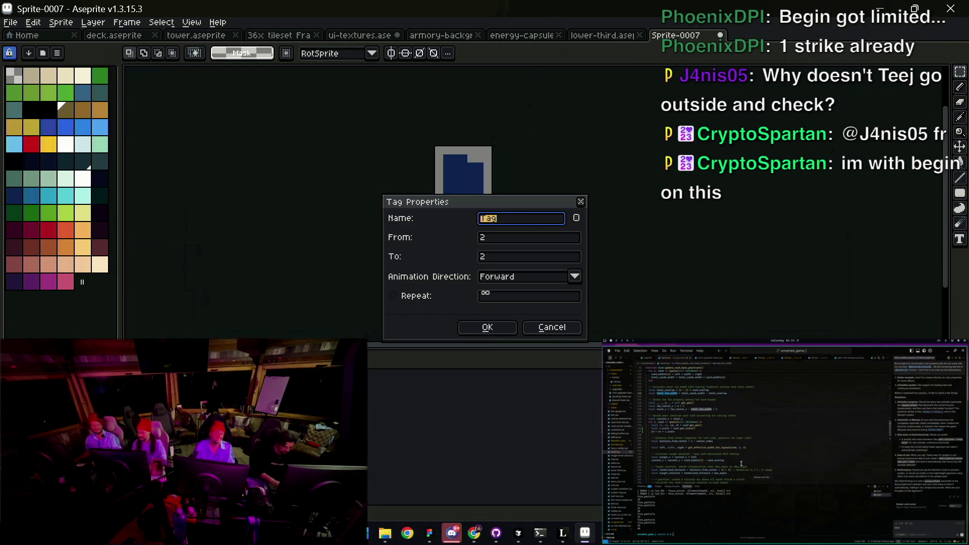
key(Return)
key(ctrl+s)
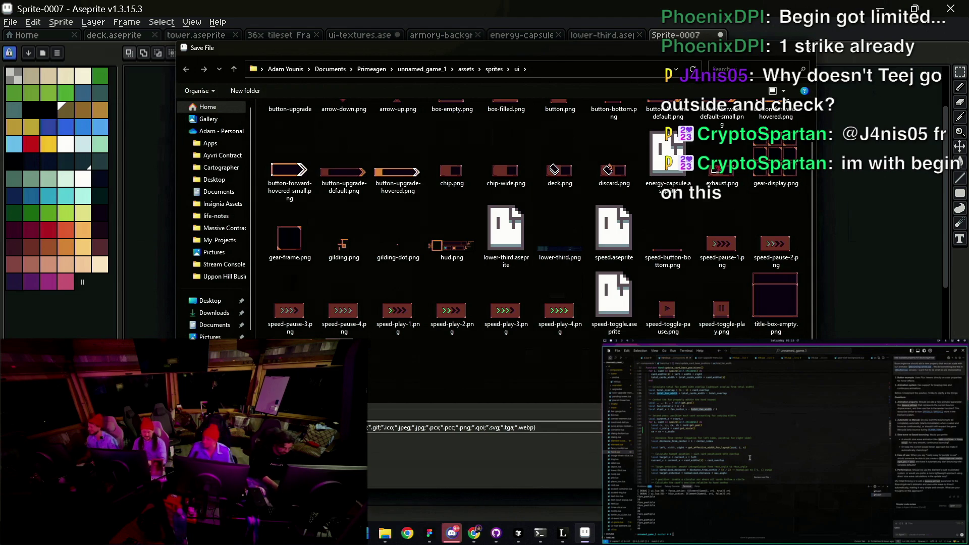
Step: Save the bar sprite as energy-light.aseprite and close the energy-capsule file
key(Return)
key(Return)
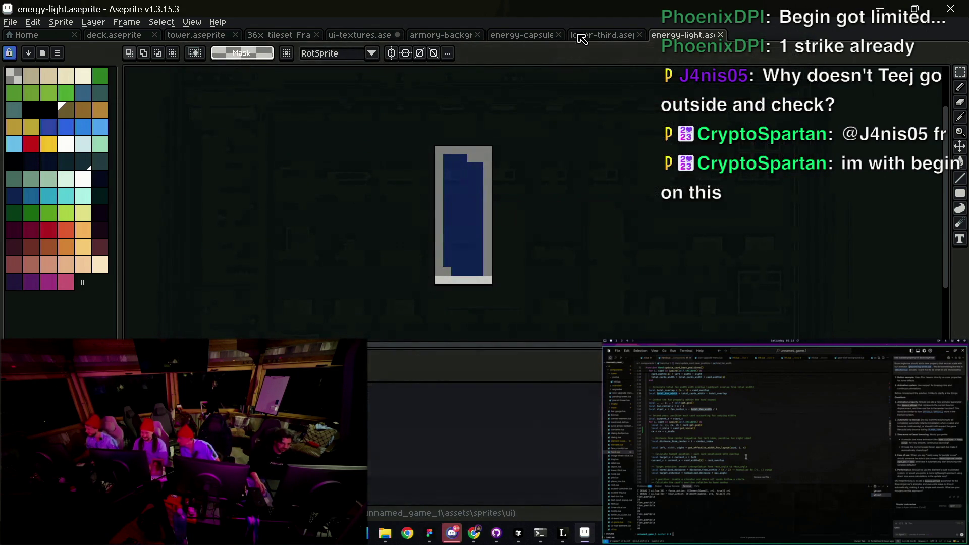
click(581, 35)
scroll(584, 242, up, 4)
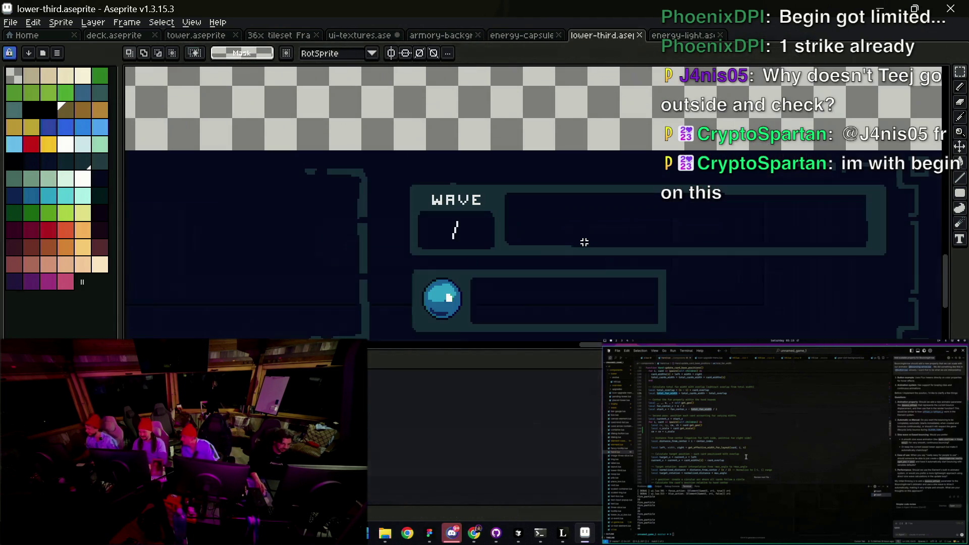
click(666, 36)
click(528, 36)
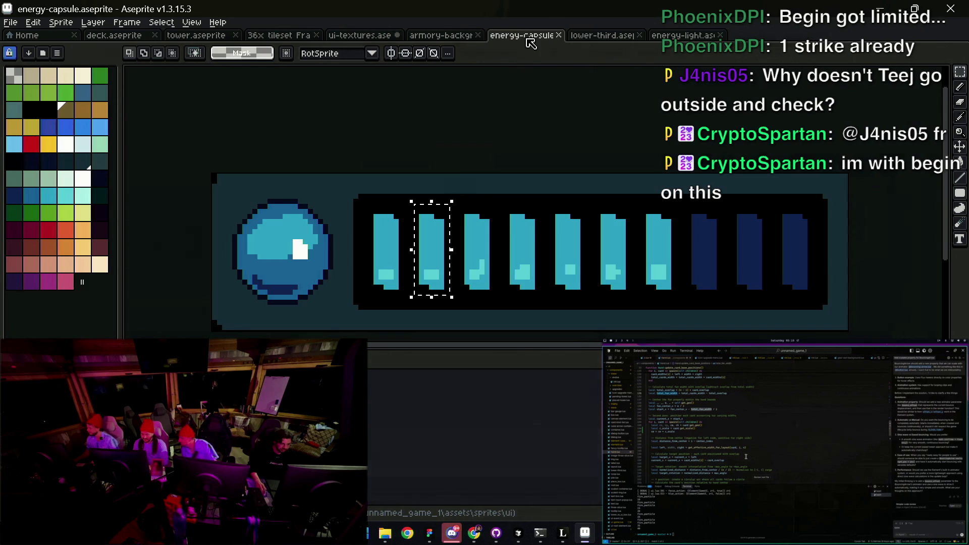
click(559, 35)
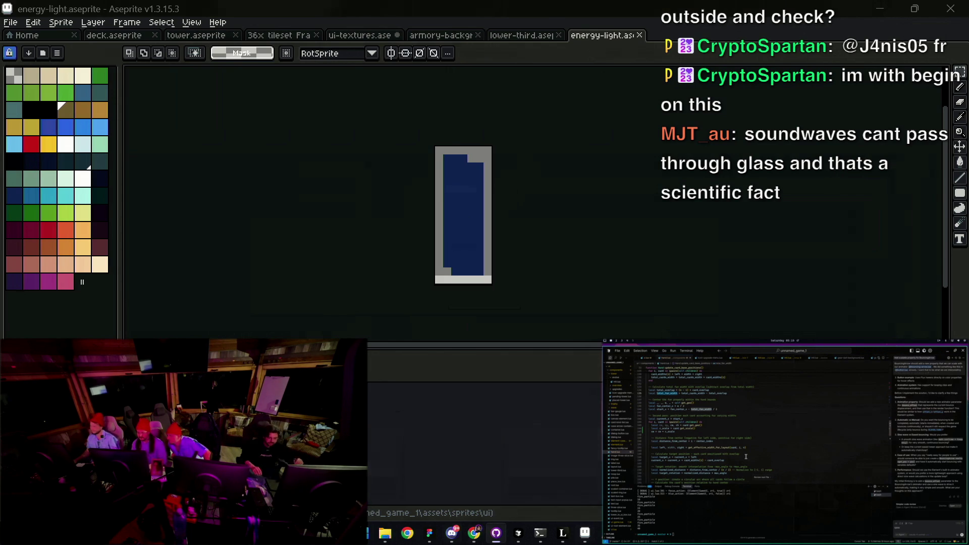
Step: Go to the 36x tileset Frame Mockup, deselect its card and pick the forest tile background layer
click(524, 36)
key(minus)
key(minus)
key(minus)
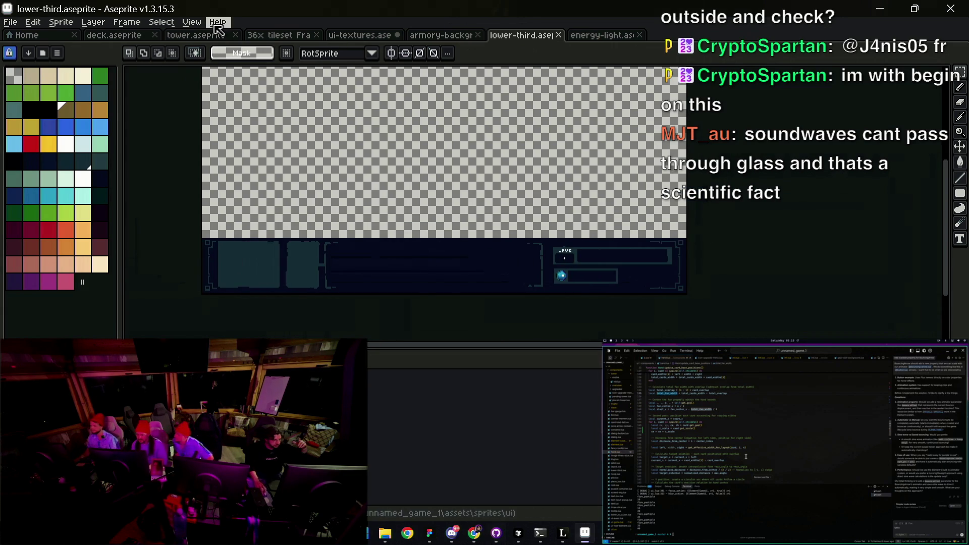
click(278, 35)
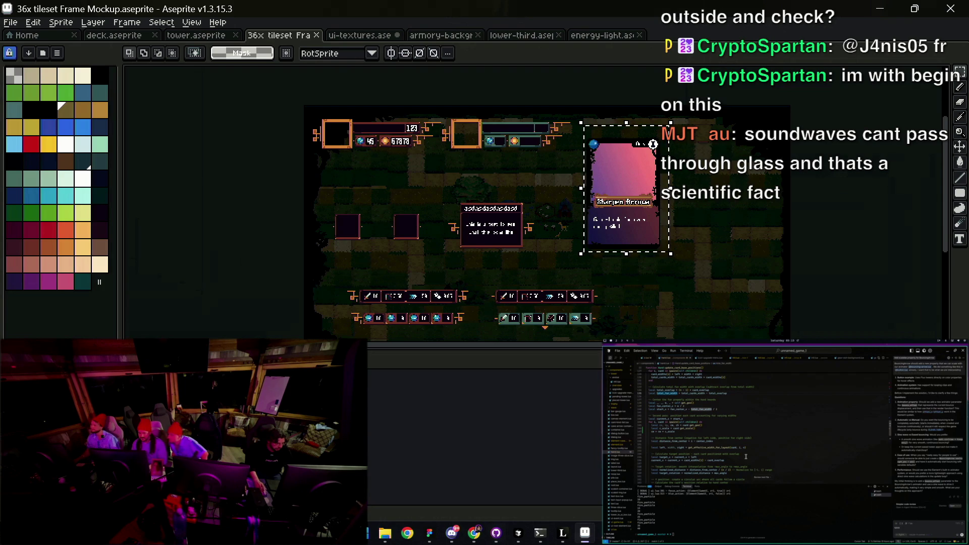
key(ctrl+d)
key(v)
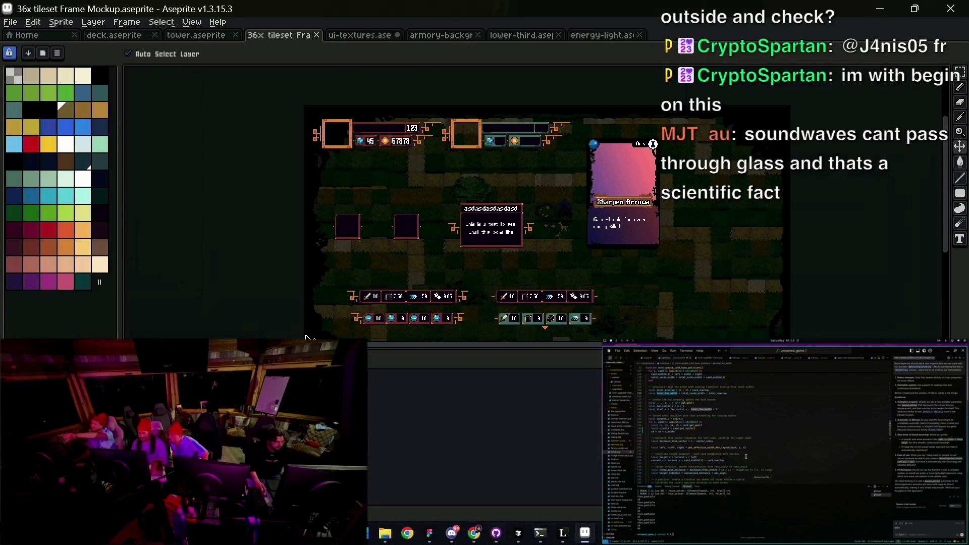
click(380, 317)
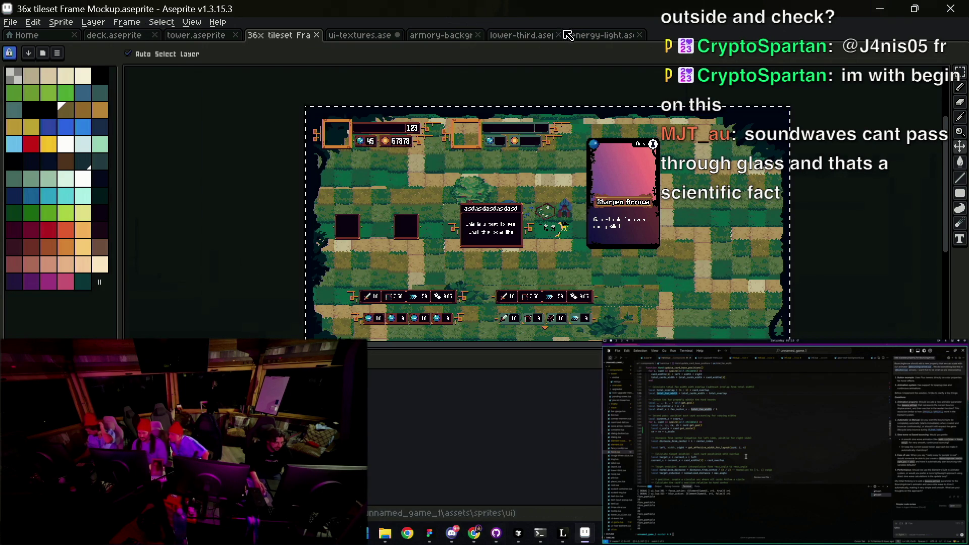
Step: Paste the mockup's forest tiles into lower-third.aseprite above the navy HUD panel and commit them
click(603, 37)
click(526, 37)
scroll(396, 206, down, 1)
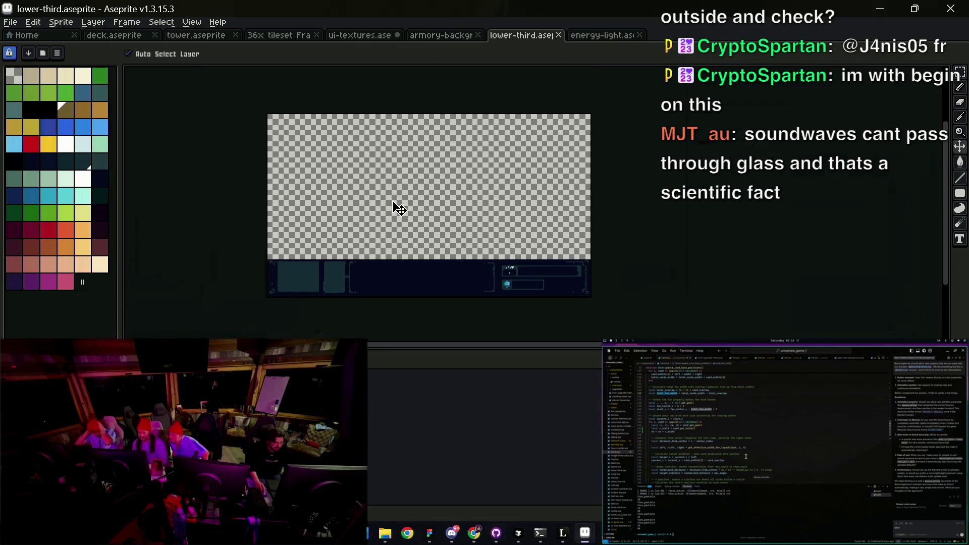
key(ctrl+v)
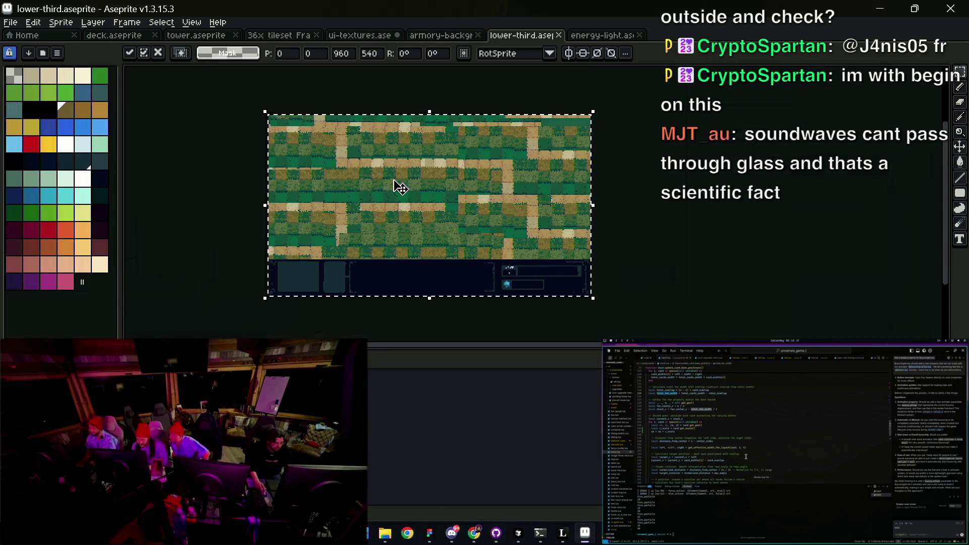
key(Return)
click(600, 34)
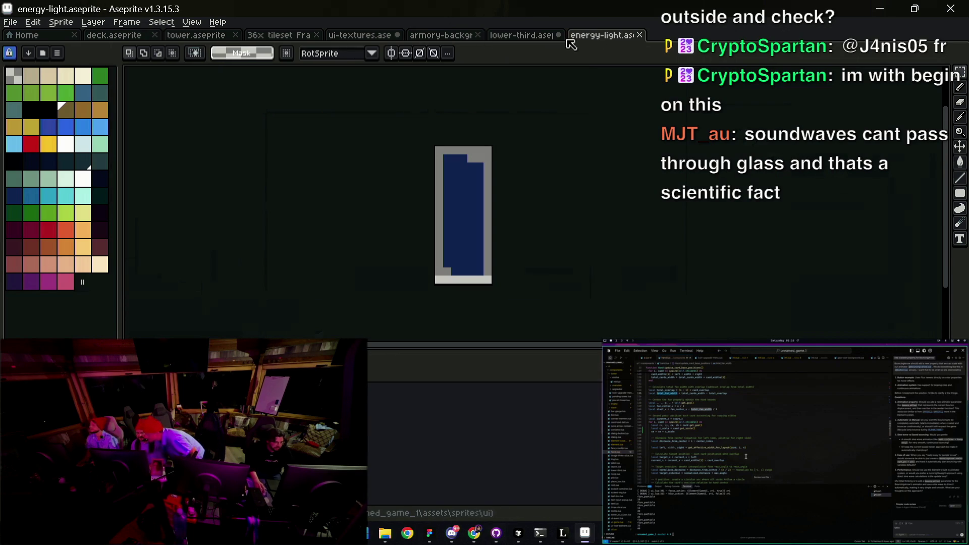
click(525, 35)
scroll(424, 251, up, 1)
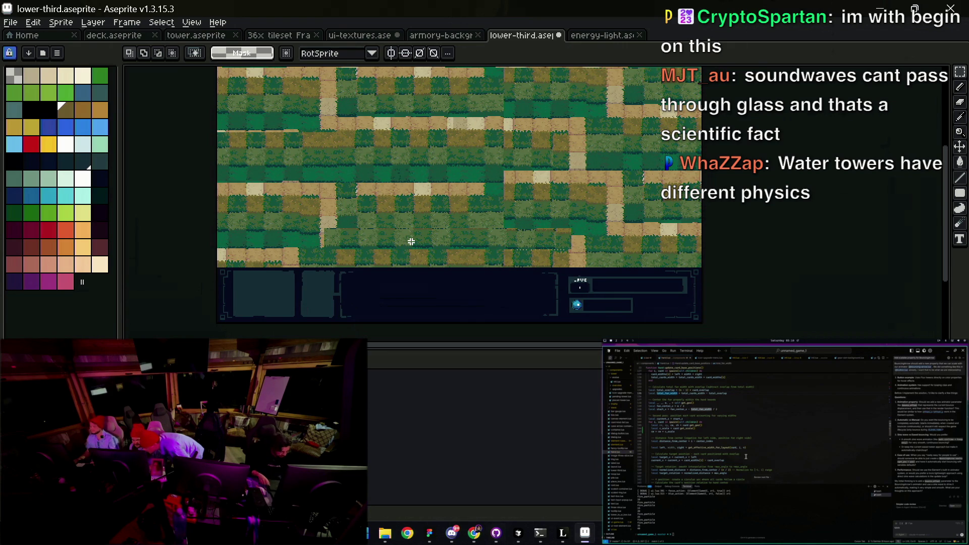
key(ctrl+Tab)
key(ctrl+shift+Tab)
Step: Draw an orange accent at the lower-left corner of the left panel's bracket
key(z)
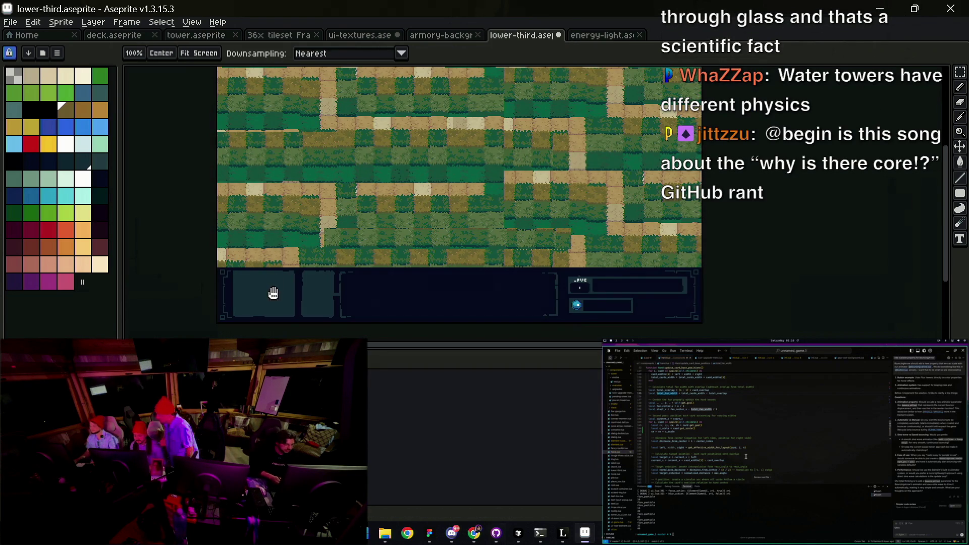
click(271, 293)
click(277, 283)
click(249, 251)
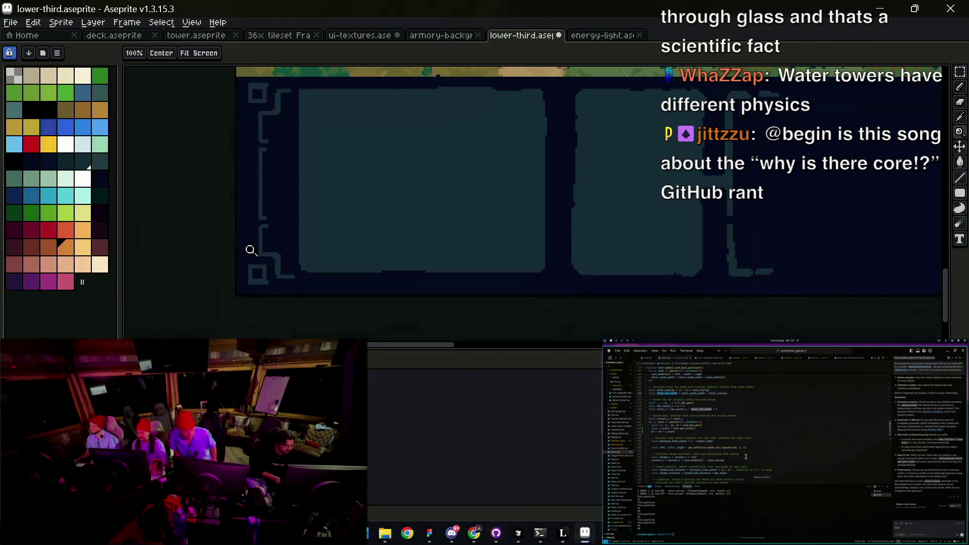
click(258, 272)
key(v)
key(b)
drag(249, 284, 255, 297)
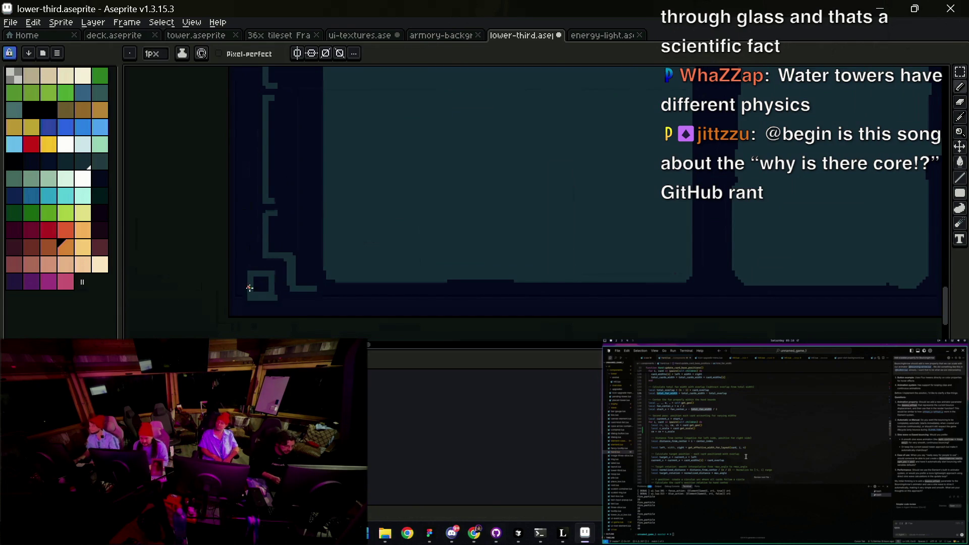
Step: At the upper-left corner, paint out the orange stroke's right tail with the dark background colour
key(z)
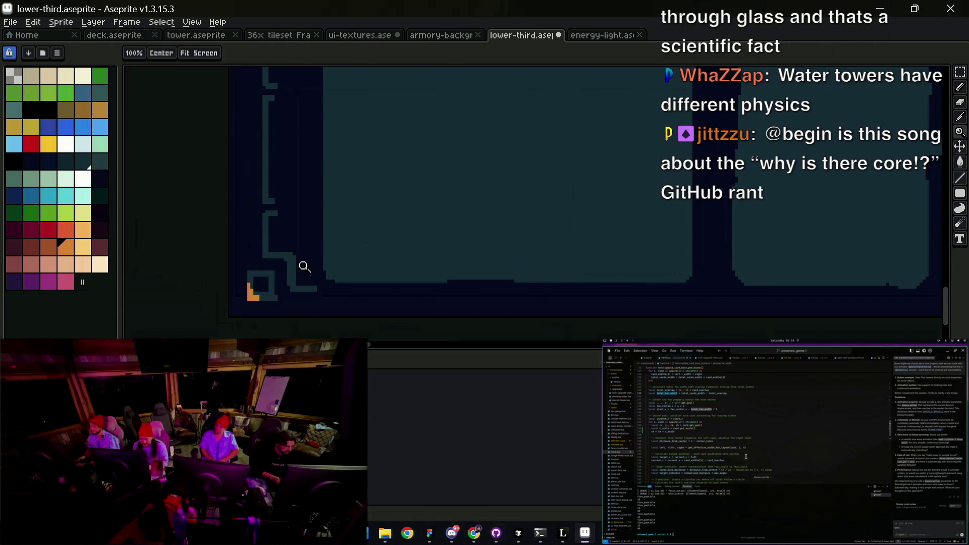
scroll(287, 251, down, 3)
click(242, 193)
key(b)
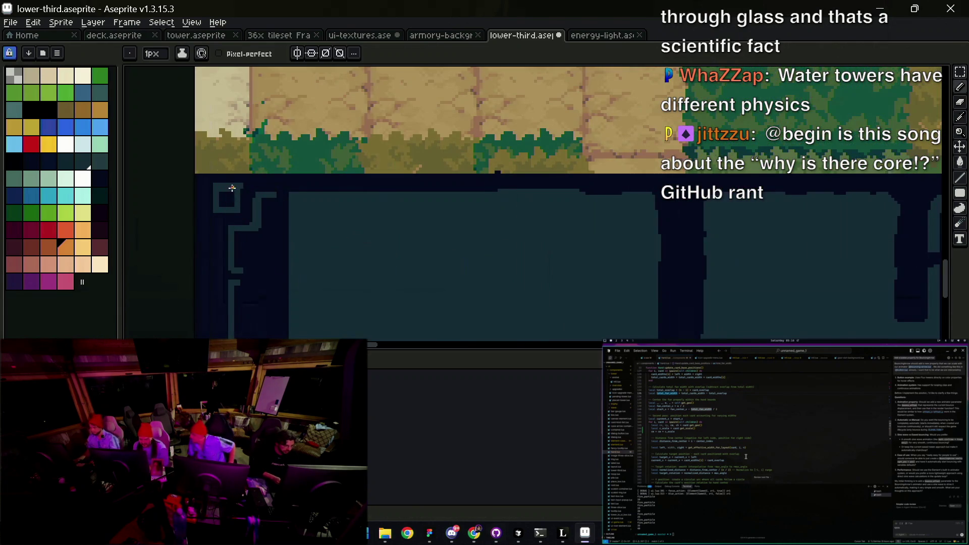
key(z)
scroll(242, 188, down, 2)
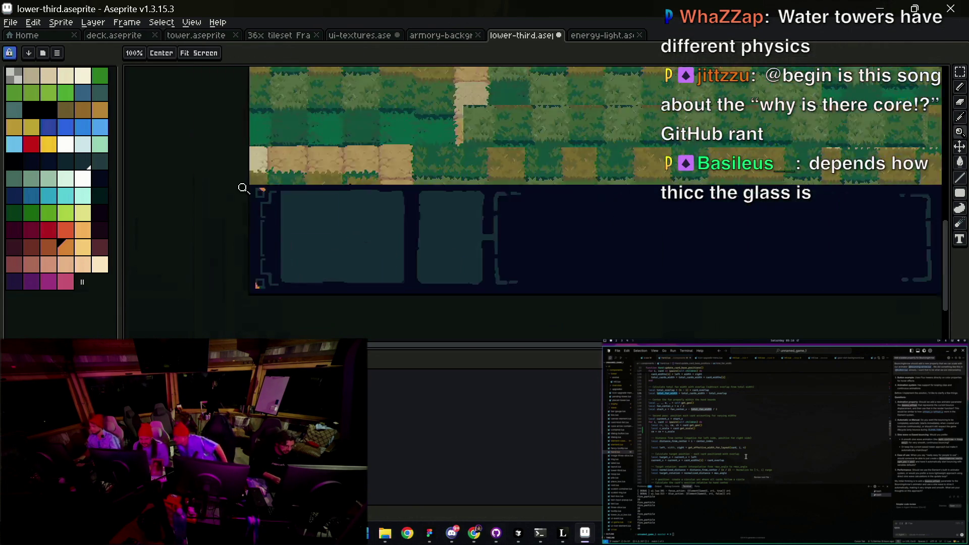
scroll(253, 197, up, 3)
scroll(321, 197, up, 1)
key(i)
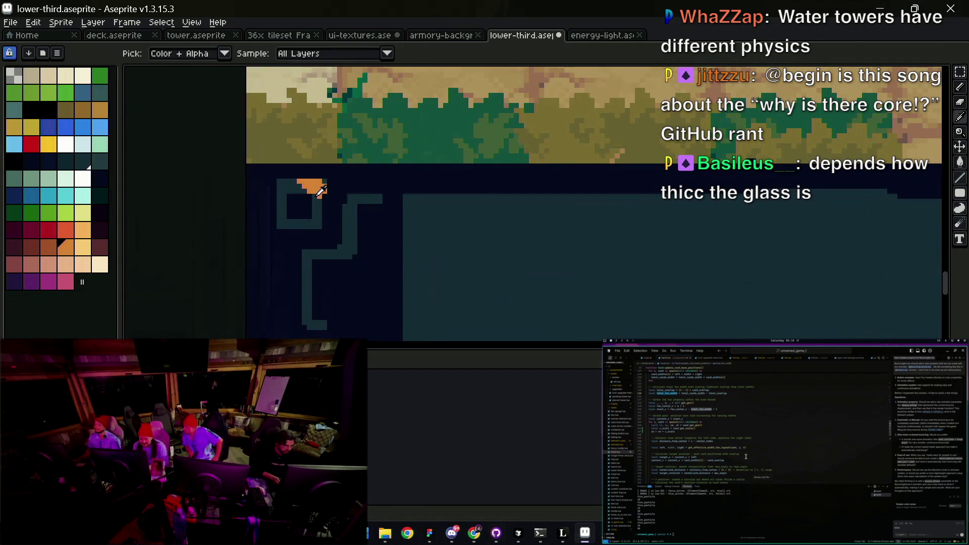
key(b)
alt+click(315, 200)
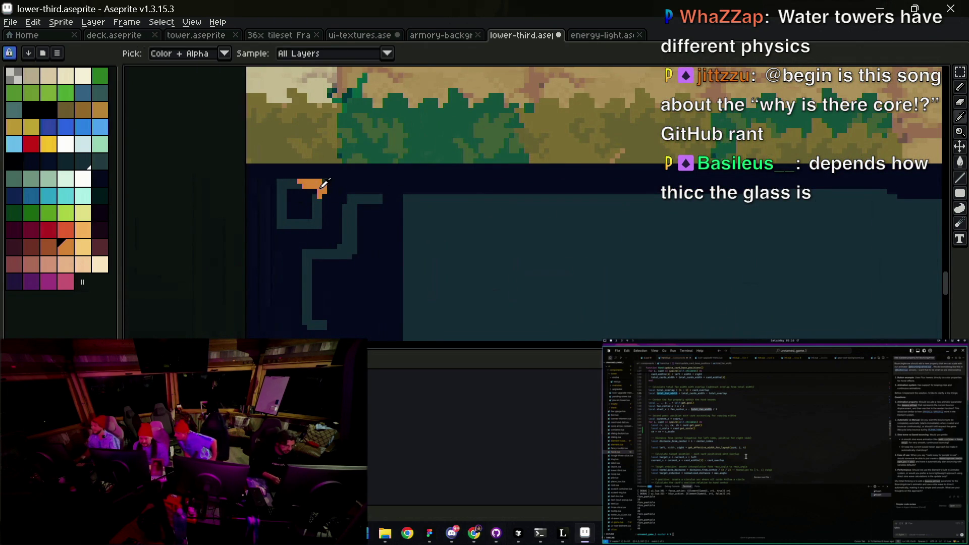
drag(329, 186, 325, 195)
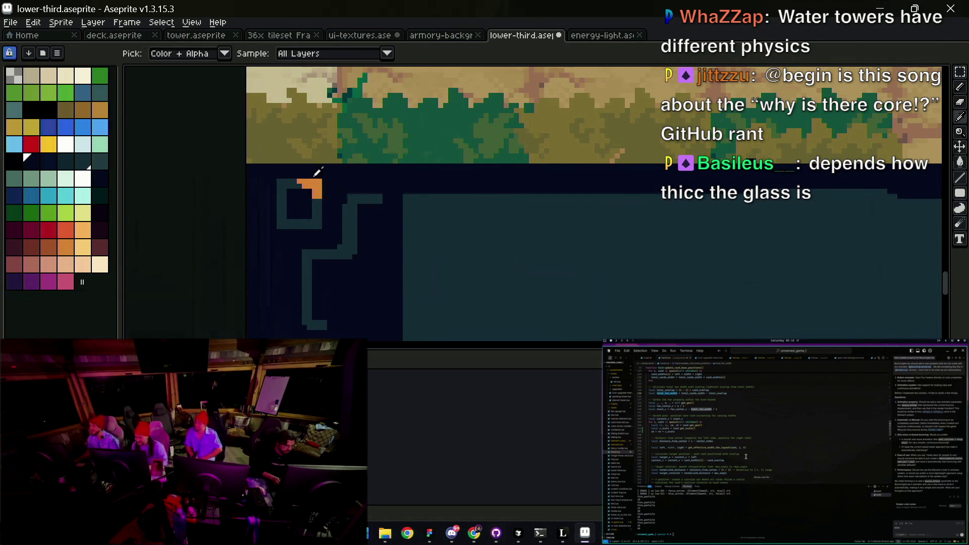
alt+click(311, 186)
Step: Add orange pixels at the right corner of the WAVE panel's frame
click(46, 251)
key(g)
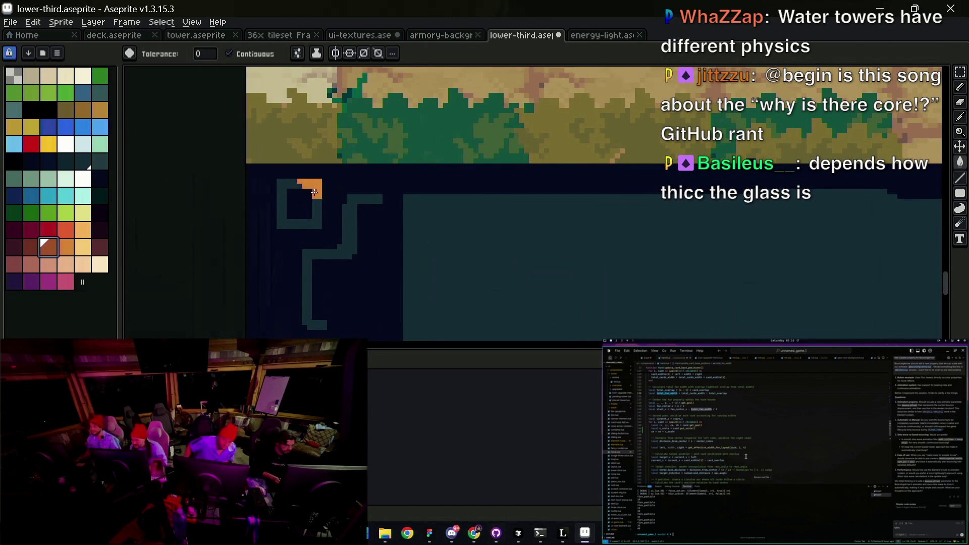
scroll(303, 181, down, 5)
key(z)
right_click(277, 231)
click(584, 188)
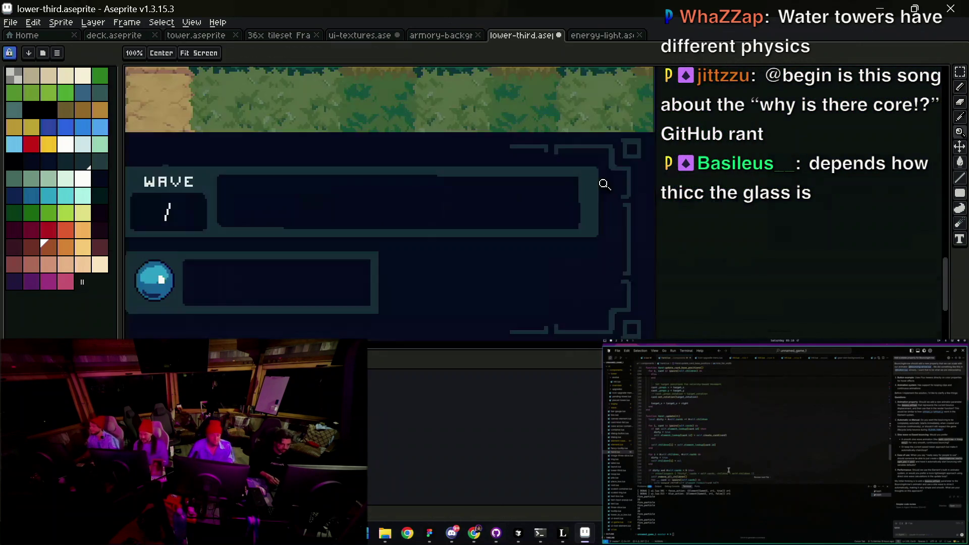
click(604, 184)
key(b)
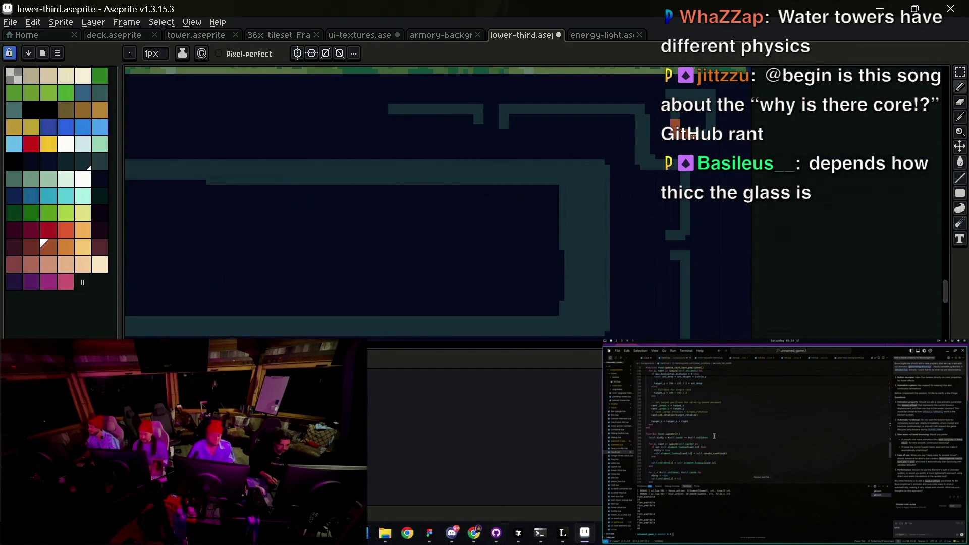
scroll(706, 112, down, 2)
click(651, 126)
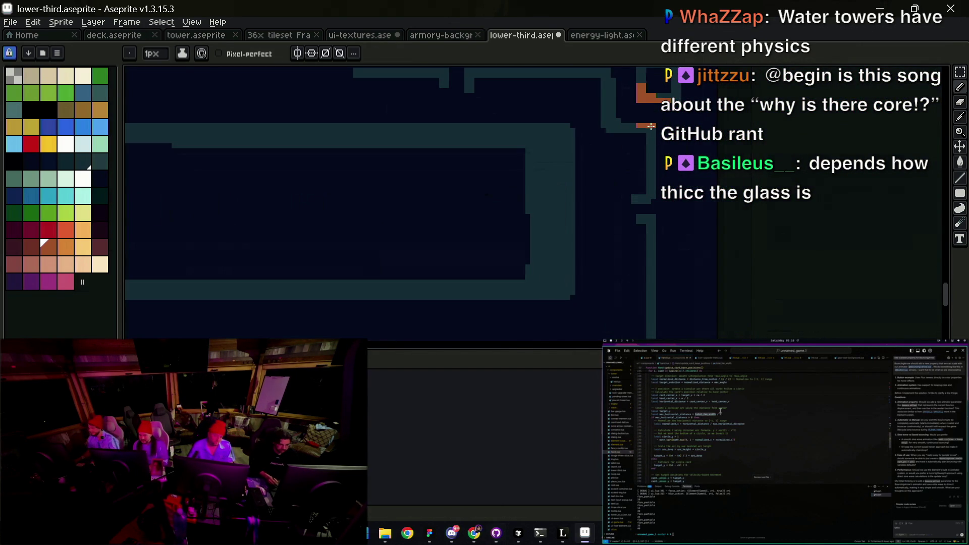
Step: Draw a short orange line down the right edge and an orange corner along the bottom edge
key(h)
scroll(643, 162, down, 4)
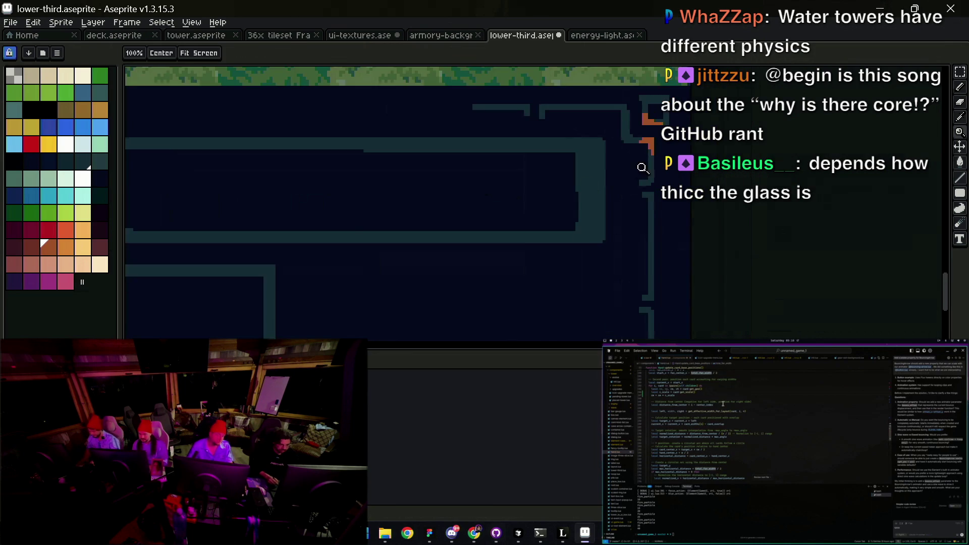
scroll(631, 191, up, 5)
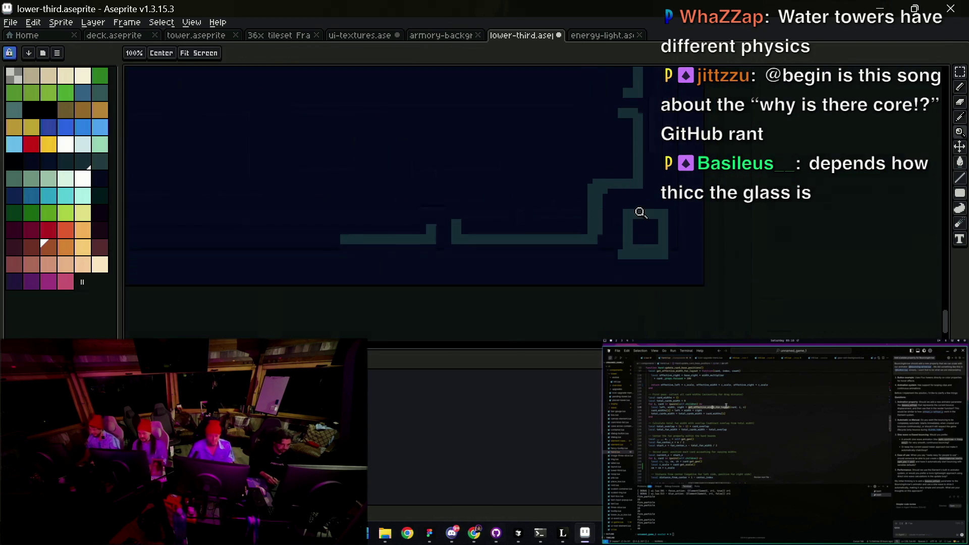
key(b)
drag(627, 234, 629, 211)
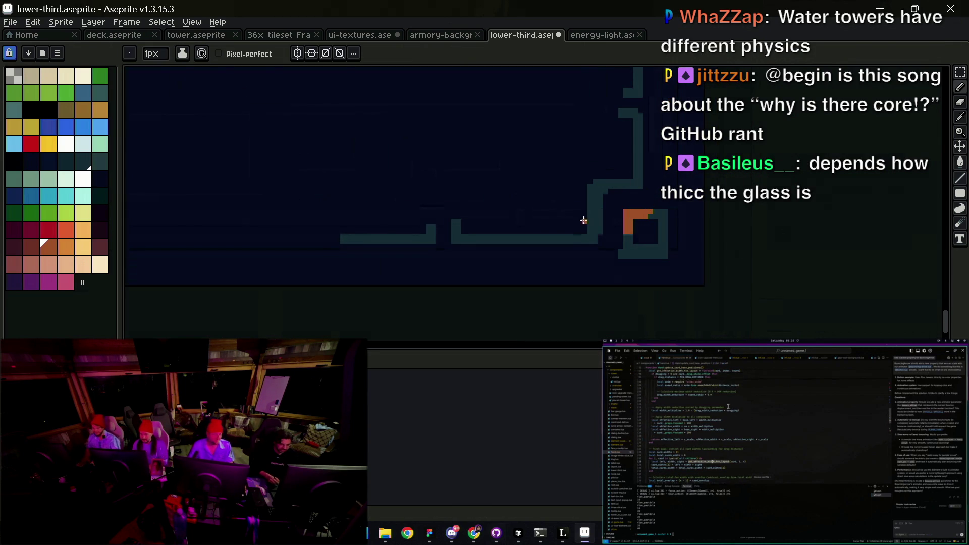
drag(581, 236, 599, 231)
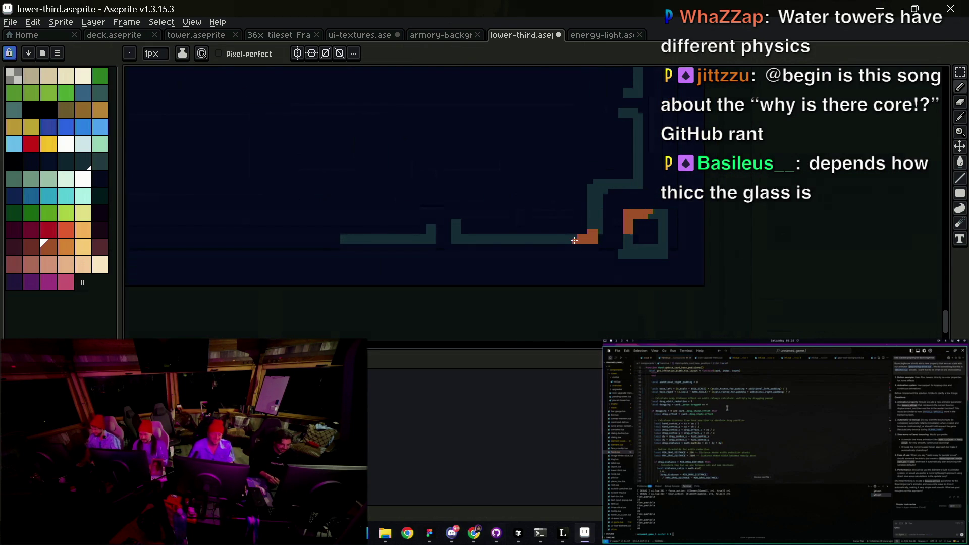
scroll(595, 225, down, 5)
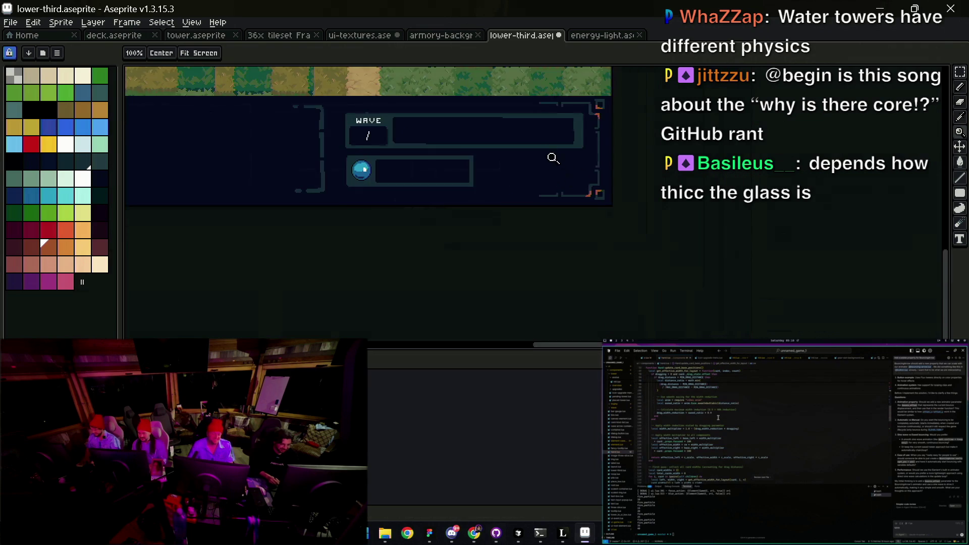
scroll(589, 190, up, 3)
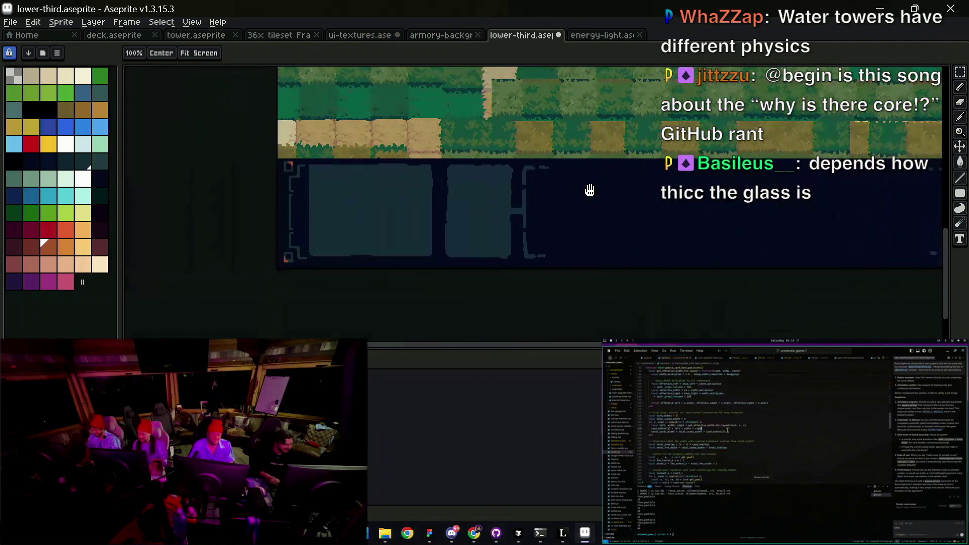
scroll(331, 234, up, 3)
key(b)
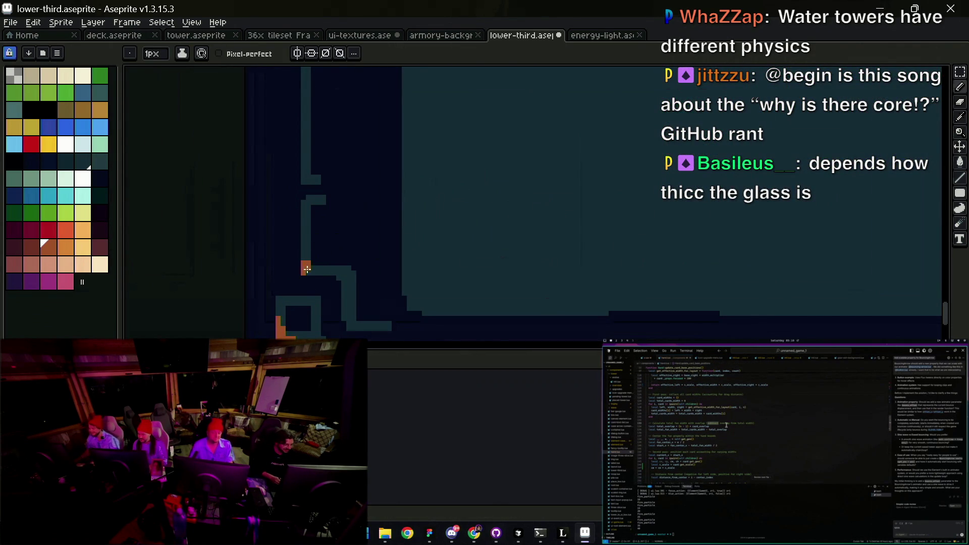
Step: Paint over the vertical bar in dark navy
key(h)
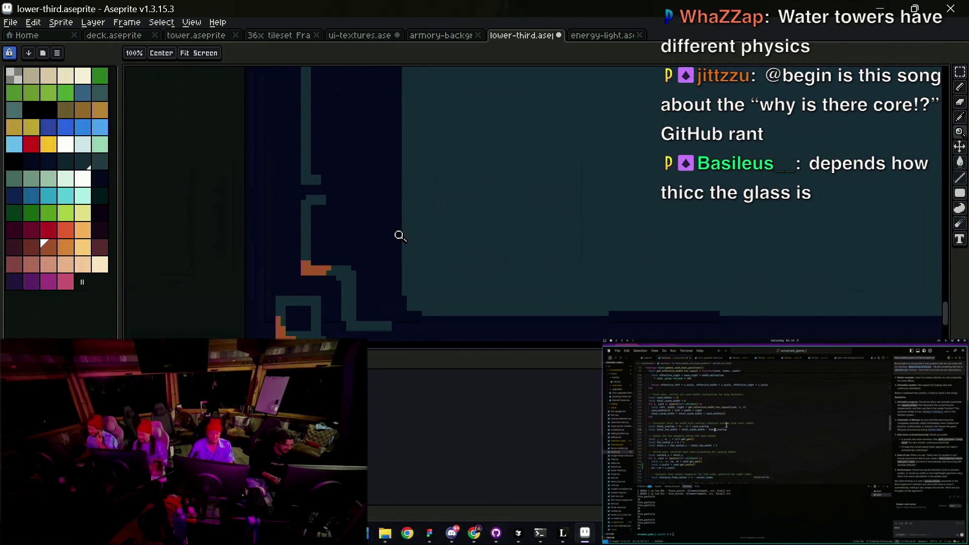
scroll(398, 234, down, 4)
scroll(393, 220, up, 1)
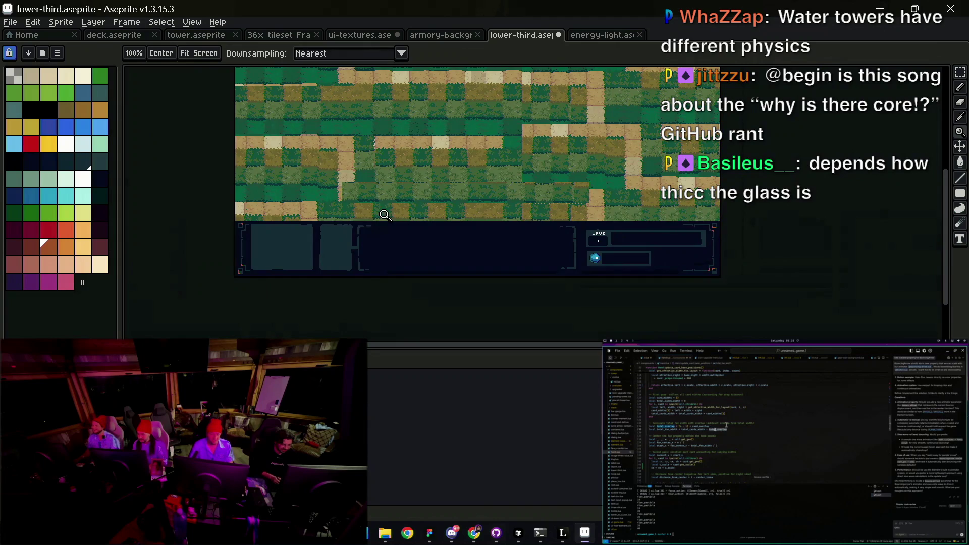
scroll(599, 218, up, 3)
key(b)
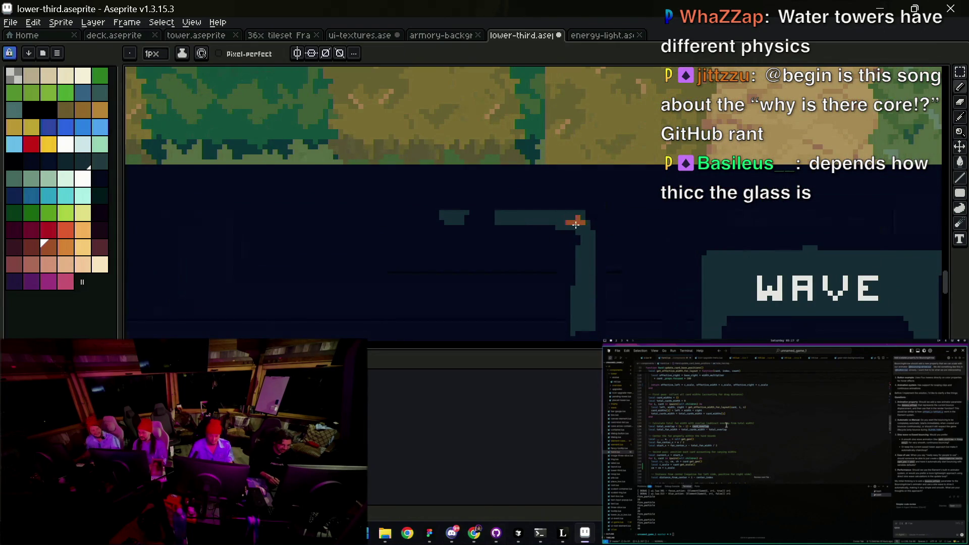
alt+click(567, 227)
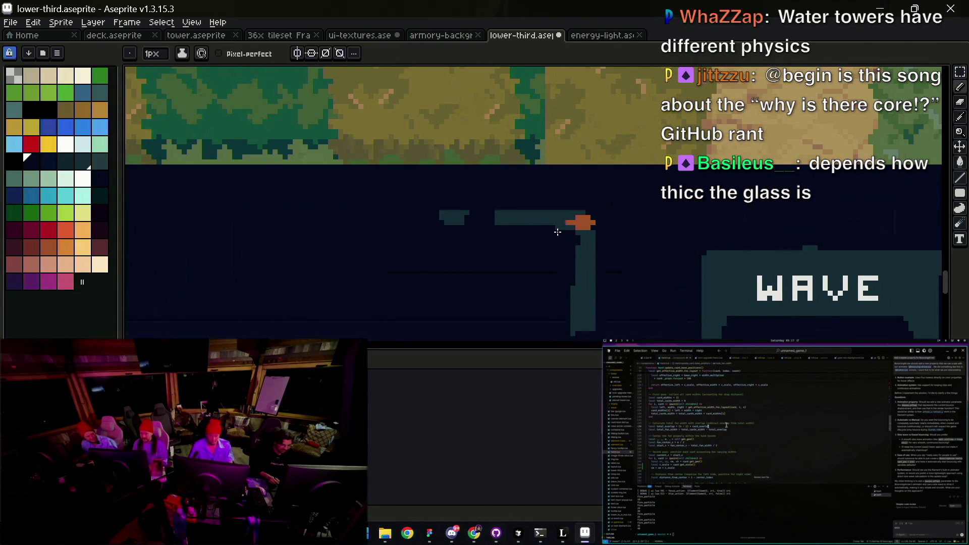
key(e)
key(b)
drag(577, 252, 573, 336)
Step: Bring the bracket corner near WAVE into view and pick a dark colour from the canvas
scroll(530, 244, down, 2)
scroll(552, 202, down, 2)
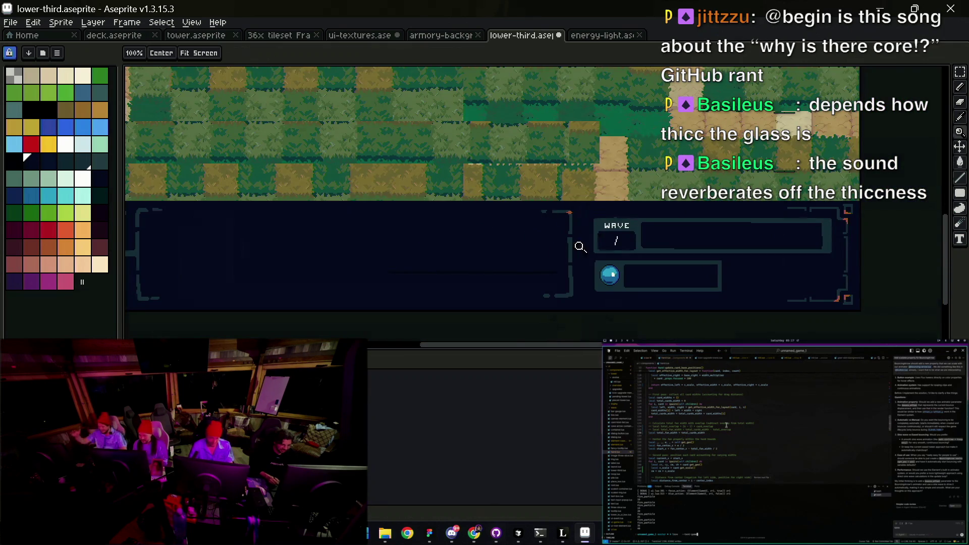
scroll(580, 247, up, 2)
drag(558, 105, 544, 220)
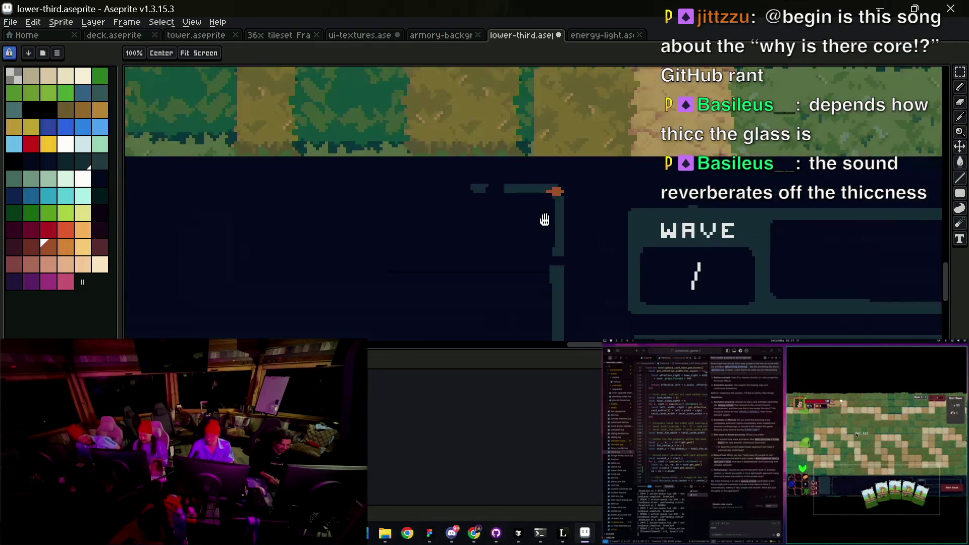
scroll(545, 220, up, 1)
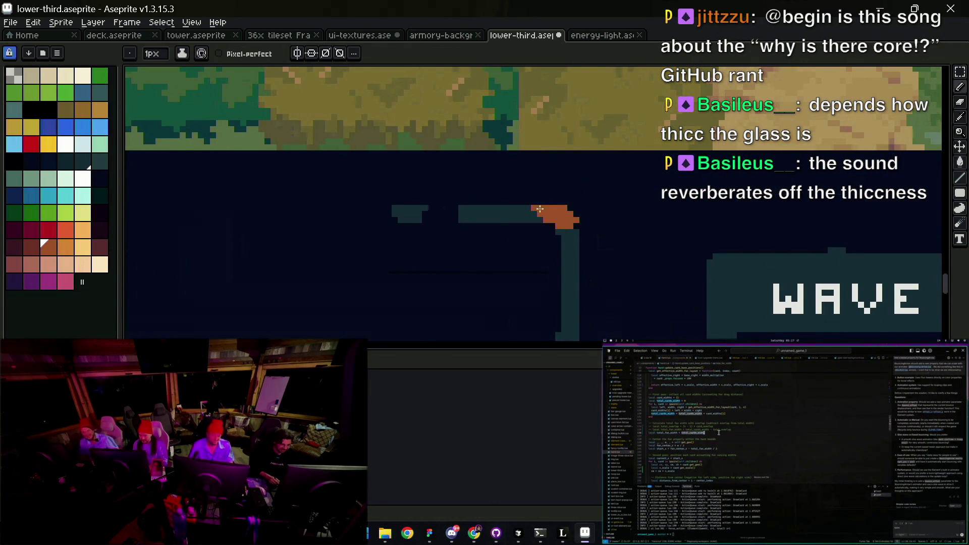
key(e)
alt+click(563, 238)
key(v)
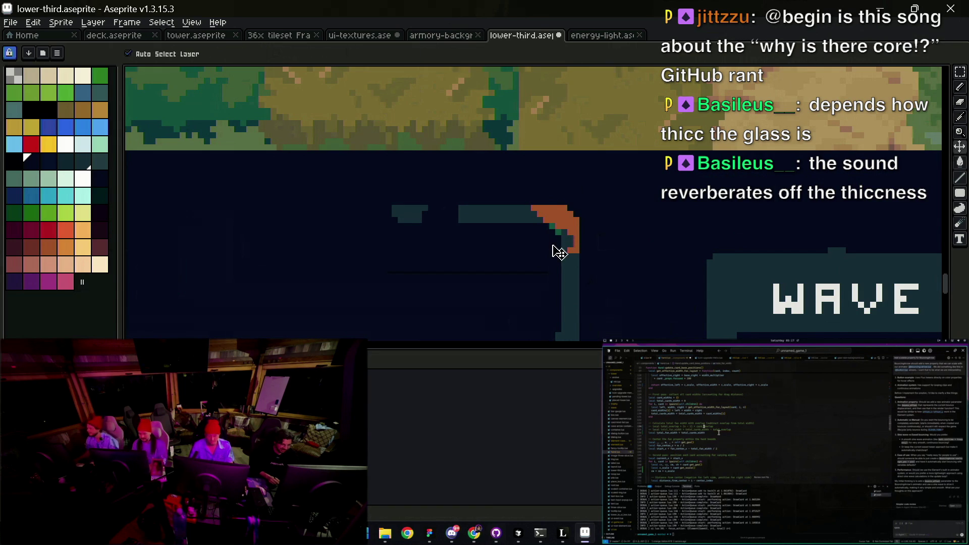
key(i)
key(z)
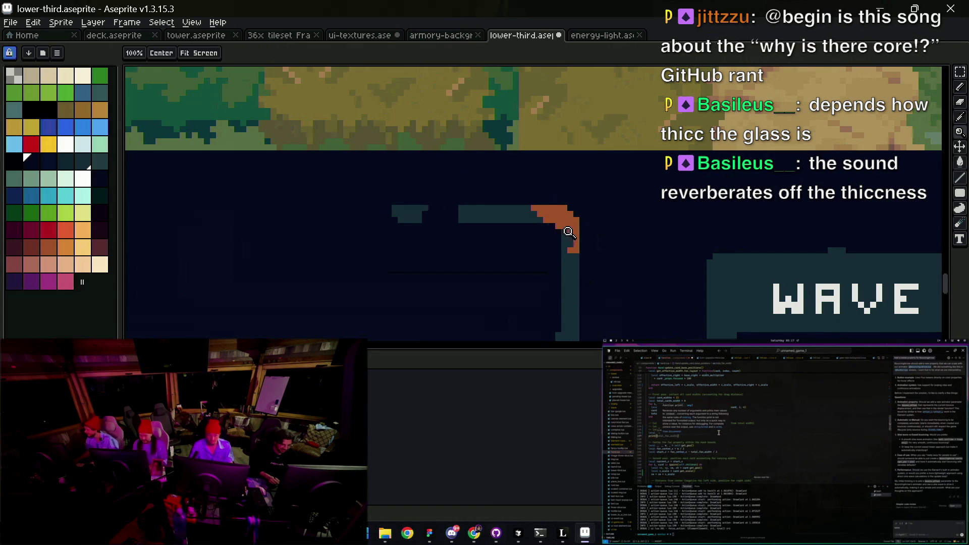
scroll(510, 216, down, 3)
scroll(555, 229, up, 4)
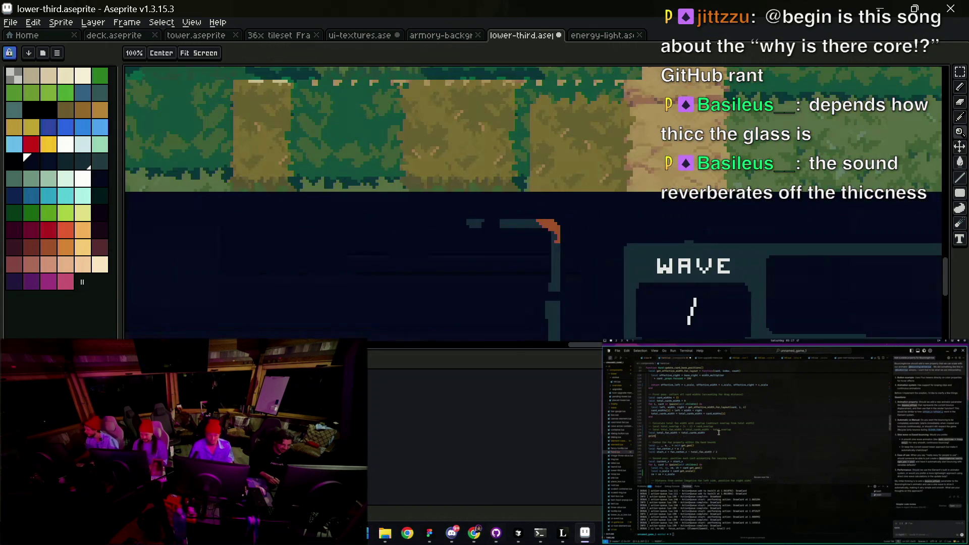
Step: Fill the orange corner pixels with dark teal
key(g)
click(558, 227)
key(z)
scroll(556, 222, down, 4)
scroll(537, 215, up, 1)
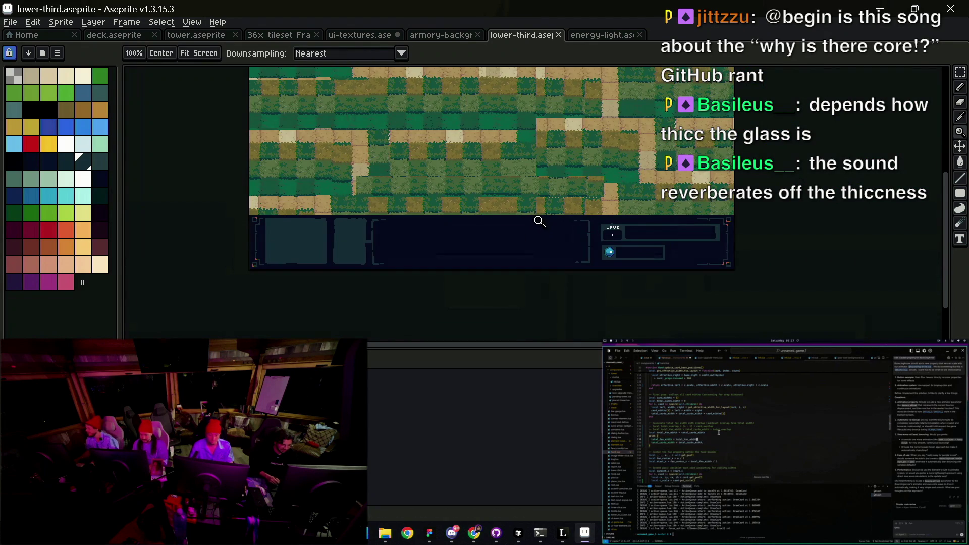
right_click(543, 222)
key(Escape)
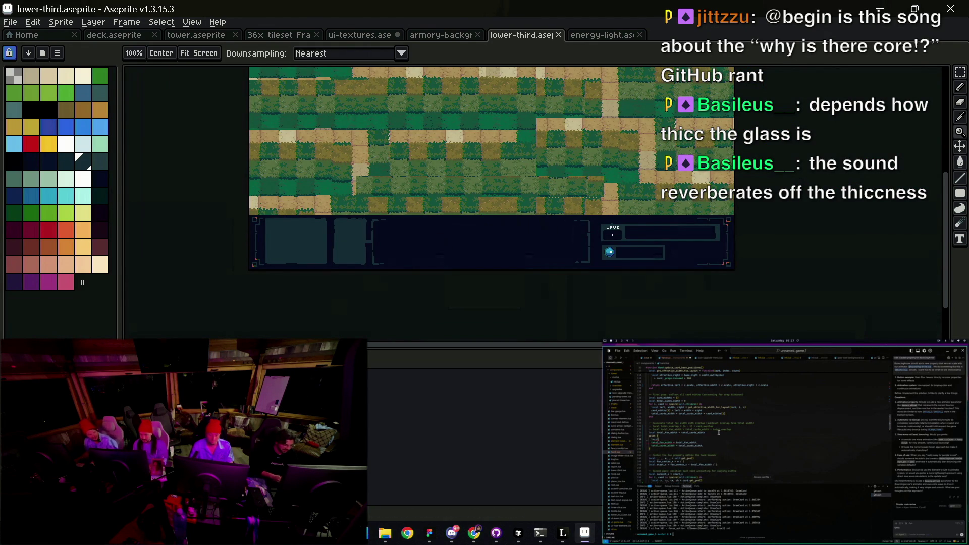
scroll(363, 247, up, 4)
Step: Paint the navy column's edge with a 3px brush and add a thin light line down it
key(v)
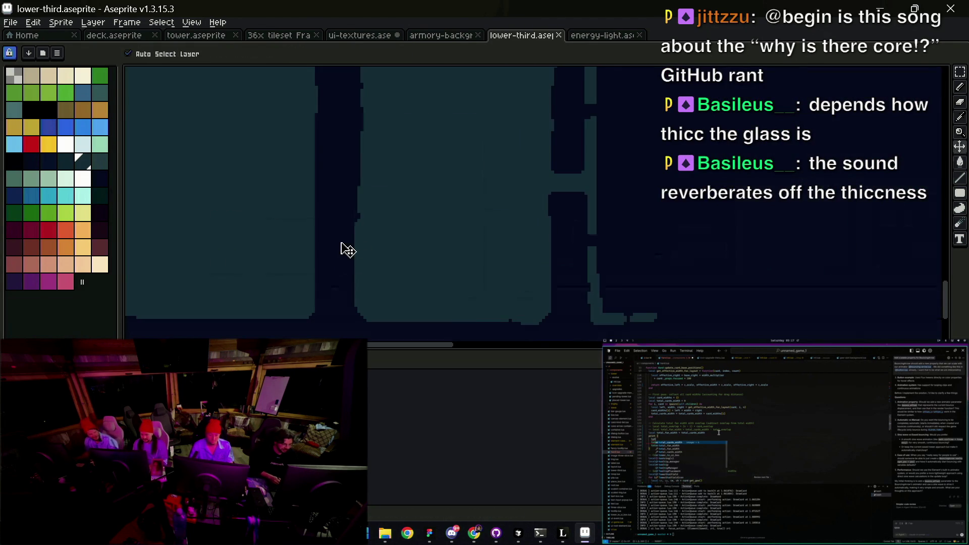
key(b)
alt+click(357, 189)
key(v)
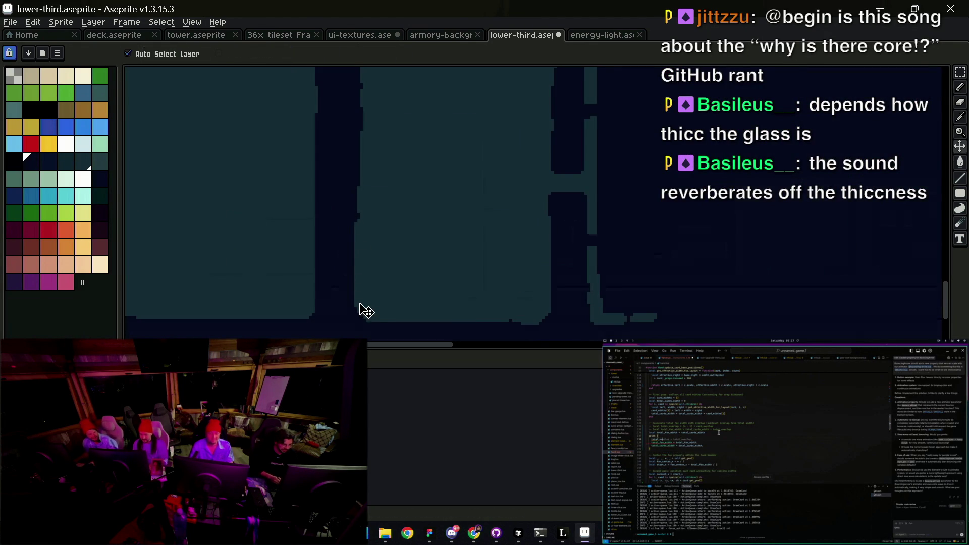
key(e)
drag(352, 205, 353, 308)
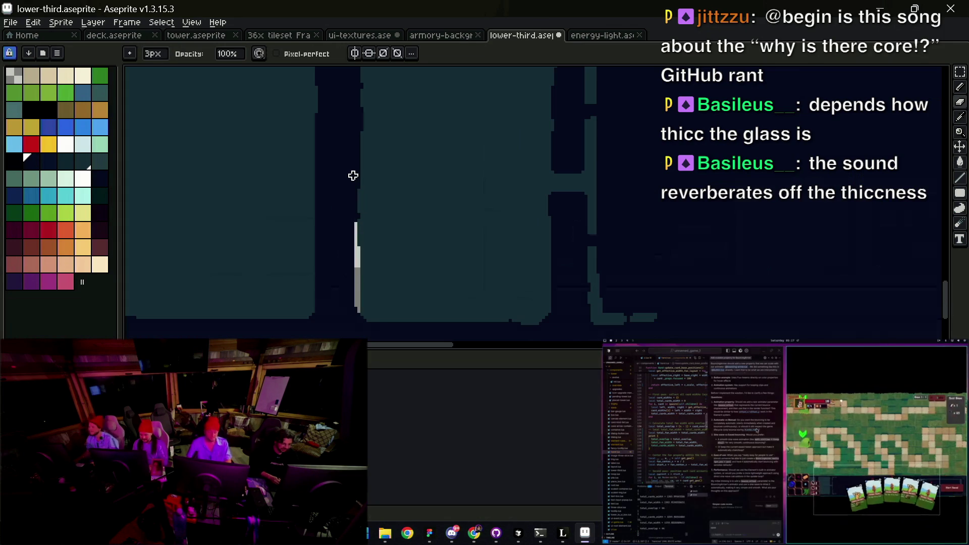
key(b)
mouse_move(359, 212)
mouse_down()
mouse_move(359, 190)
mouse_move(358, 322)
mouse_up()
Step: Sample the dark teal and then the dark navy colour from the canvas
key(i)
scroll(355, 270, down, 3)
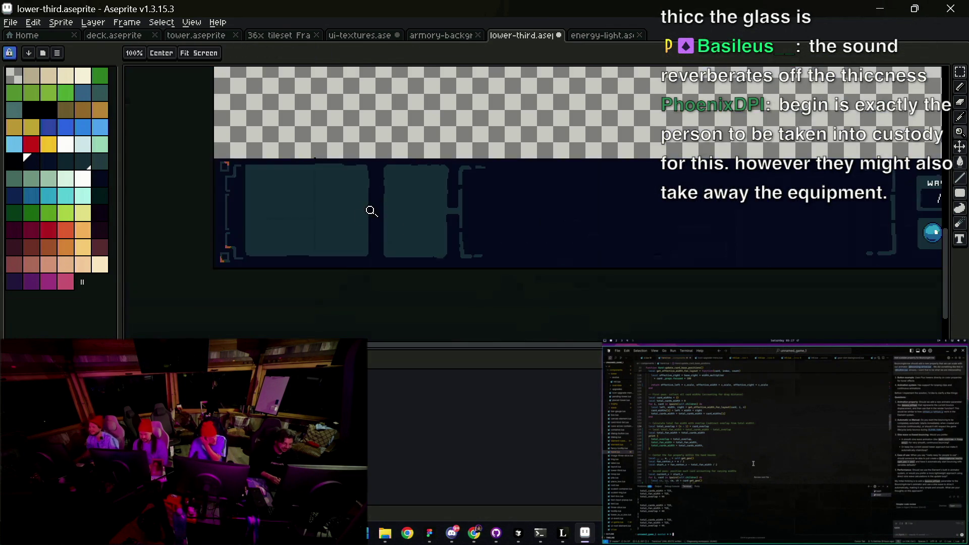
scroll(370, 210, up, 1)
click(416, 216)
scroll(416, 217, up, 2)
key(b)
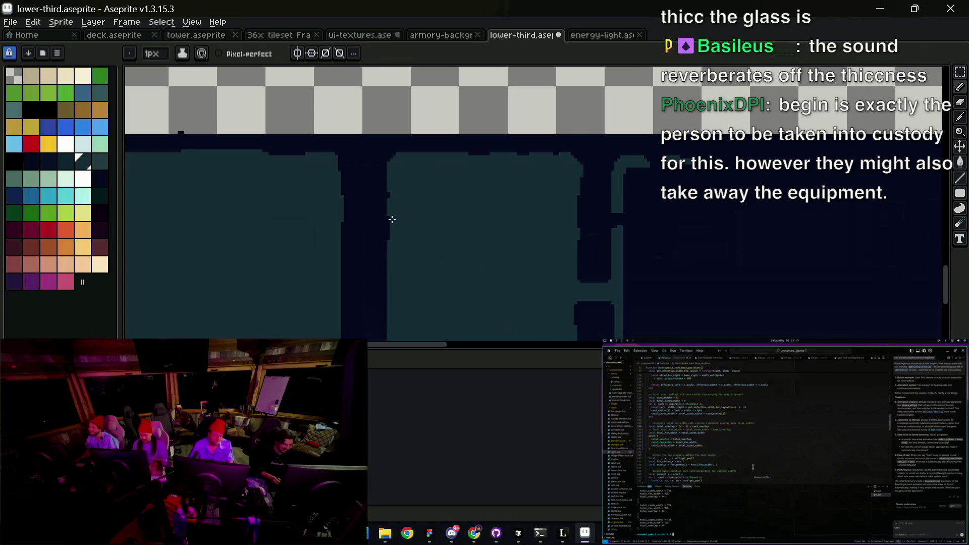
scroll(373, 207, down, 3)
scroll(495, 237, up, 2)
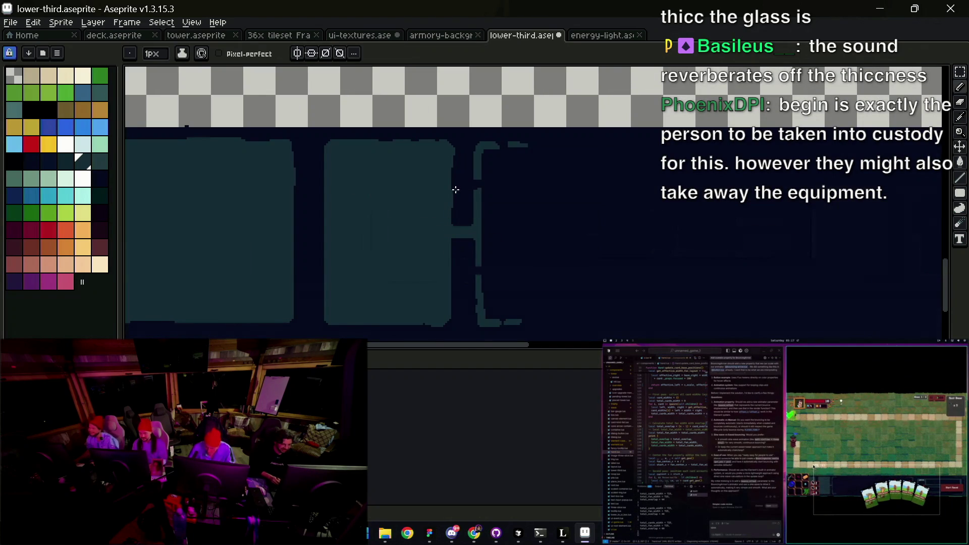
scroll(459, 184, up, 1)
key(v)
alt+click(455, 152)
key(g)
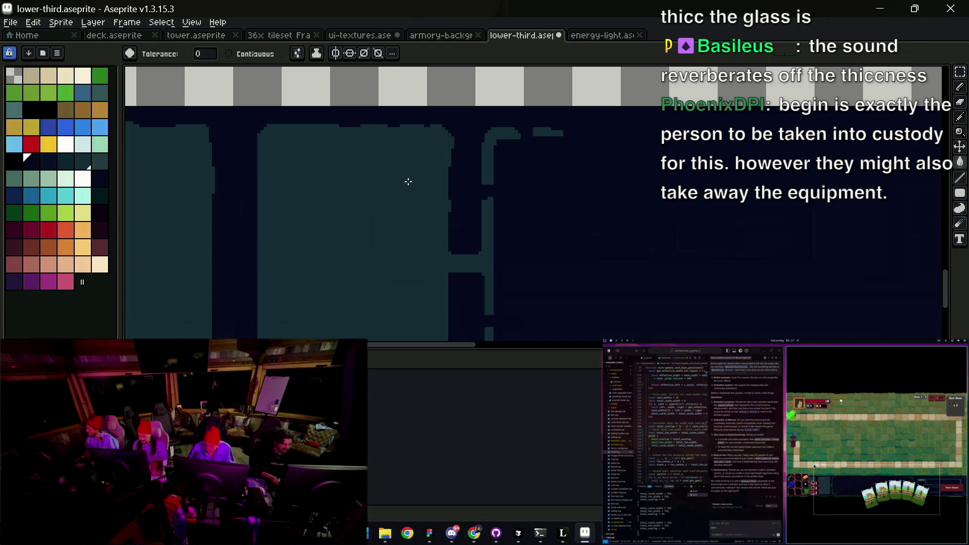
Step: Zoom into the left panels, preview the bar without teal panels, restore them, and save
key(space)
scroll(422, 192, down, 2)
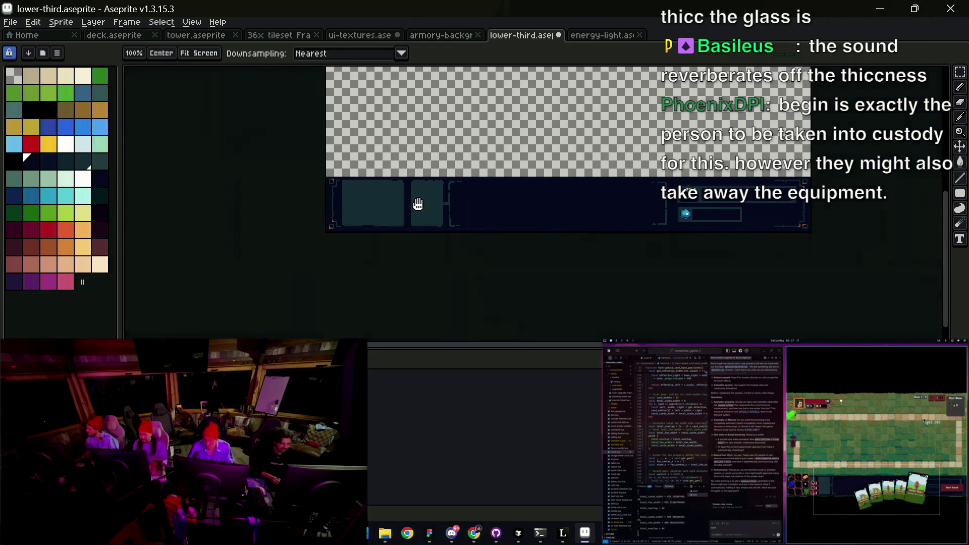
key(z)
click(458, 196)
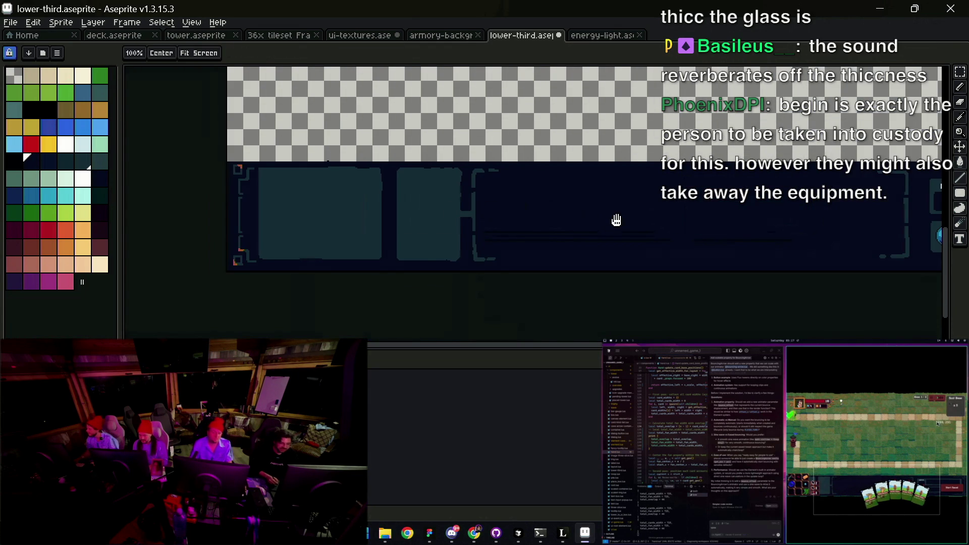
drag(617, 220, 596, 220)
key(Right)
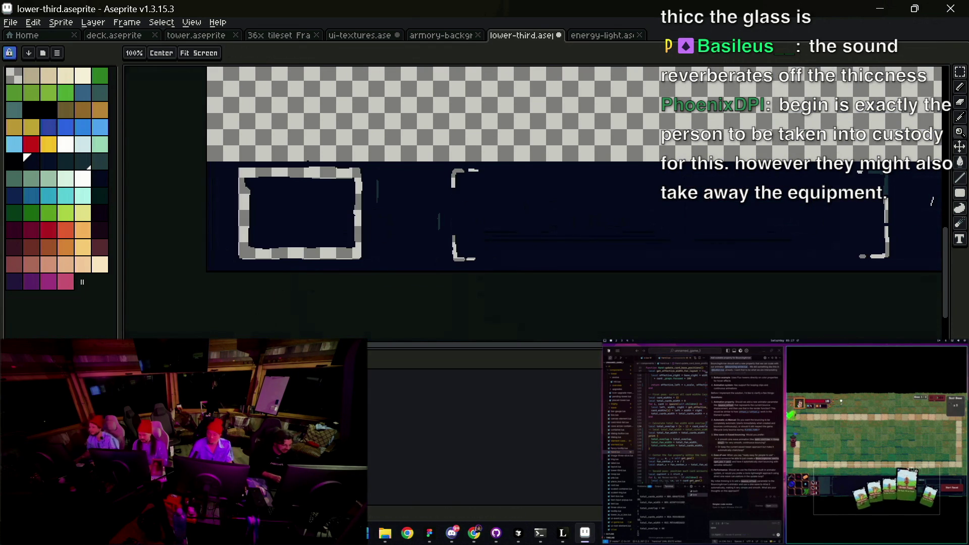
key(Left)
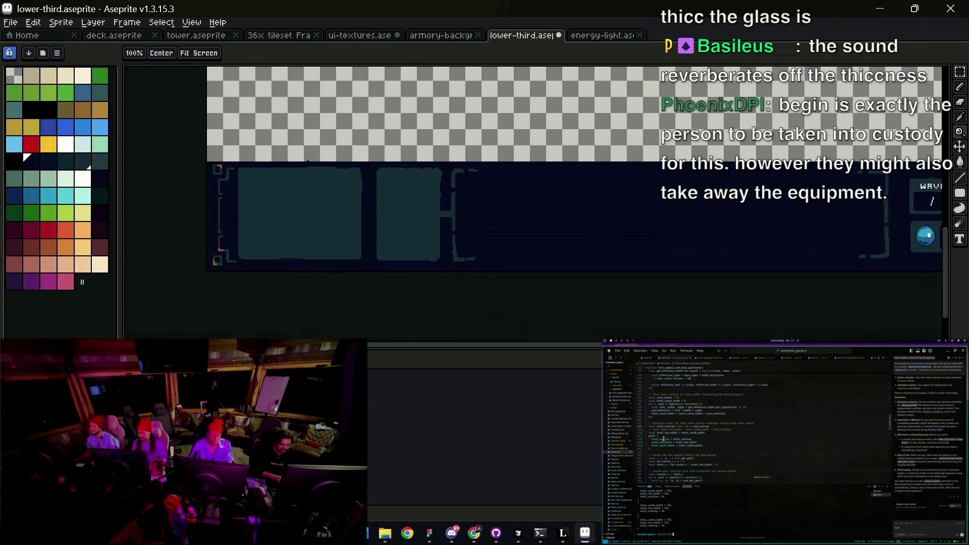
scroll(451, 237, down, 2)
key(ctrl+s)
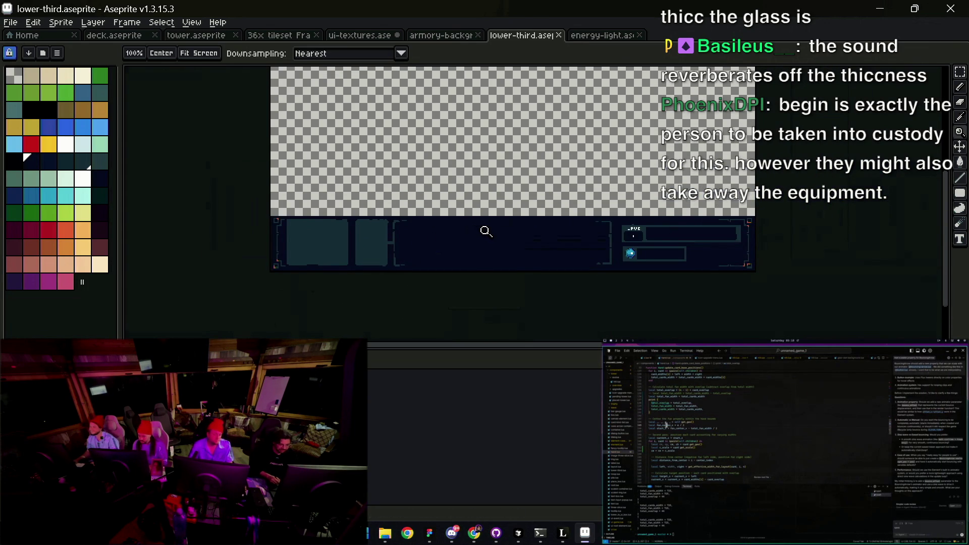
Step: Export the bar as lower-third.png at 100% with visible layers and run the game test twice
key(ctrl+alt+shift+s)
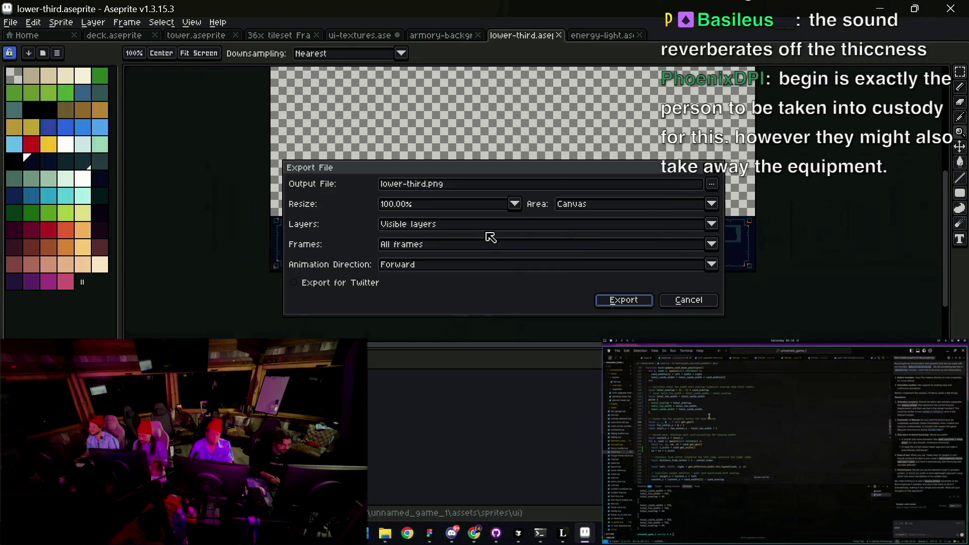
click(620, 301)
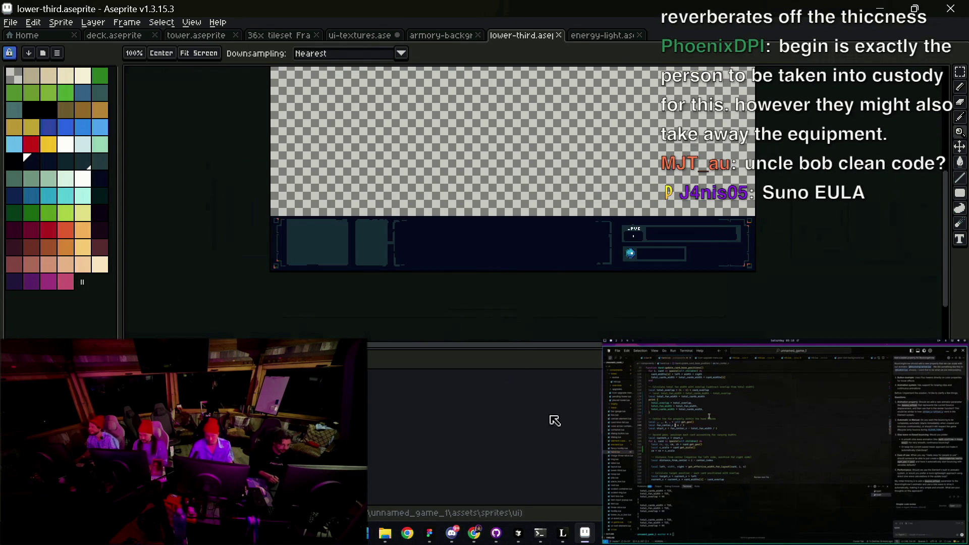
click(492, 538)
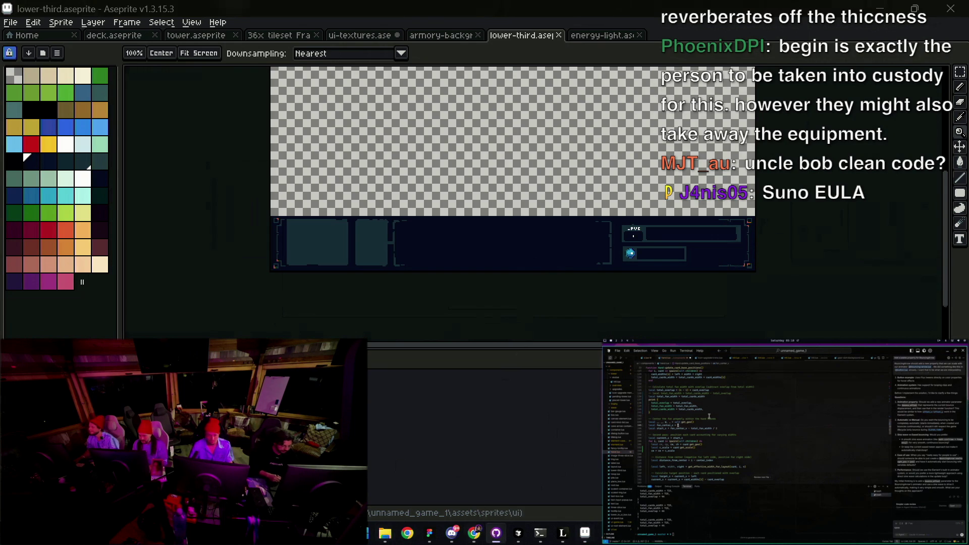
key(Up)
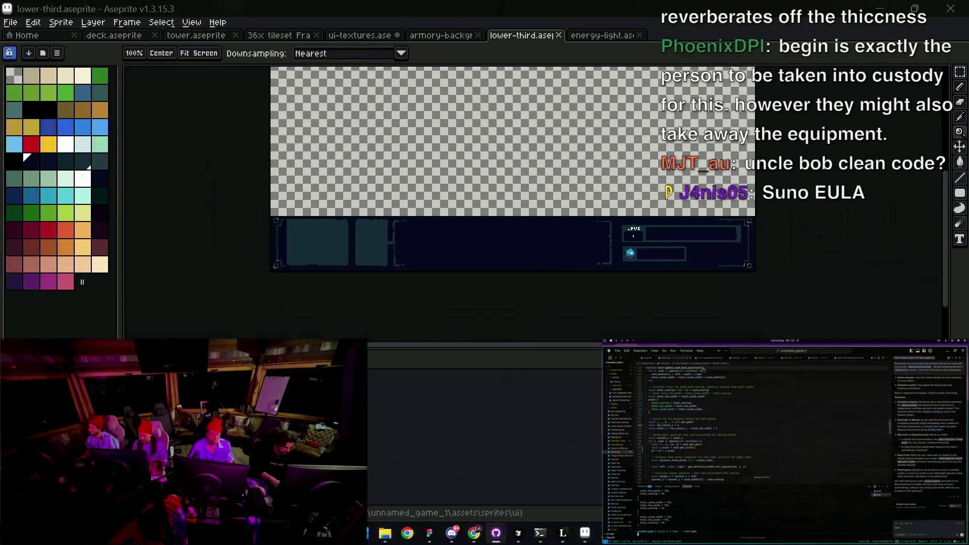
key(Return)
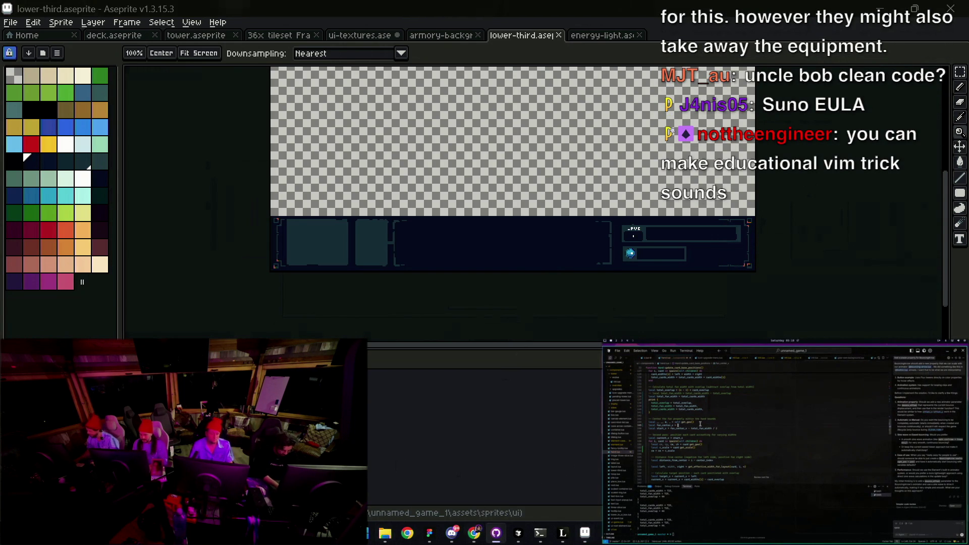
key(Up)
key(Return)
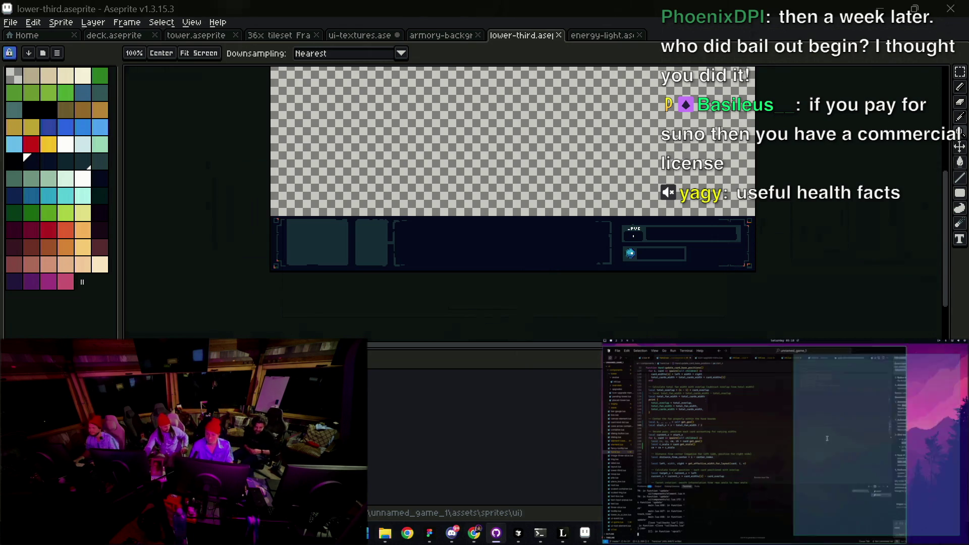
Step: Zoom in on the WAVE panel and bring the orb into view
click(565, 237)
click(600, 251)
drag(600, 260, 580, 212)
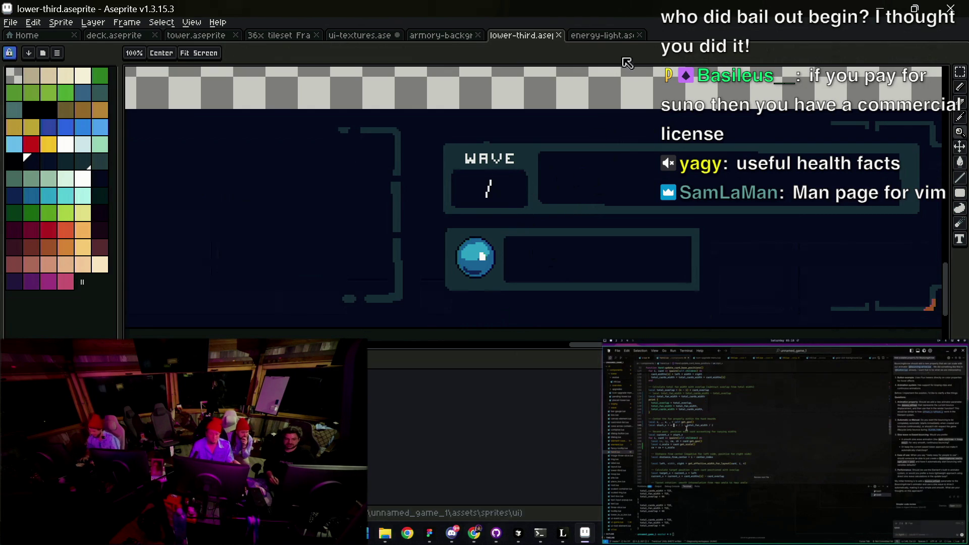
Step: Play the energy-light animation in its tab, then return to lower-third
click(601, 35)
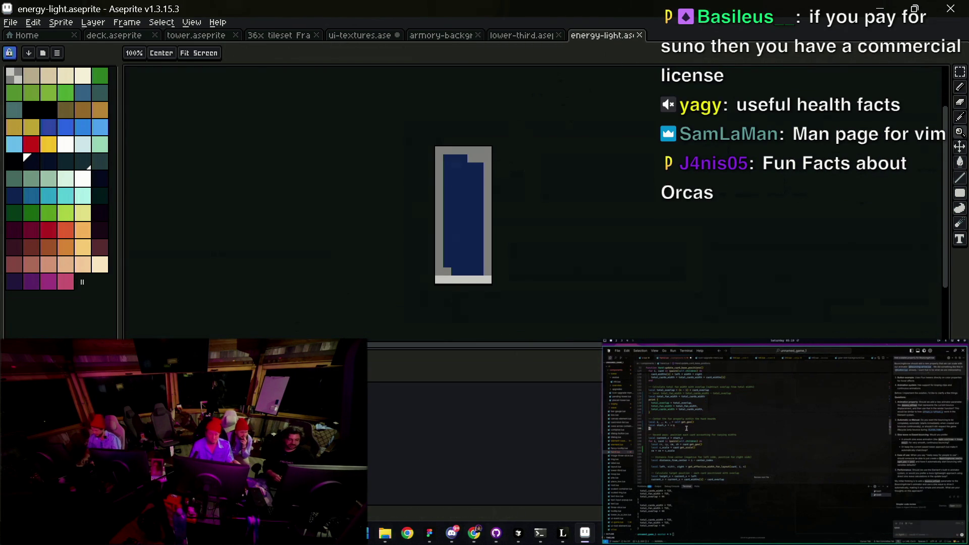
key(Return)
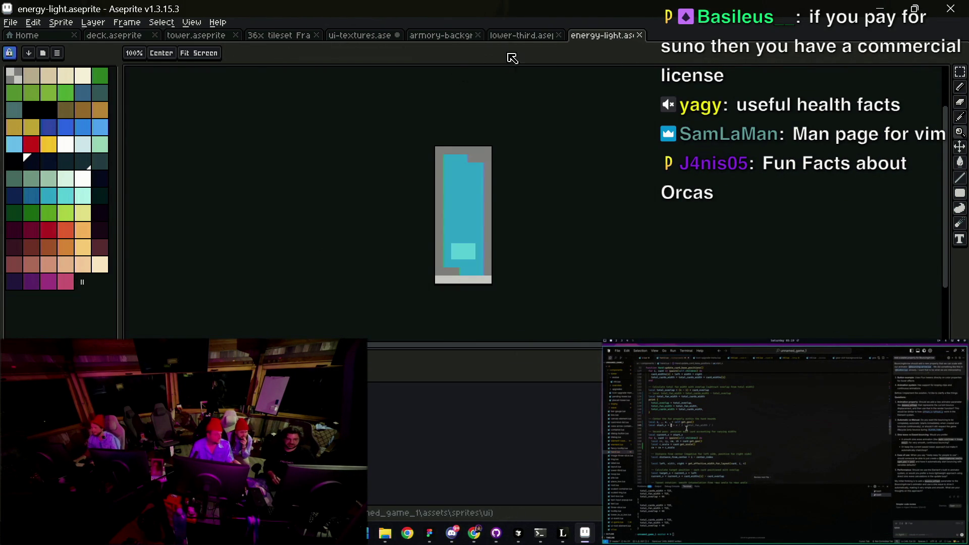
click(520, 35)
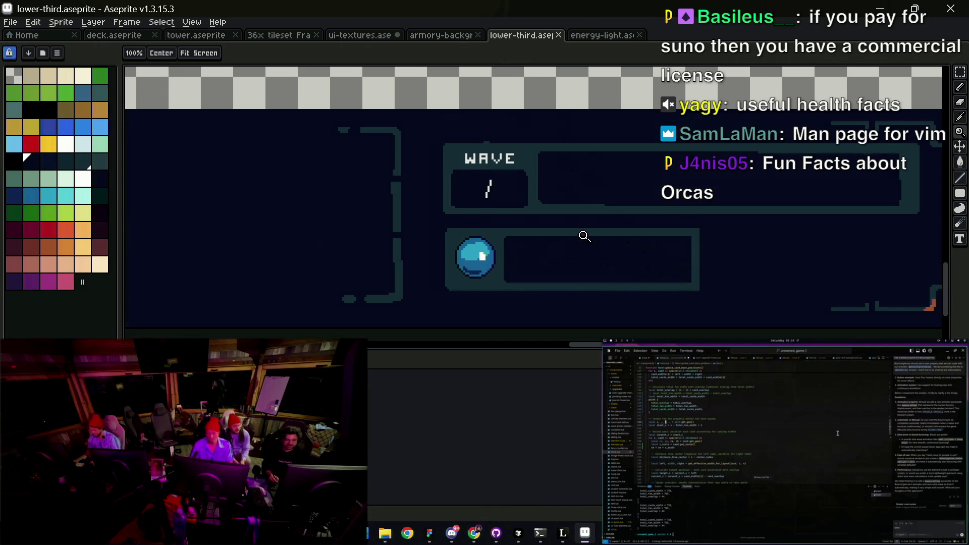
Step: Centre and zoom in on the energy orb box, then bring up the File menu
drag(521, 268, 478, 250)
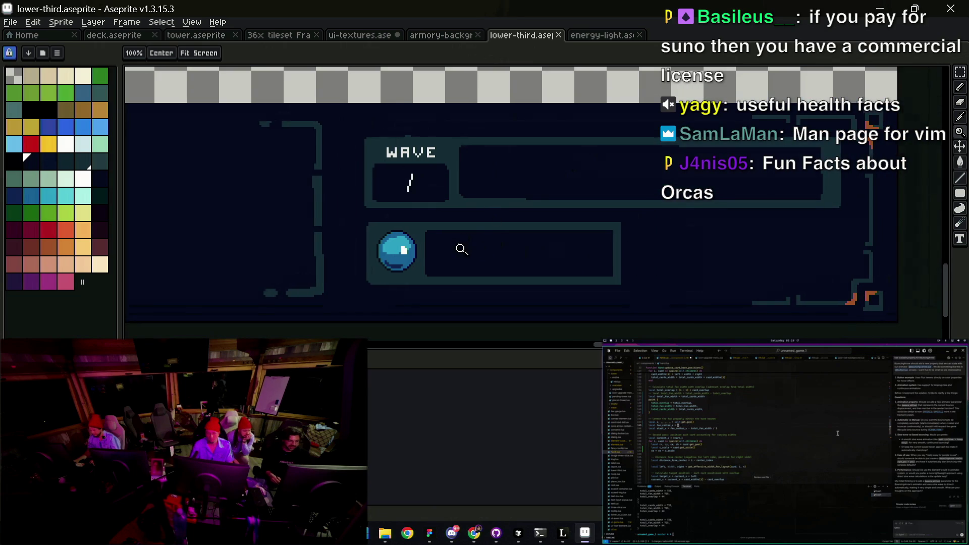
click(461, 248)
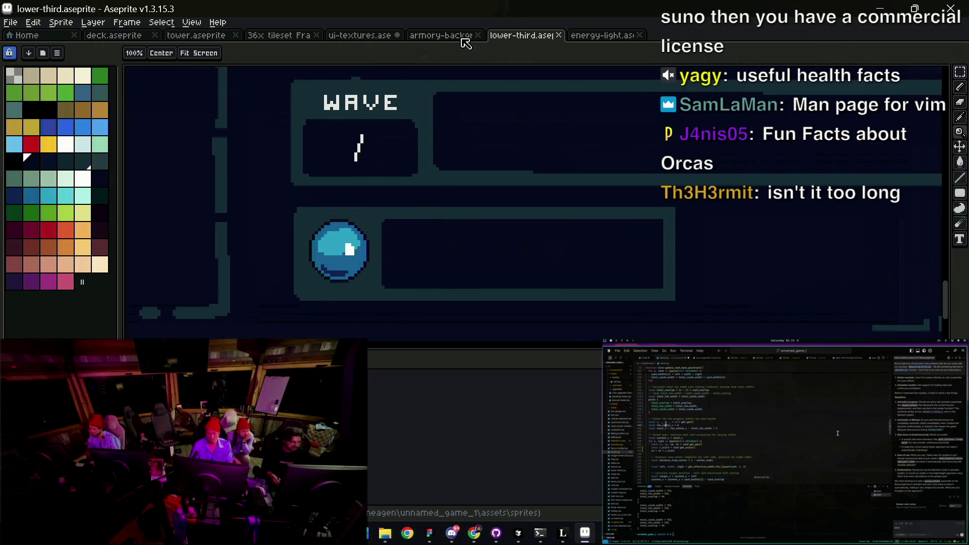
click(11, 22)
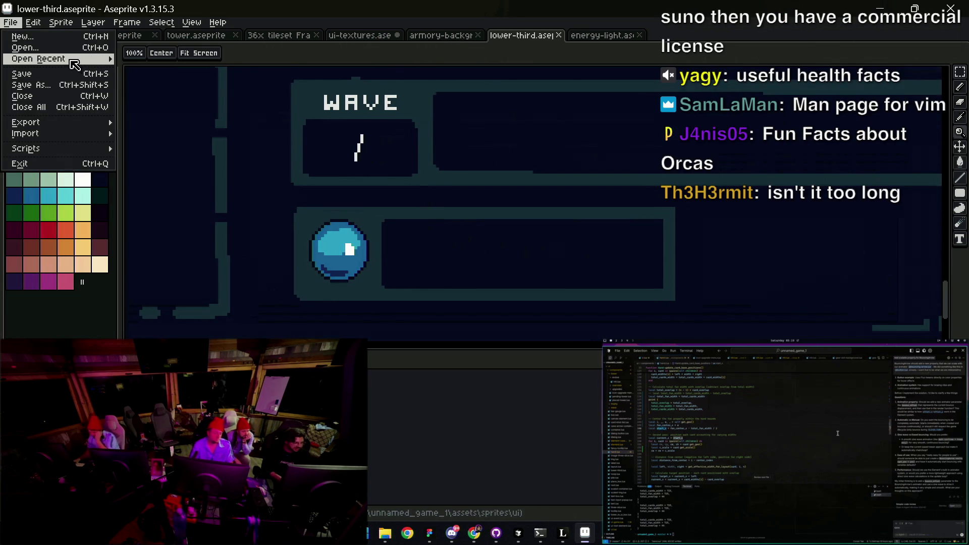
Step: Reopen energy-capsule.aseprite from File > Open Recent
mouse_move(75, 59)
click(222, 97)
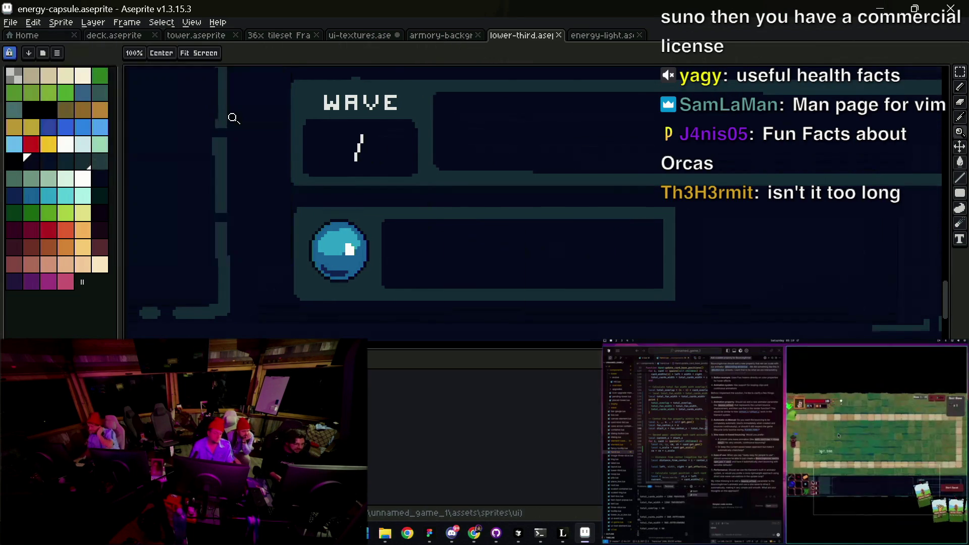
scroll(543, 188, up, 3)
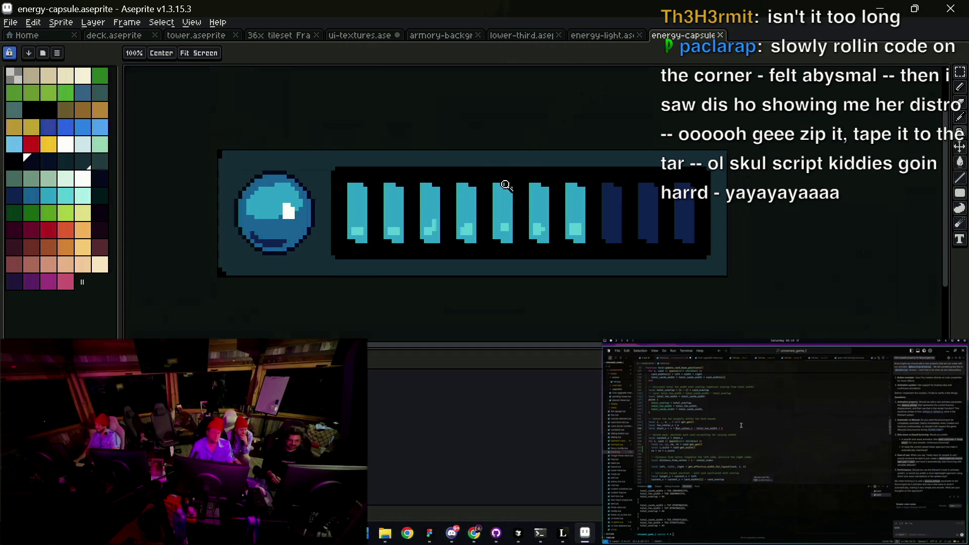
Step: Glance at the energy-light tab, then zoom around the lower-third bar to compare
click(606, 36)
click(522, 35)
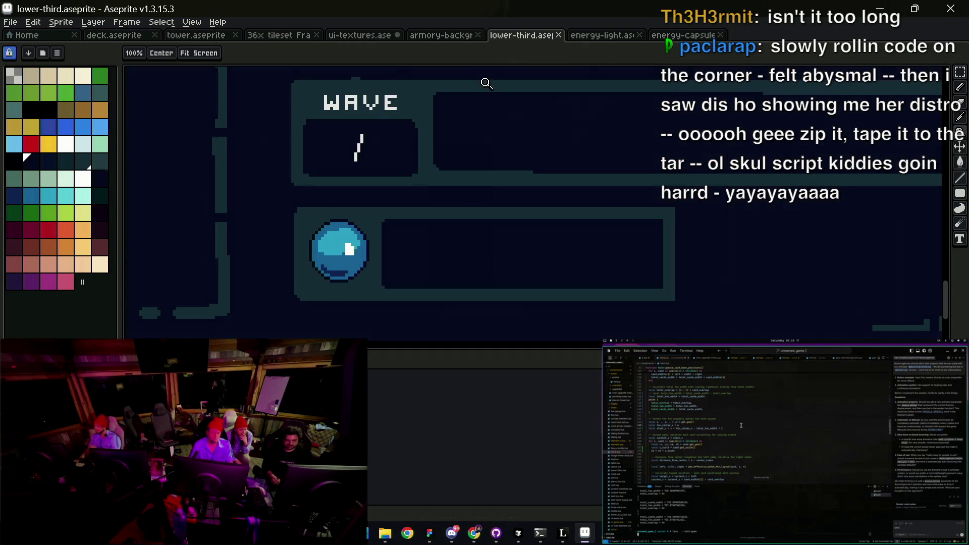
scroll(561, 263, down, 4)
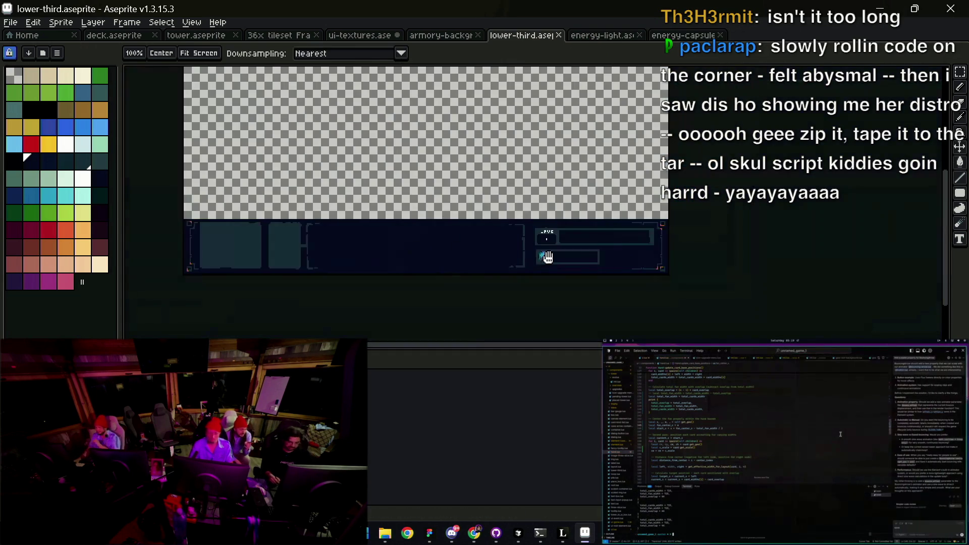
scroll(580, 255, up, 4)
key(v)
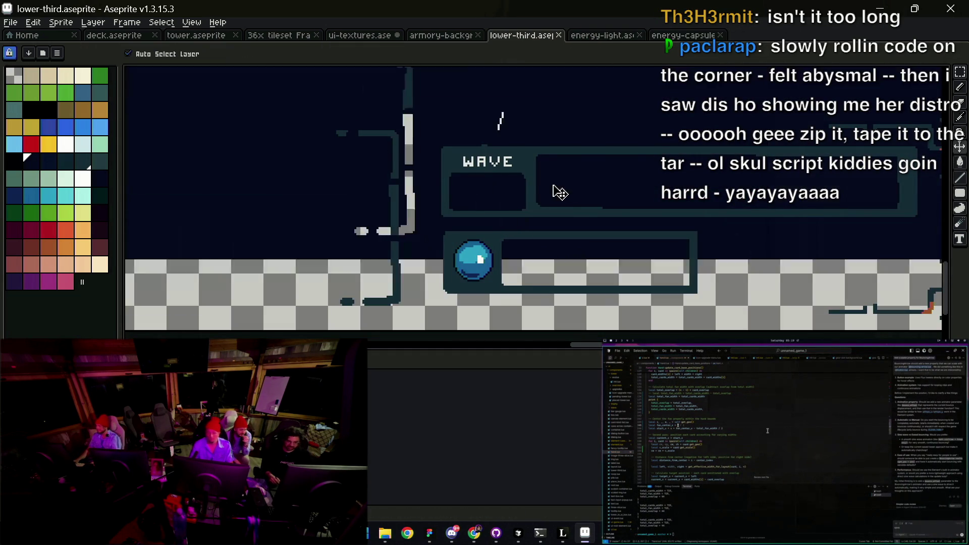
key(z)
scroll(504, 237, down, 3)
scroll(544, 197, up, 3)
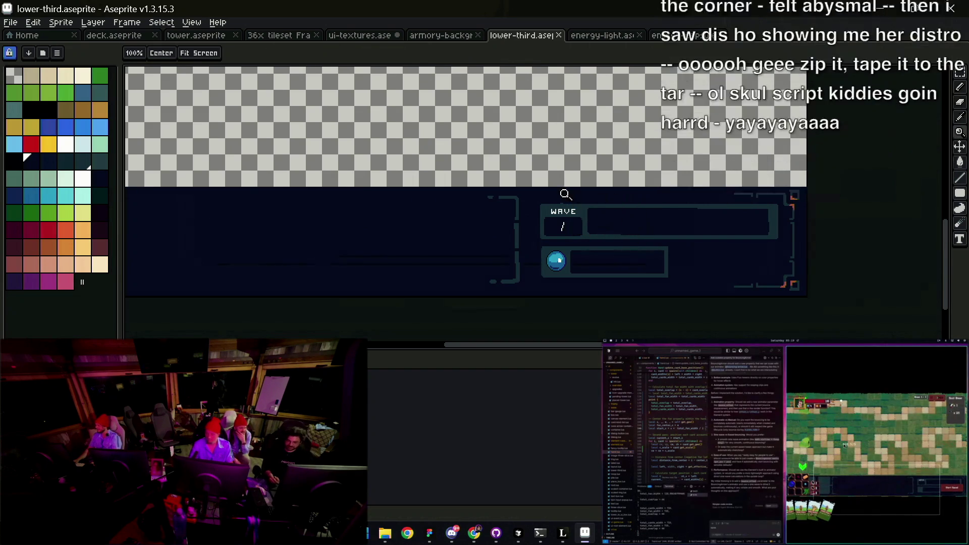
scroll(593, 235, down, 2)
scroll(592, 235, up, 2)
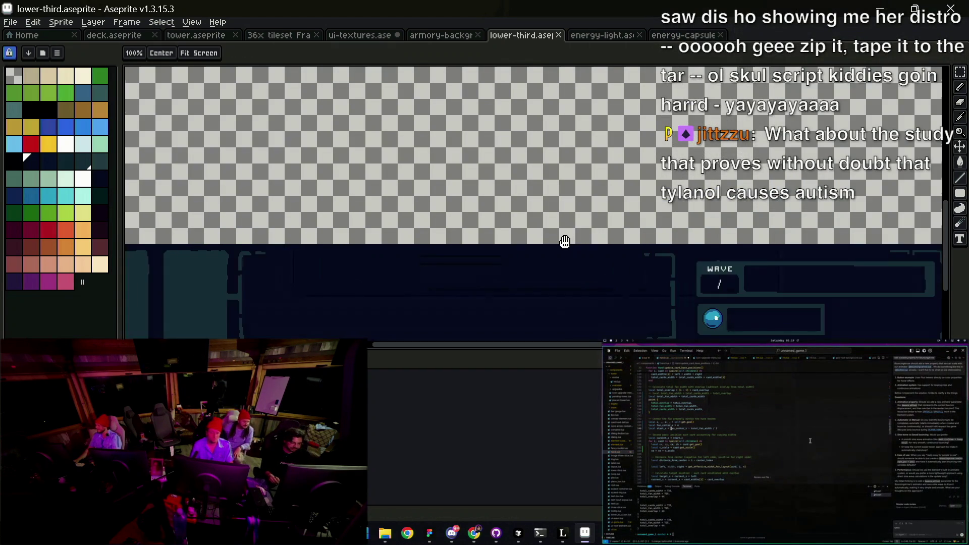
scroll(399, 197, down, 2)
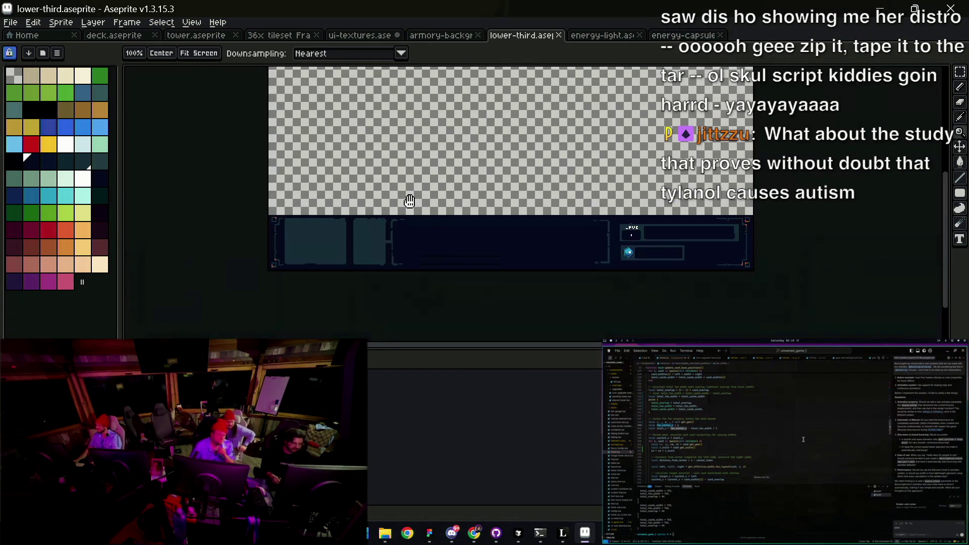
Step: Switch through the energy-light tab back to the energy-capsule sprite
click(602, 38)
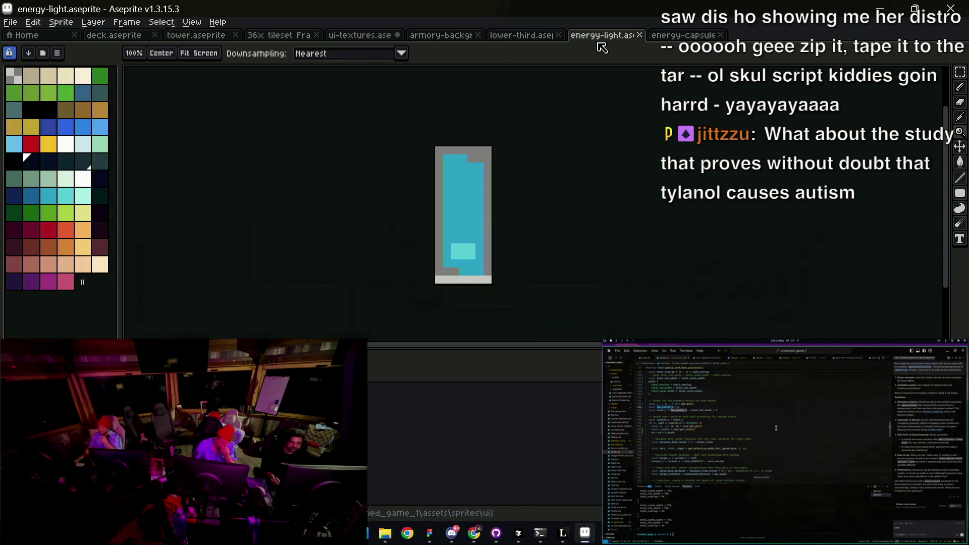
click(675, 41)
scroll(526, 188, down, 1)
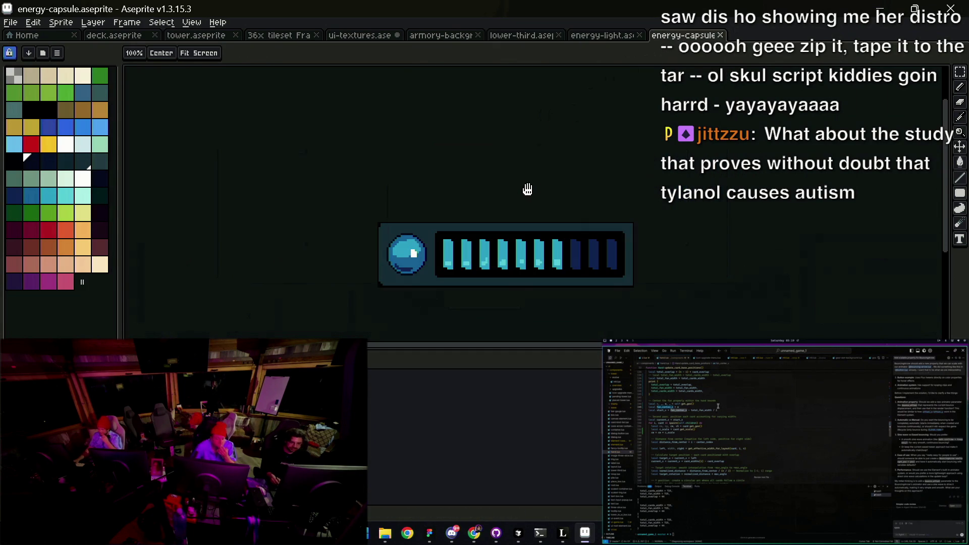